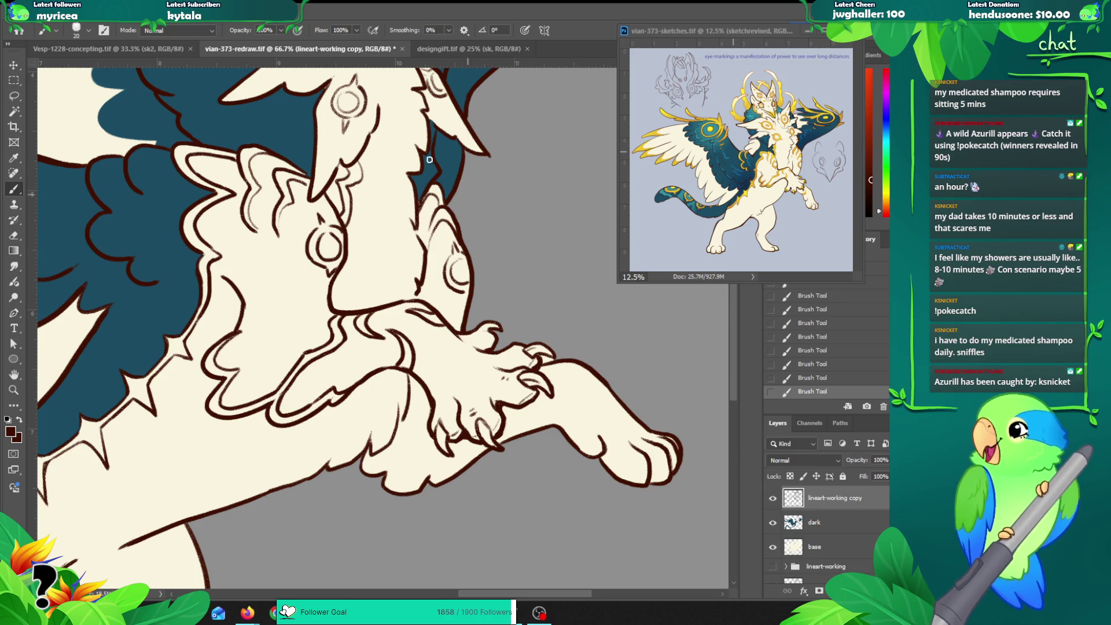
Step: Zoom out to bring the head into view and undo the stray brush stroke
key("z")
left_click(360, 180, "alt")
left_click_drag(400, 180, 412, 307)
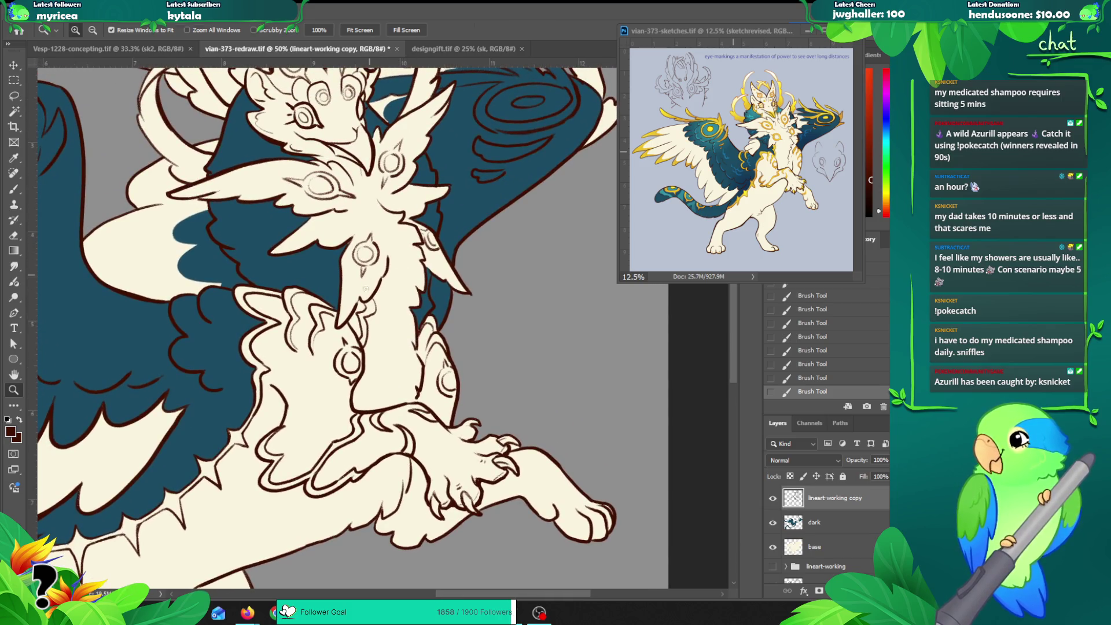
key("b")
key("ctrl+z")
Step: Zoom in on the head, make the dark layer active and sample the wing's teal
key("z")
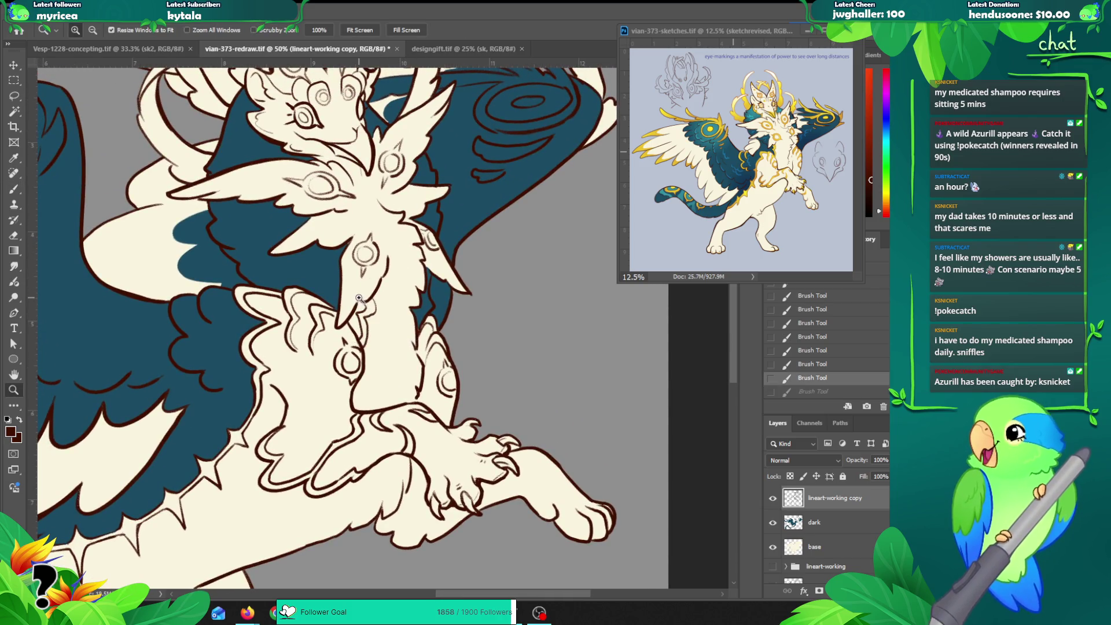
left_click(358, 296)
left_click(814, 522)
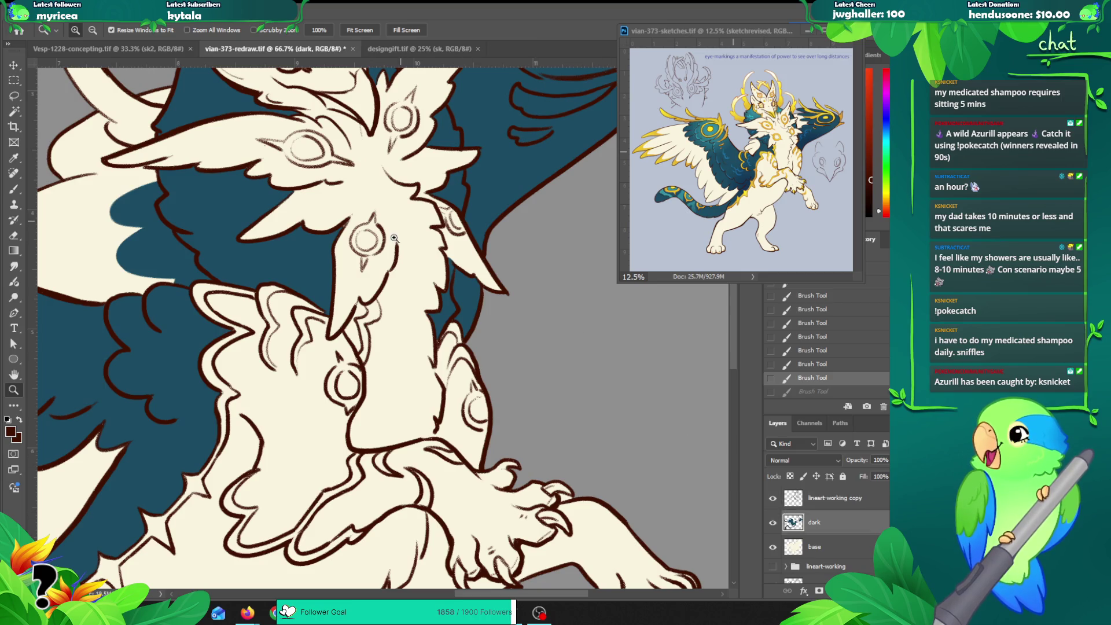
key("b")
left_click(324, 282, "alt")
Step: Brush teal into the gap beside the creature's snout
left_click(346, 222)
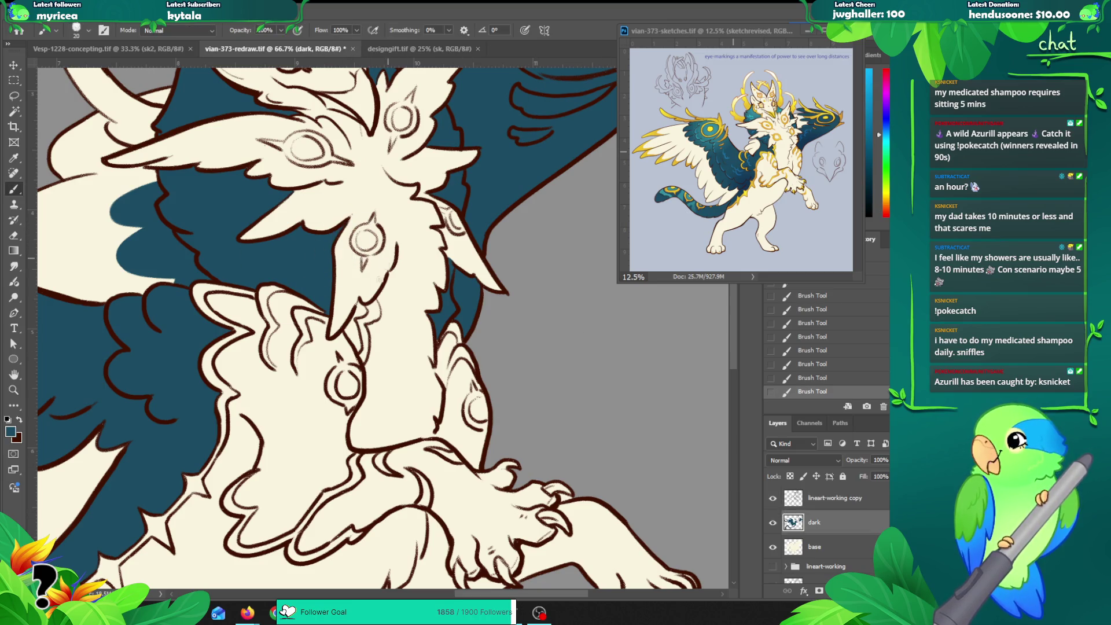
left_click_drag(358, 307, 363, 308)
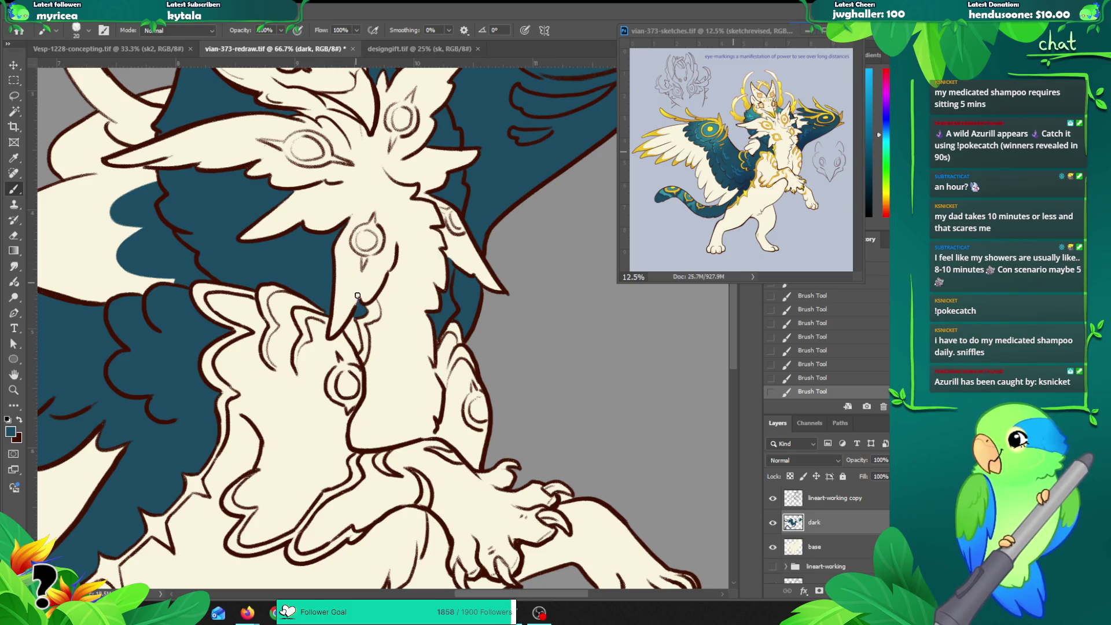
left_click_drag(351, 318, 357, 339)
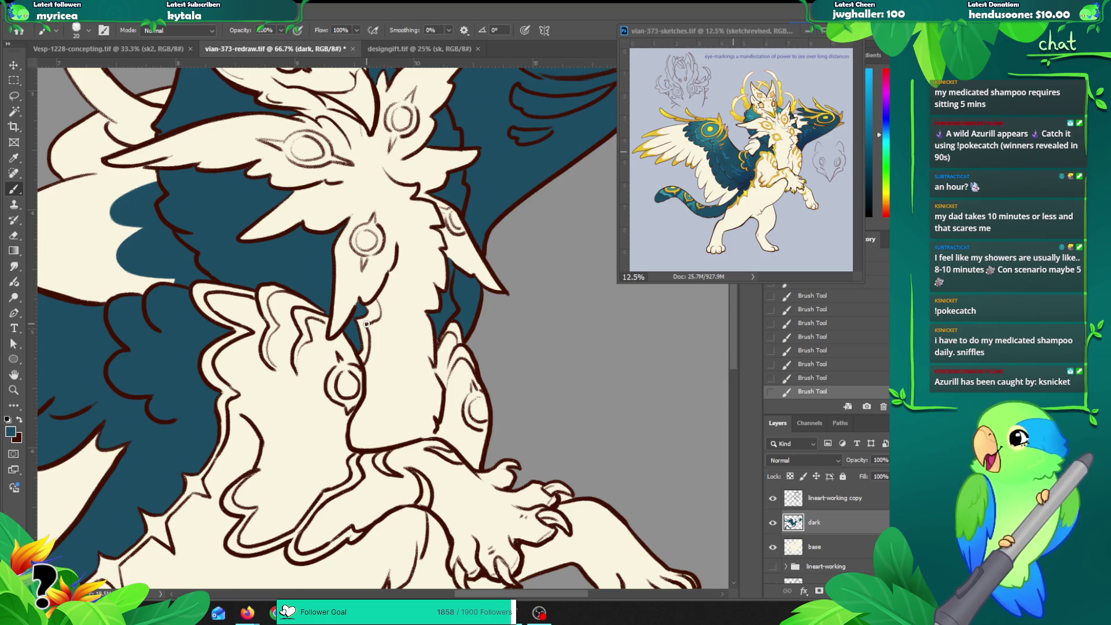
key("z")
left_click(444, 327, "alt")
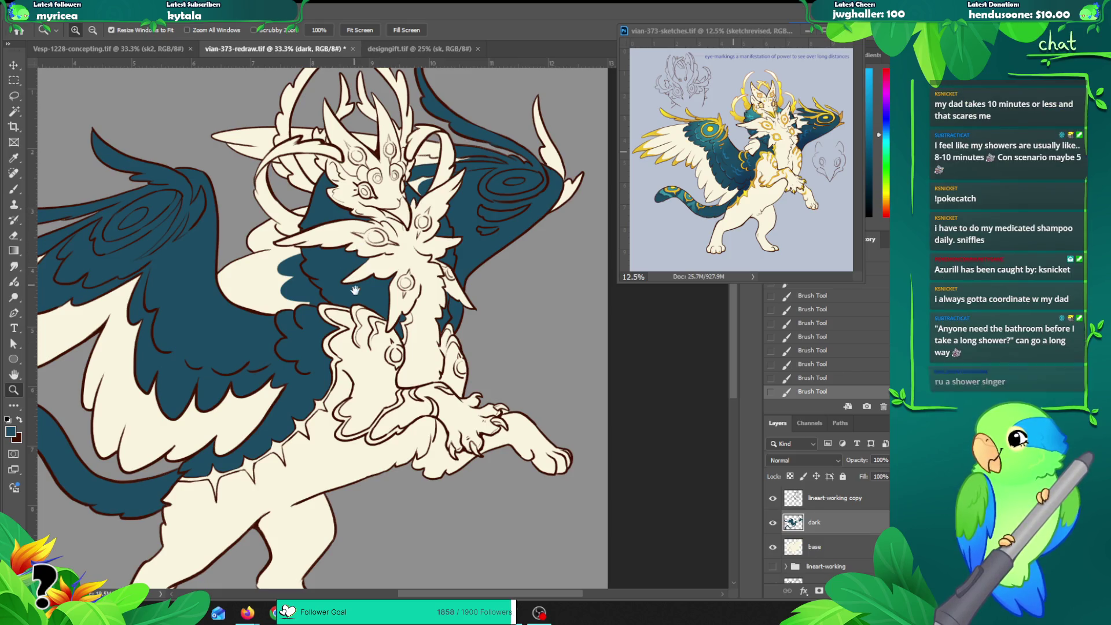
mouse_move(357, 300)
left_mouse_down()
mouse_move(361, 280)
mouse_move(366, 293)
left_mouse_up()
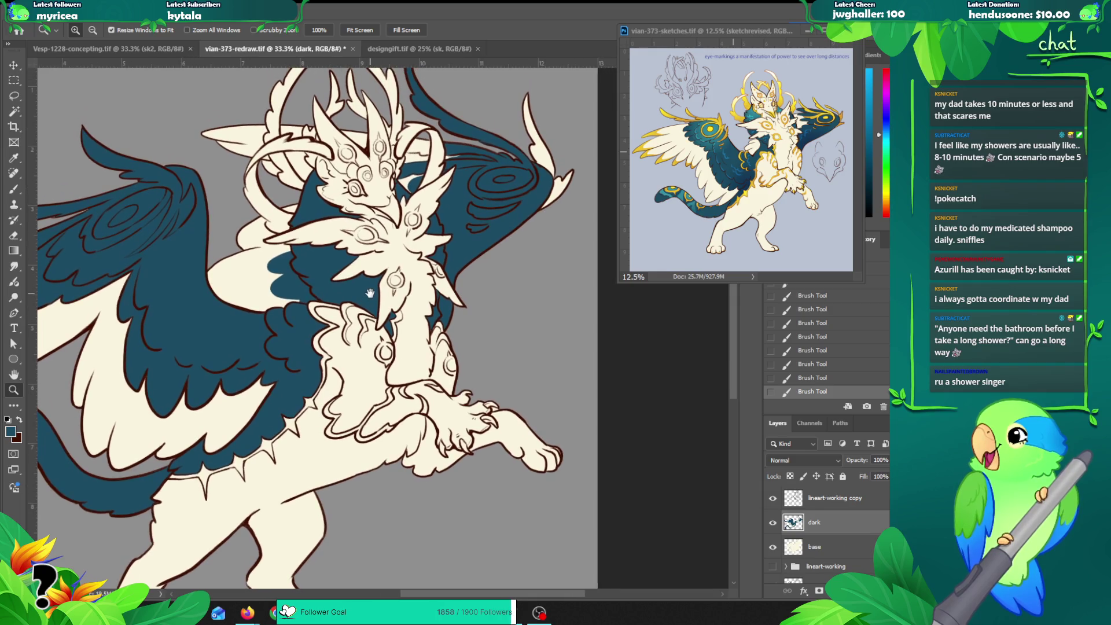
left_click(283, 281)
left_click_drag(308, 295, 300, 277)
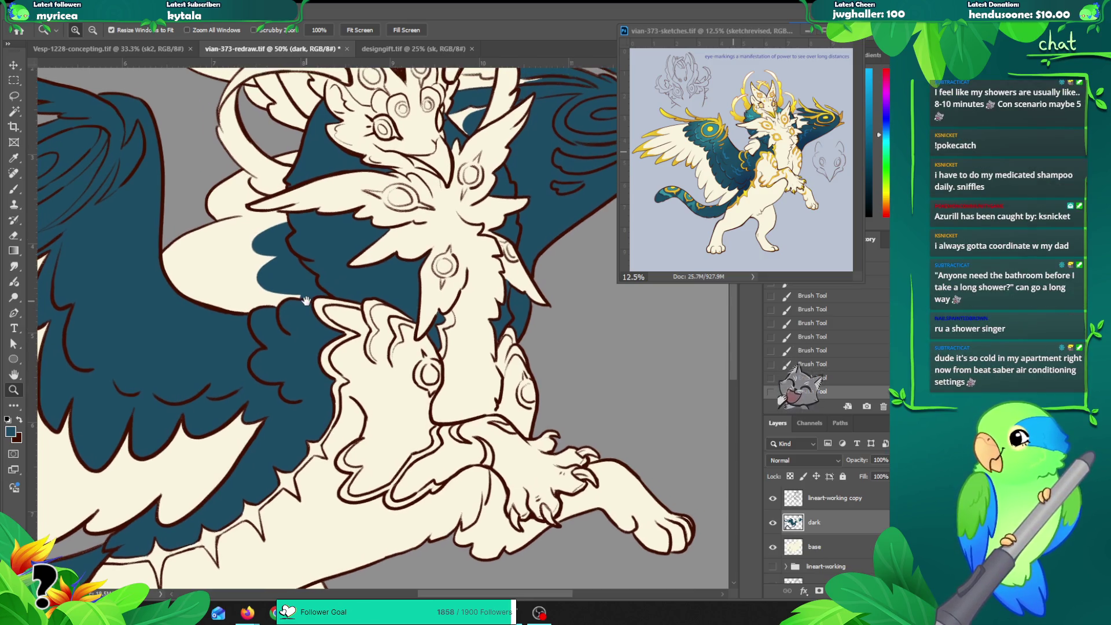
left_click_drag(299, 306, 303, 298)
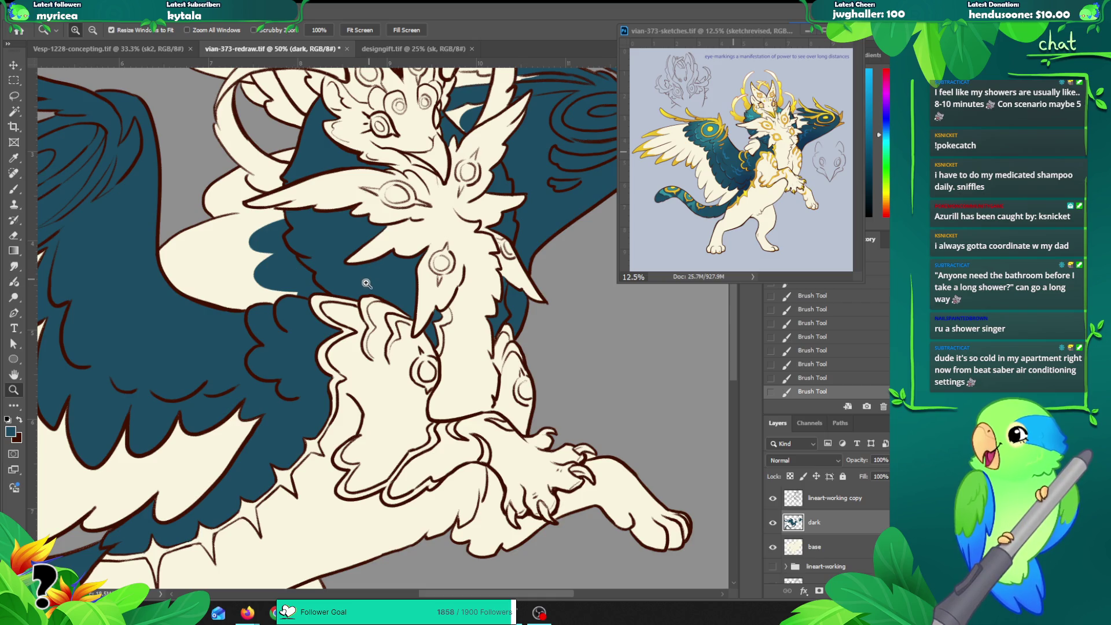
left_click(367, 318, "alt")
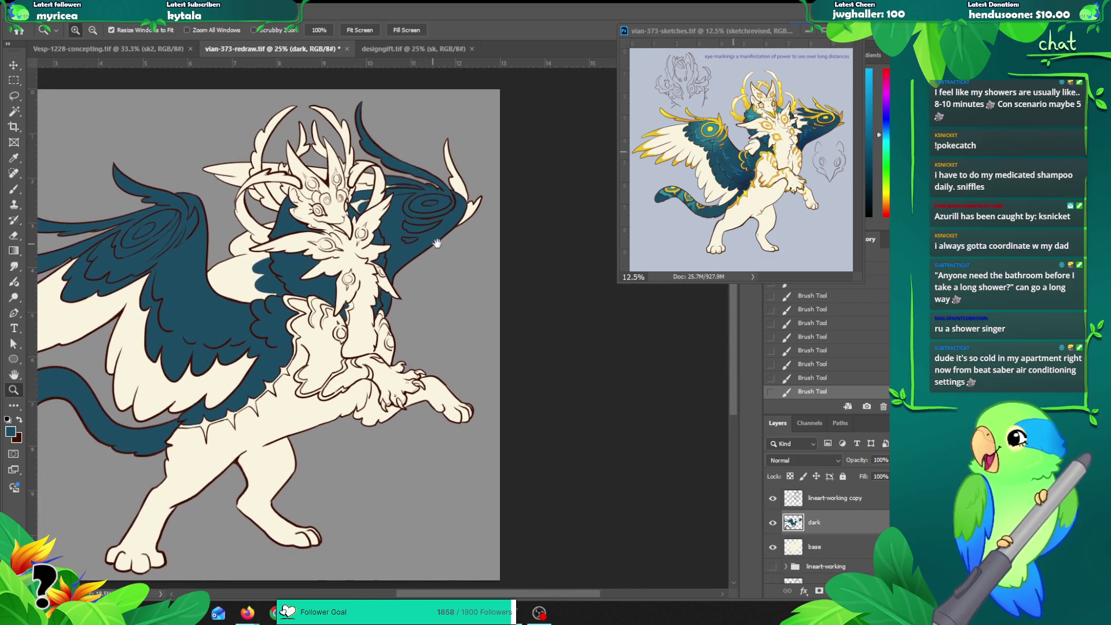
left_click_drag(476, 287, 469, 255)
mouse_move(387, 294)
left_mouse_down()
mouse_move(437, 282)
mouse_move(424, 298)
left_mouse_up()
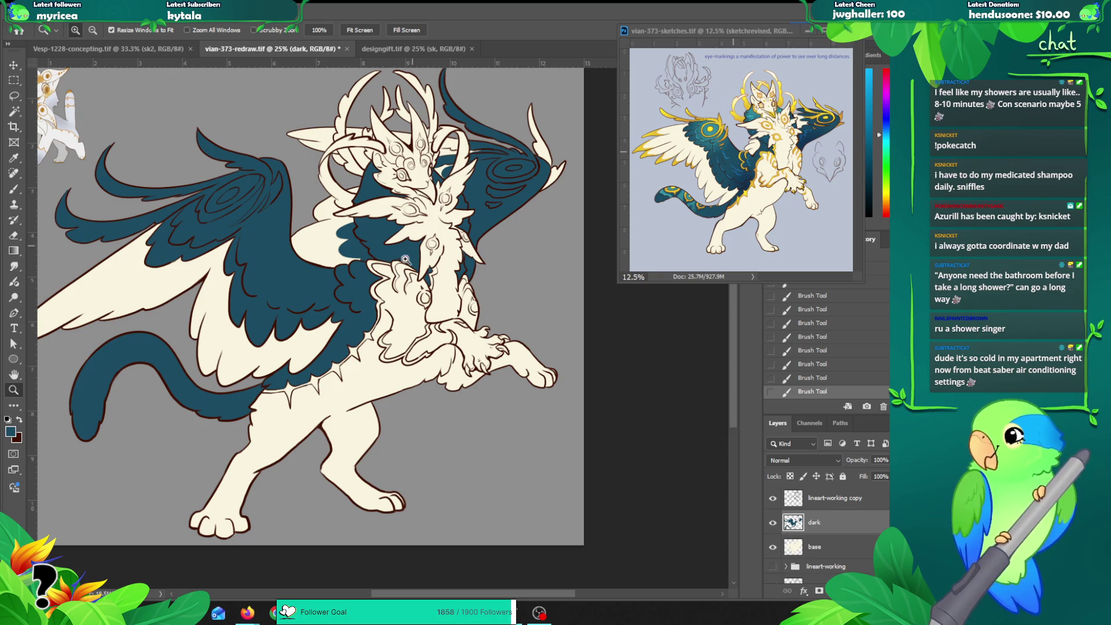
left_click(469, 240, "alt")
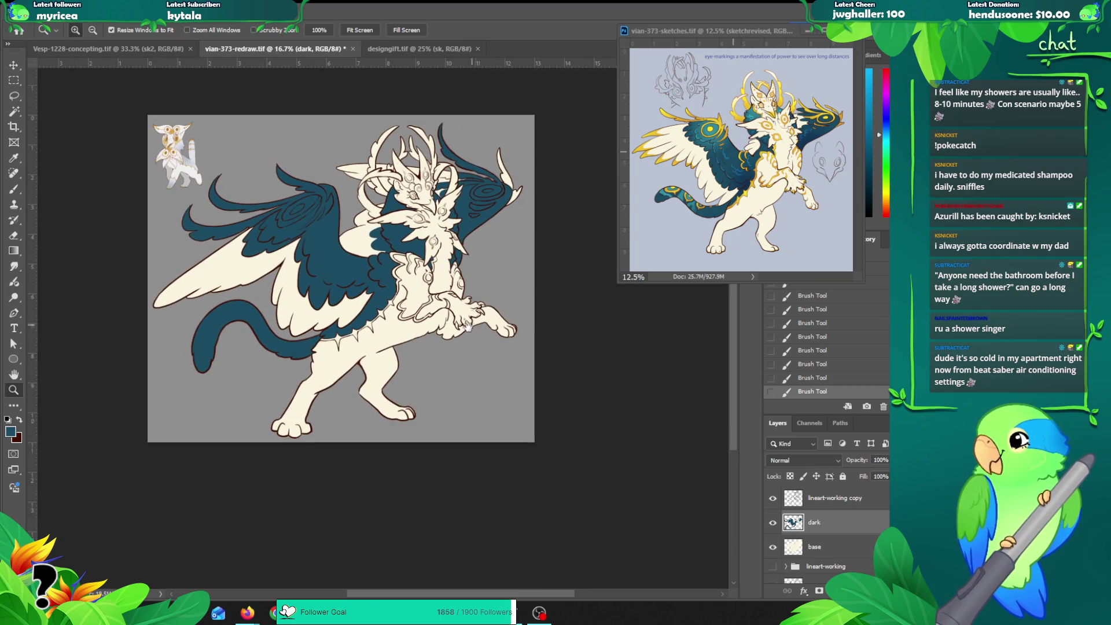
left_click_drag(469, 326, 450, 338)
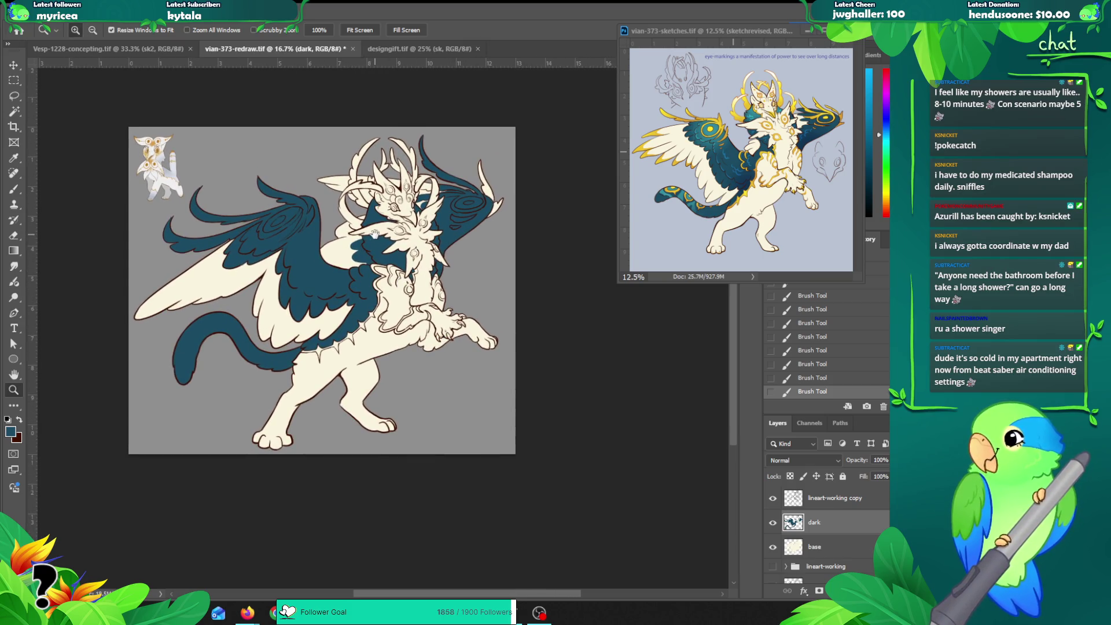
left_click_drag(367, 247, 285, 220)
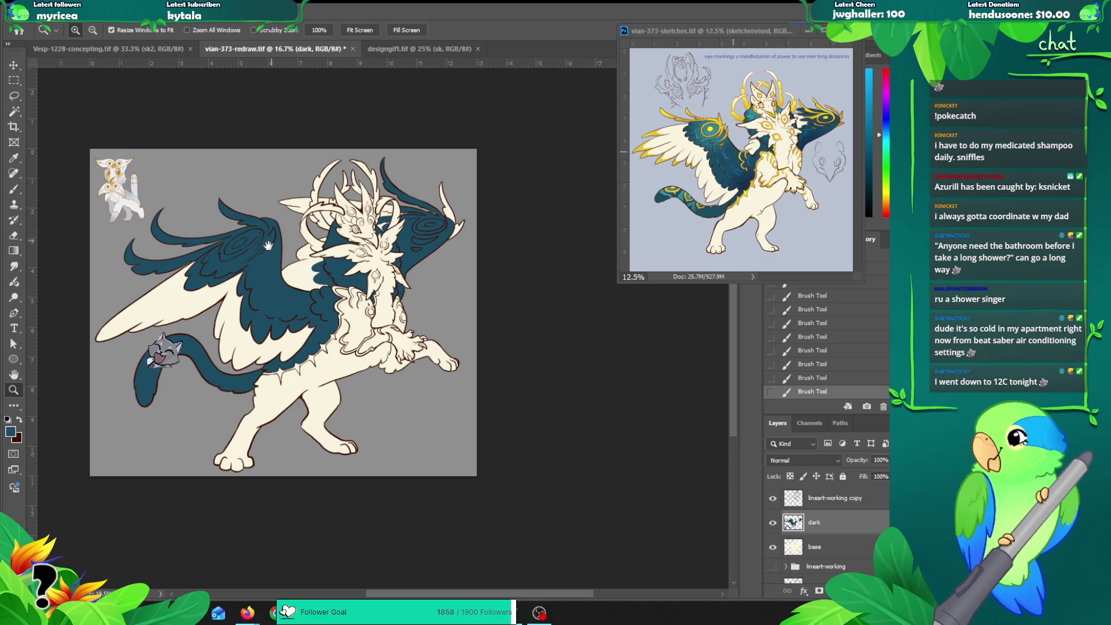
left_click(263, 270)
left_click_drag(263, 269, 289, 279)
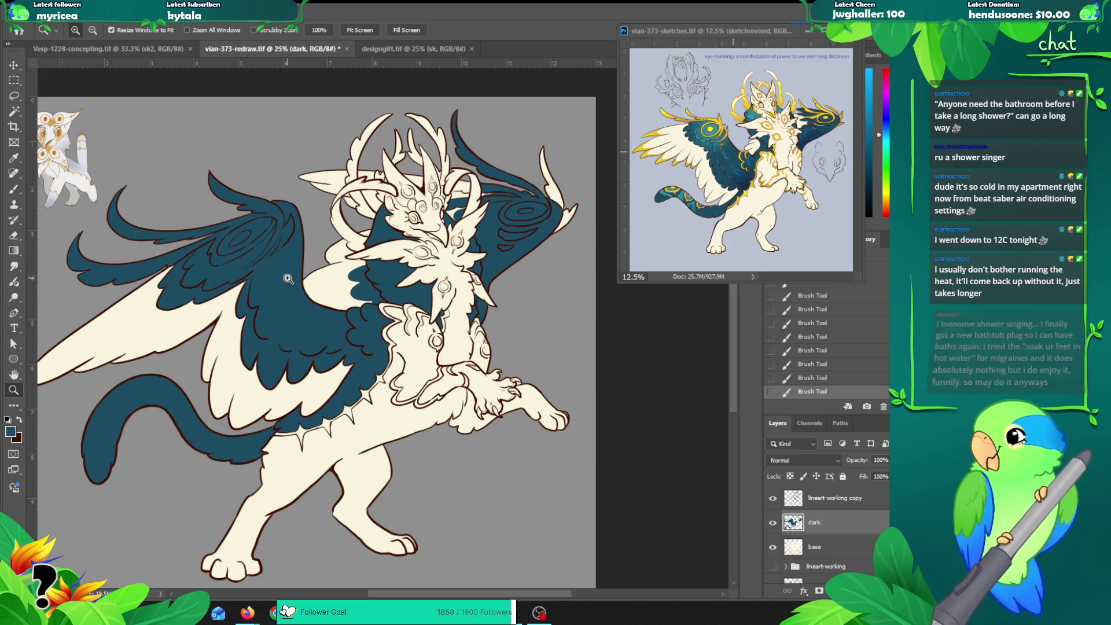
scroll(730, 320, "down", 1)
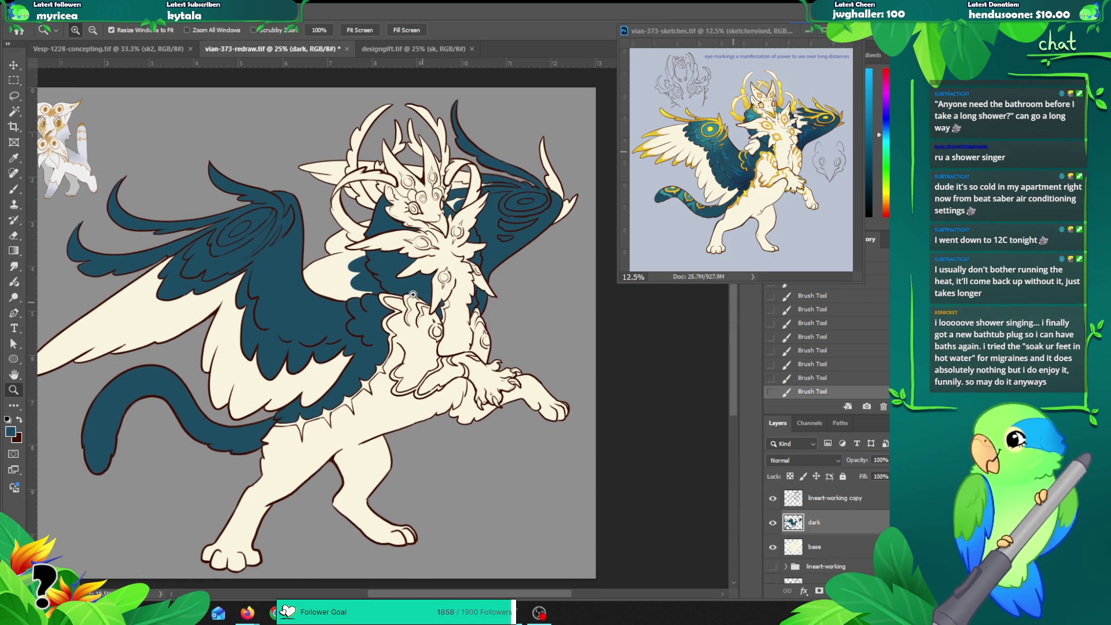
left_click_drag(380, 342, 384, 333)
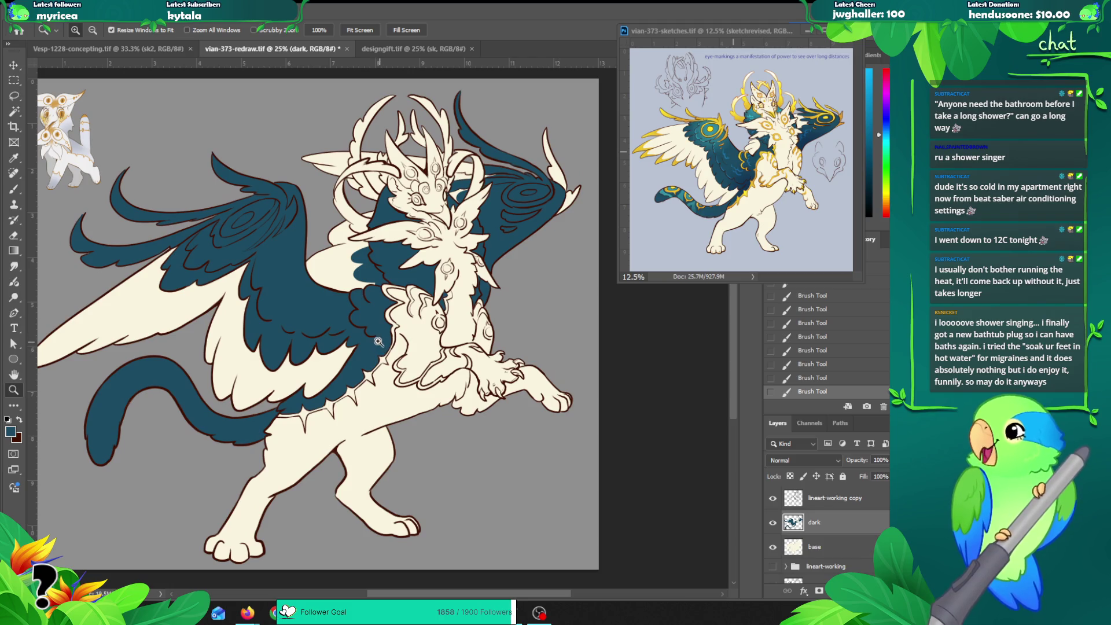
left_click_drag(362, 359, 372, 352)
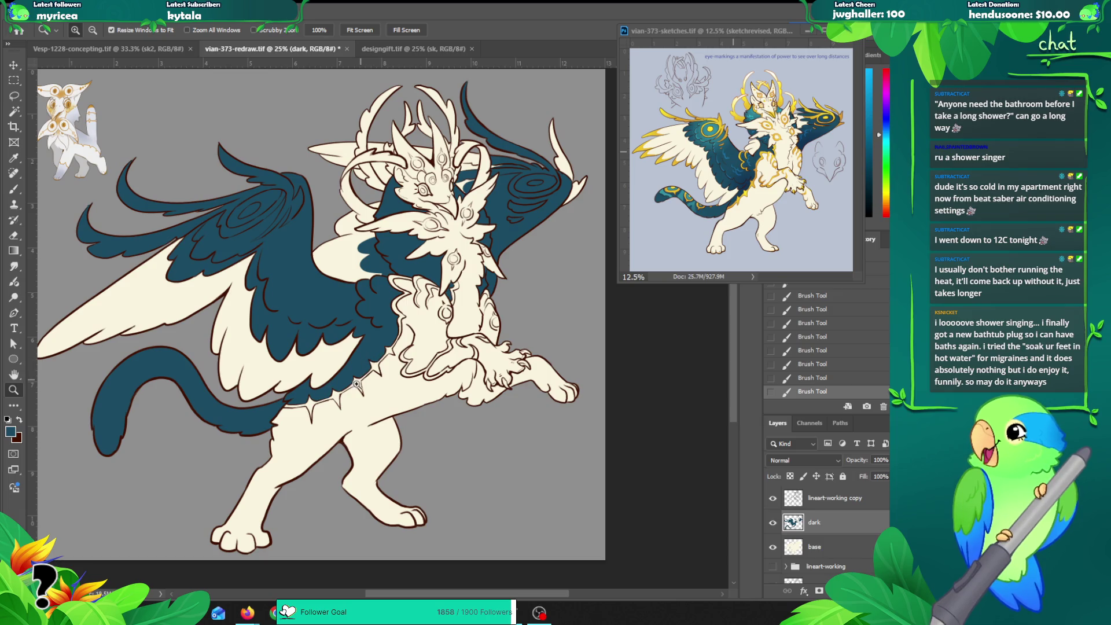
left_click_drag(303, 408, 310, 427)
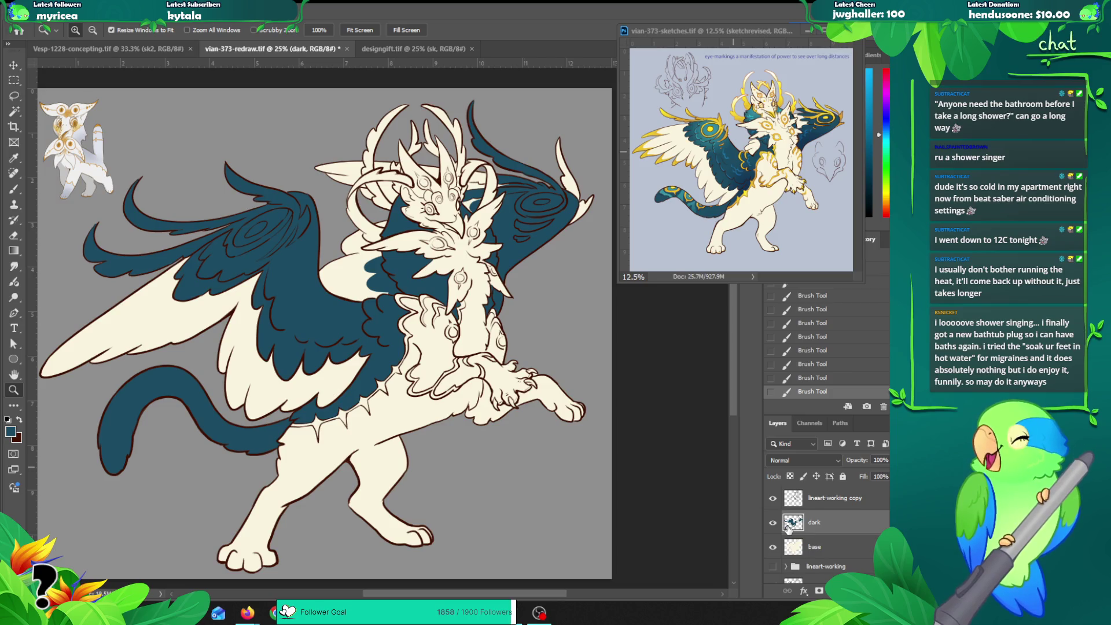
key("ctrl+shift+n")
Step: Create a layer named 'gold' and sample gold from the reference's wing marking
type("gold")
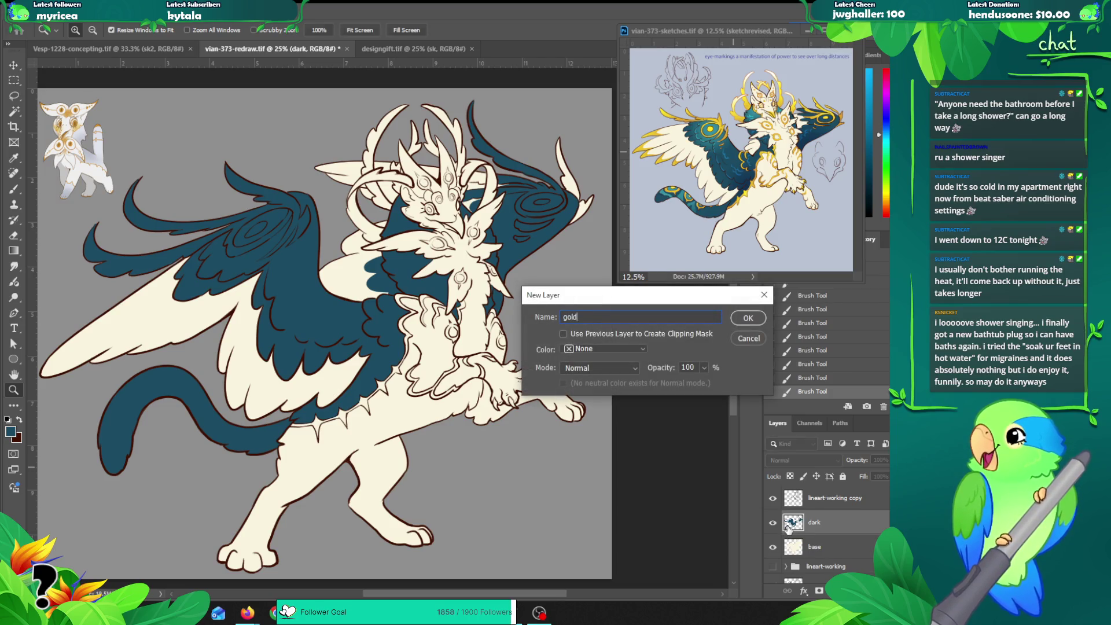
key("Return")
key("b")
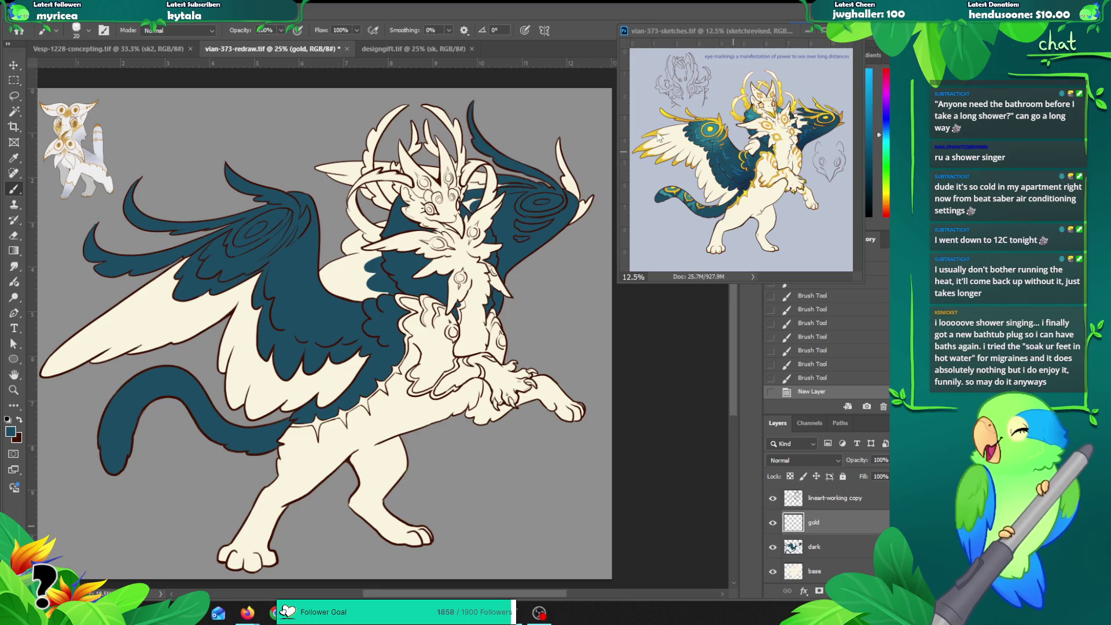
left_click(661, 125, "alt")
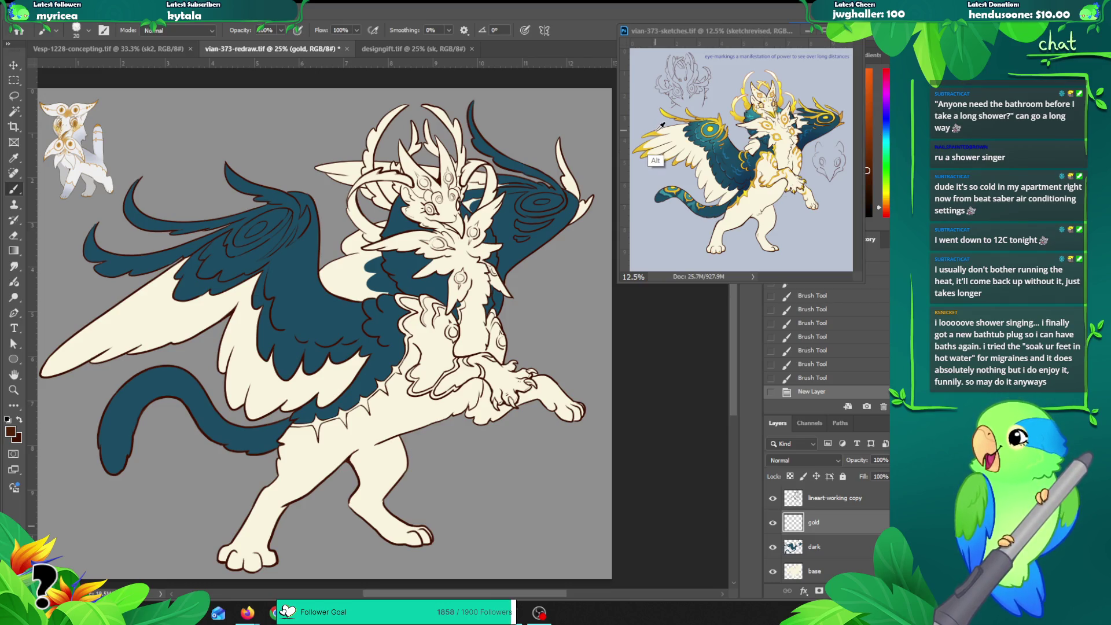
left_click(819, 110, "alt")
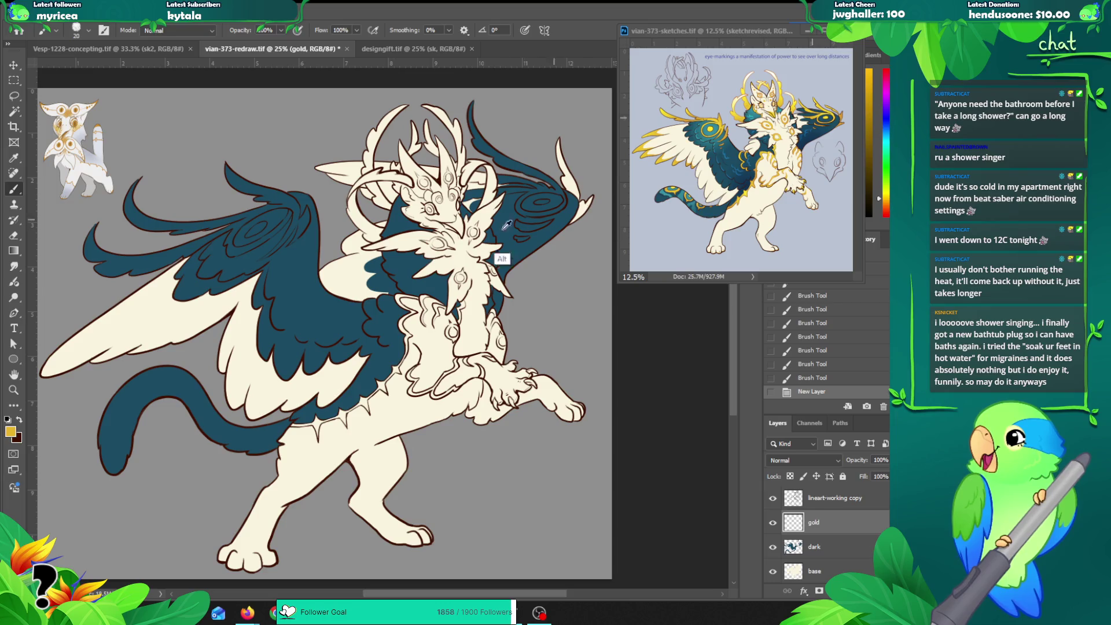
Step: Magic Wand-select the chest ruff region and the cream chest and leg areas
key("z")
left_click(411, 316)
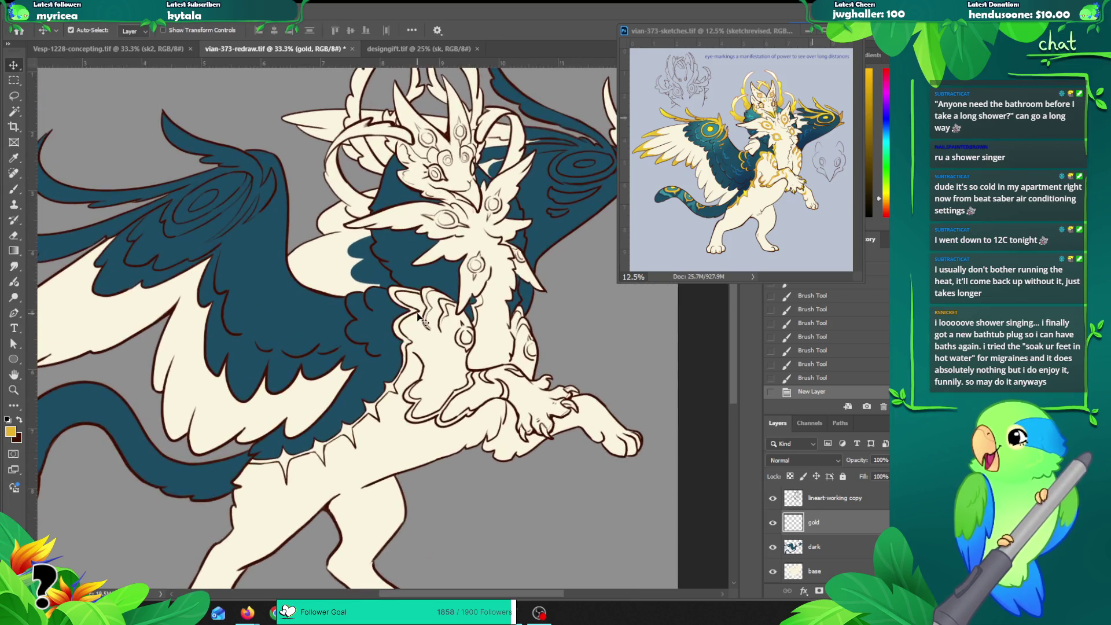
key("alt+bracketright")
key("w")
left_click(417, 314)
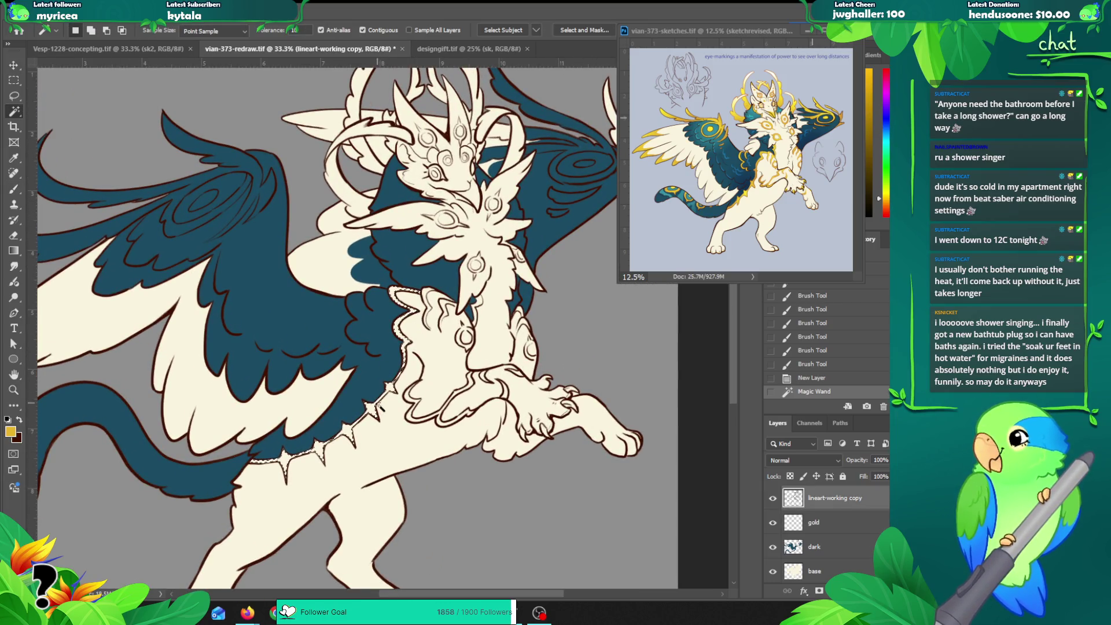
left_click(450, 318, "shift")
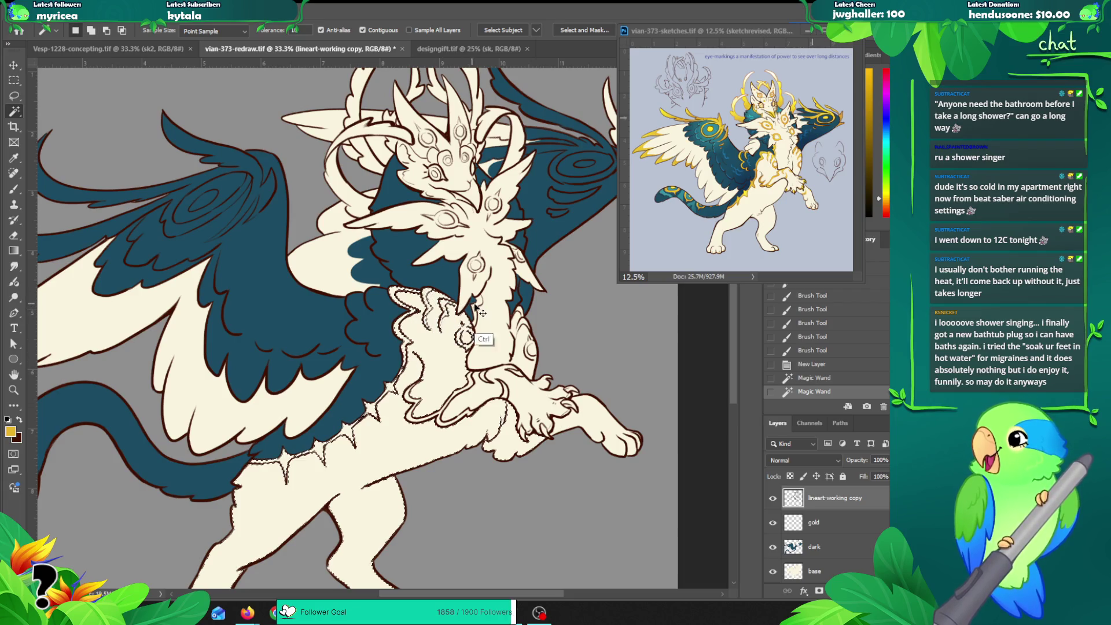
key("ctrl+z")
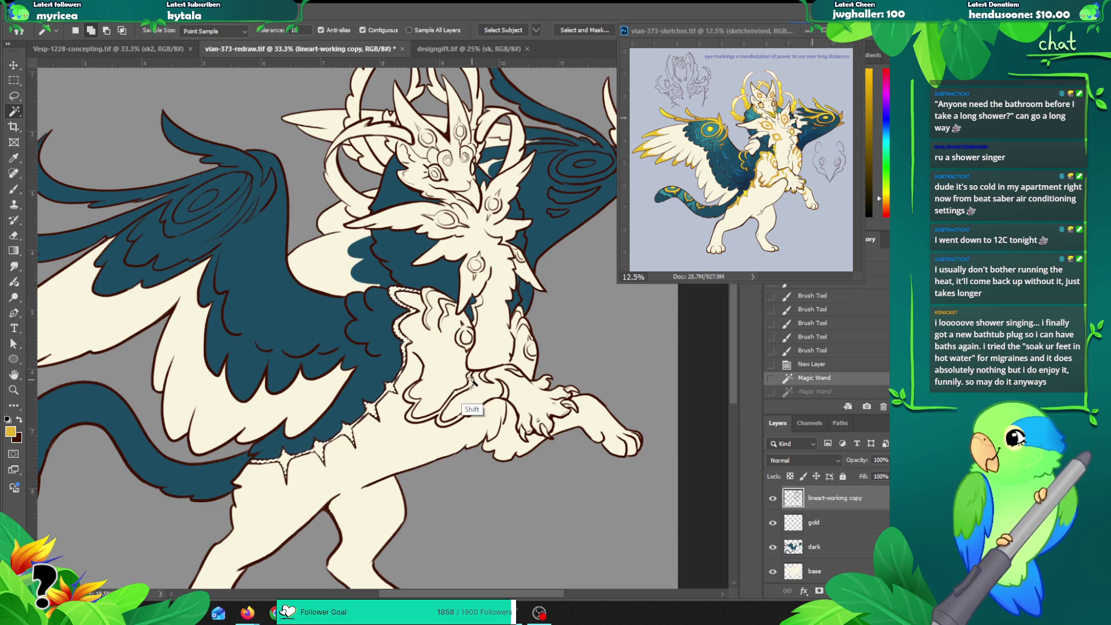
left_click(472, 412, "shift")
left_click(441, 428, "shift")
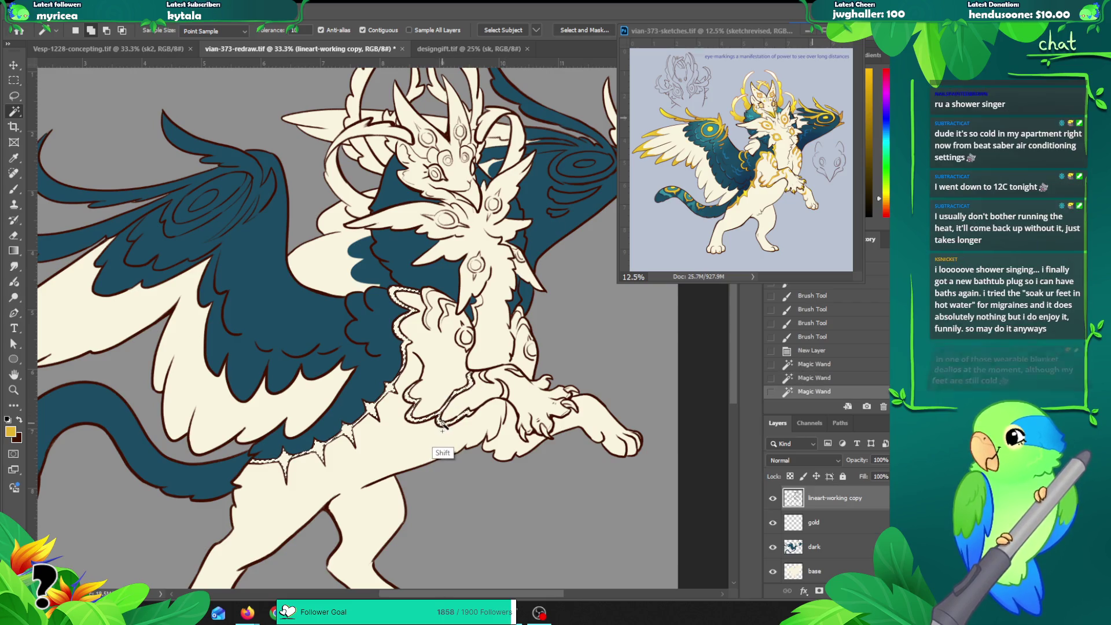
Step: Expand the selection, fill it with gold on the gold layer, then deselect
key("ctrl+alt+e")
key("Return")
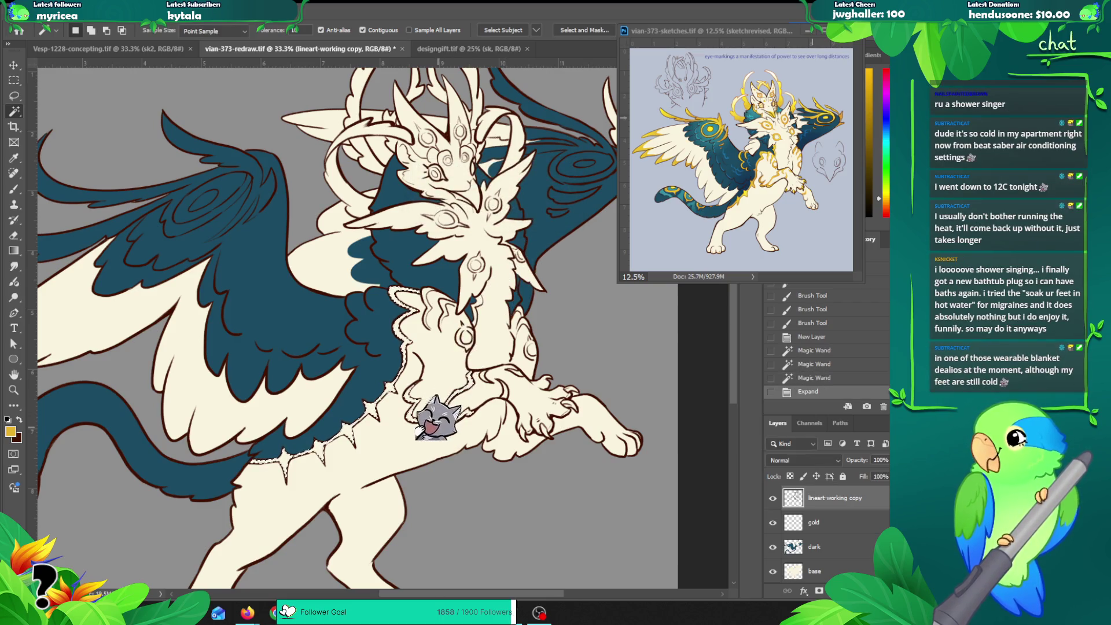
left_click(811, 523)
key("alt+BackSpace")
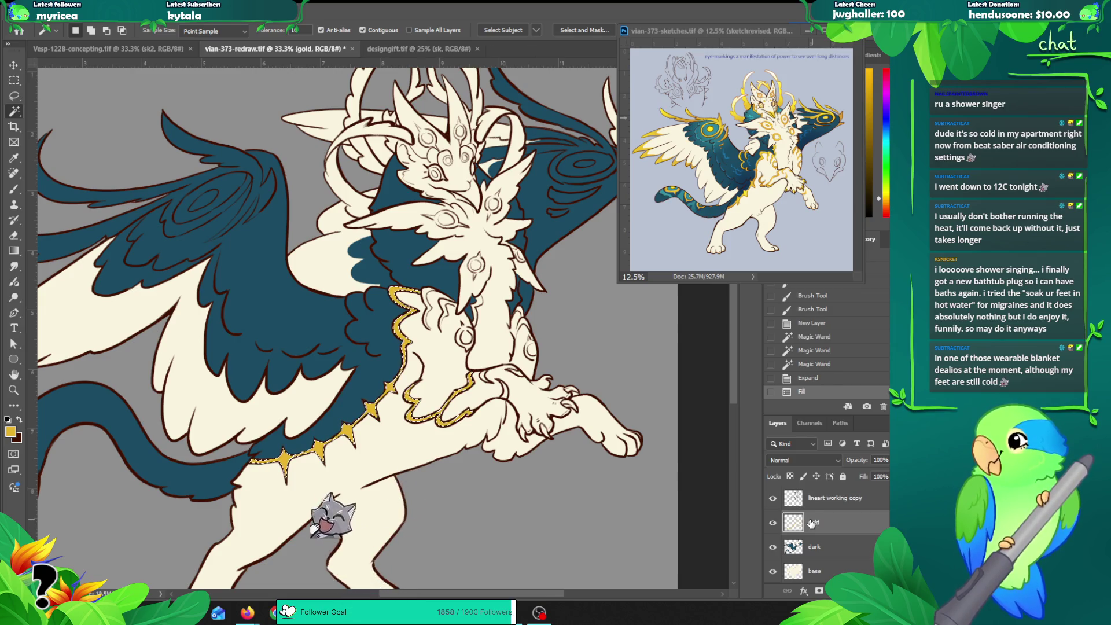
key("ctrl+d")
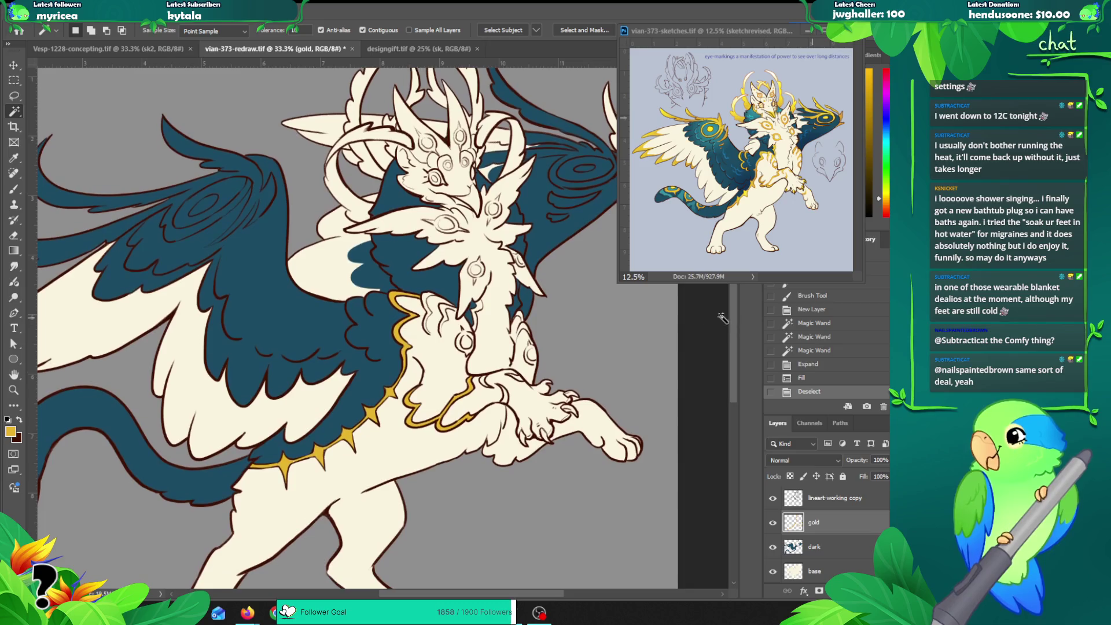
Step: Pan the view up toward the chest and raised paw
left_click_drag(485, 335, 469, 324)
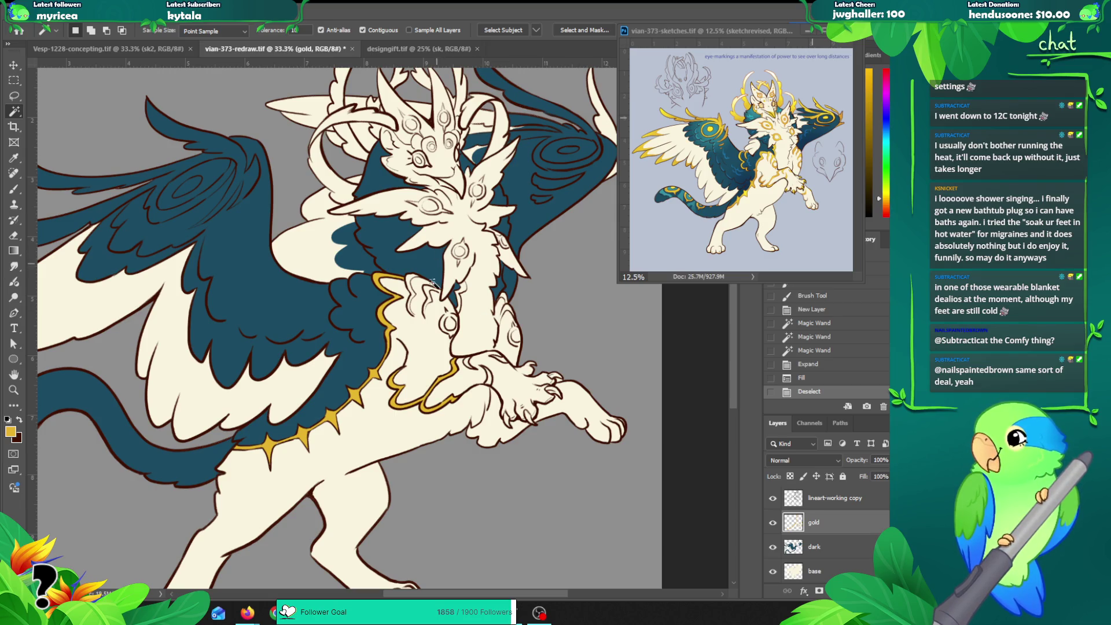
left_click_drag(443, 328, 440, 314)
Step: Paint gold trim along the raised paw outline
key("b")
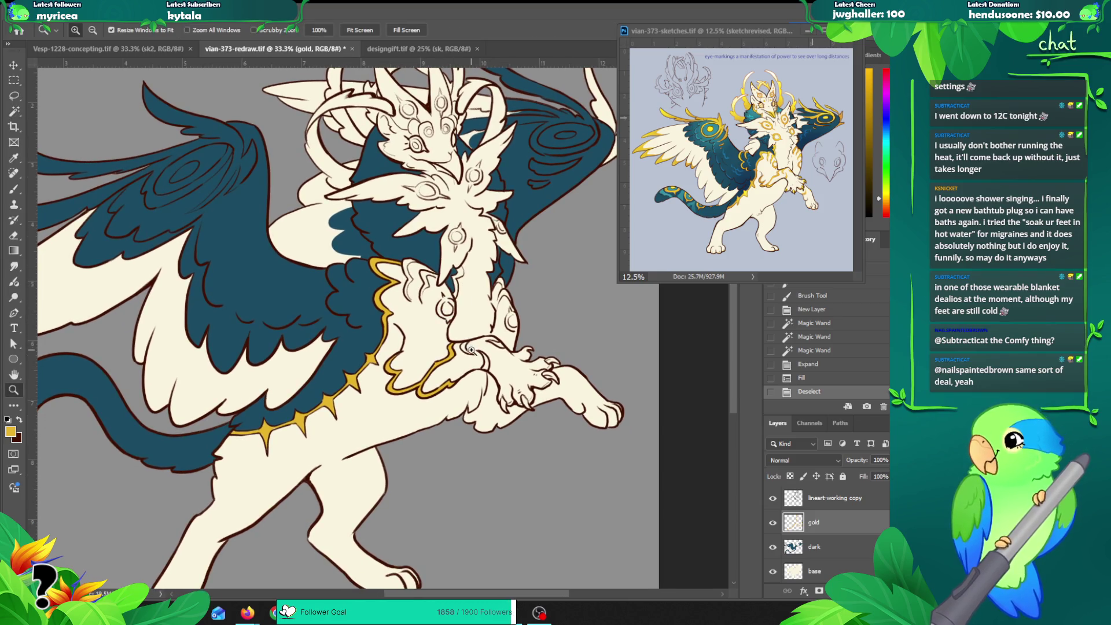
scroll(469, 348, "up", 1)
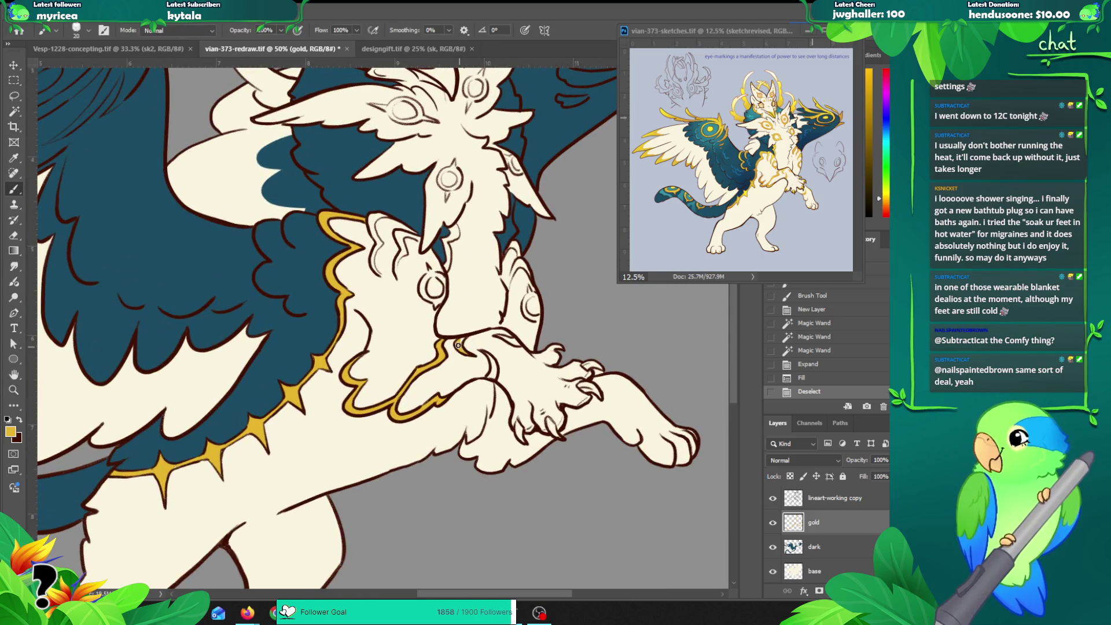
left_click_drag(457, 345, 499, 337)
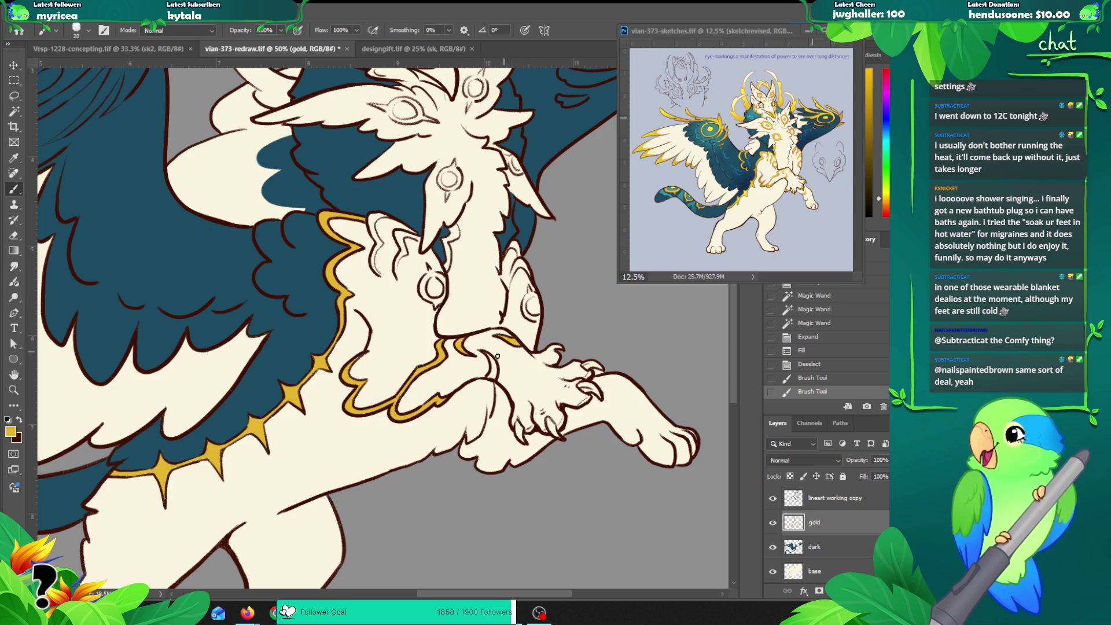
left_click_drag(485, 354, 491, 373)
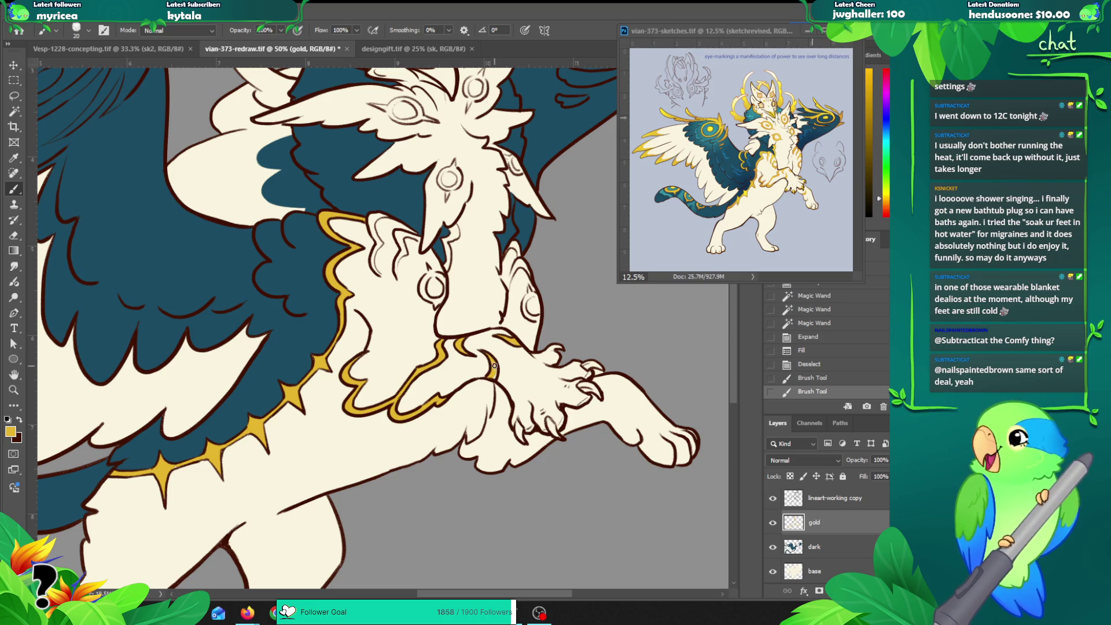
left_click_drag(493, 379, 487, 375)
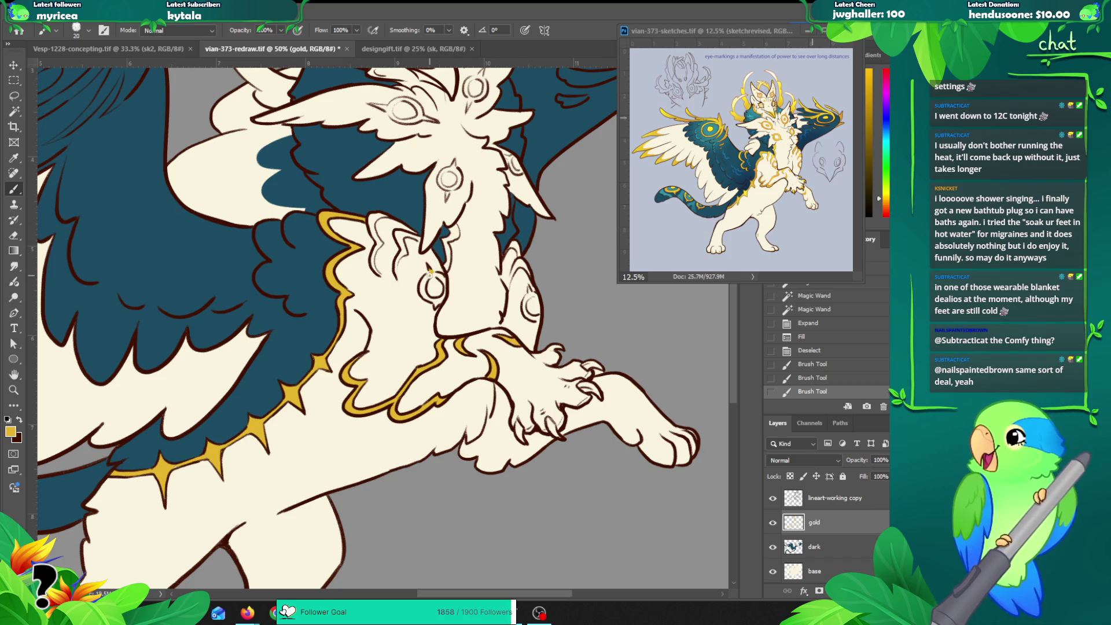
Step: Curve gold around the eye marking, then bring the oodie image results forward
mouse_move(429, 273)
left_mouse_down()
mouse_move(437, 303)
mouse_move(432, 273)
left_mouse_up()
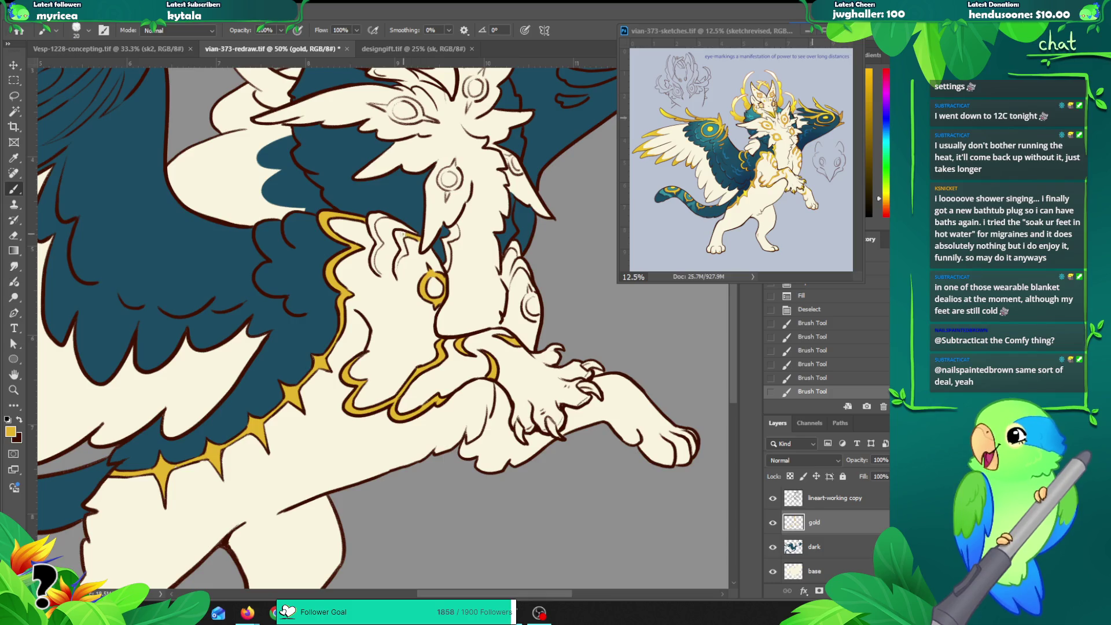
left_click_drag(399, 236, 395, 273)
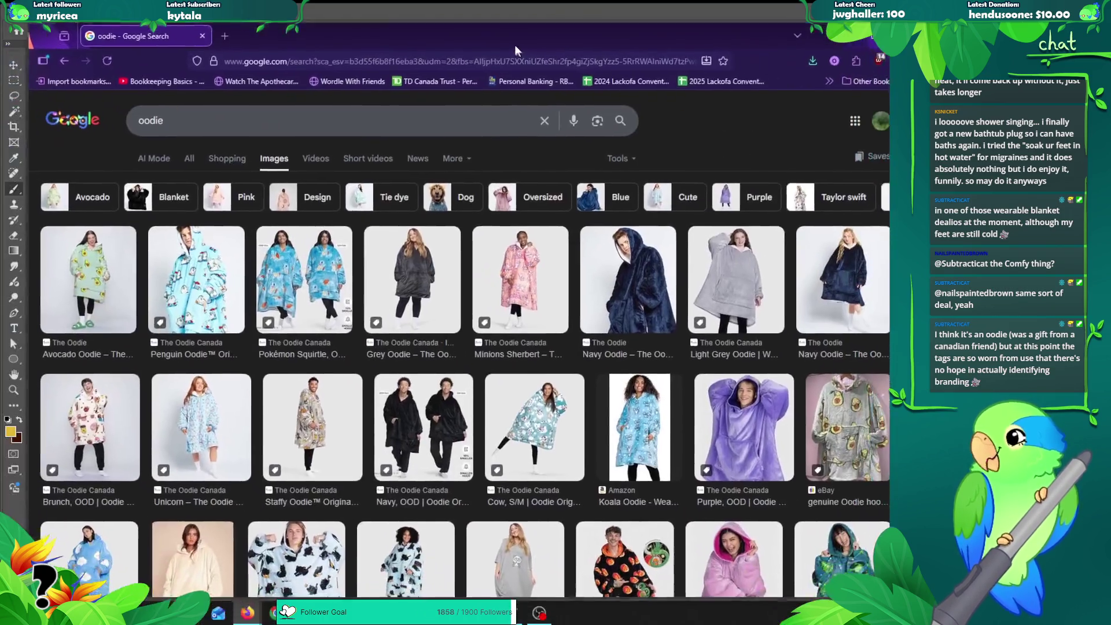
left_click_drag(3, 35, 509, 34)
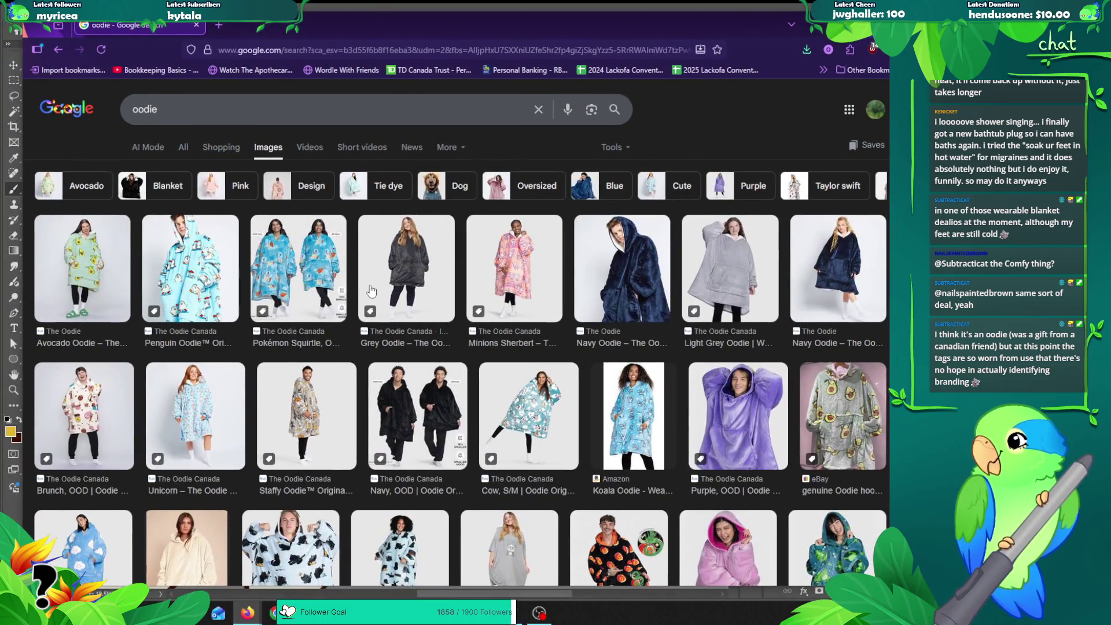
Step: Preview the Unicorn, Penguin, Navy, Original and Minions Sherbert oodie images, then minimize the browser
scroll(371, 291, "down", 1)
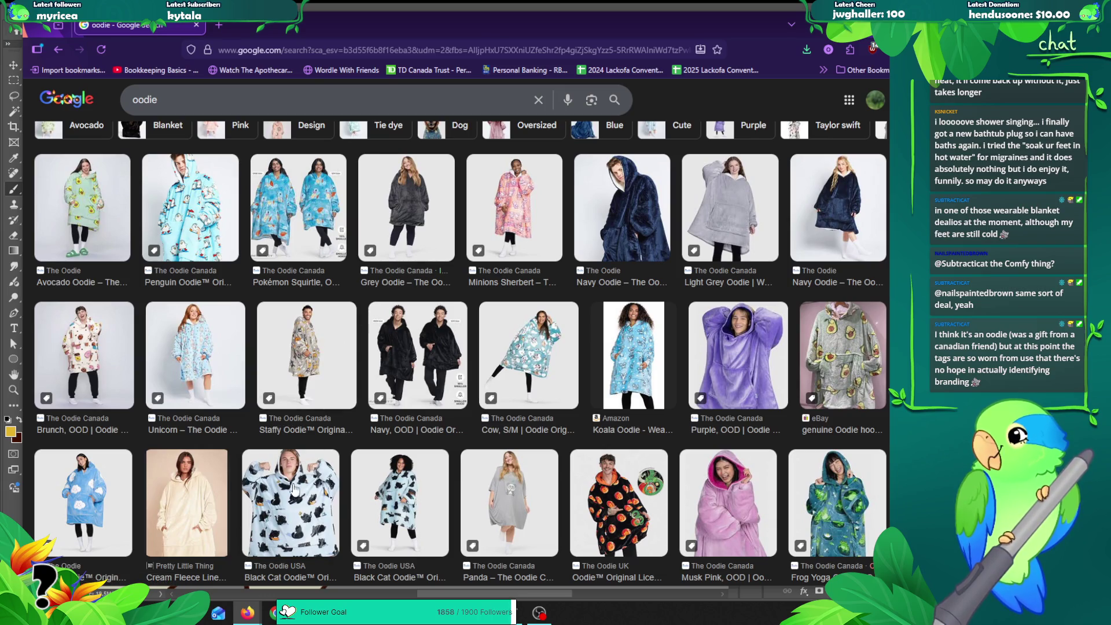
left_click(188, 333)
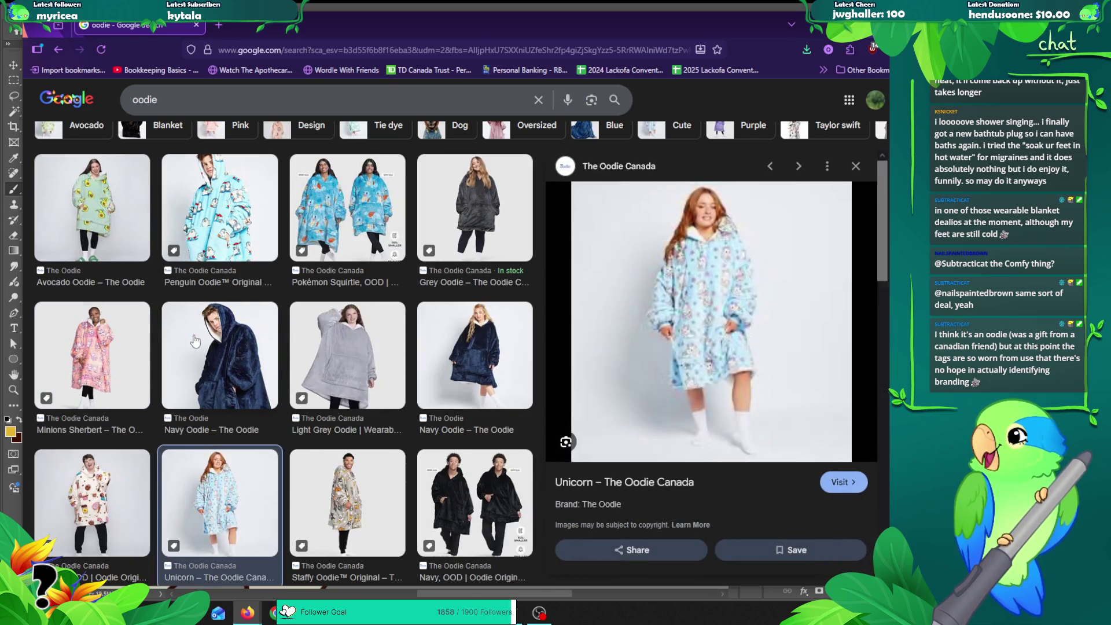
left_click(241, 207)
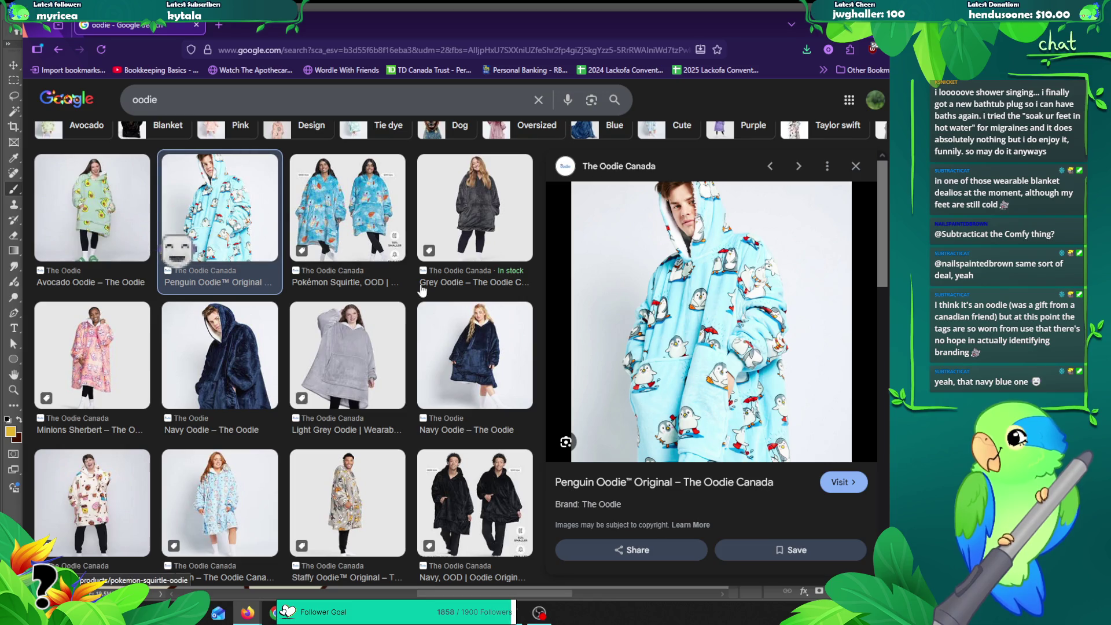
left_click(447, 346)
scroll(448, 347, "down", 2)
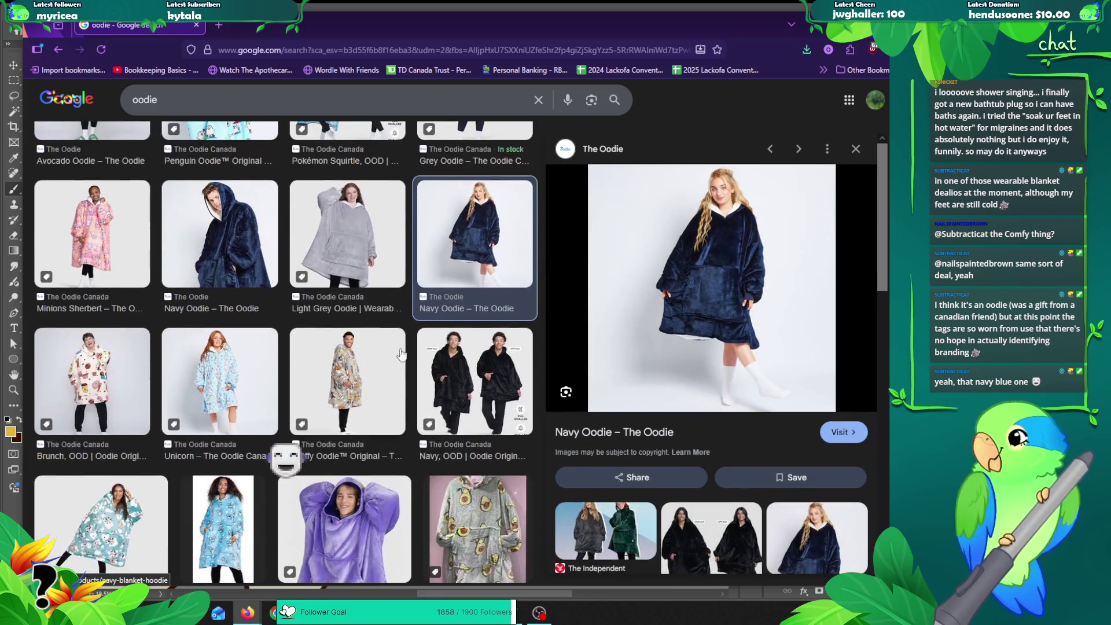
left_click(452, 375)
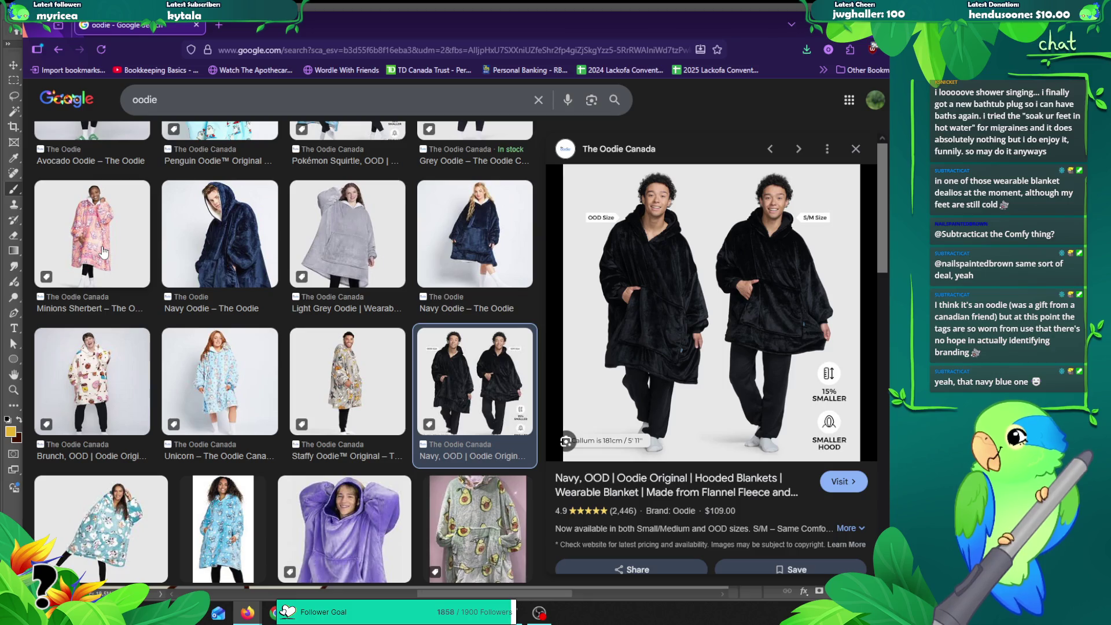
left_click(103, 251)
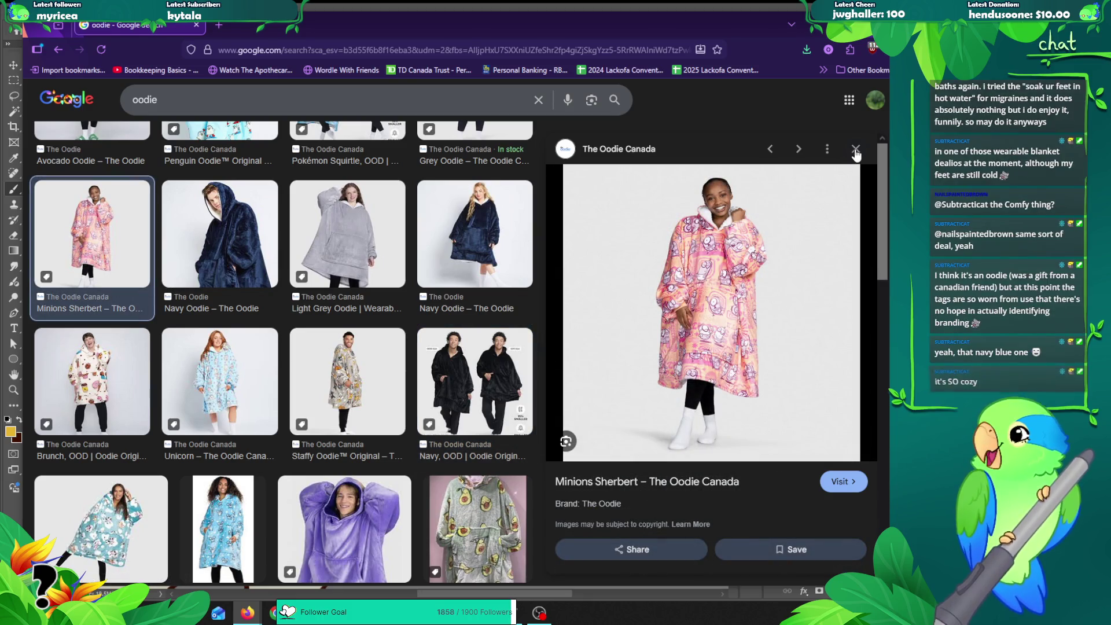
left_click(325, 16)
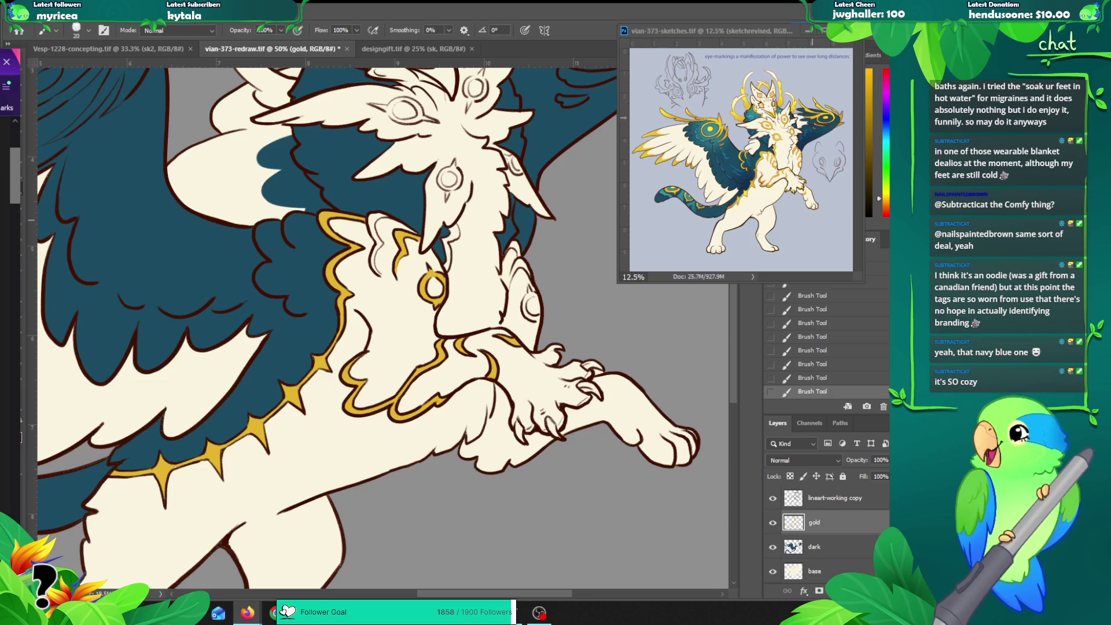
Step: Switch from Photoshop to the Firefox window showing snuggie image results
key("alt+Tab")
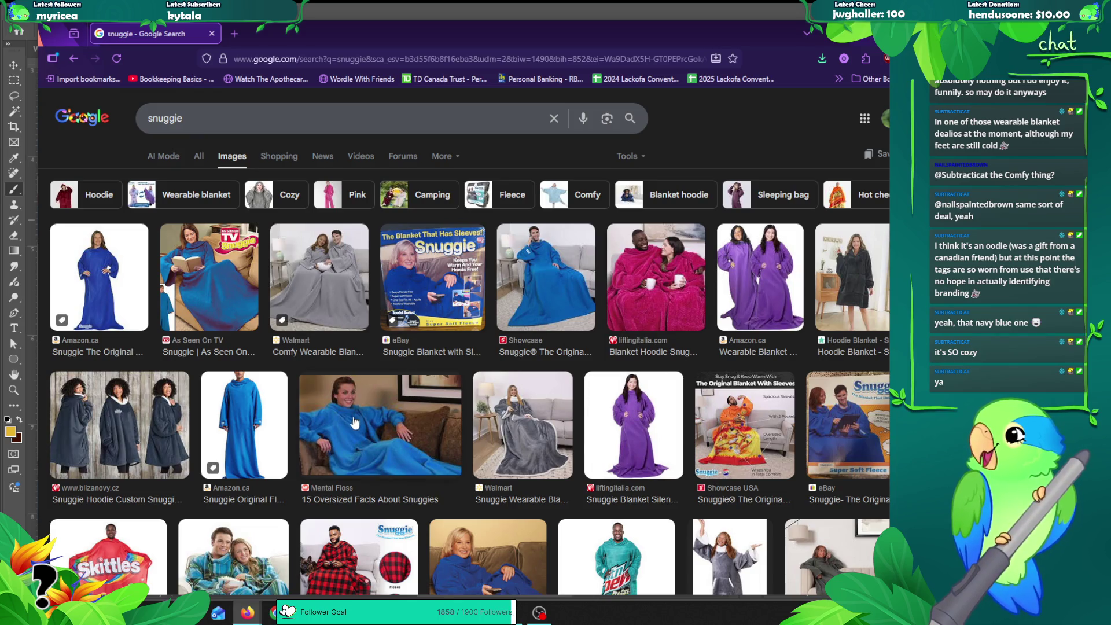
Step: Browse the snuggie results, preview and close the Mtn Dew snuggie, then hide Firefox
scroll(369, 425, "down", 3)
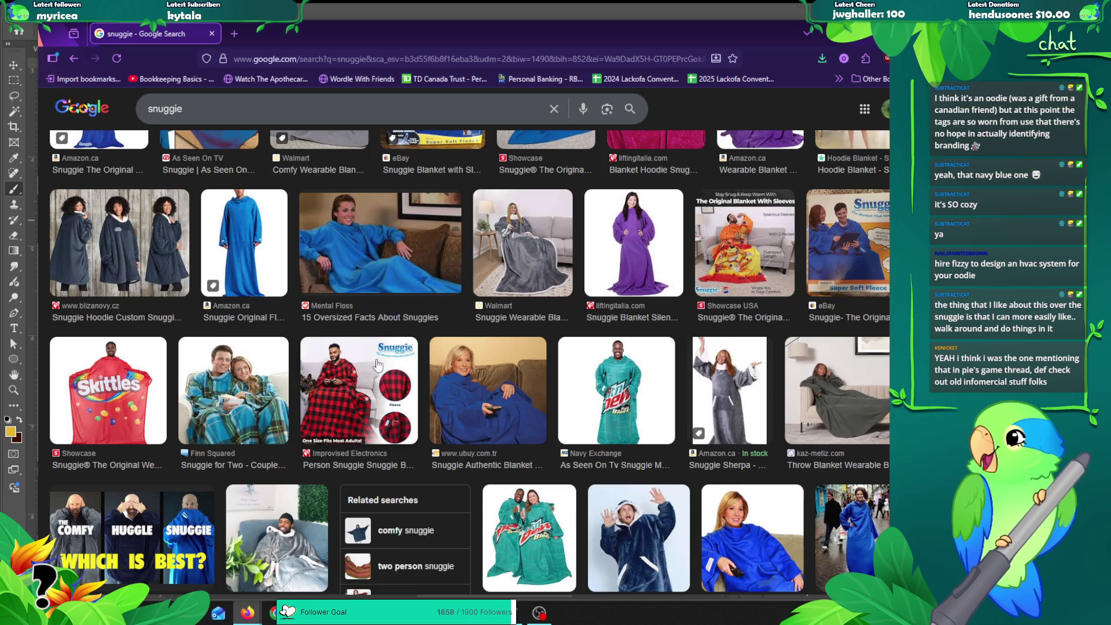
scroll(376, 364, "up", 2)
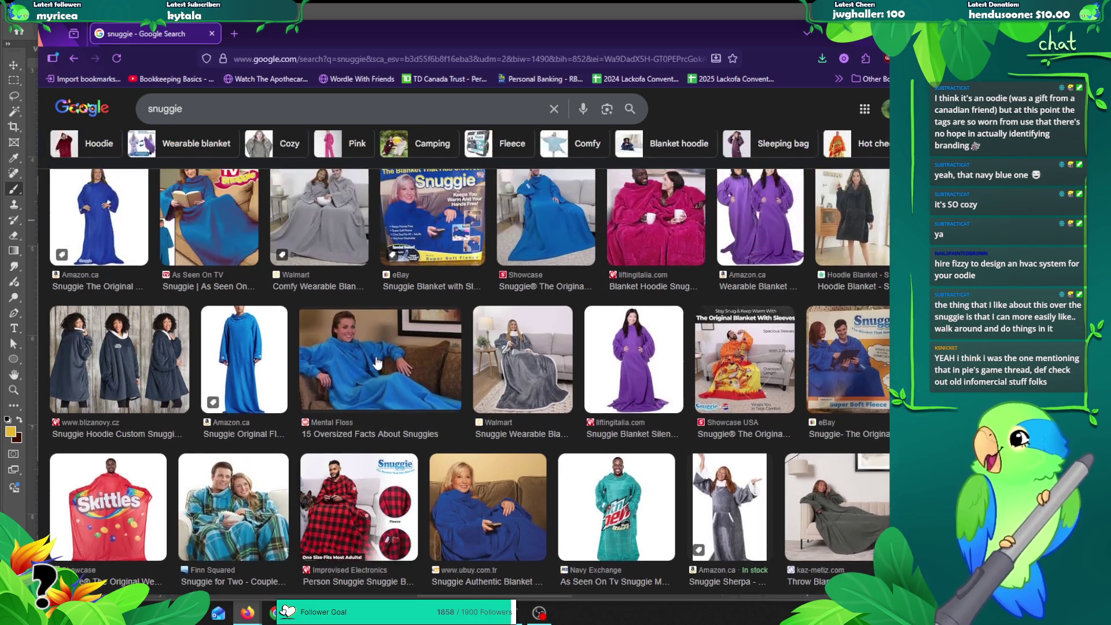
scroll(428, 336, "up", 1)
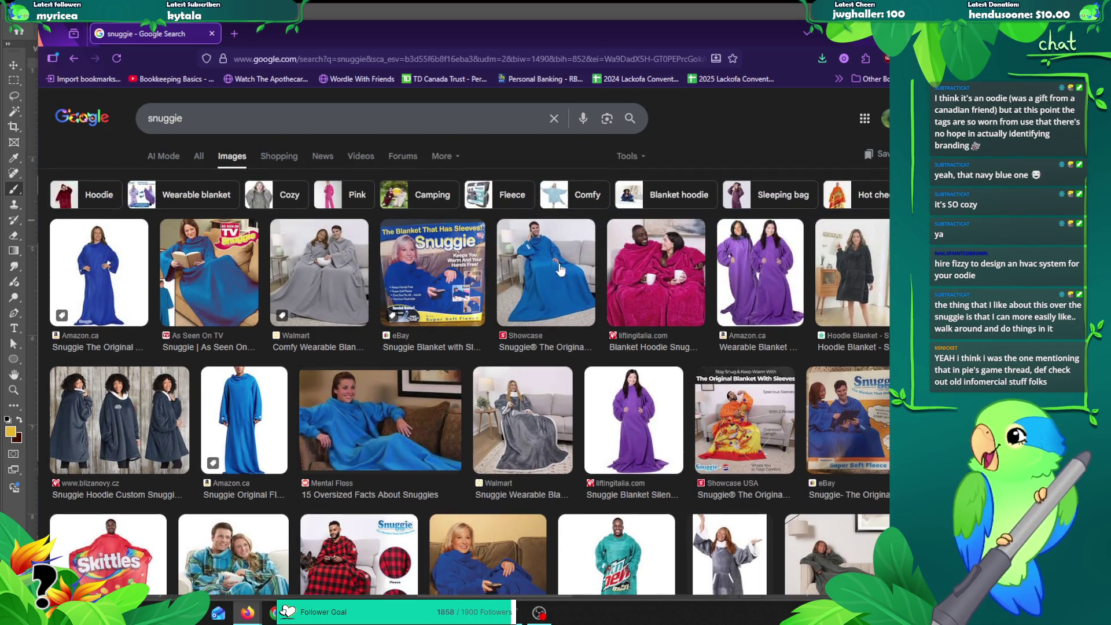
scroll(578, 307, "down", 4)
scroll(522, 296, "down", 3)
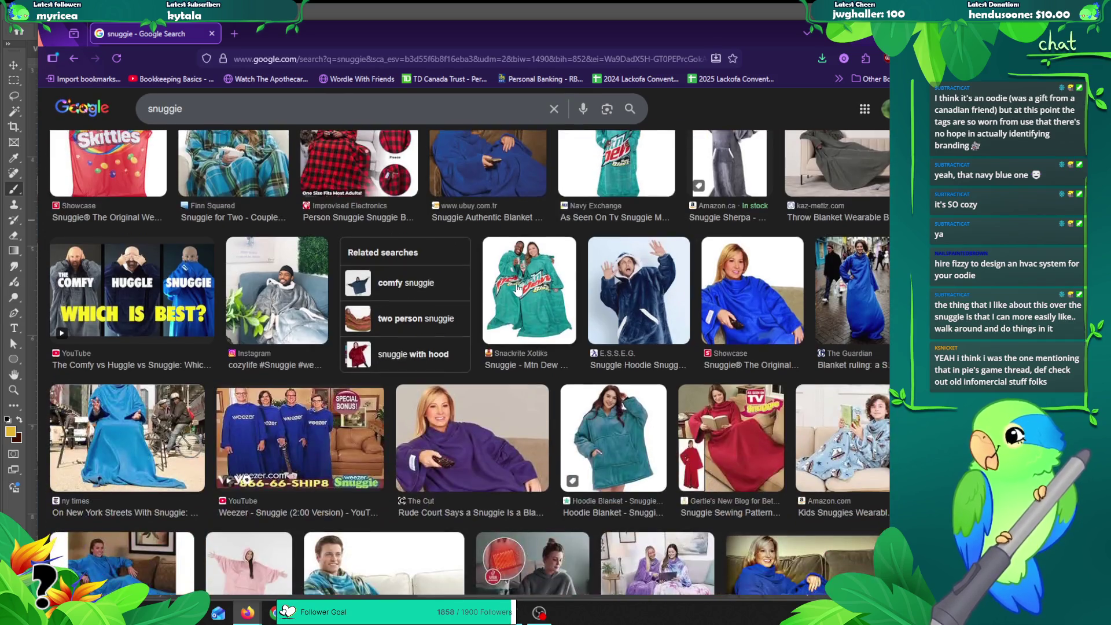
left_click(518, 288)
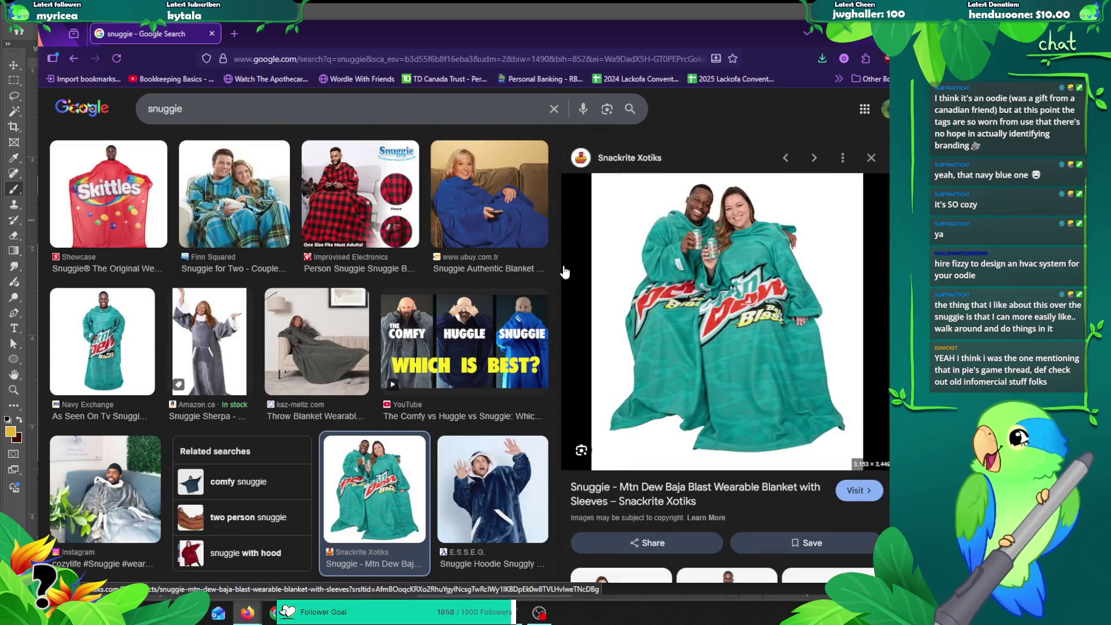
left_click(875, 160)
scroll(366, 283, "down", 5)
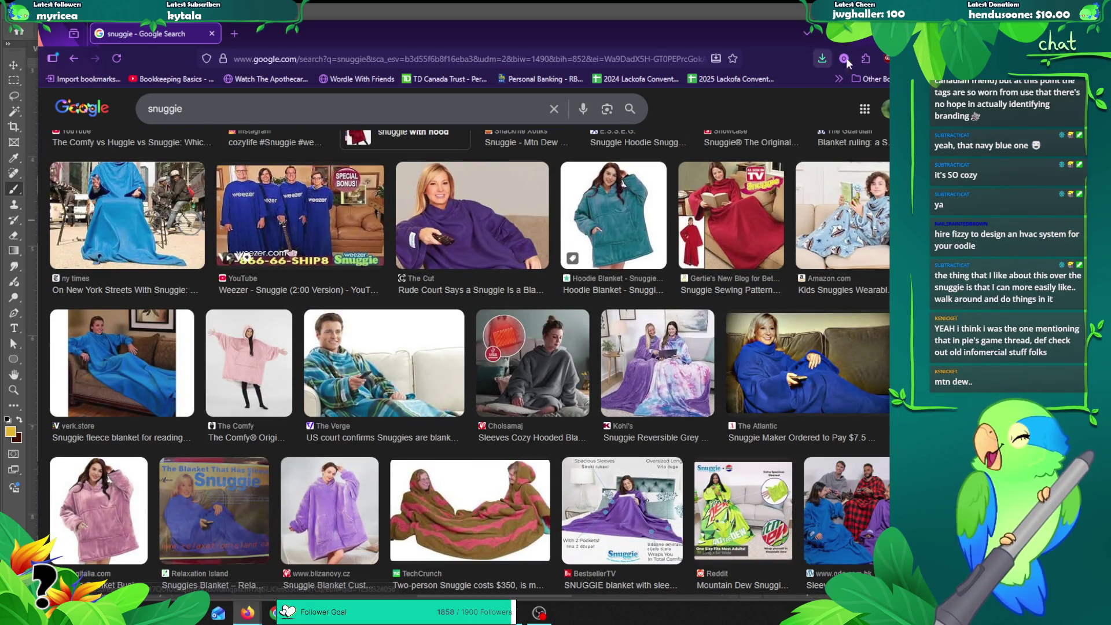
left_click(873, 40)
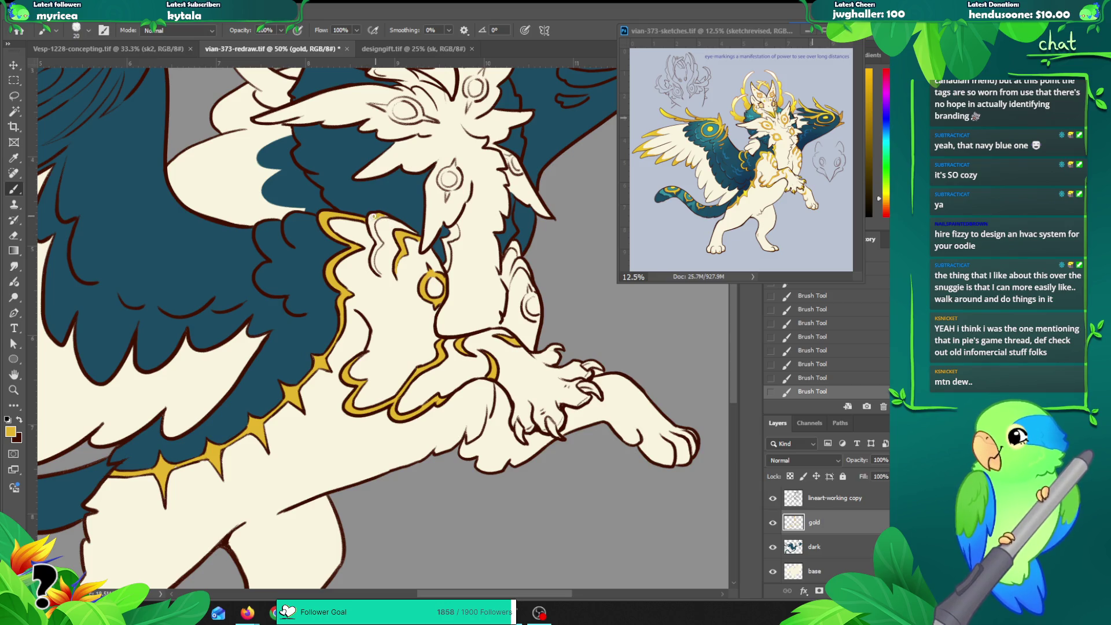
Step: Paint a gold edge down the inner ruff outline and erase a stray bit
left_click_drag(381, 215, 378, 241)
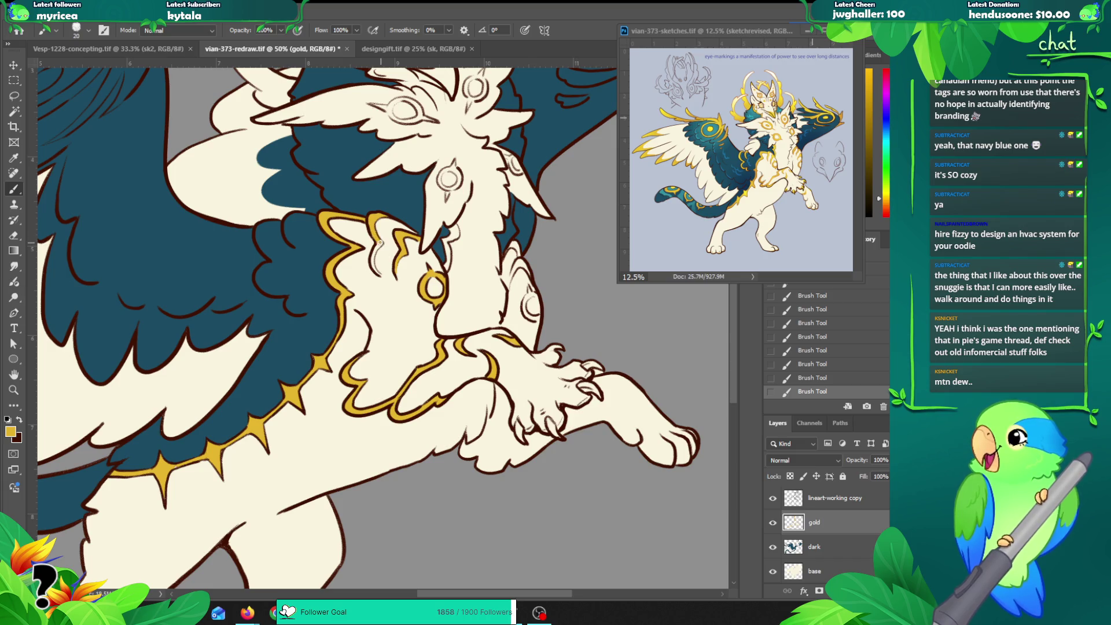
left_click_drag(374, 248, 377, 272)
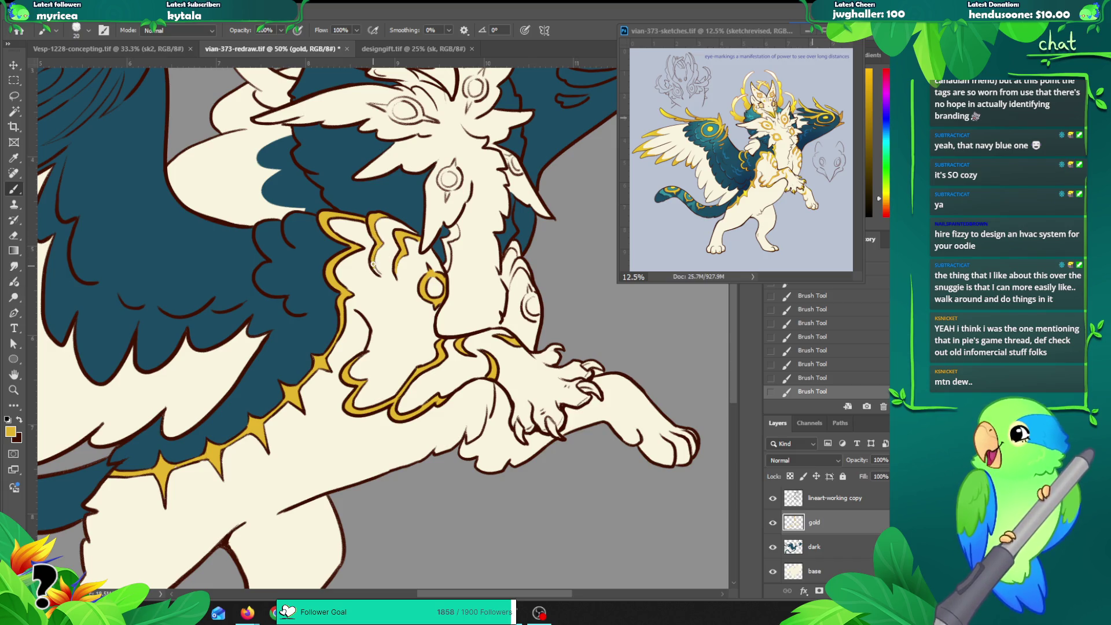
key("e")
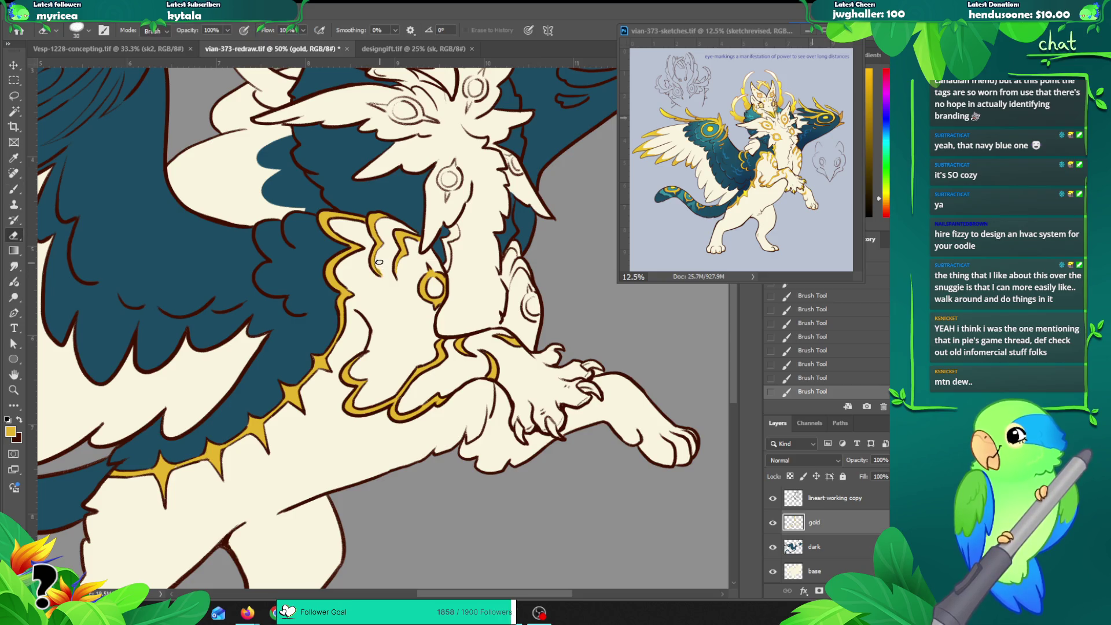
left_click_drag(380, 269, 396, 270)
key("b")
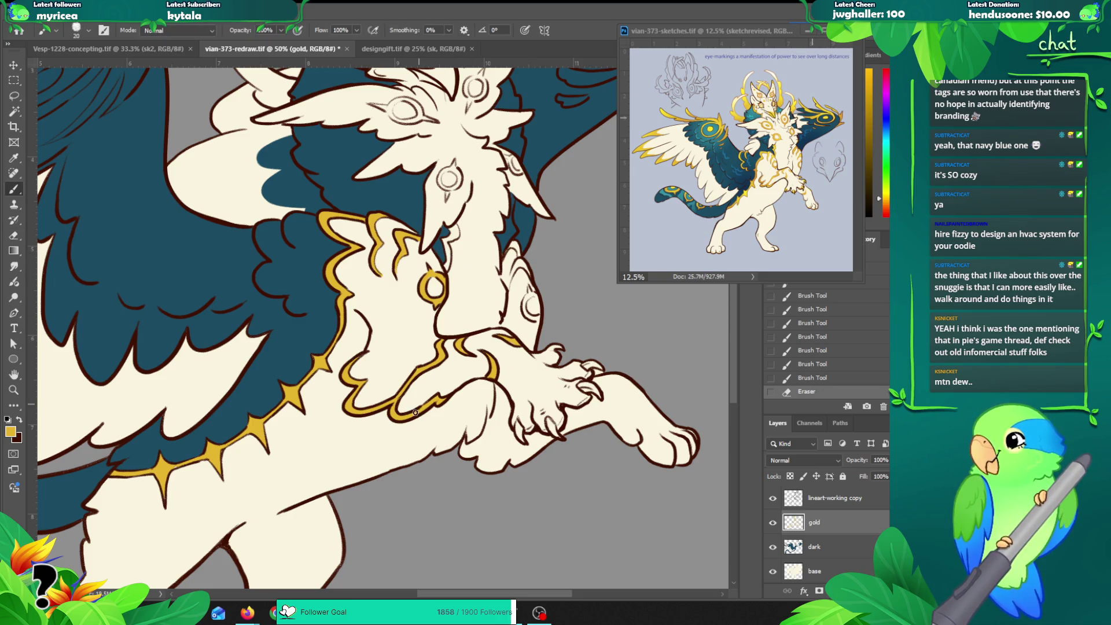
Step: Ring the second eye marking in gold and erase excess gold near the shoulder marking
left_click_drag(532, 288, 533, 304)
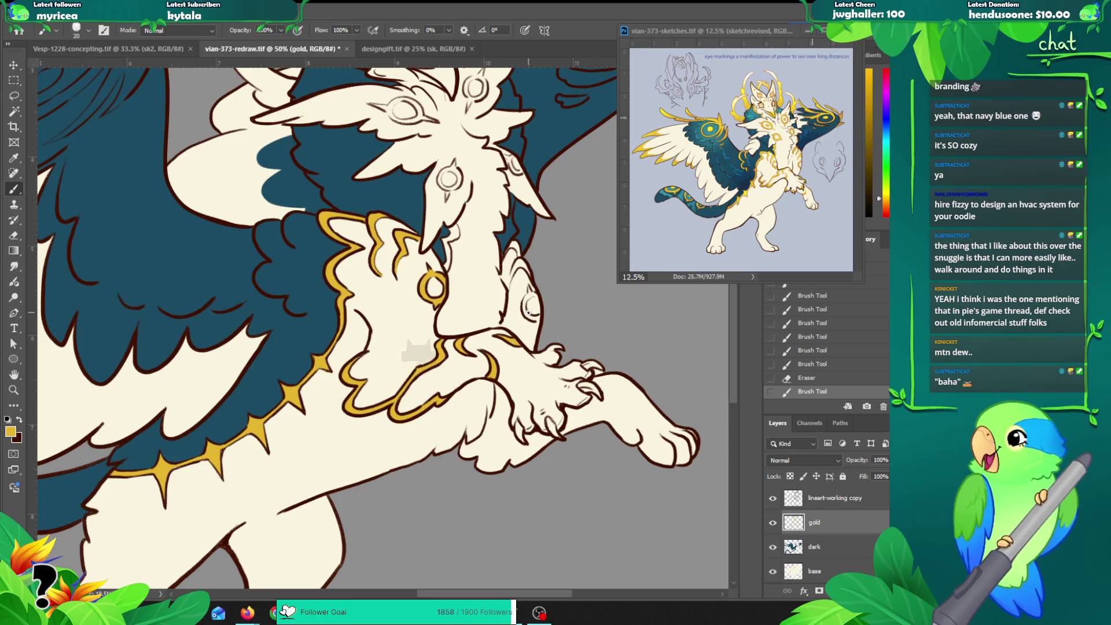
left_click_drag(528, 288, 531, 317)
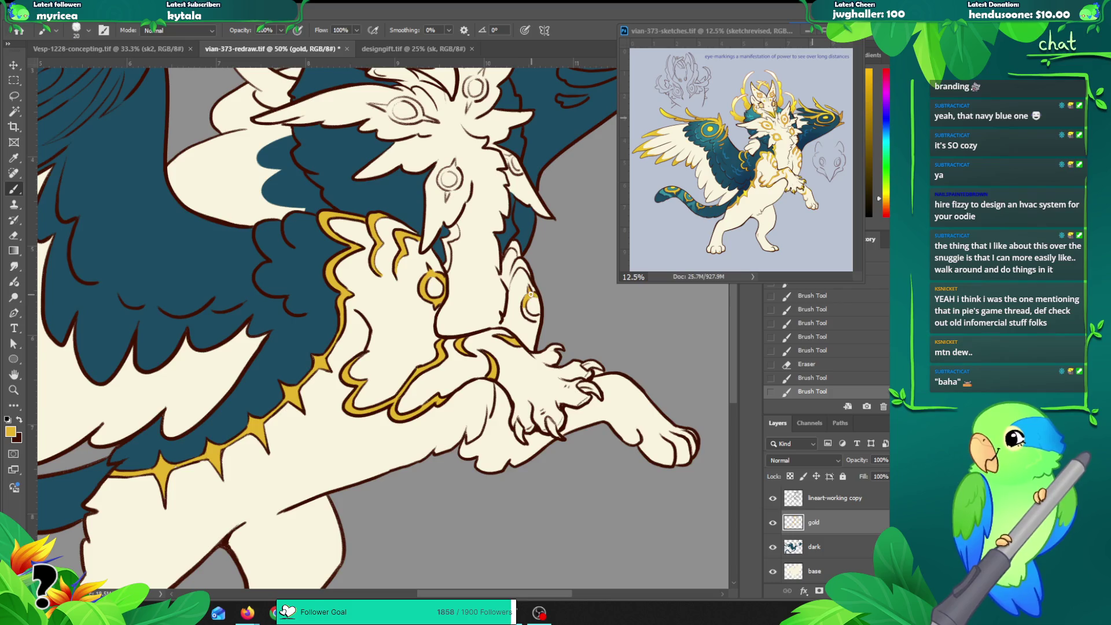
left_click_drag(538, 318, 540, 321)
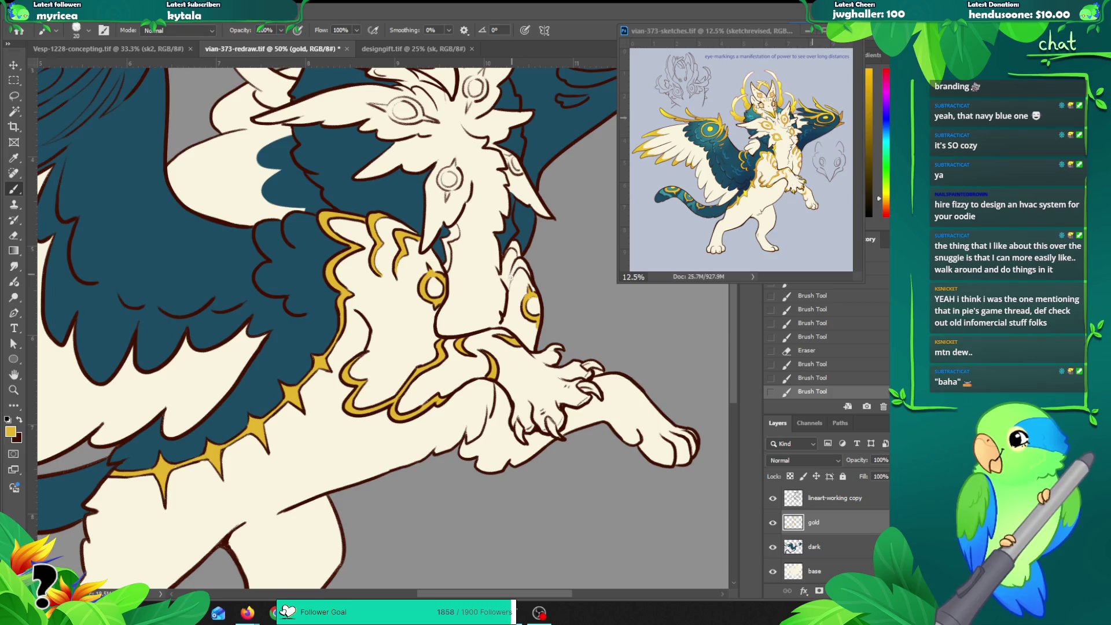
left_click_drag(516, 259, 528, 272)
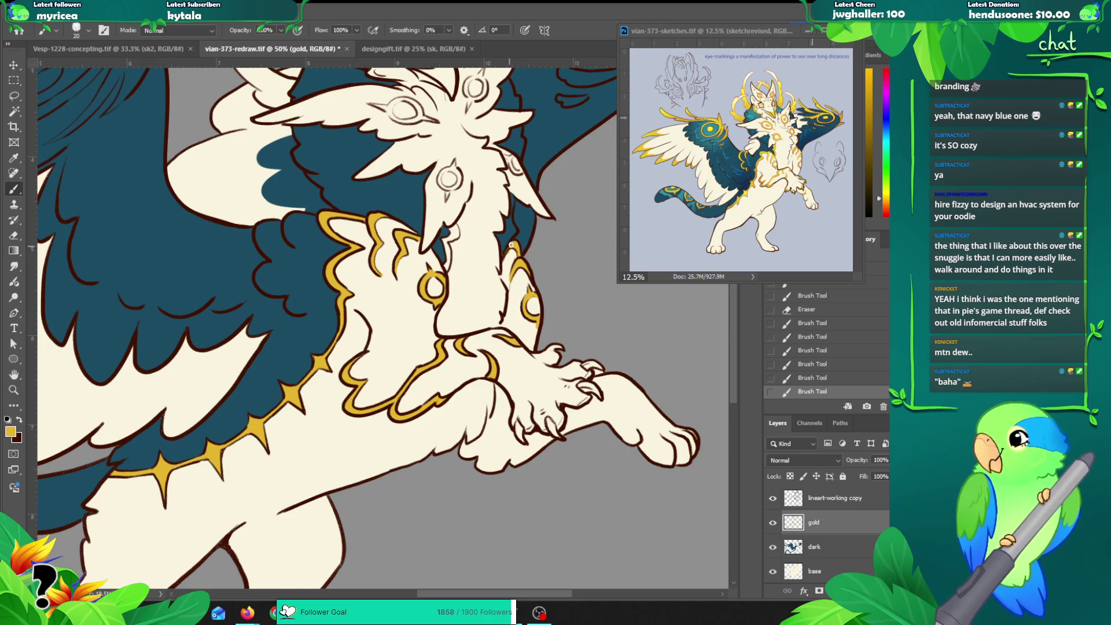
left_click(518, 254)
key("e")
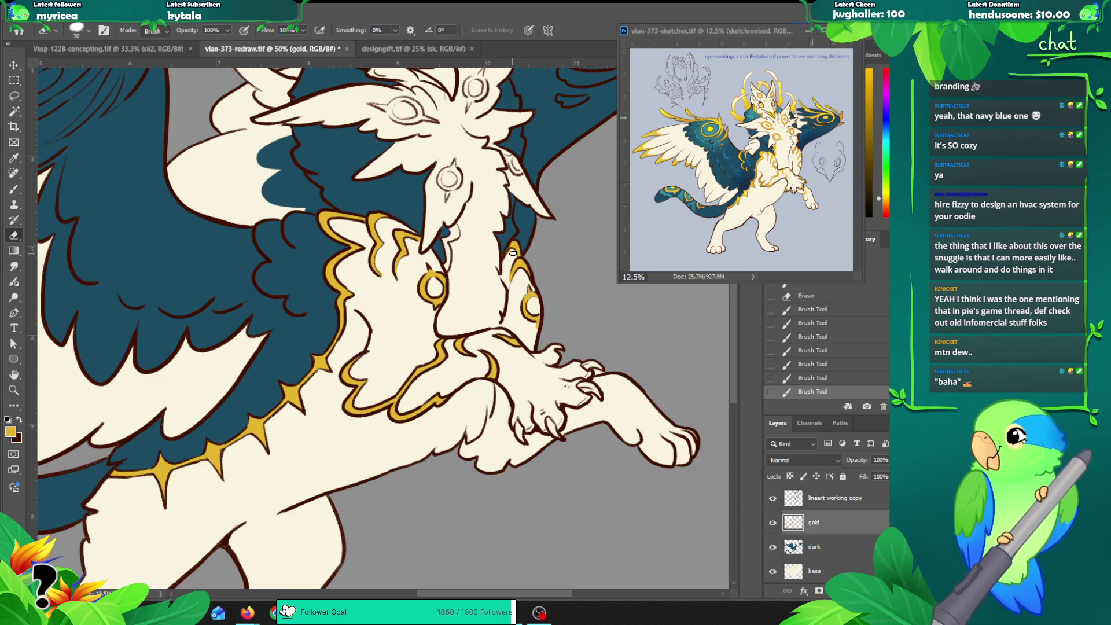
left_click_drag(512, 254, 507, 261)
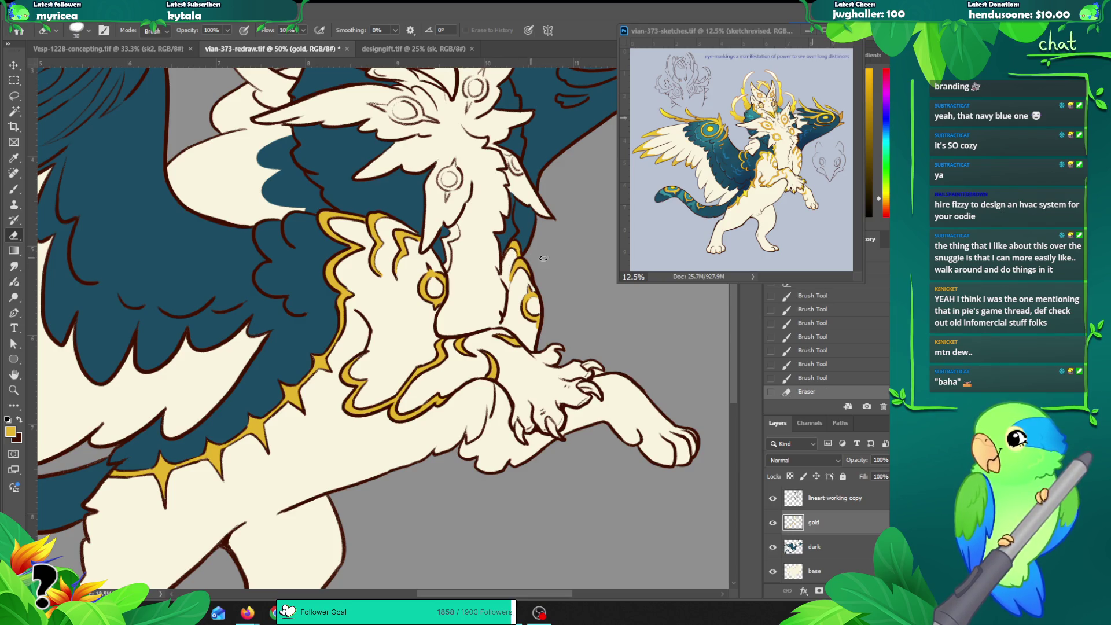
key("b")
Step: Paint gold tips on the forepaw claws and a test stroke beside the neck
mouse_move(544, 424)
left_mouse_down()
mouse_move(554, 433)
mouse_move(519, 434)
left_mouse_up()
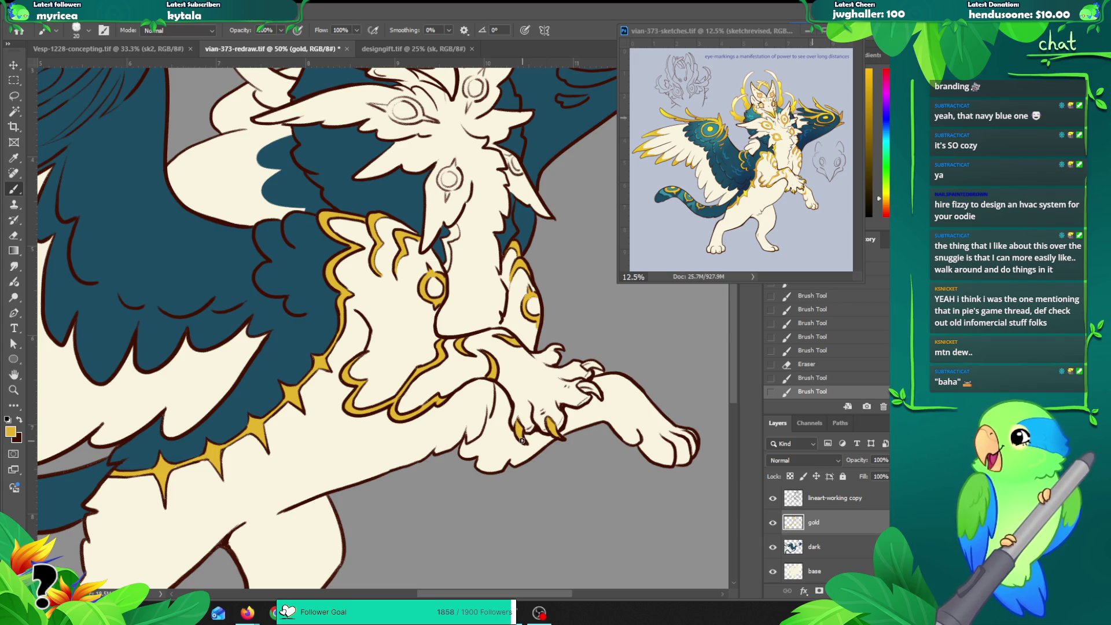
left_click_drag(522, 440, 524, 443)
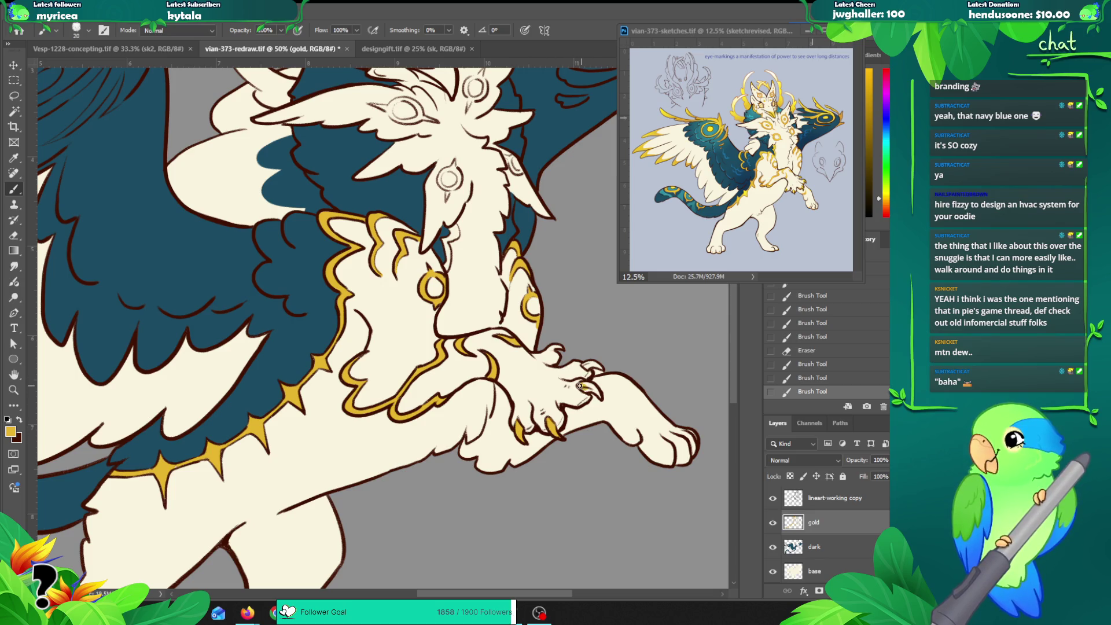
left_click_drag(581, 386, 591, 387)
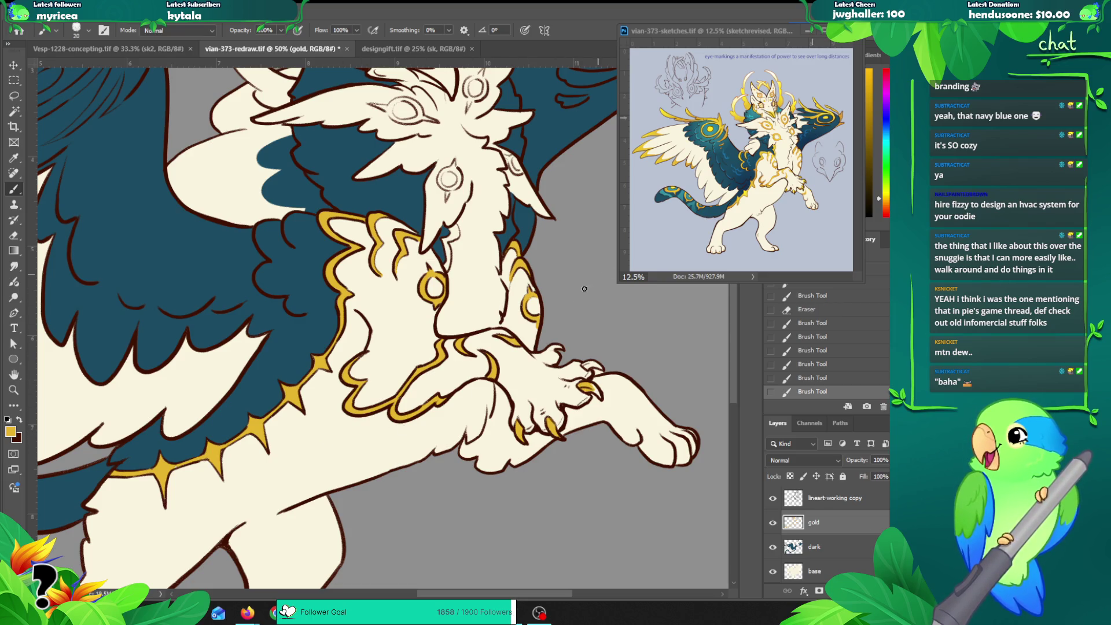
left_click_drag(588, 284, 443, 281)
mouse_move(489, 225)
left_mouse_down()
mouse_move(445, 246)
mouse_move(504, 212)
left_mouse_up()
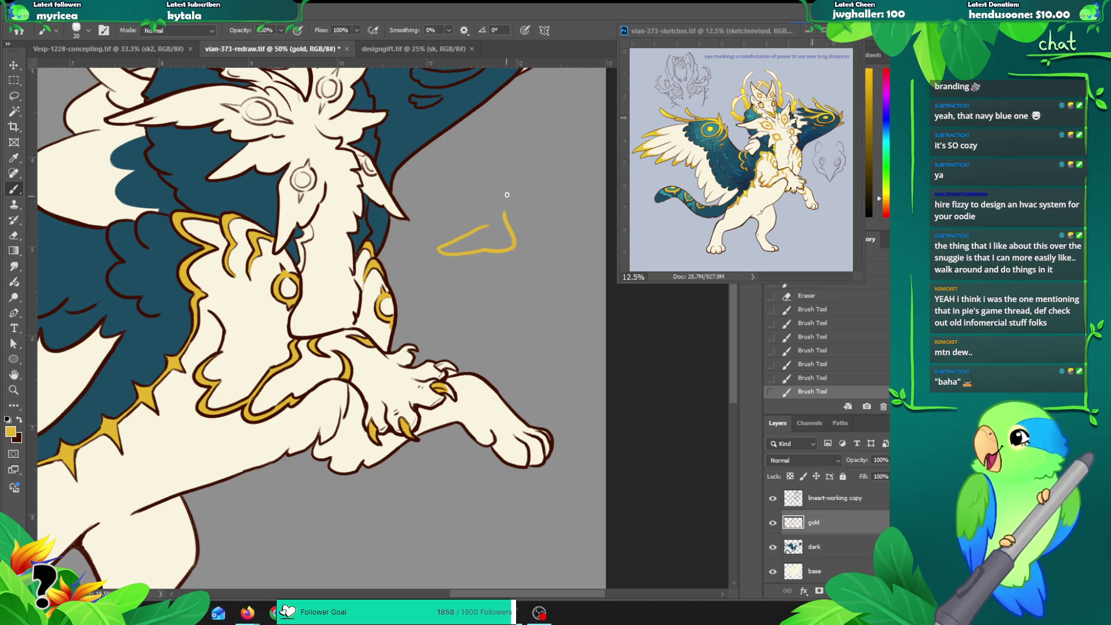
mouse_move(474, 284)
left_mouse_down()
mouse_move(450, 318)
mouse_move(500, 283)
mouse_move(480, 263)
left_mouse_up()
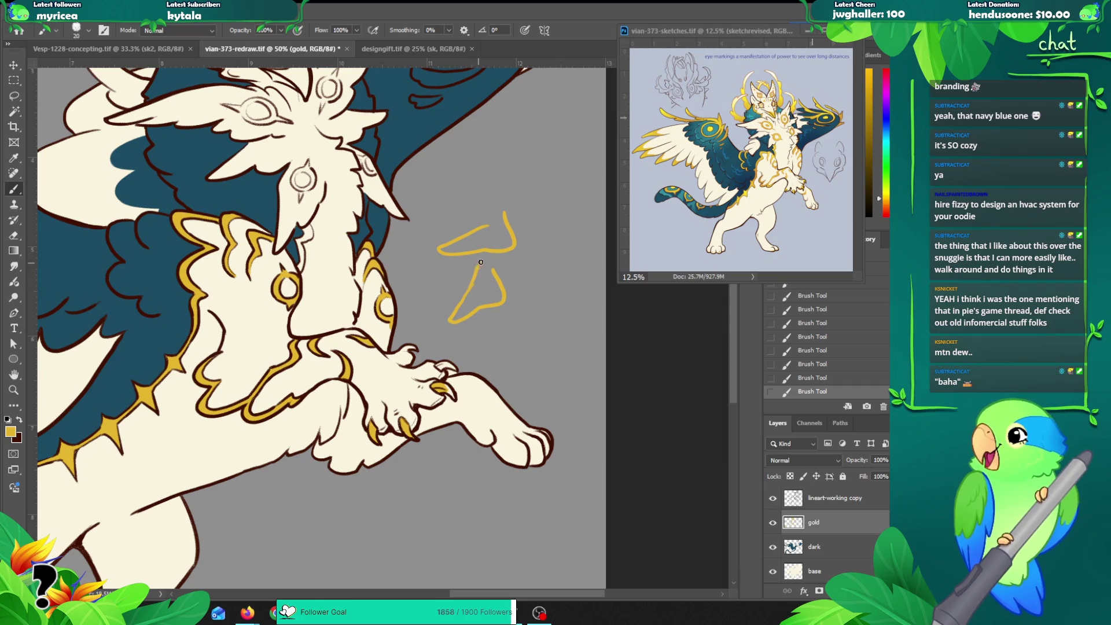
key("ctrl+z")
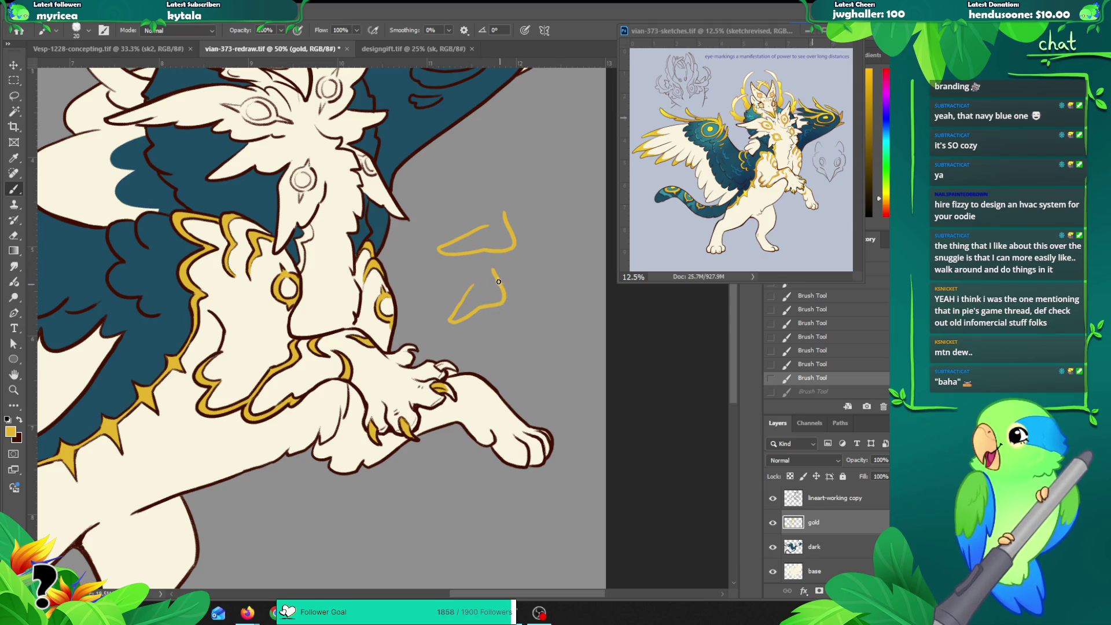
key("ctrl+z")
mouse_move(469, 321)
left_mouse_down()
mouse_move(482, 302)
mouse_move(496, 317)
left_mouse_up()
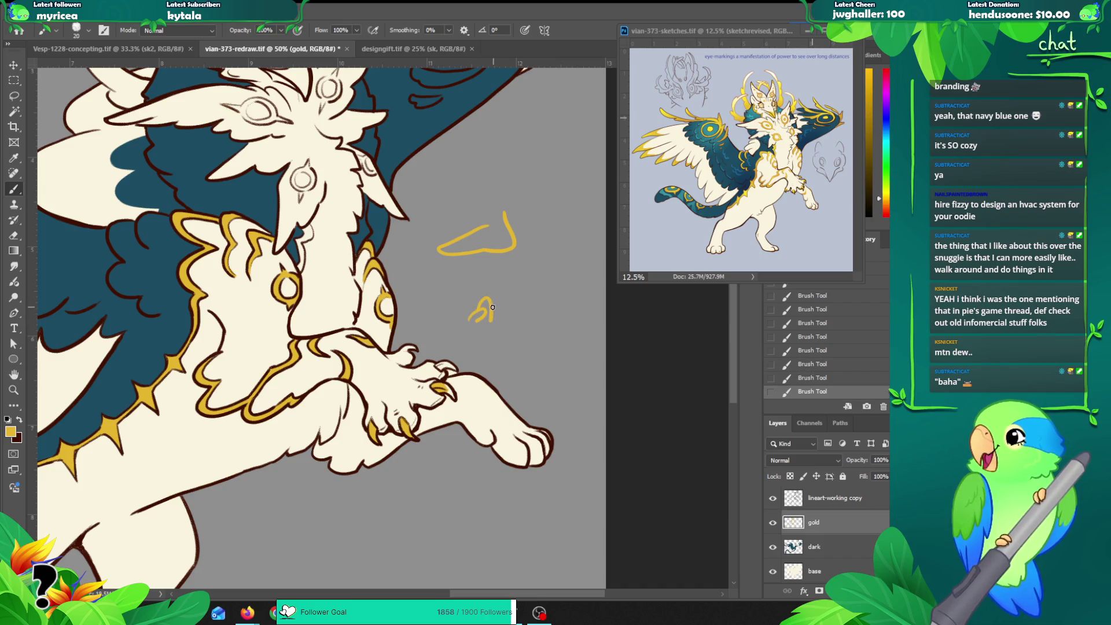
key("ctrl+z")
left_click_drag(492, 307, 523, 306)
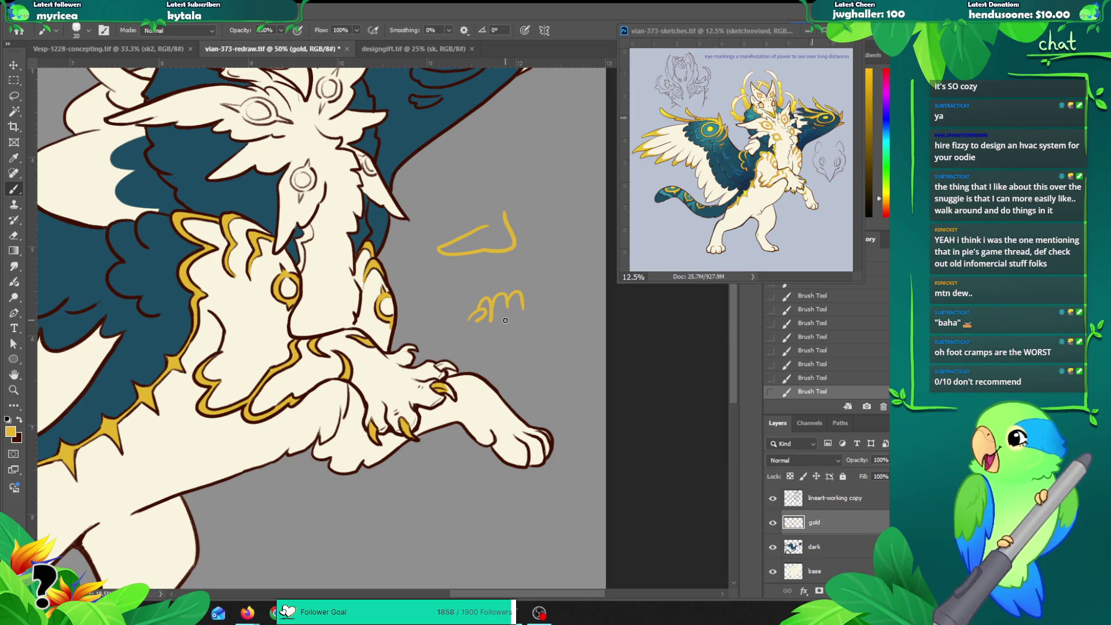
key("ctrl+z")
key("ctrl+z")
key("ctrl+z")
key("ctrl+z")
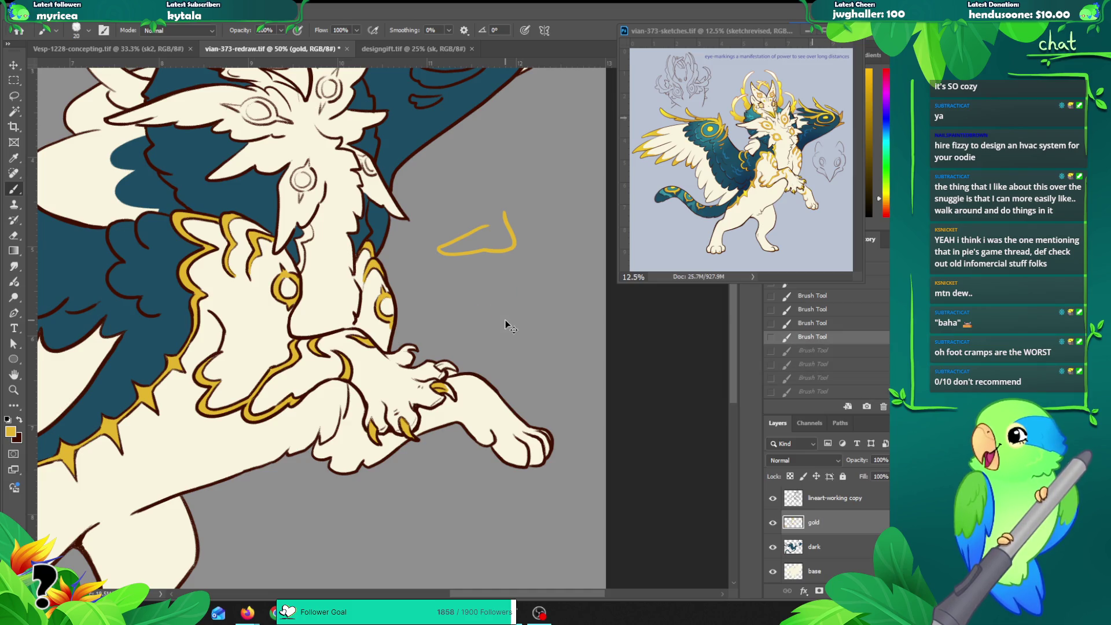
key("ctrl+z")
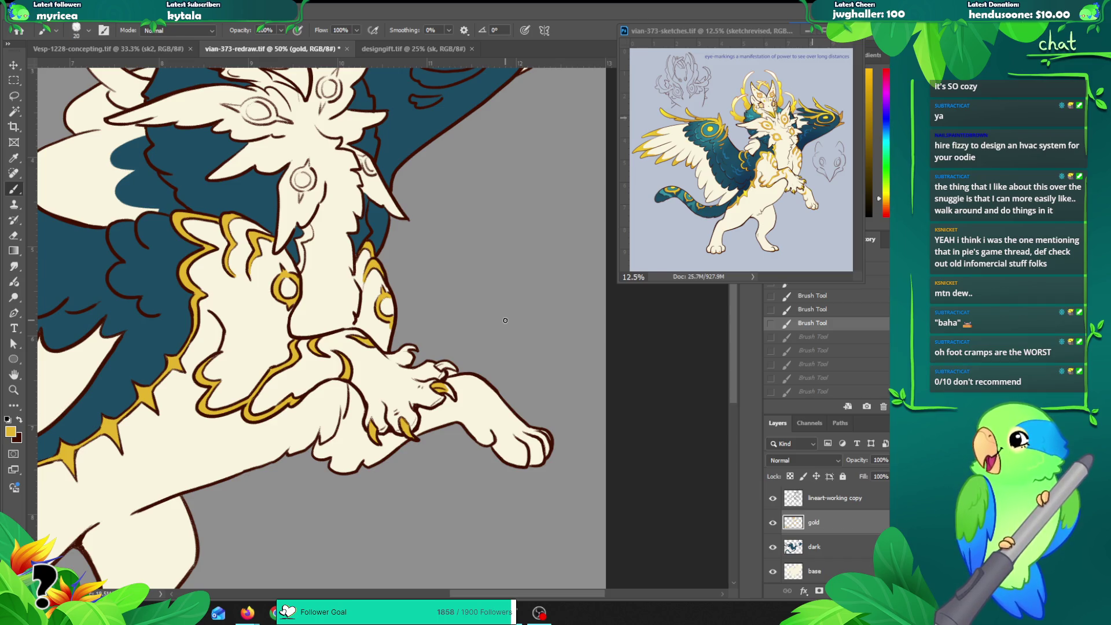
left_click_drag(356, 241, 417, 306)
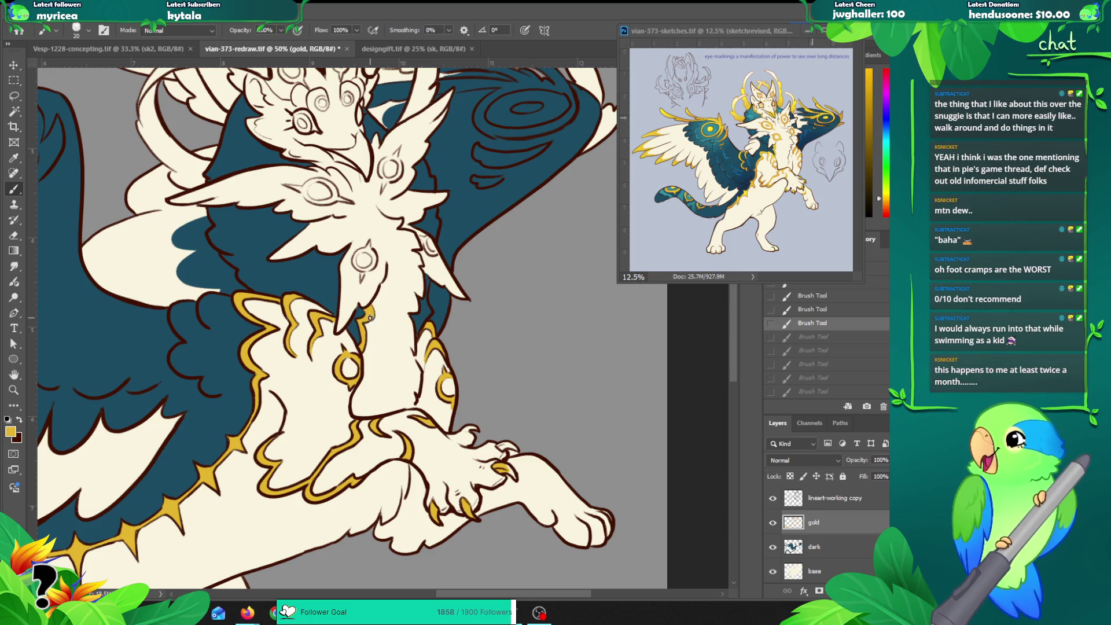
Step: Add a small gold brush touch-up on the gold layer
left_click_drag(373, 313, 379, 310)
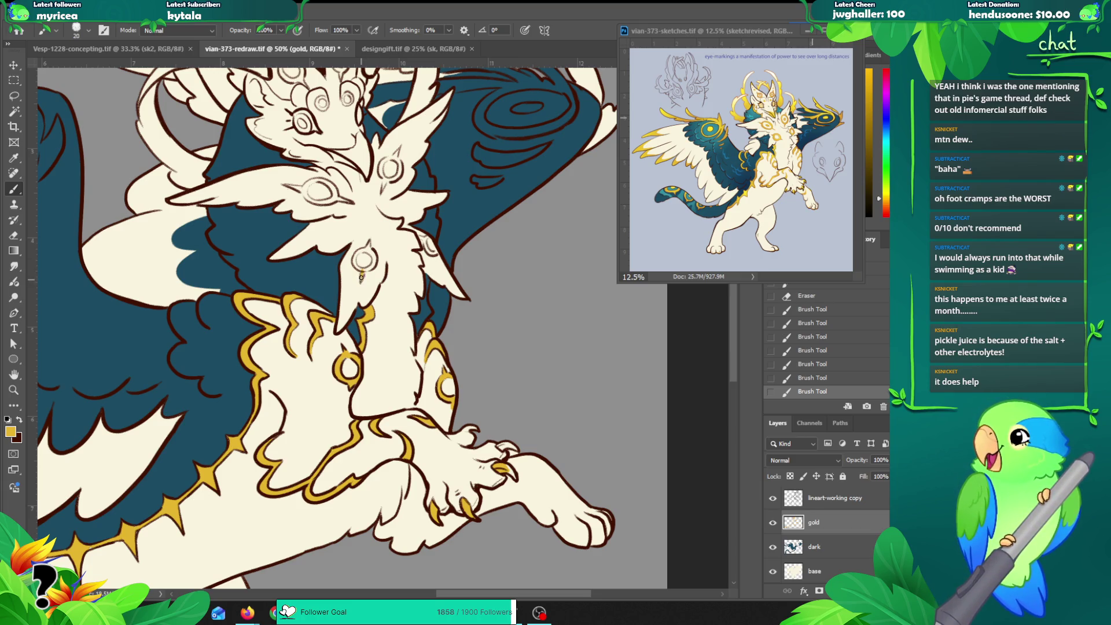
Step: Outline the chest and shoulder eye markings with gold rings
left_click_drag(366, 269, 369, 252)
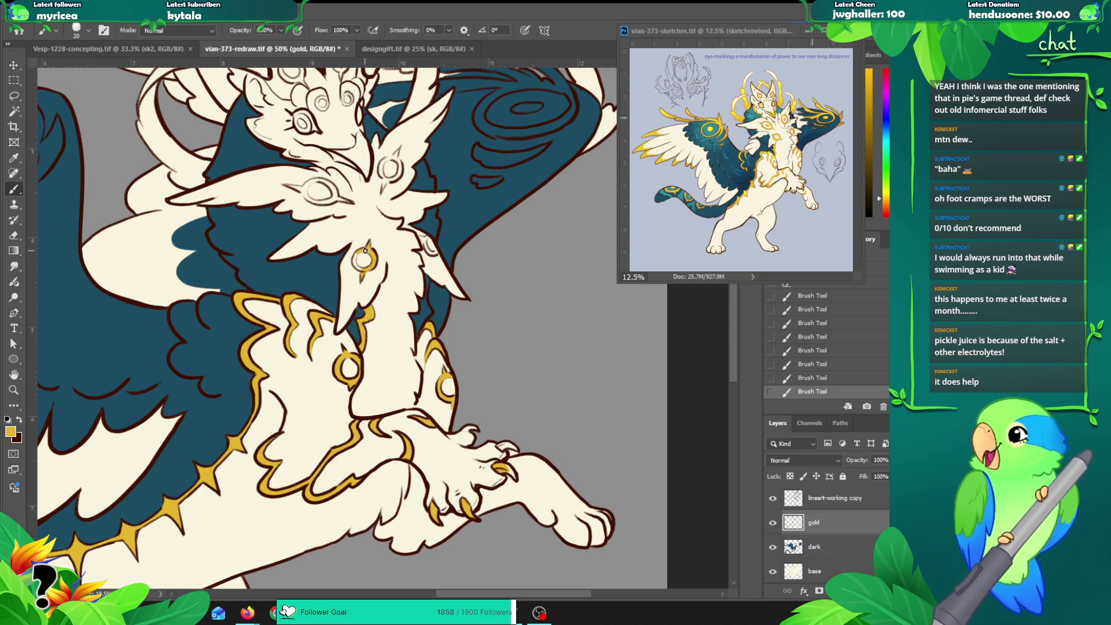
mouse_move(354, 267)
left_mouse_down()
mouse_move(356, 255)
mouse_move(365, 265)
left_mouse_up()
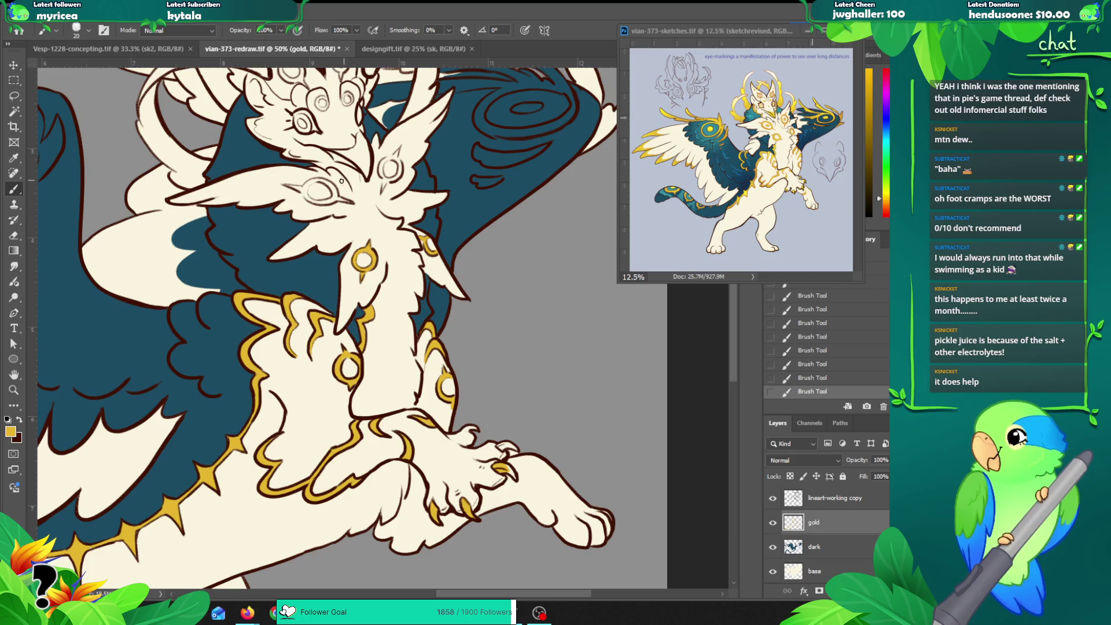
left_click_drag(352, 206, 432, 276)
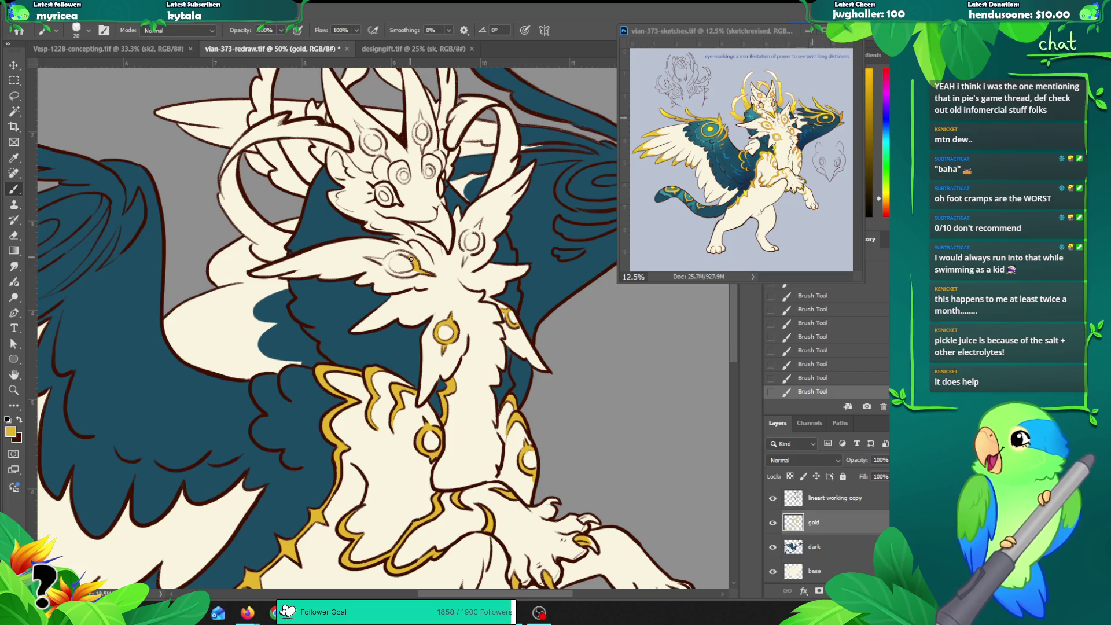
left_click_drag(403, 253, 390, 256)
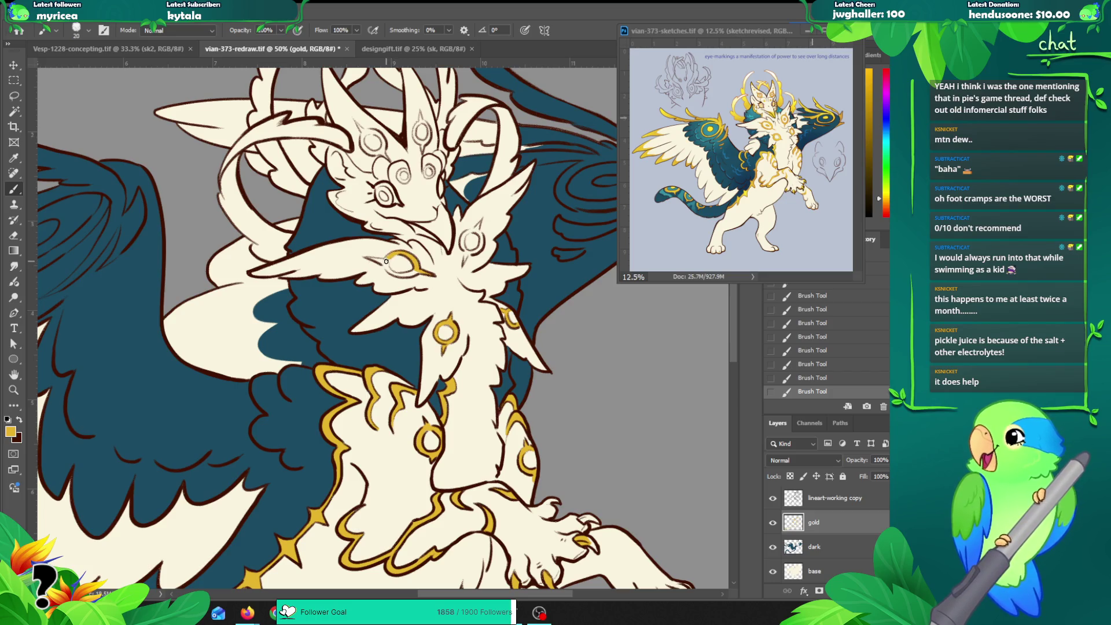
left_click_drag(370, 258, 386, 266)
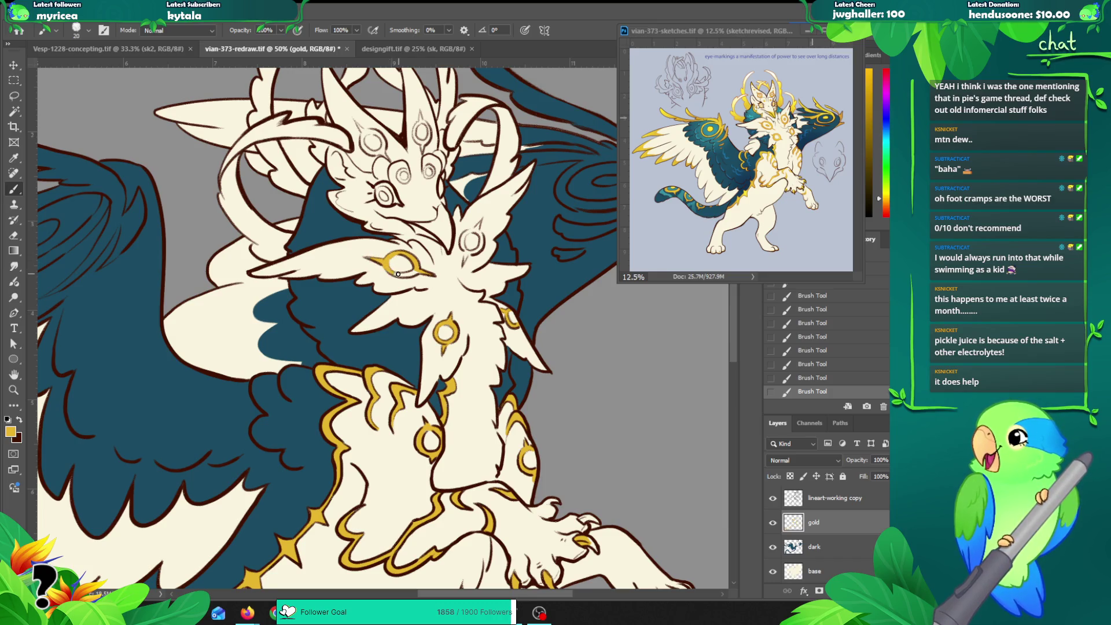
left_click_drag(388, 266, 409, 272)
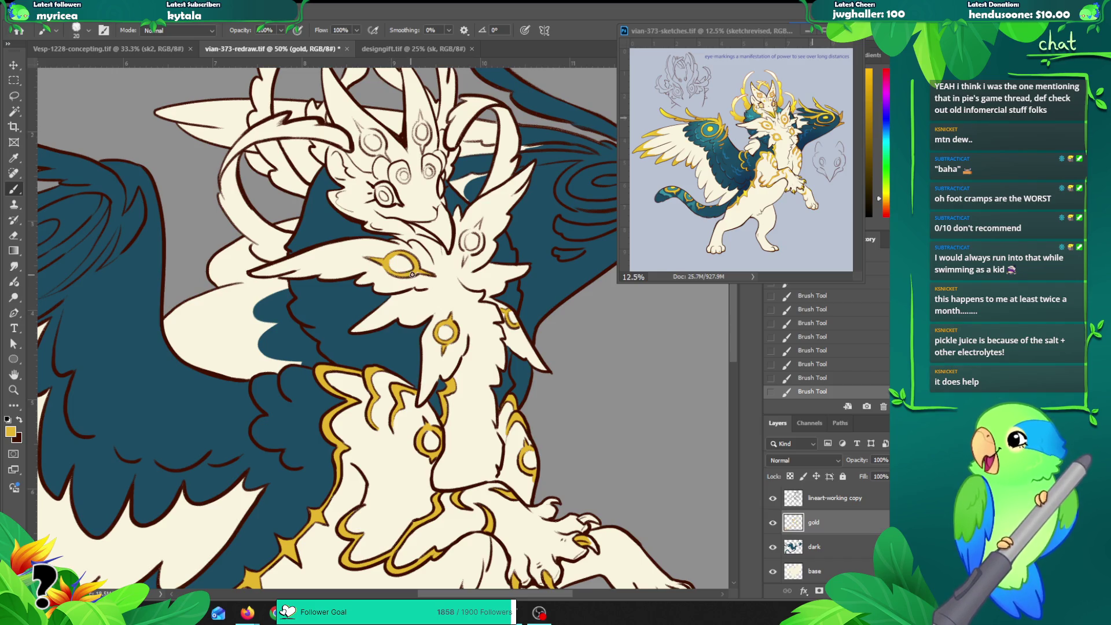
Step: Paint gold into the creature's eye and ring the forehead marking
left_click_drag(491, 215, 478, 231)
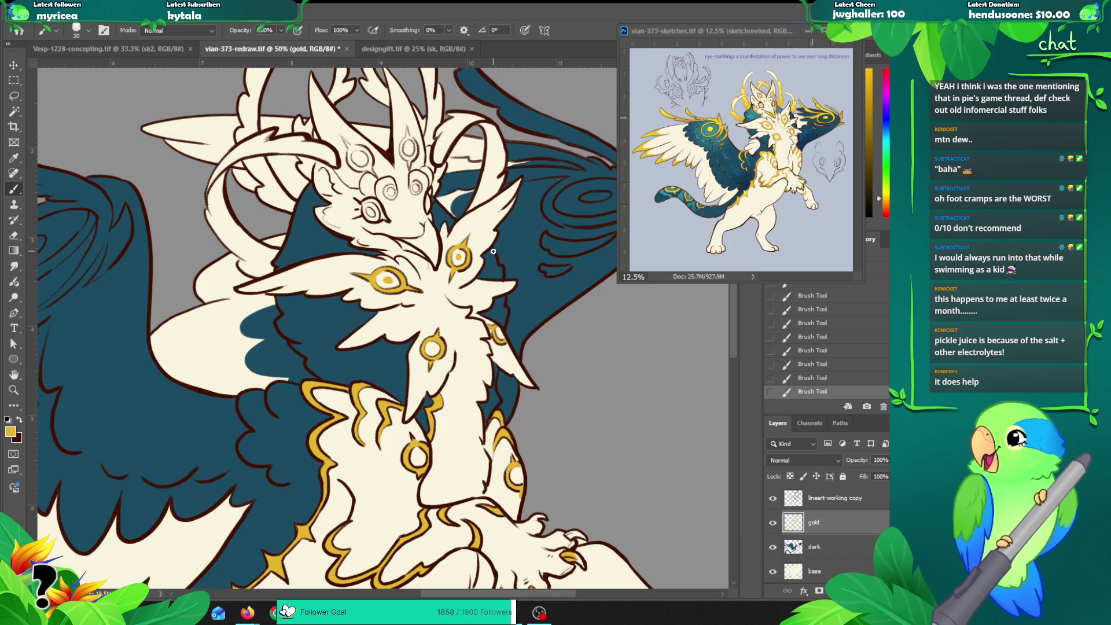
left_click_drag(431, 202, 428, 248)
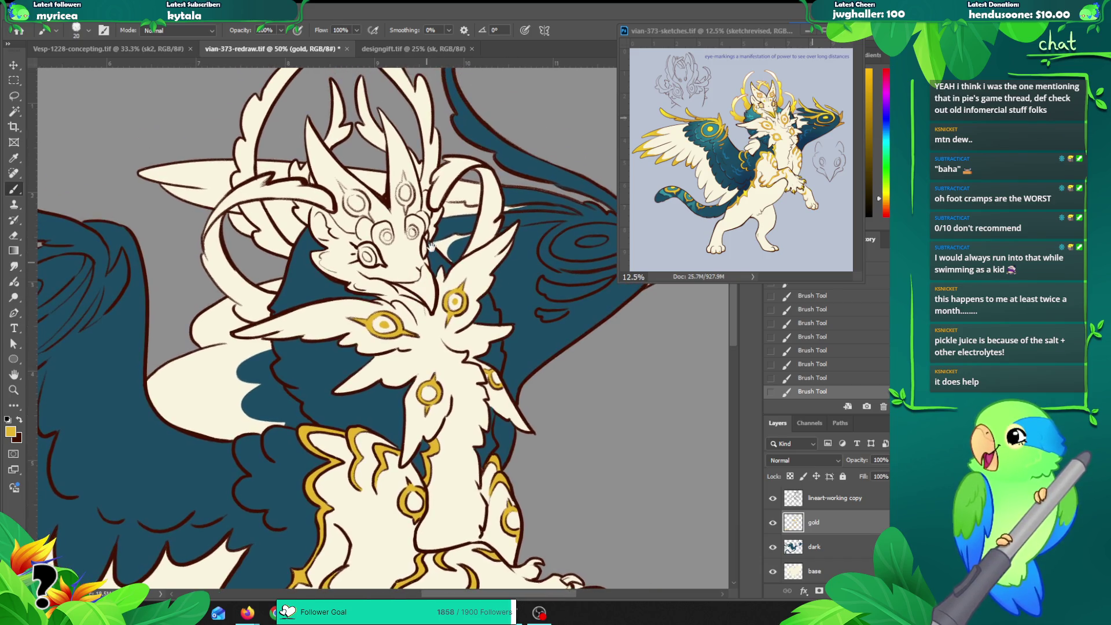
key("ctrl+z")
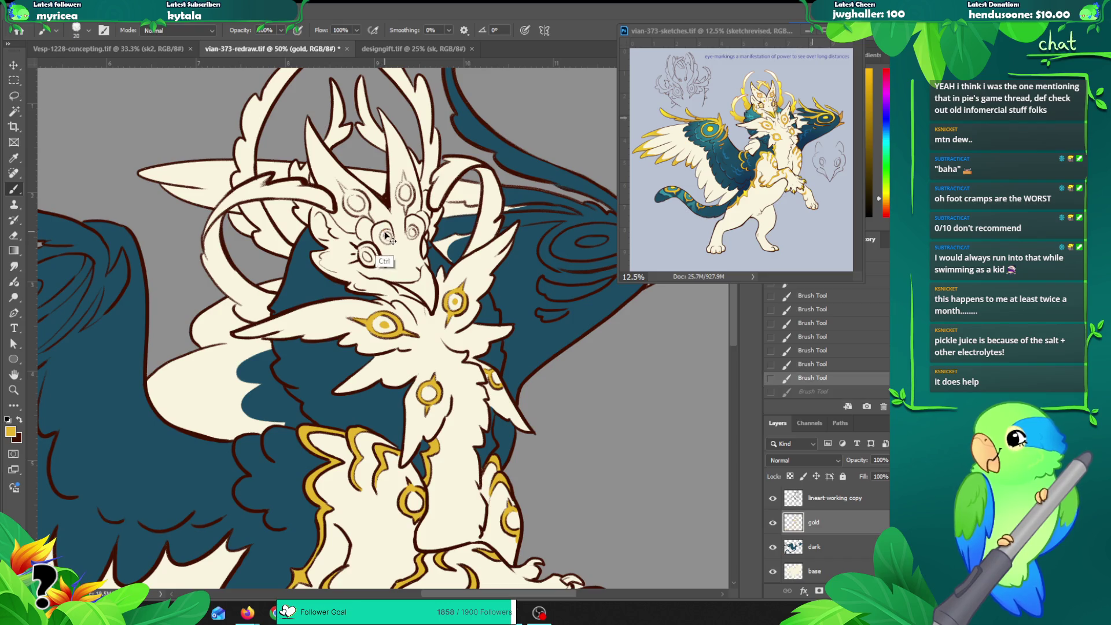
left_click_drag(388, 241, 386, 237)
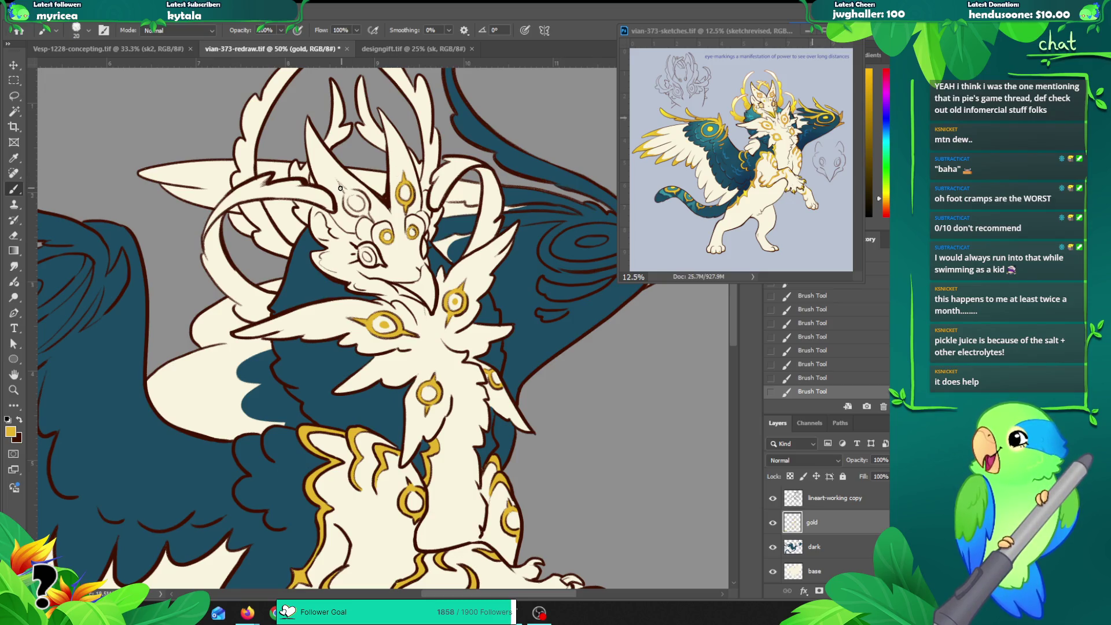
left_click_drag(347, 191, 346, 205)
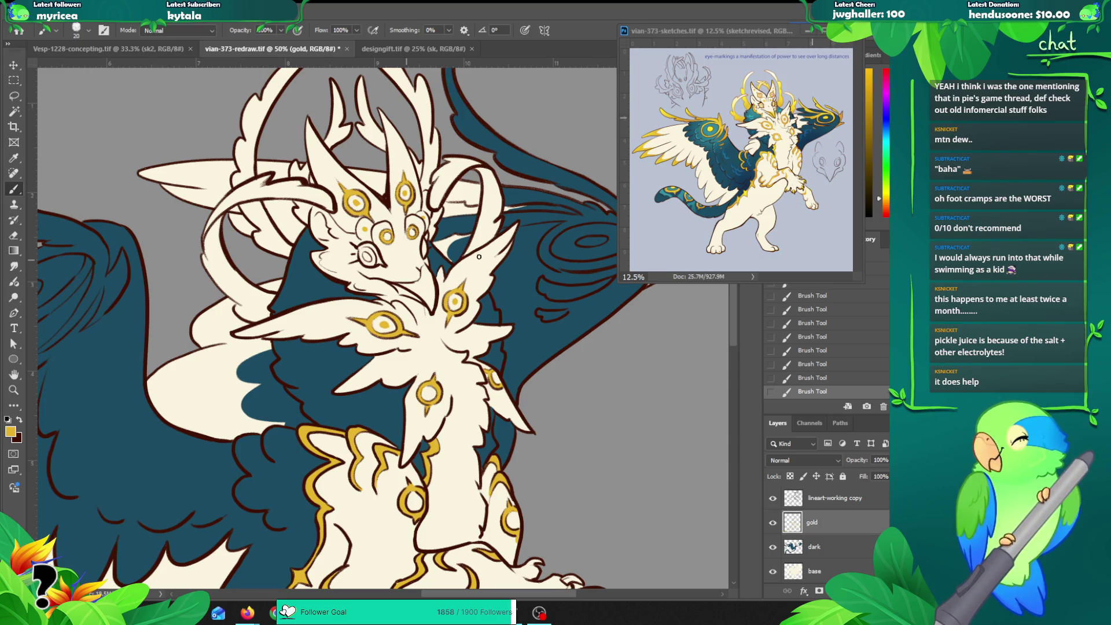
Step: Repaint gold around the creature's small eye, undoing and restoring strokes until it looks right
left_click_drag(467, 277, 451, 324)
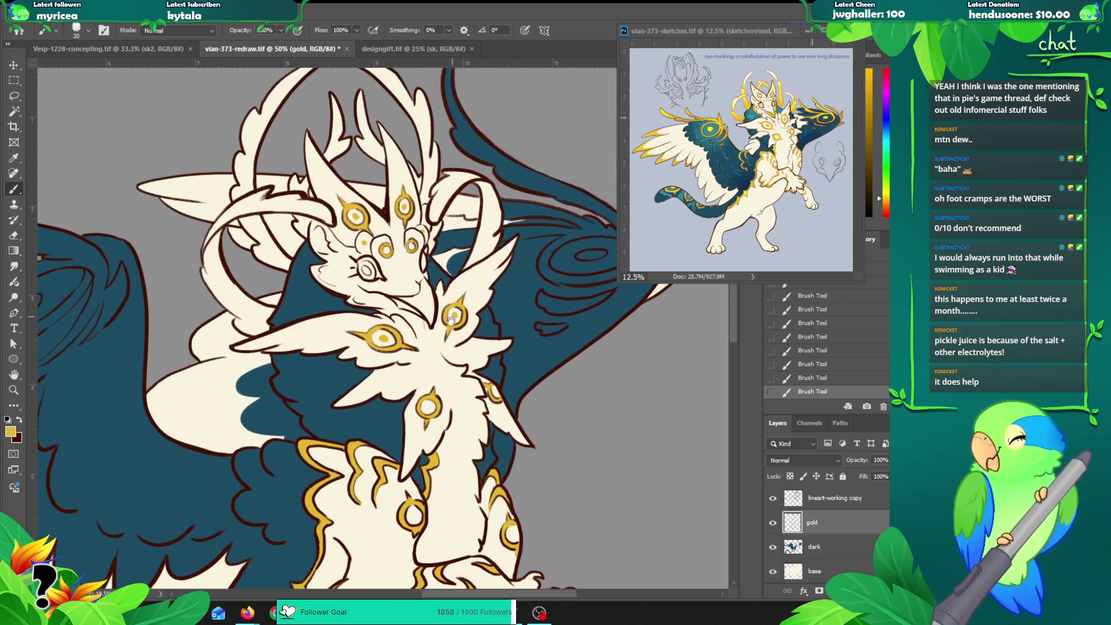
left_click_drag(367, 279, 363, 283)
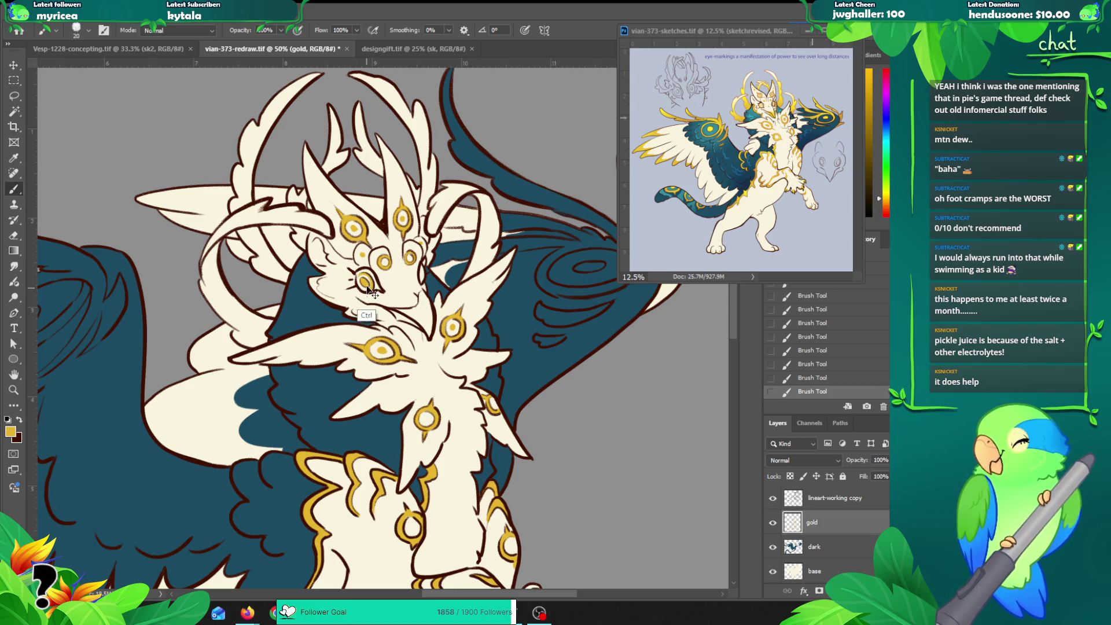
key("ctrl+z")
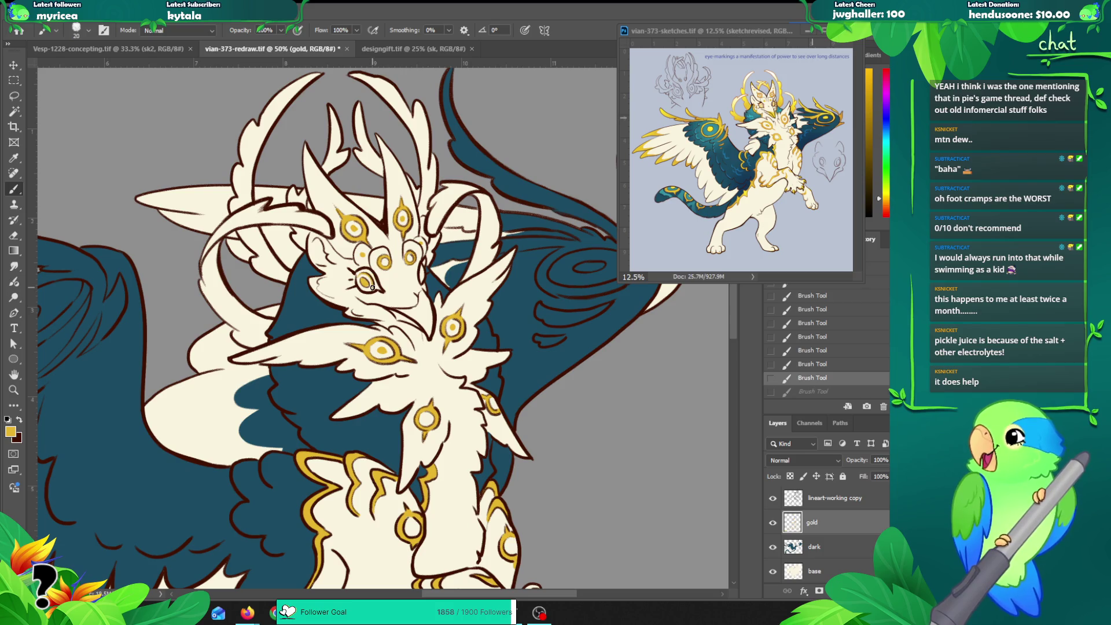
mouse_move(371, 281)
left_mouse_down()
mouse_move(355, 284)
mouse_move(371, 290)
left_mouse_up()
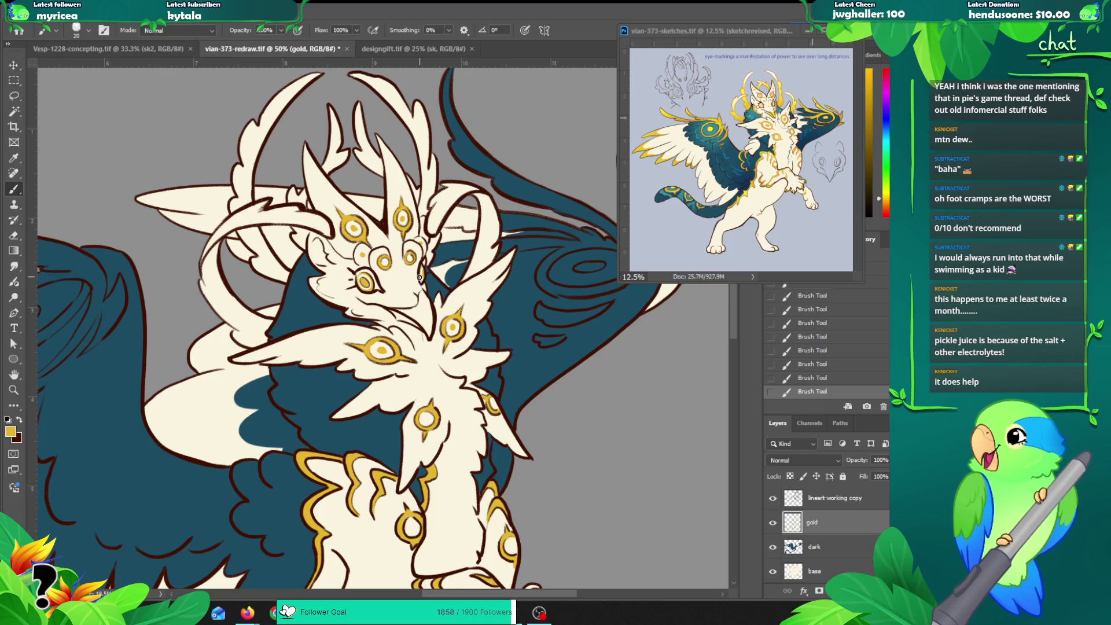
key("ctrl+z")
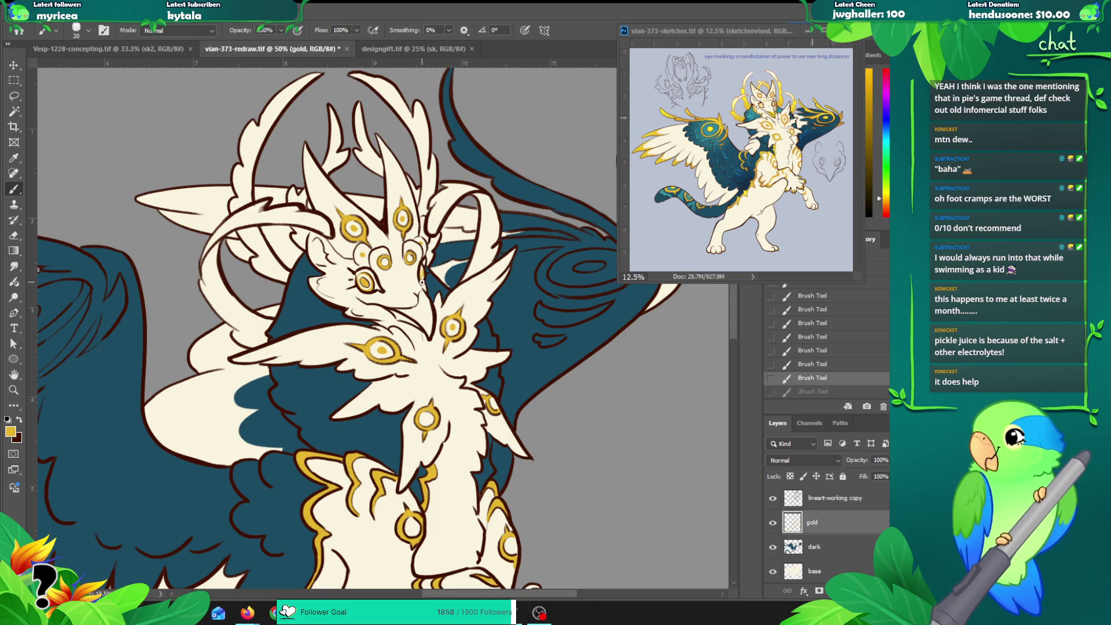
key("ctrl+shift+z")
key("z")
left_click(428, 301, "alt")
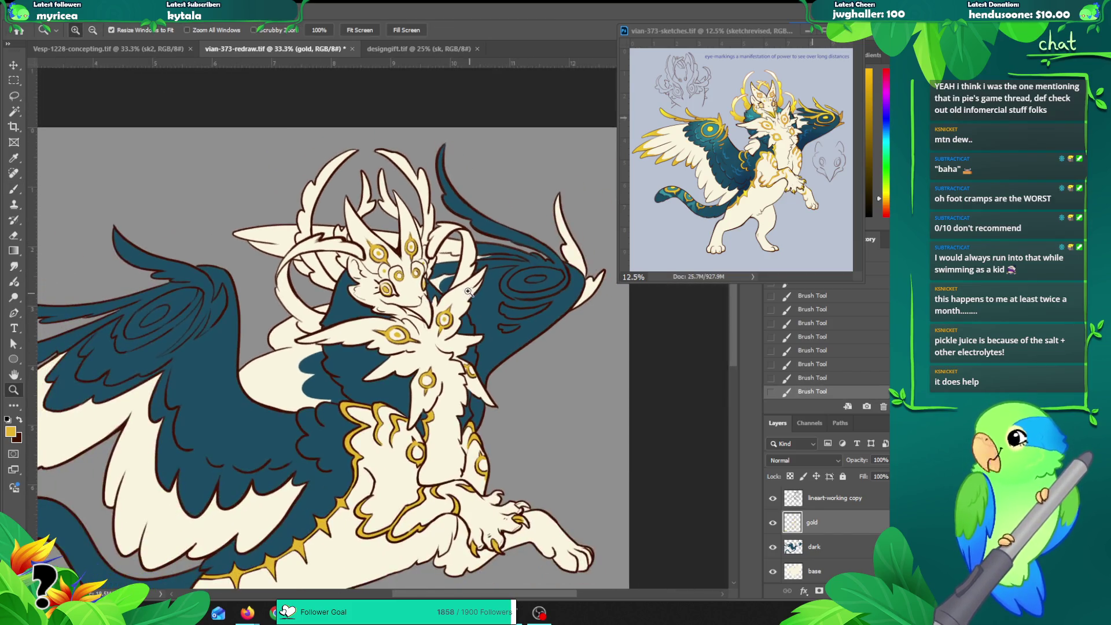
Step: Paint gold along the creature's muzzle line
left_click(431, 303)
left_click(431, 303)
key("b")
mouse_move(377, 311)
left_mouse_down()
mouse_move(406, 309)
mouse_move(414, 289)
mouse_move(385, 320)
mouse_move(417, 322)
mouse_move(425, 341)
left_mouse_up()
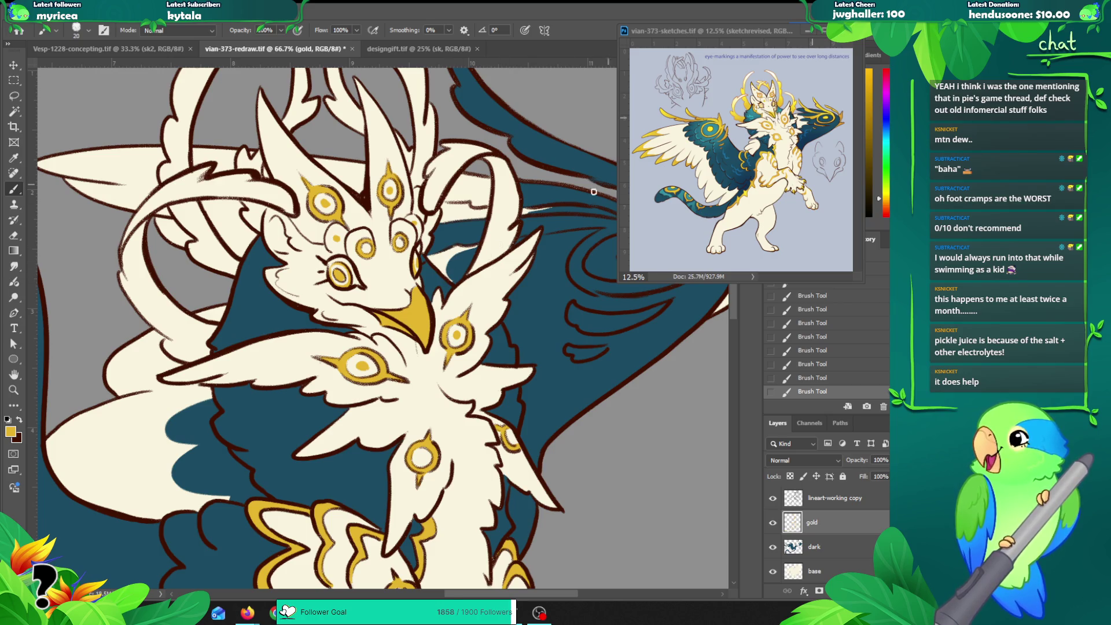
Step: Zoom out and back in on the eye, then bring the reference sketch forward, enlarged
key("z")
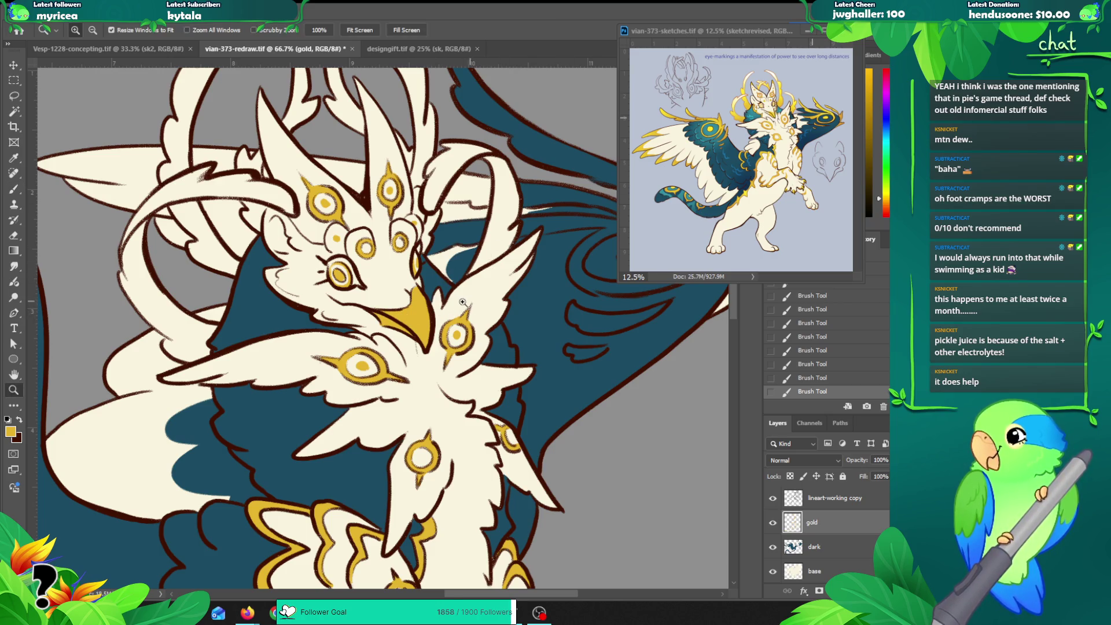
left_click(402, 293, "alt")
left_click(402, 293)
left_click(398, 300)
left_click(396, 306)
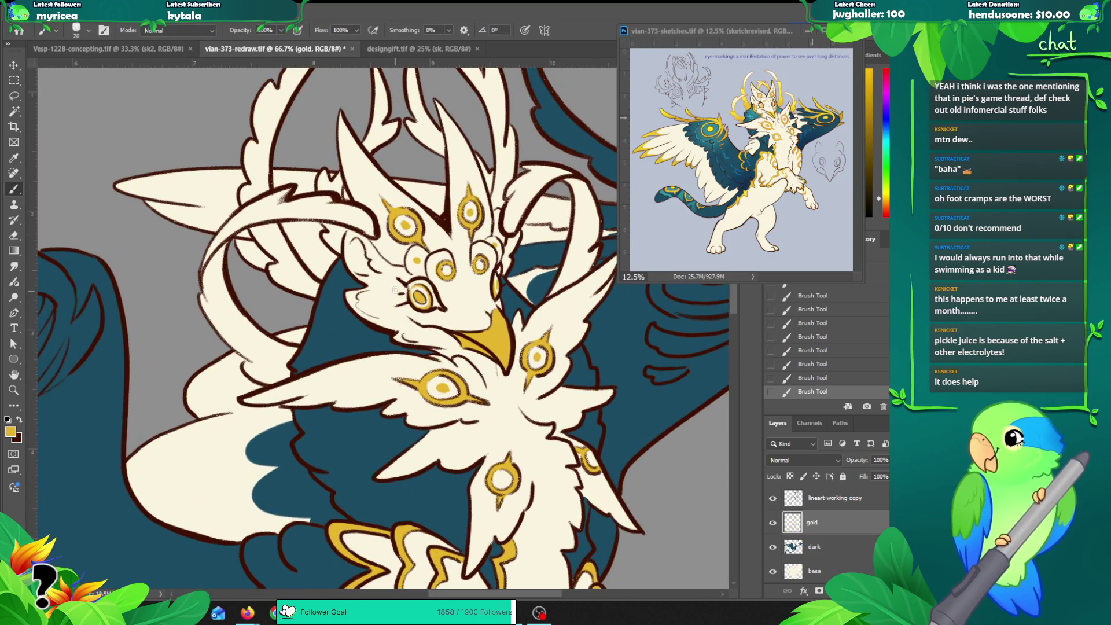
left_click(713, 29)
left_click(749, 106)
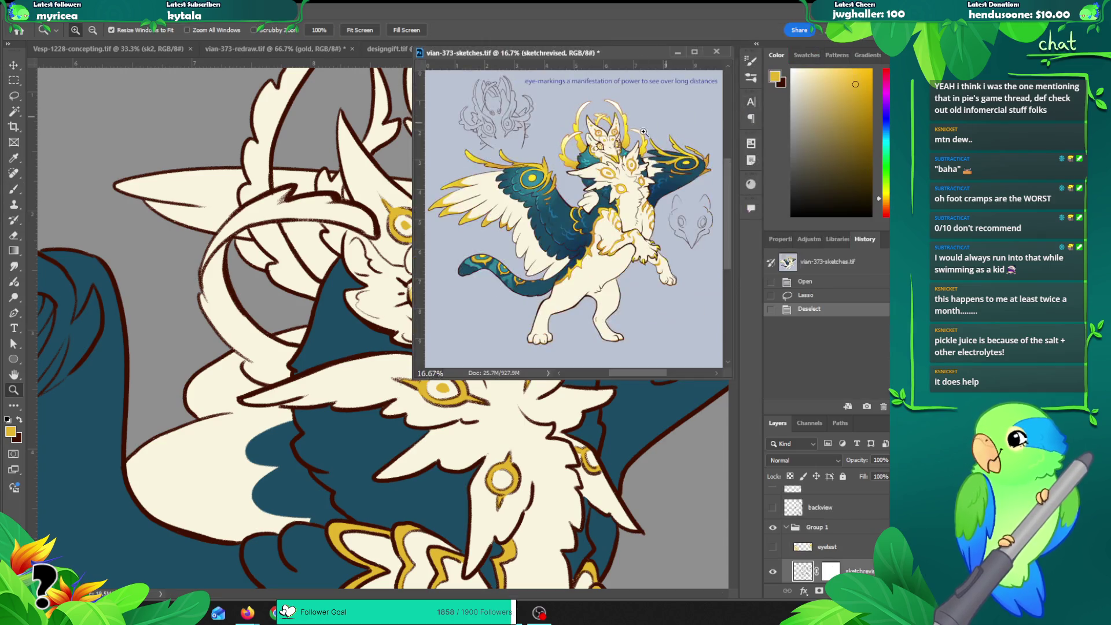
Step: Zoom the reference sketch into the face and sample orange from its eye
left_click(651, 129)
left_click(569, 171)
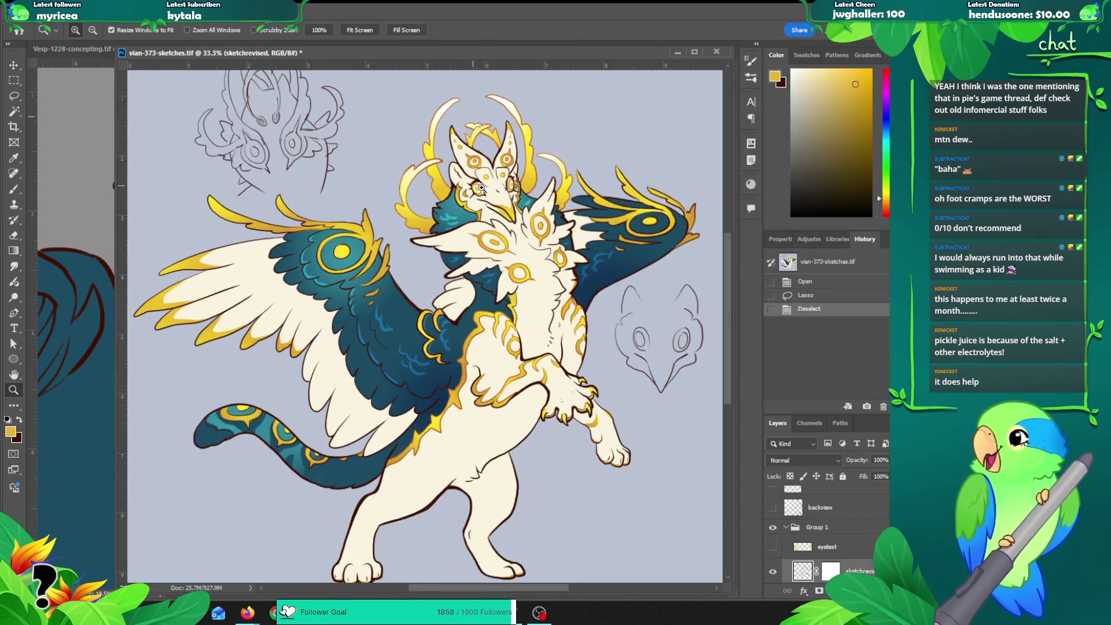
left_click(433, 189)
left_click(433, 189)
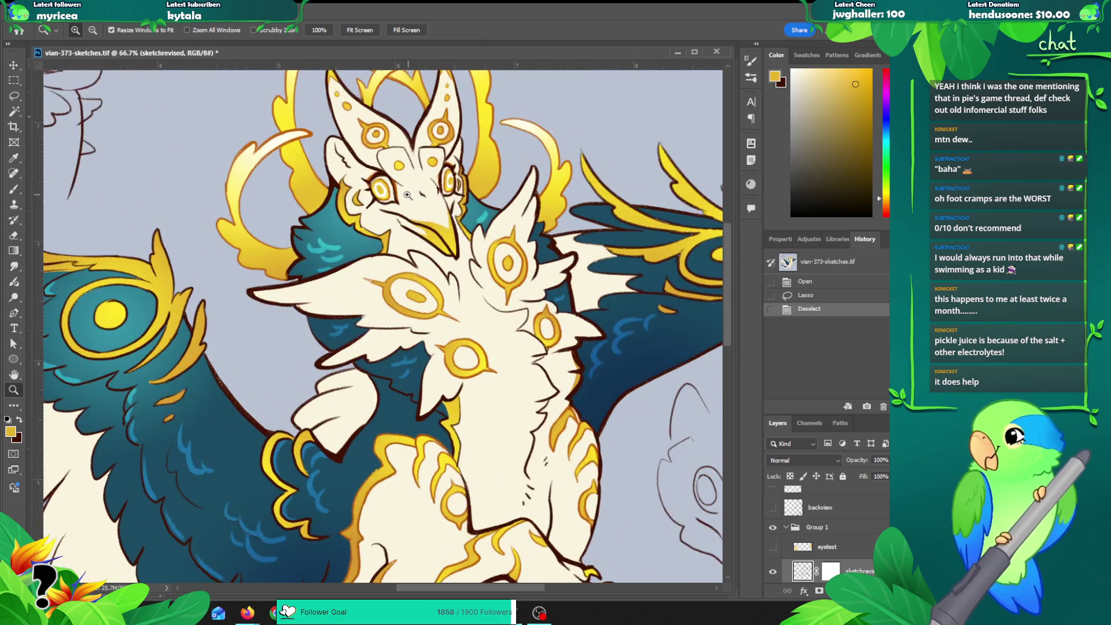
left_click(406, 194)
key("x")
key("b")
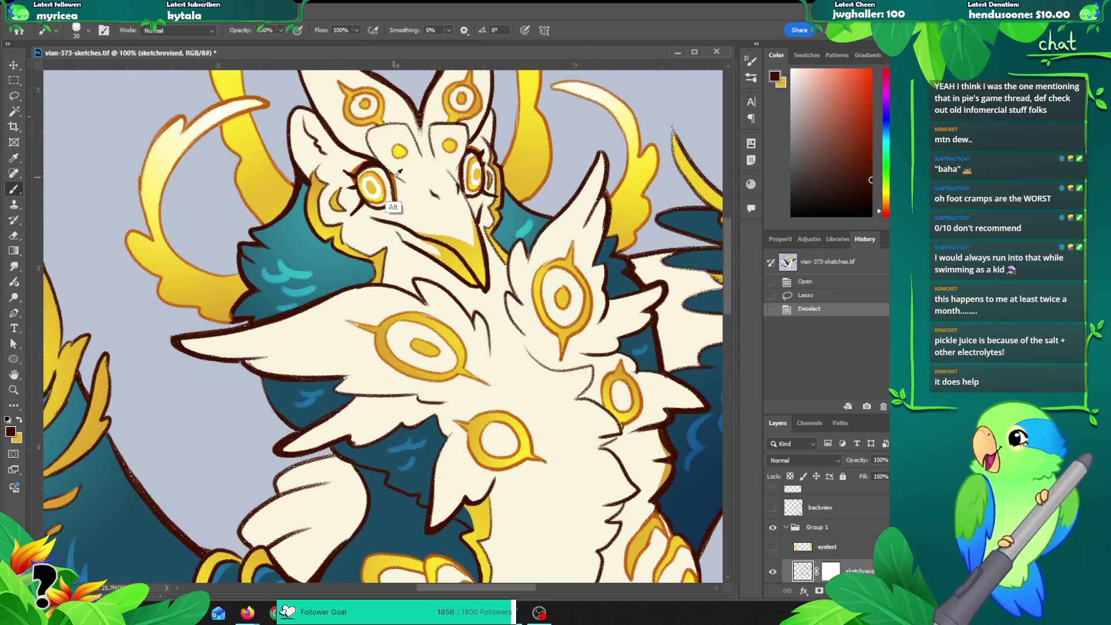
left_click(399, 184, "alt")
Step: Zoom the reference back out, move it to the upper right, and zoom the redraw onto the face
key("z")
left_click(406, 197, "alt")
left_click(406, 197, "alt")
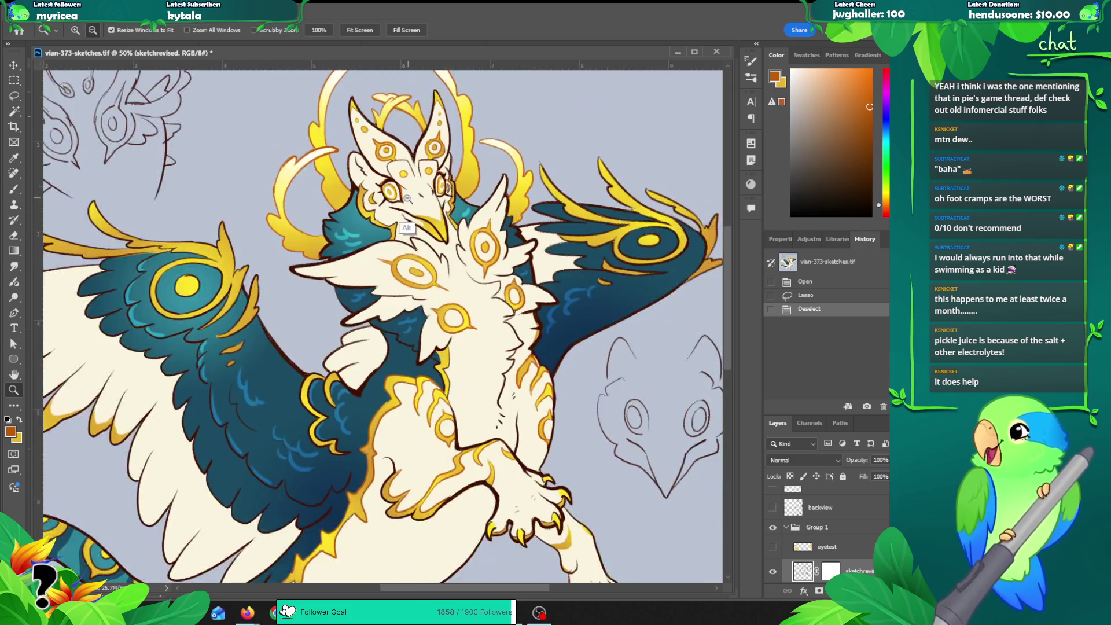
left_click(406, 197, "alt")
left_click(407, 197, "alt")
left_click(407, 198, "alt")
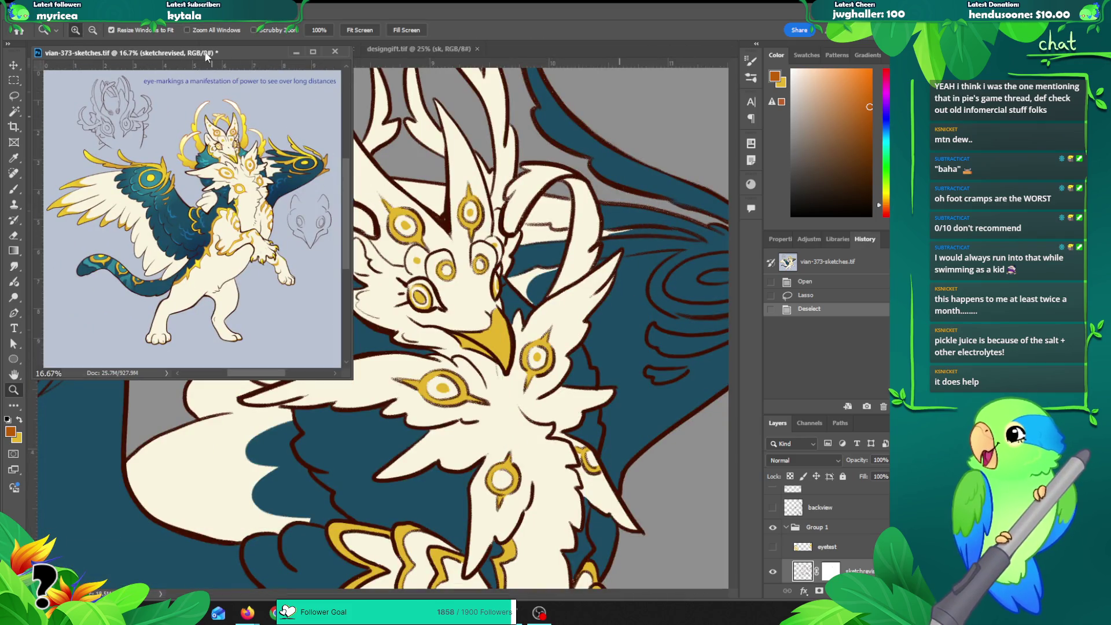
left_click_drag(206, 53, 757, 23)
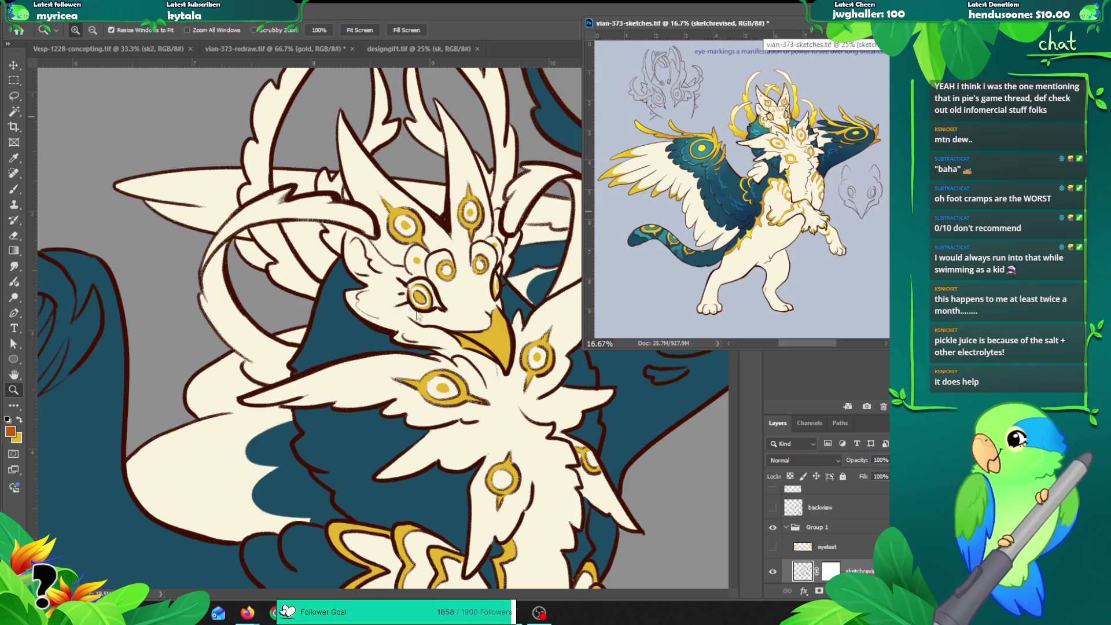
left_click(428, 317)
mouse_move(399, 263)
left_mouse_down()
mouse_move(371, 273)
mouse_move(402, 265)
left_mouse_up()
key("b")
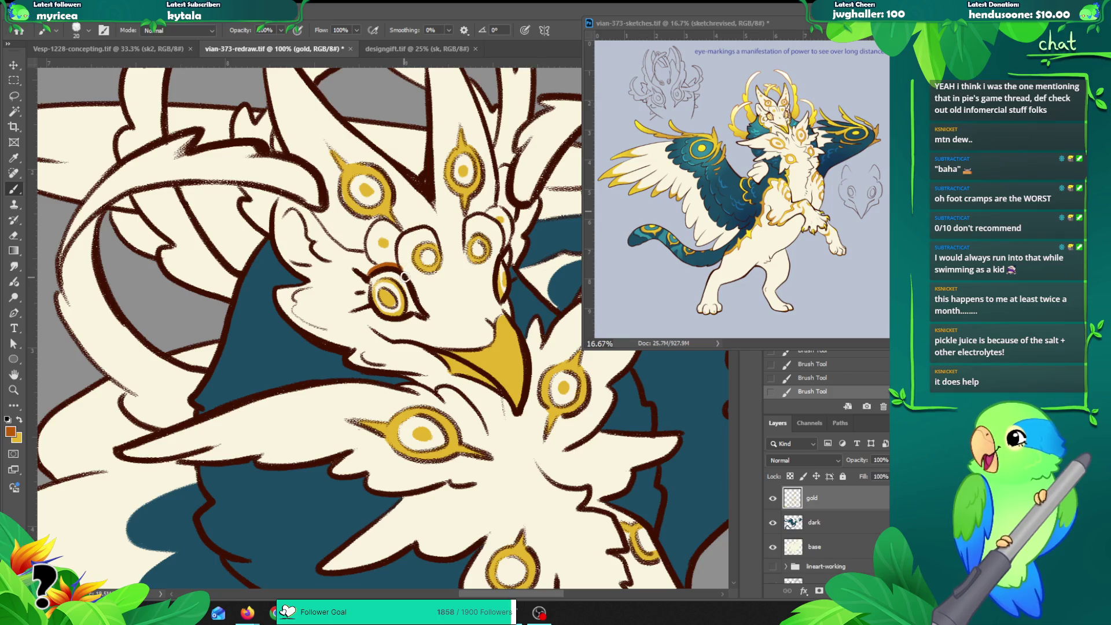
Step: Redraw the orange arc above the left eye and paint along the eye's right edge
key("ctrl+z")
left_click_drag(365, 273, 397, 266)
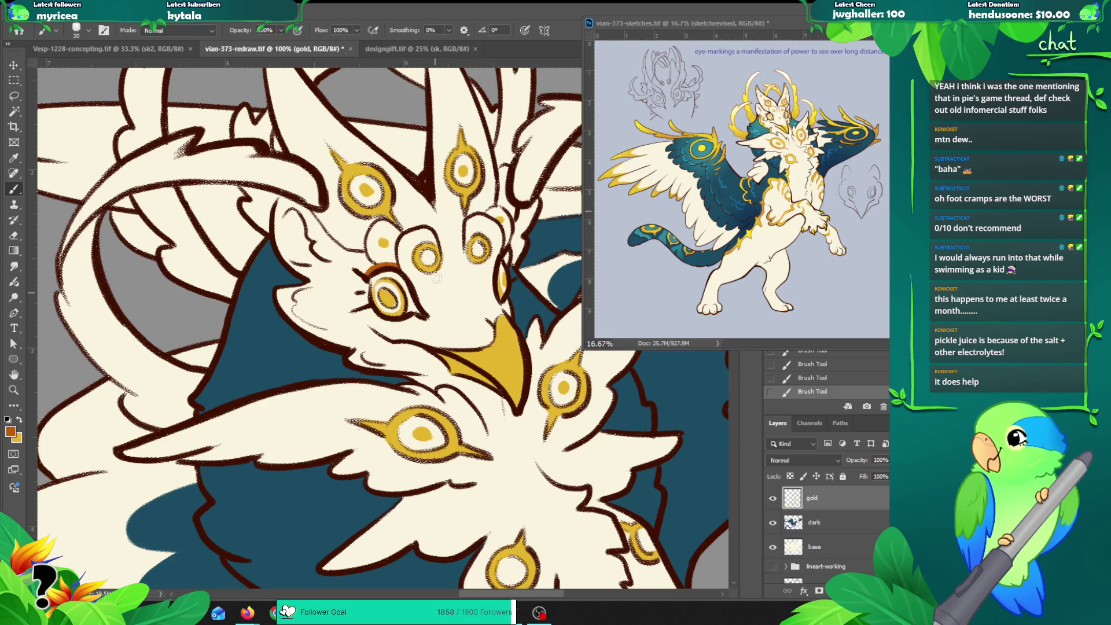
left_click_drag(408, 272, 425, 312)
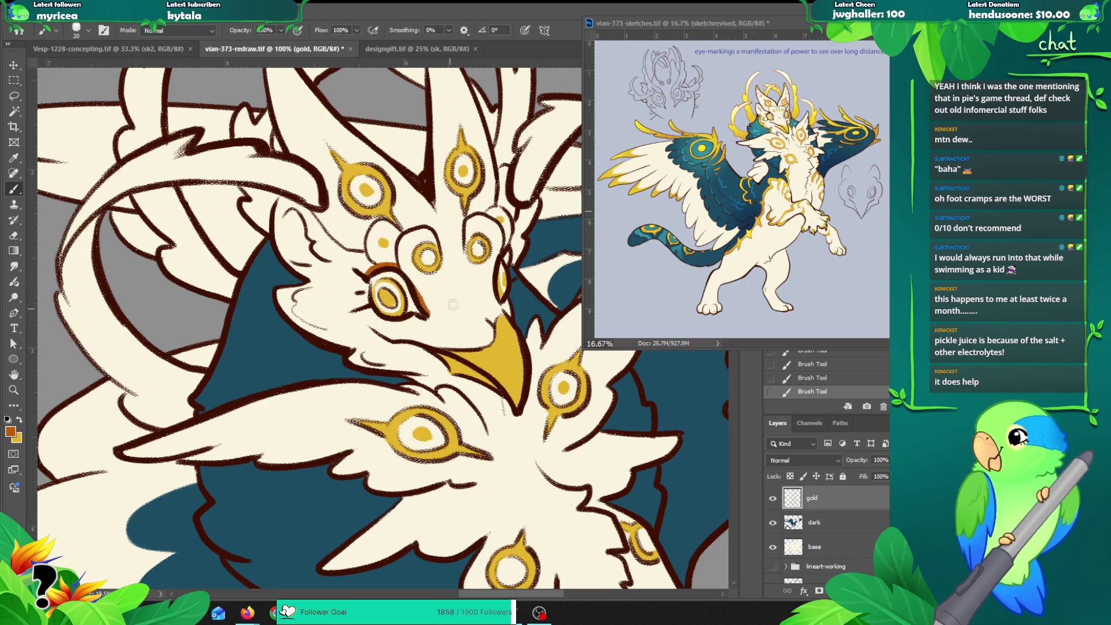
Step: Replace the last stroke with an orange line beside the beak
key("z")
left_click(466, 318, "alt")
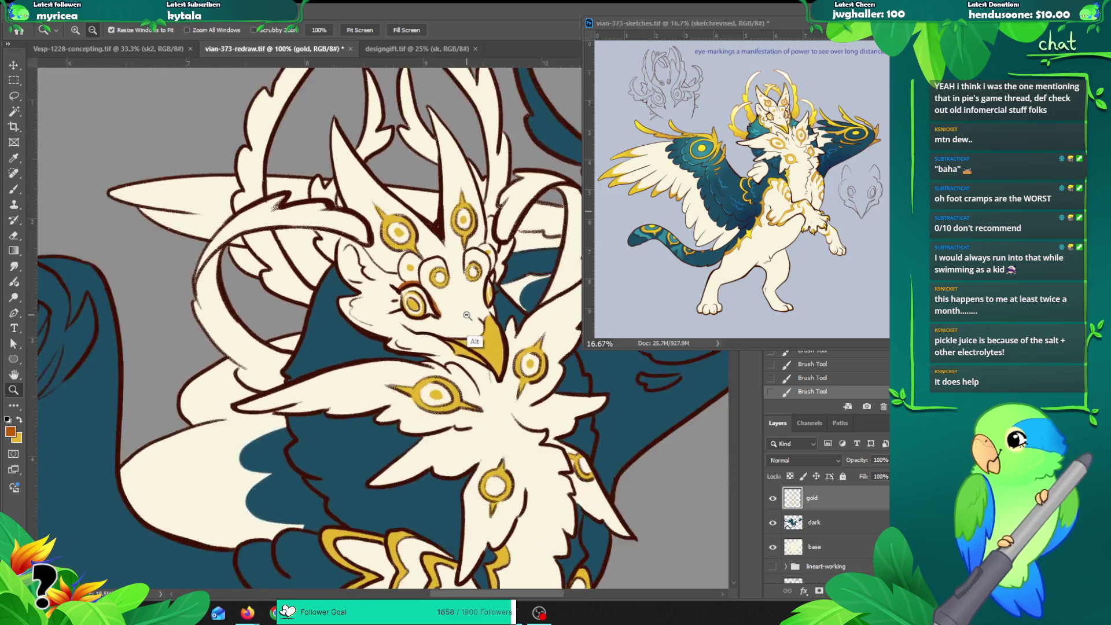
left_click(466, 319, "alt")
left_click_drag(394, 397, 371, 402)
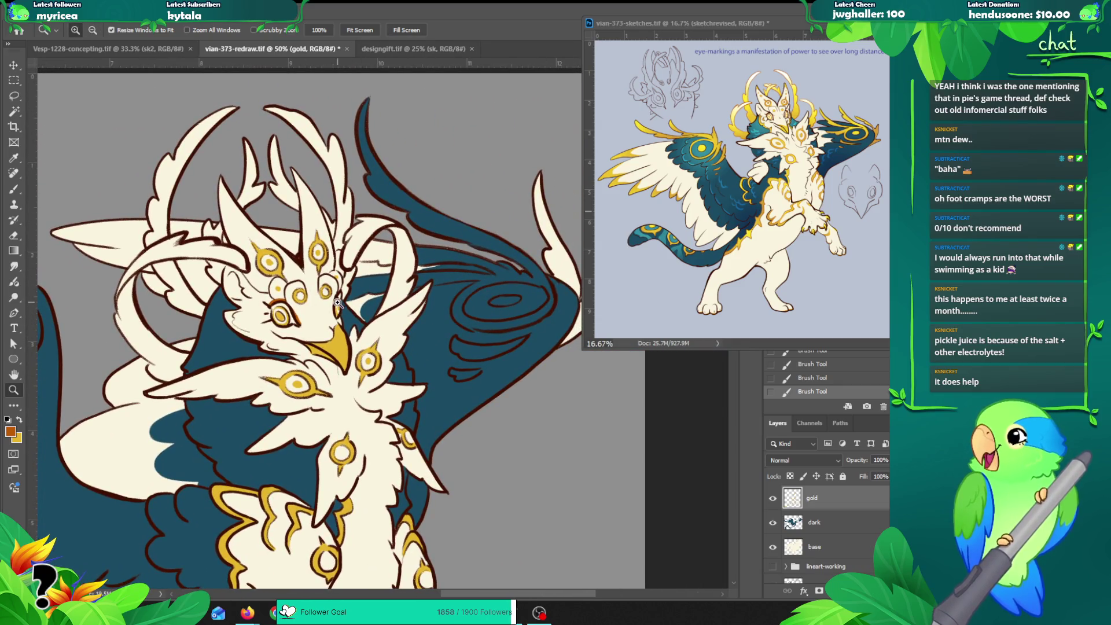
left_click(338, 286)
left_click(338, 286)
key("b")
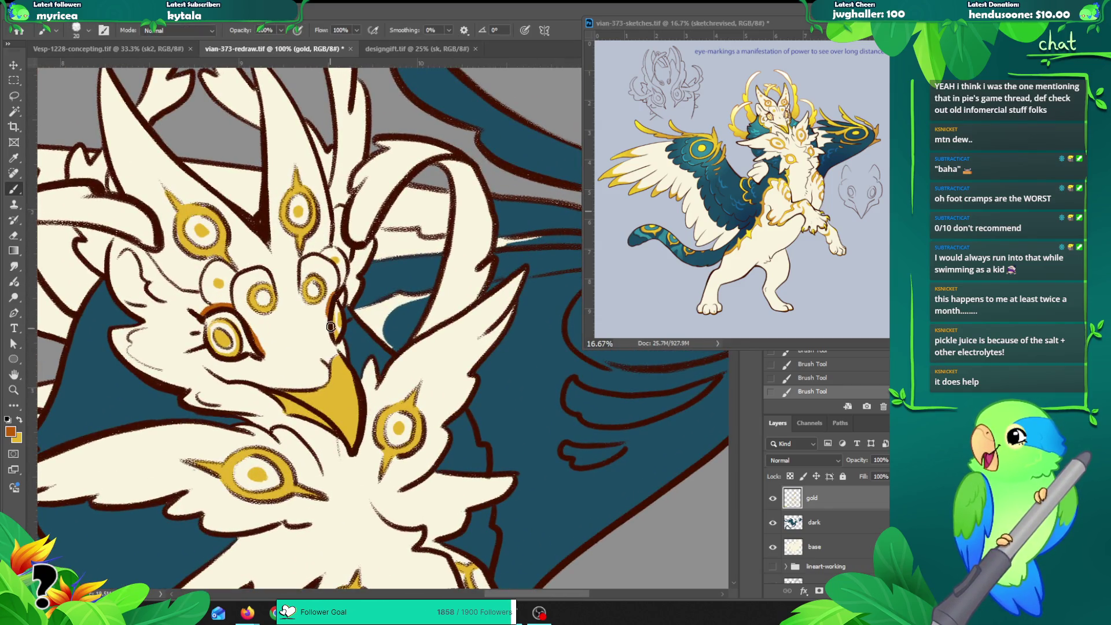
key("ctrl+z")
left_click_drag(337, 294, 332, 340)
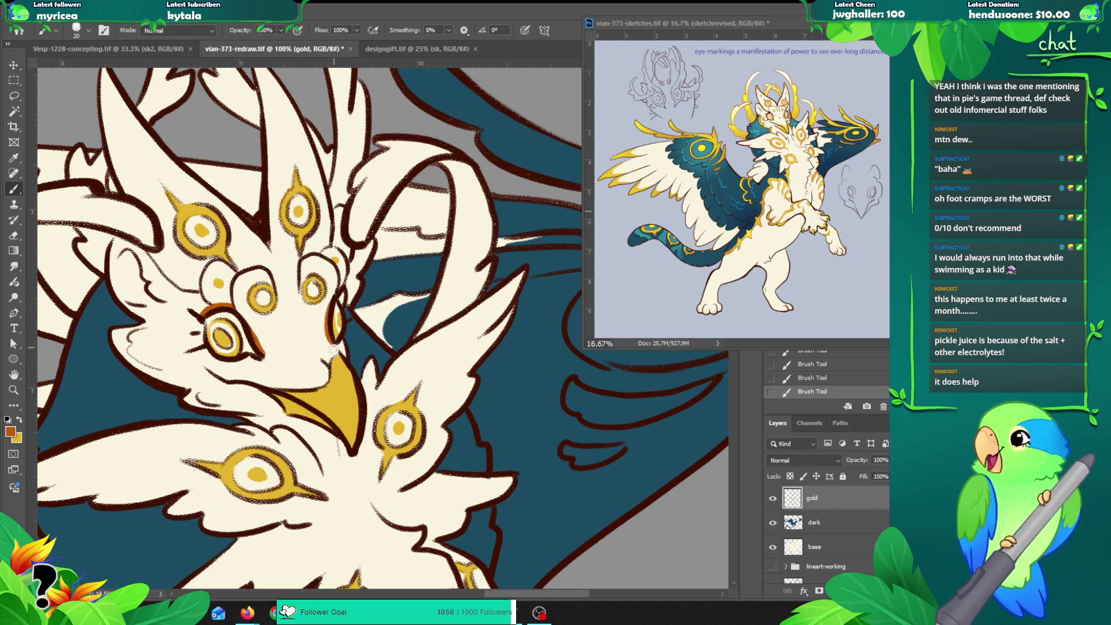
Step: Erase stray orange, add a small stroke left of the eye at 66.7%, and swap to gold
left_click_drag(335, 315, 426, 292)
key("e")
key("z")
left_click(392, 317, "alt")
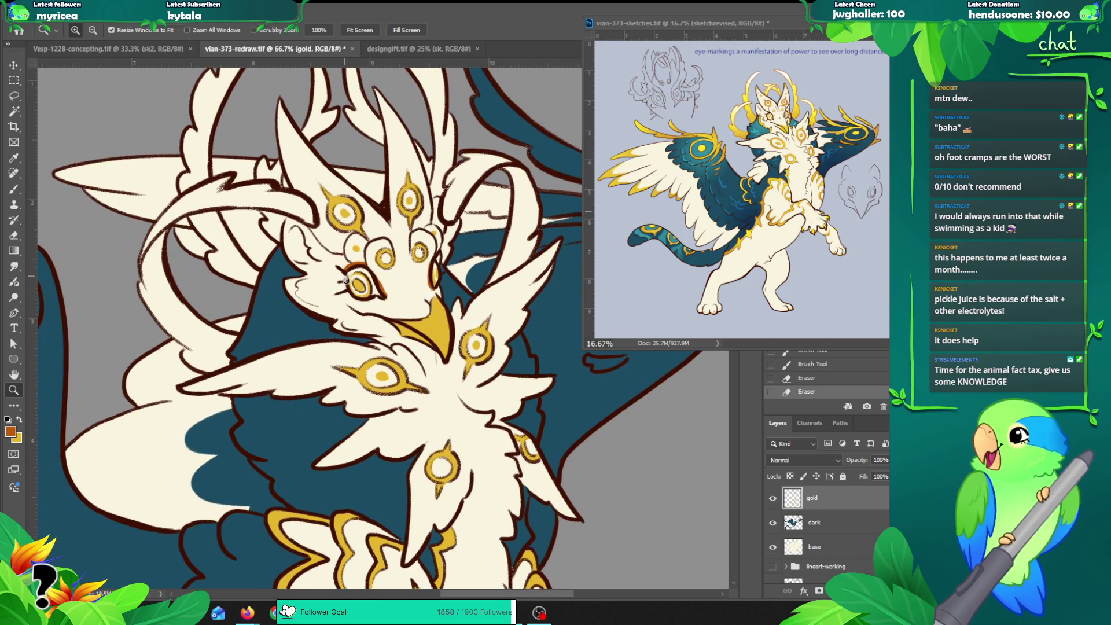
key("b")
left_click_drag(344, 280, 345, 291)
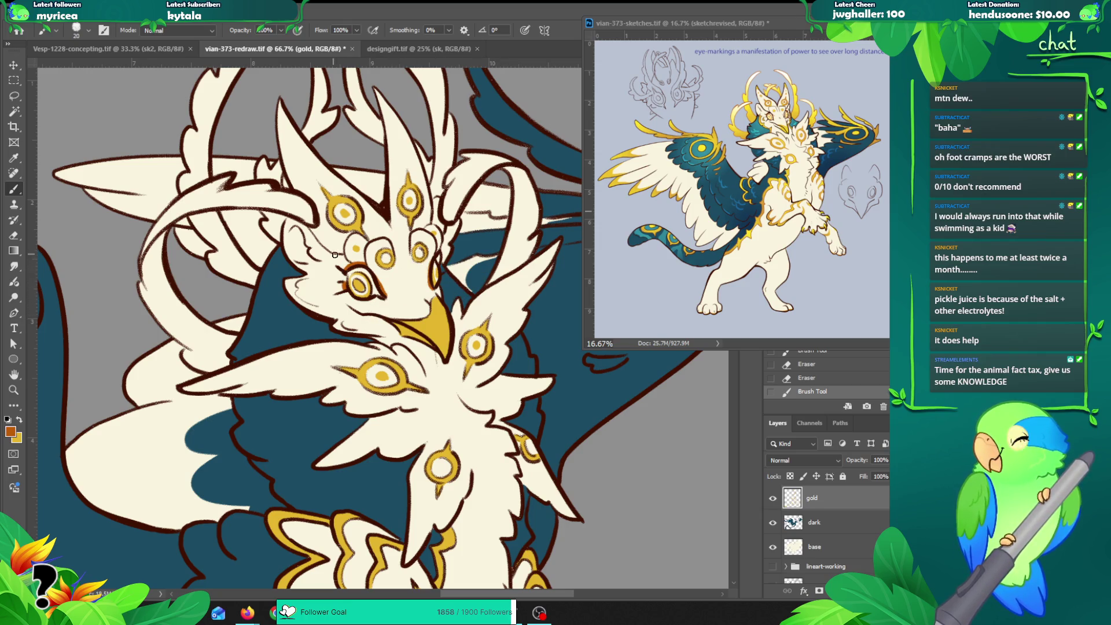
key("x")
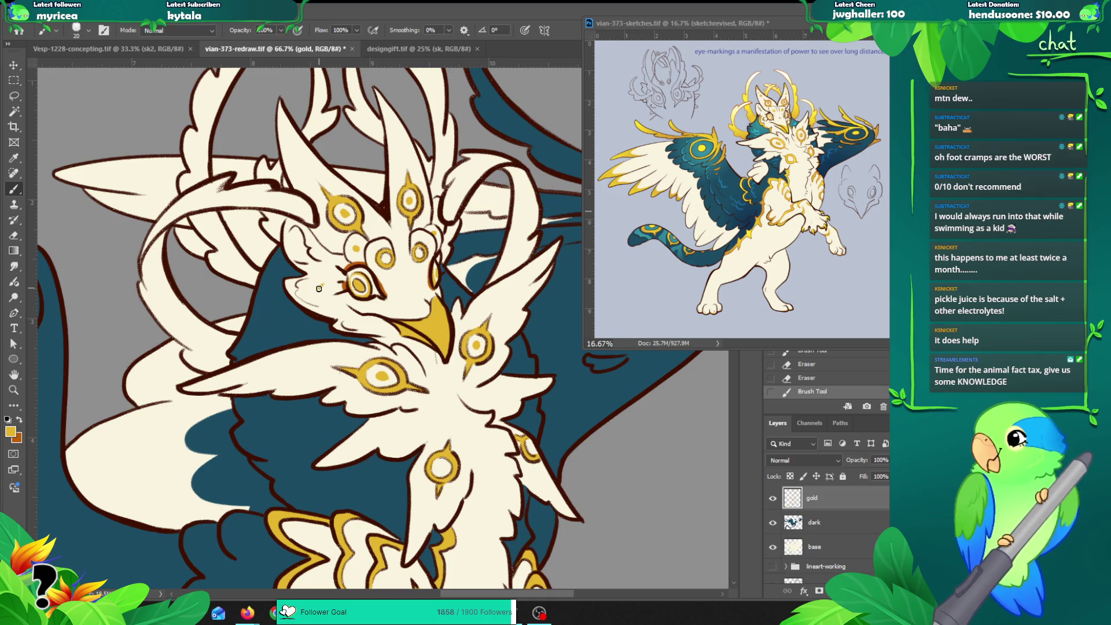
Step: Paint a gold chevron marking left of the eye and erase stray paint near the mouth
mouse_move(324, 283)
left_mouse_down()
mouse_move(322, 297)
mouse_move(328, 281)
left_mouse_up()
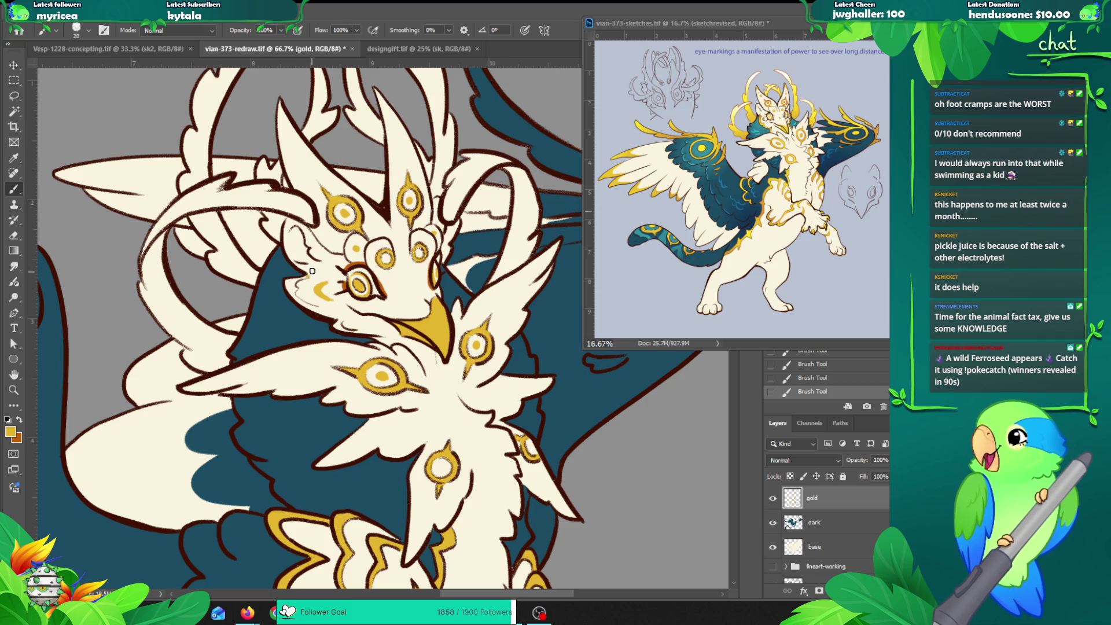
key("ctrl+z")
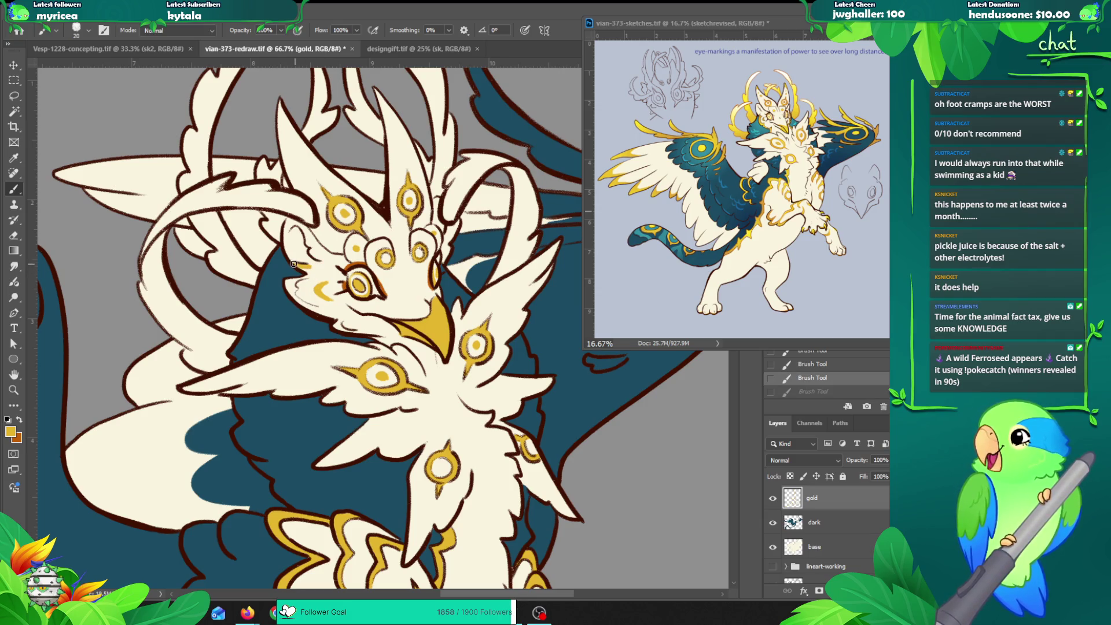
key("ctrl+shift+z")
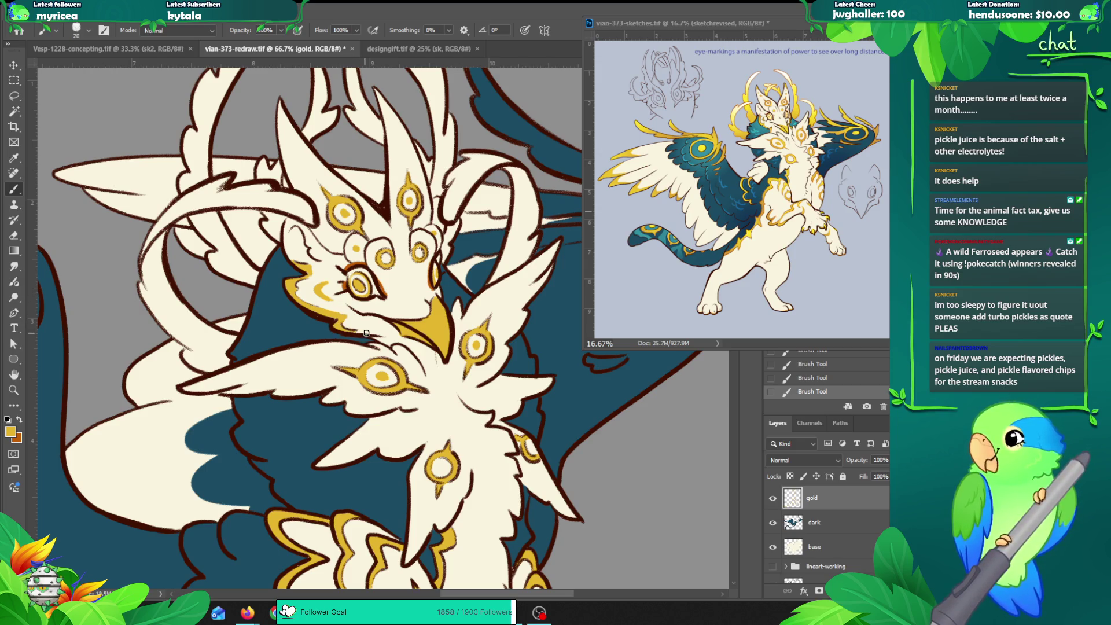
key("e")
mouse_move(317, 305)
left_mouse_down()
mouse_move(353, 312)
mouse_move(313, 301)
left_mouse_up()
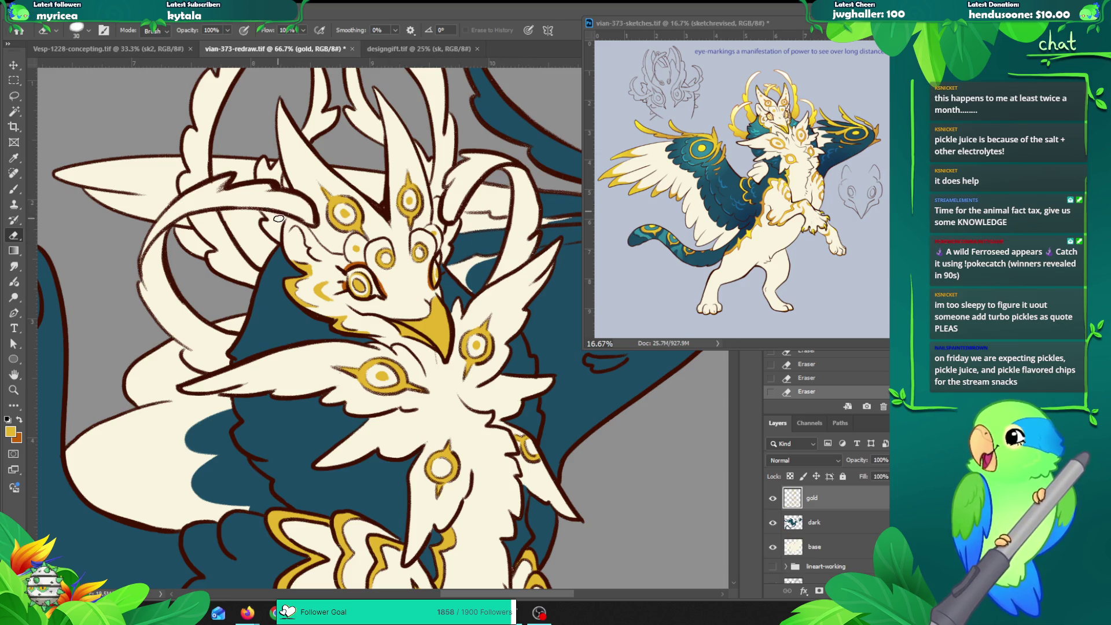
Step: Paint a gold stroke up the left edge of the creature's face
key("b")
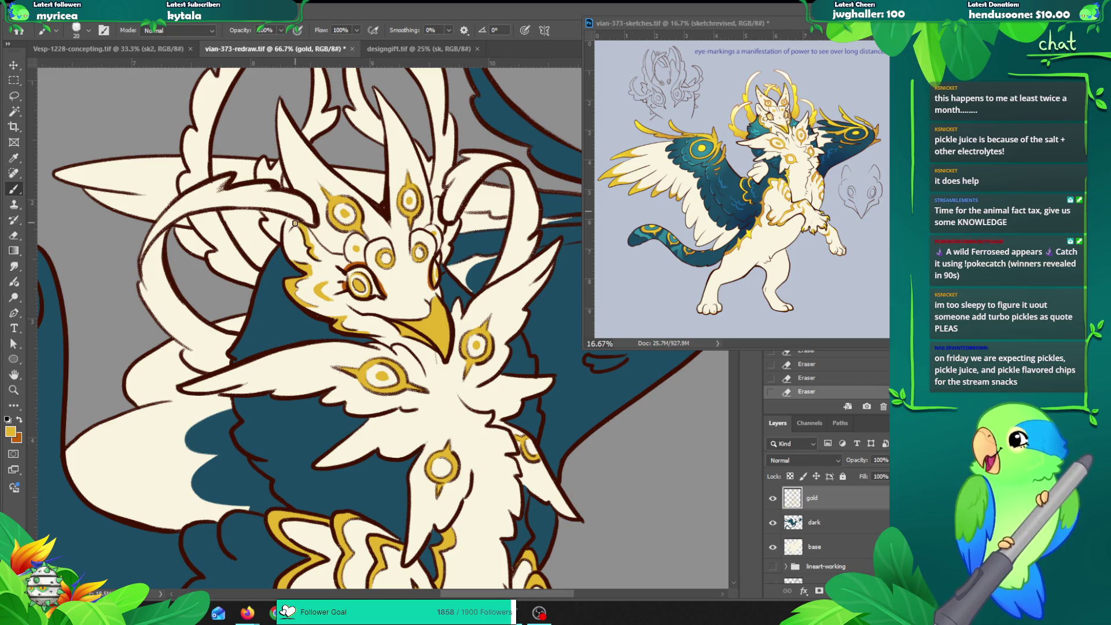
left_click_drag(293, 221, 284, 253)
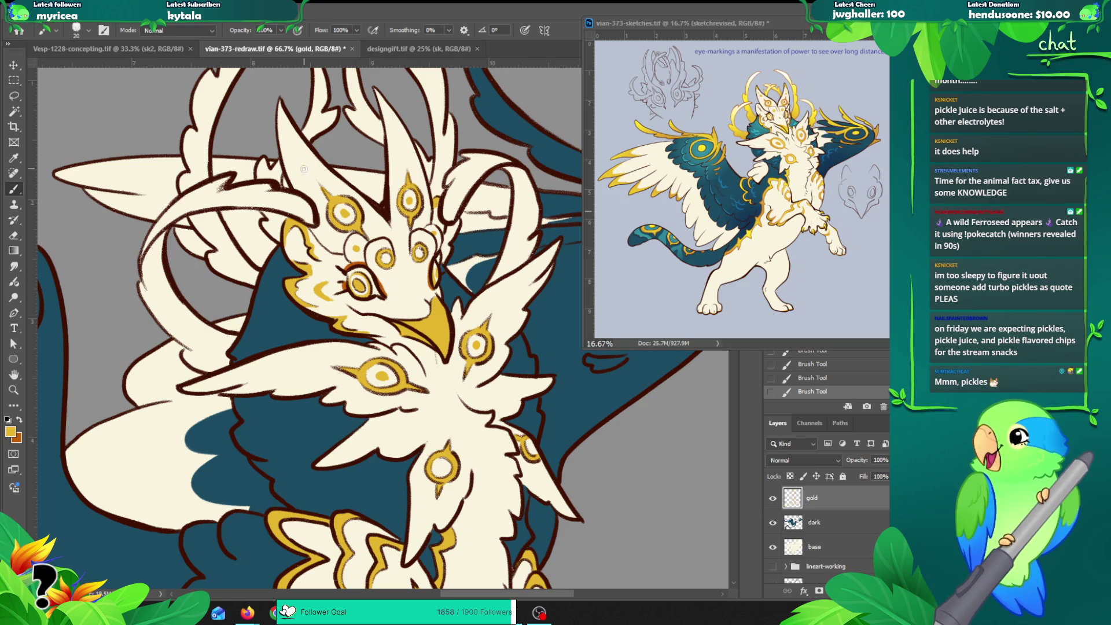
Step: Zoom in to check the reference sketch, then shrink it to thumbnail size and reposition its window
key("z")
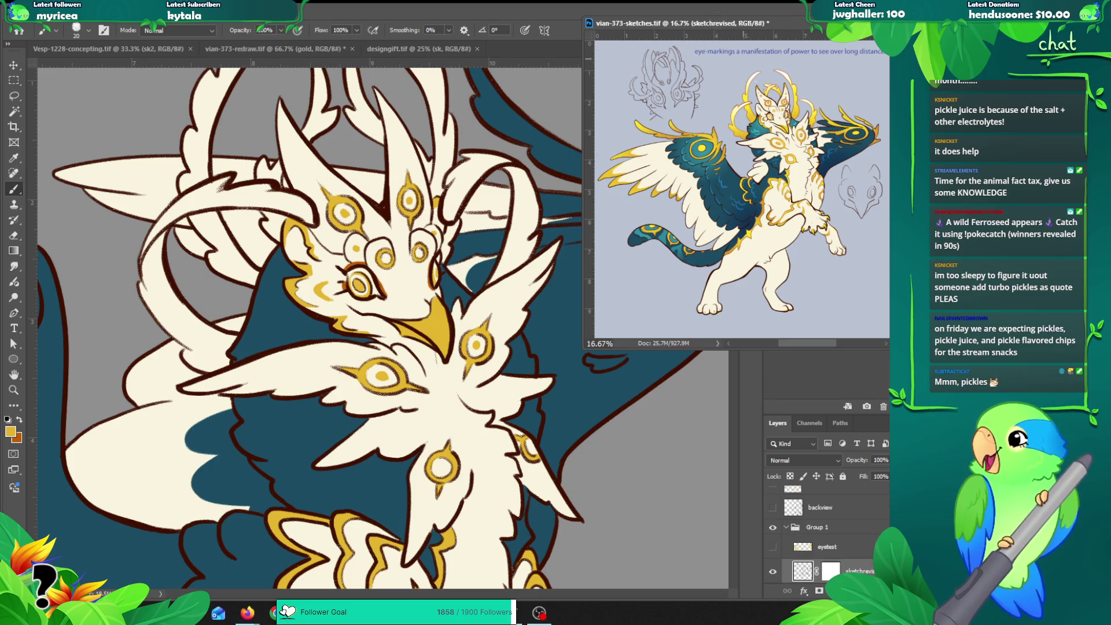
key("ctrl+plus")
left_click(752, 102)
left_click(520, 174)
left_click(487, 163)
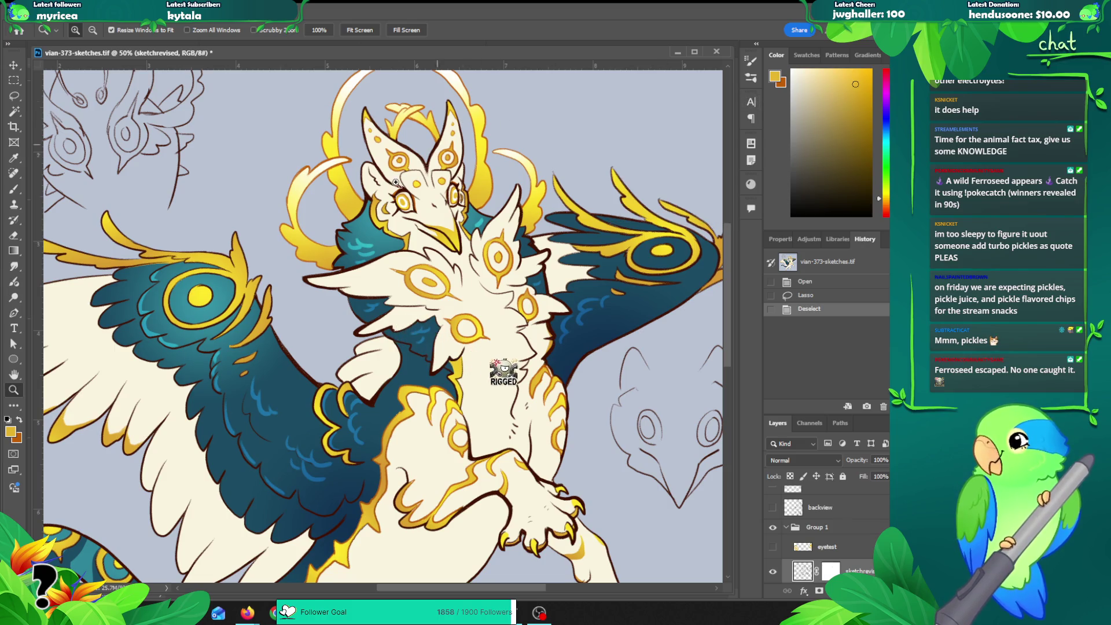
left_click(364, 224, "alt")
left_click(344, 269, "alt")
left_click(335, 267, "alt")
left_click(237, 221, "alt")
left_click_drag(191, 60, 766, 33)
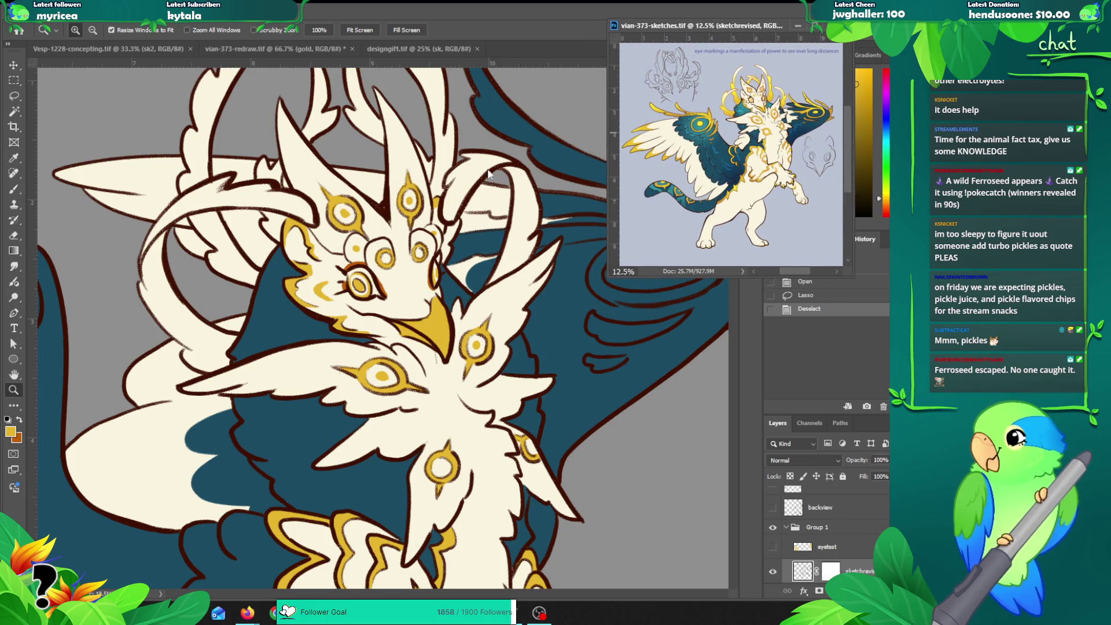
Step: Paint gold inside the left horn along its inner edge
left_click(314, 184)
key("b")
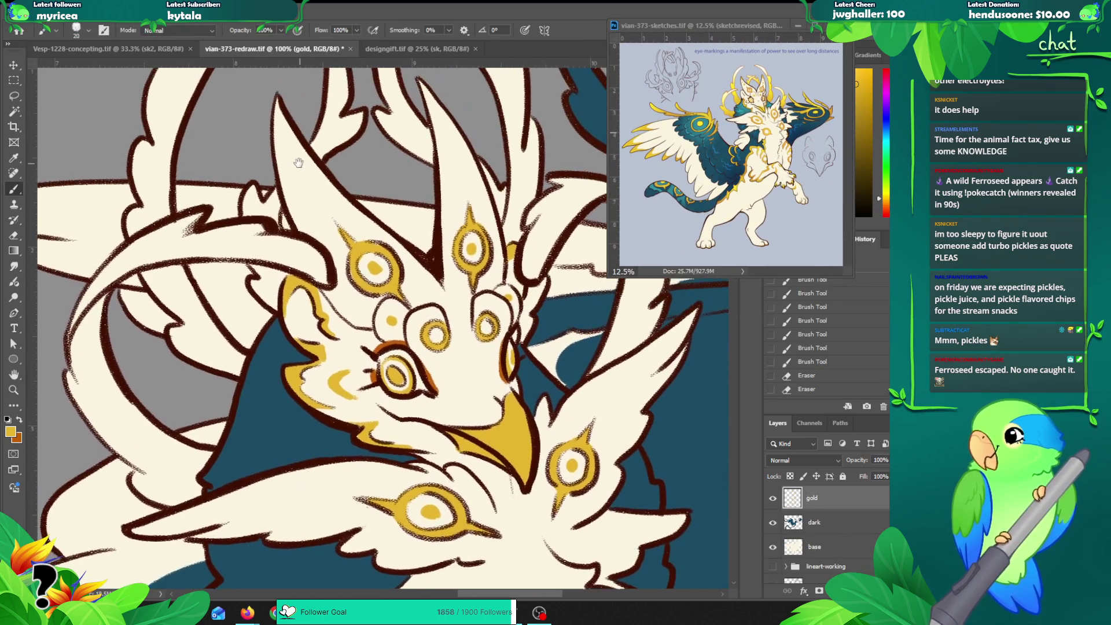
left_click_drag(273, 149, 326, 171)
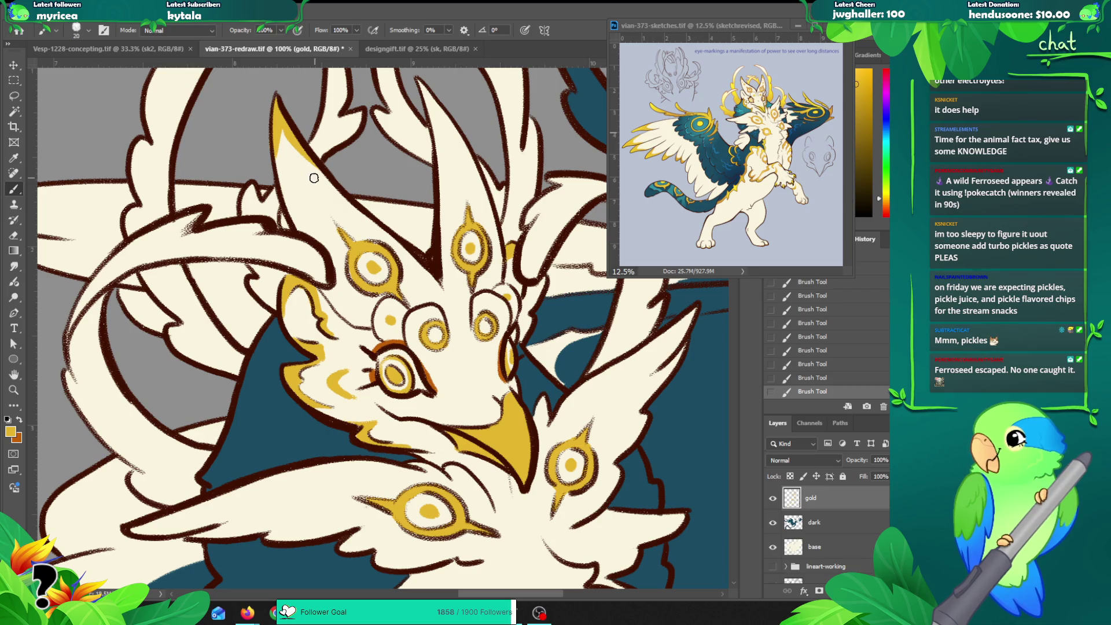
key("ctrl+z")
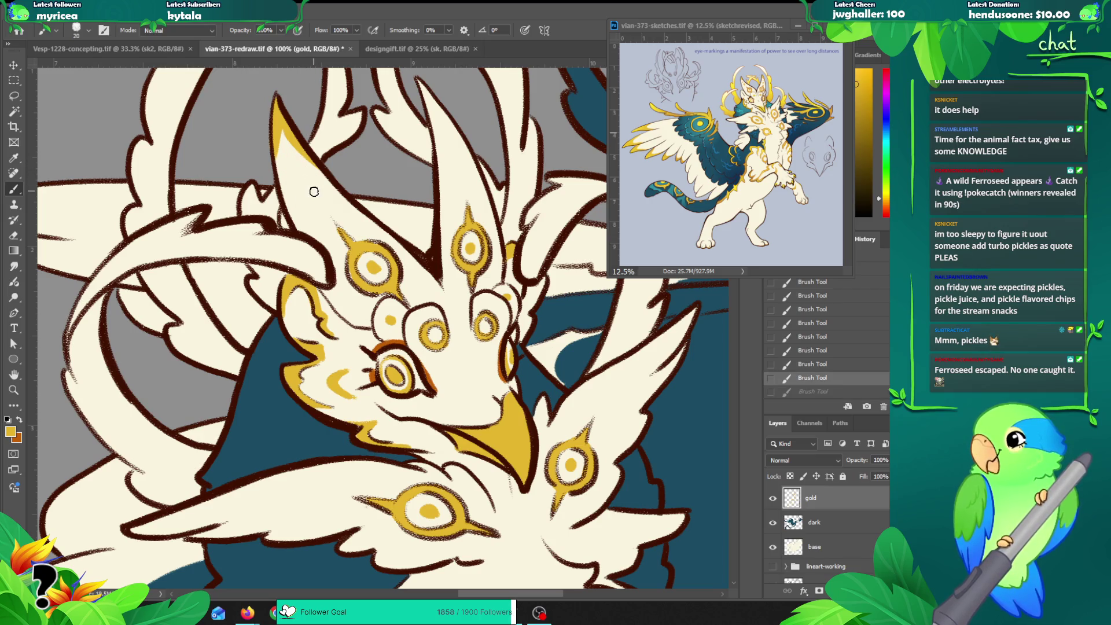
left_click_drag(291, 160, 290, 187)
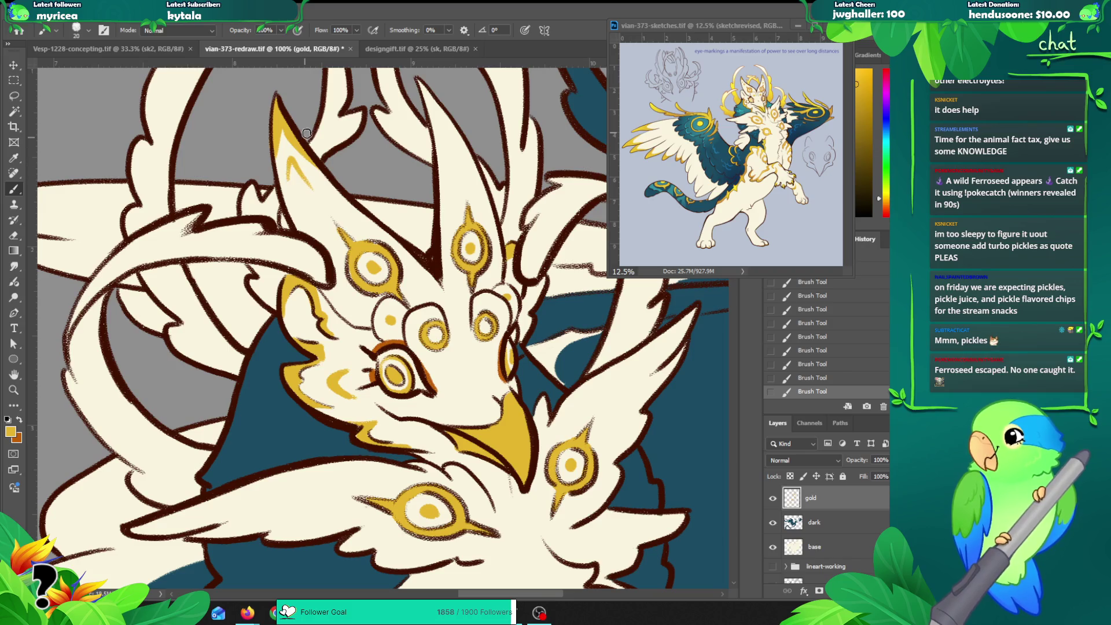
left_click_drag(370, 303, 317, 346)
key("ctrl+z")
key("ctrl+z")
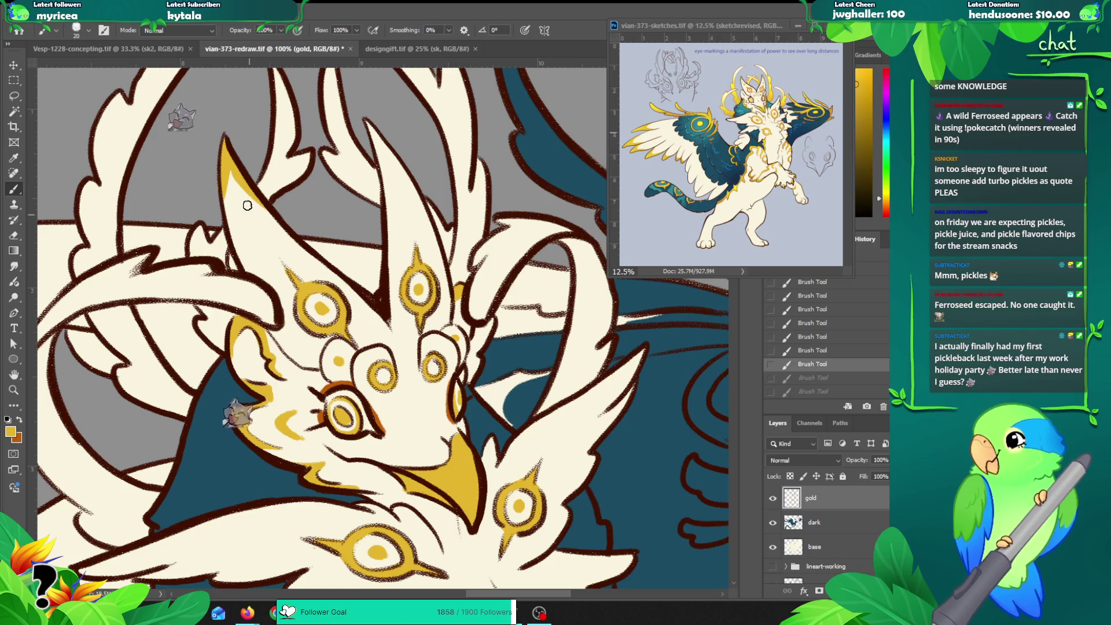
key("ctrl+shift+z")
key("ctrl+shift+z")
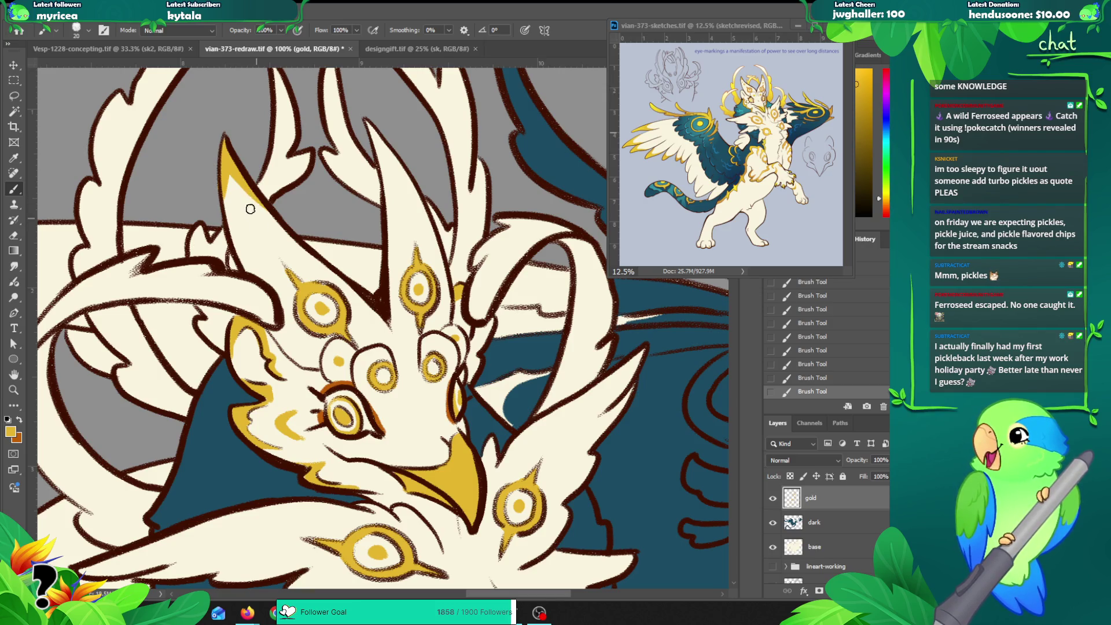
left_click_drag(228, 223, 231, 152)
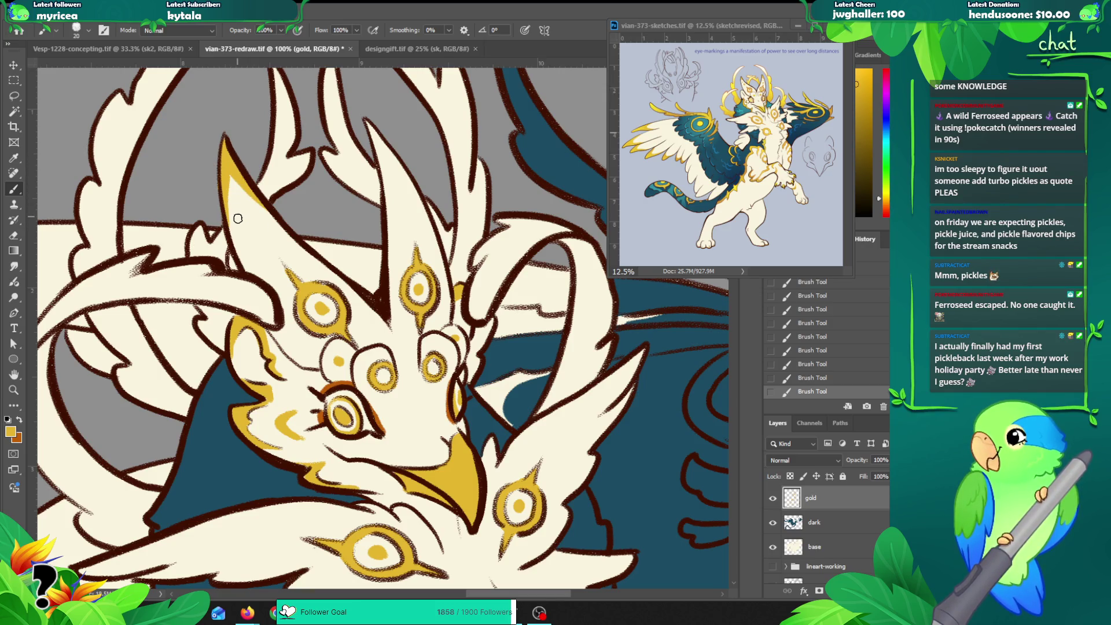
Step: Erase the gold overspill at the horn edge and load the base layer as a selection
key("e")
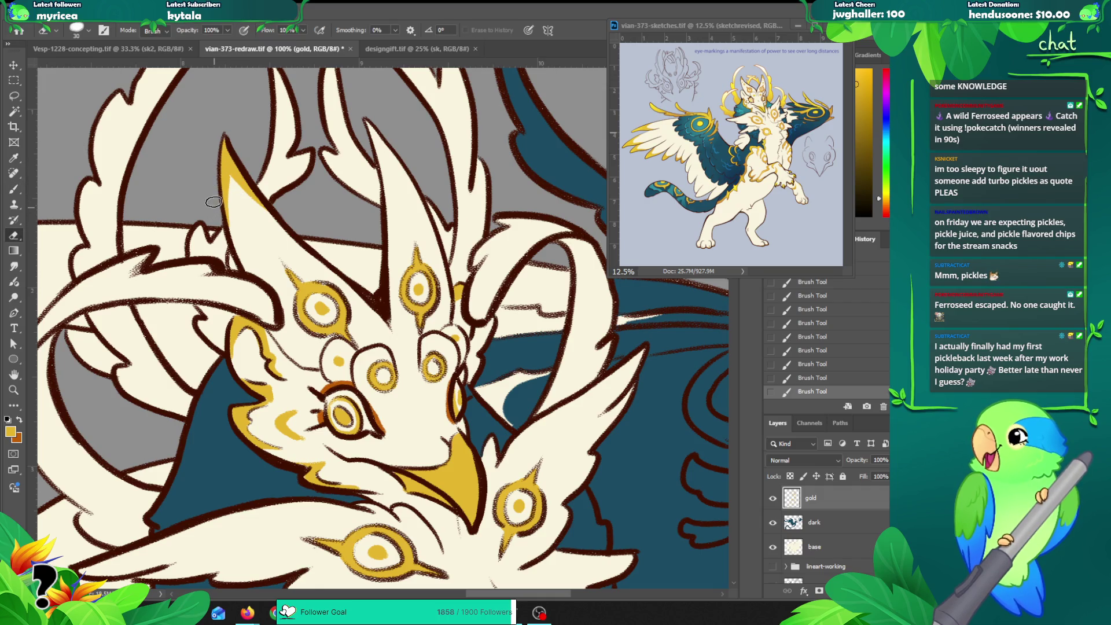
left_click_drag(221, 232, 226, 240)
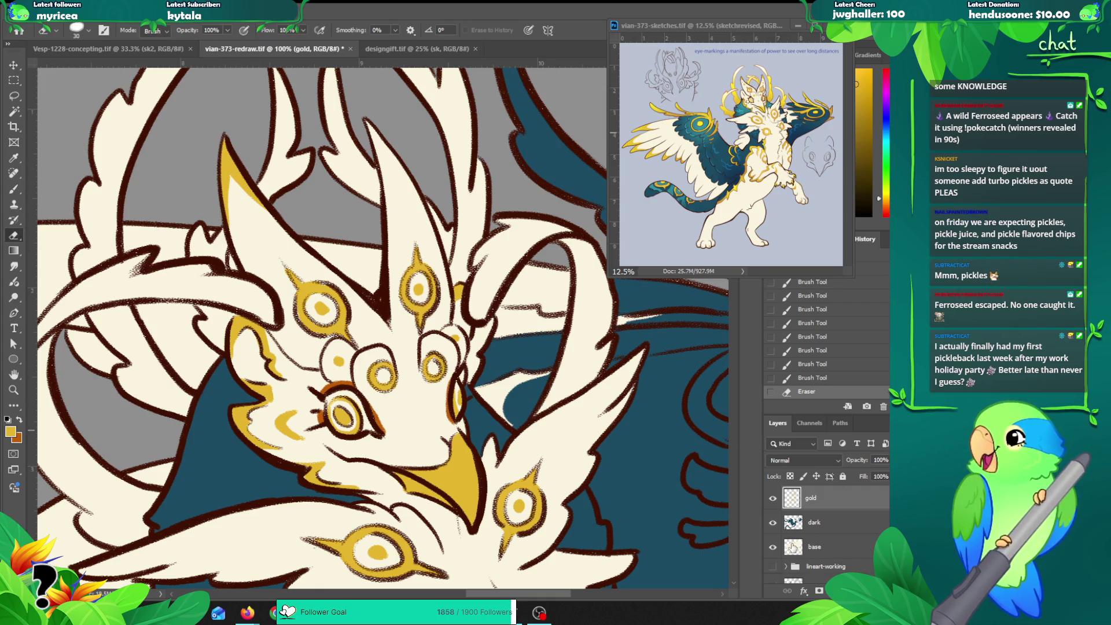
right_click(792, 546)
left_click(810, 398)
Step: Paint gold on the left horn's tip and add a gold dot to it
key("b")
left_click_drag(223, 176, 233, 243)
key("ctrl+z")
left_click(237, 141)
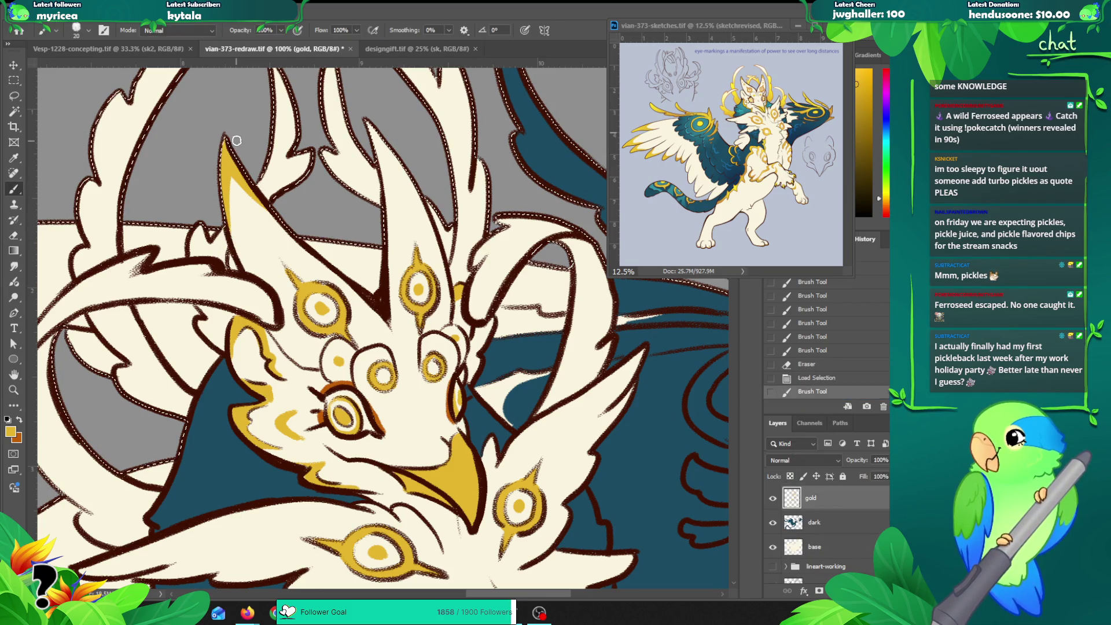
mouse_move(222, 191)
left_mouse_down()
mouse_move(242, 179)
mouse_move(247, 213)
left_mouse_up()
key("ctrl+z")
key("ctrl+shift+z")
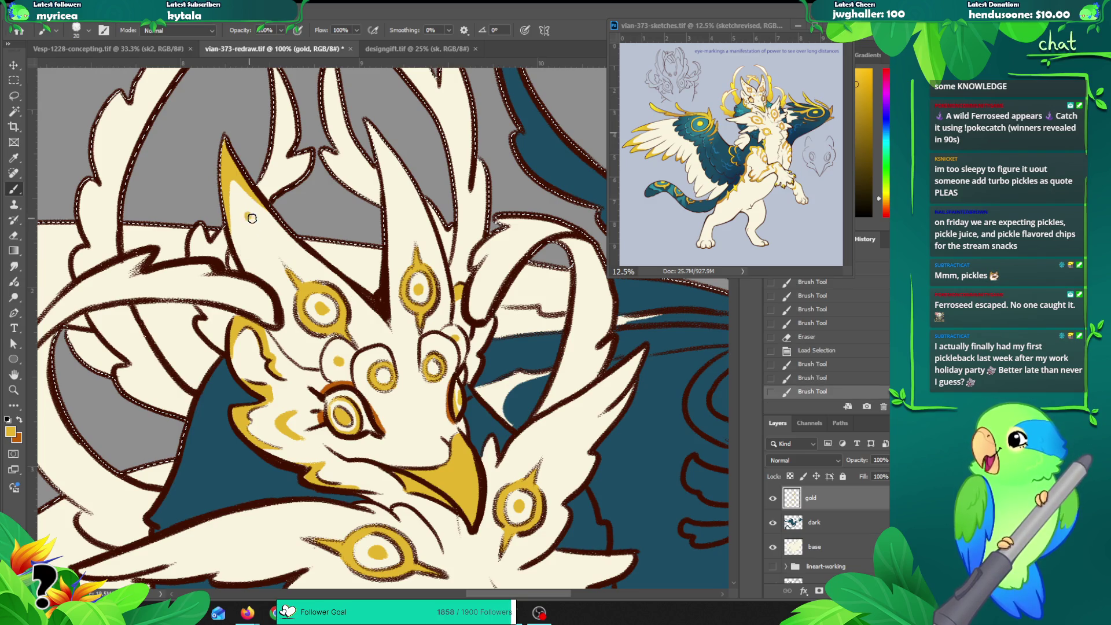
left_click(262, 236)
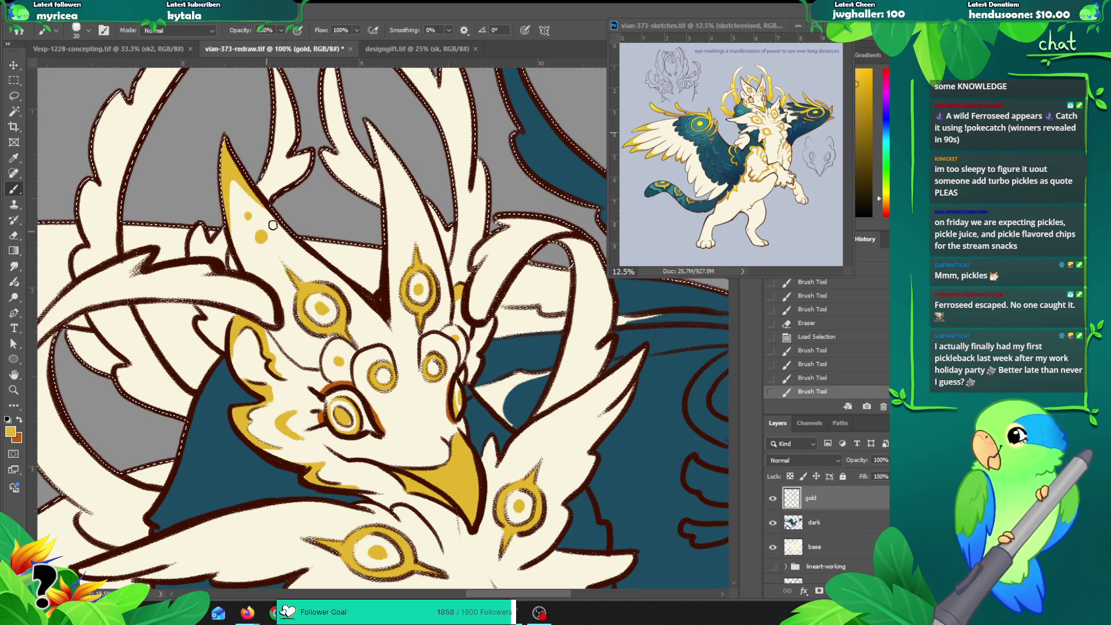
Step: Streak gold along the central horn's tip and right edge and add two gold dots
mouse_move(383, 188)
left_mouse_down()
mouse_move(377, 140)
mouse_move(377, 156)
mouse_move(422, 203)
left_mouse_up()
mouse_move(399, 165)
left_mouse_down()
mouse_move(420, 199)
mouse_move(384, 200)
mouse_move(404, 199)
left_mouse_up()
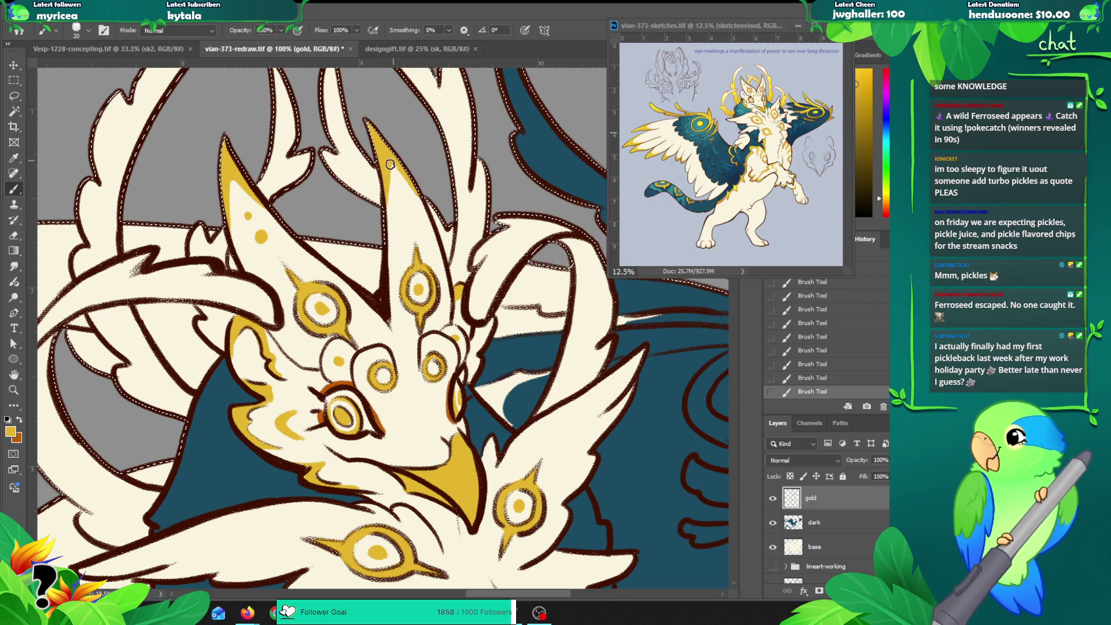
left_click(402, 197)
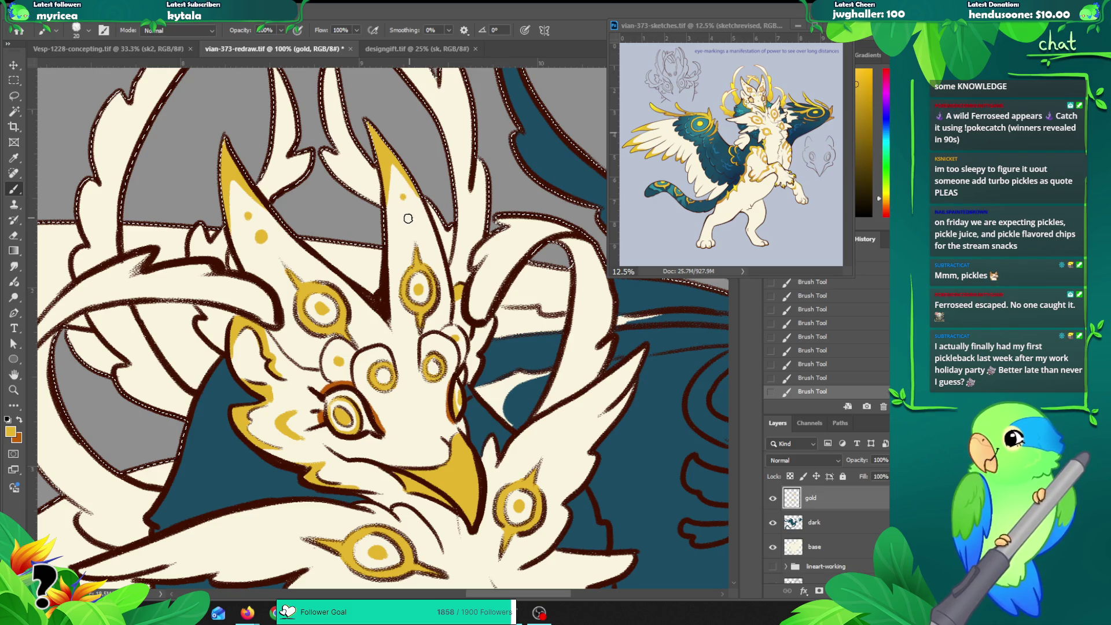
left_click(412, 217)
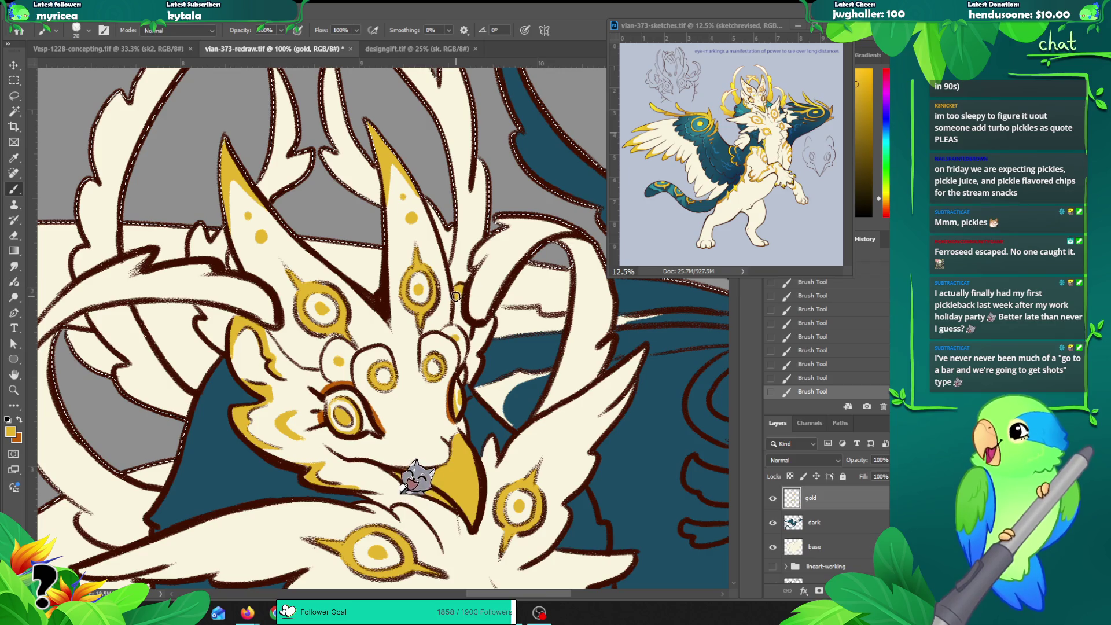
mouse_move(433, 430)
left_mouse_down()
mouse_move(381, 351)
mouse_move(373, 313)
left_mouse_up()
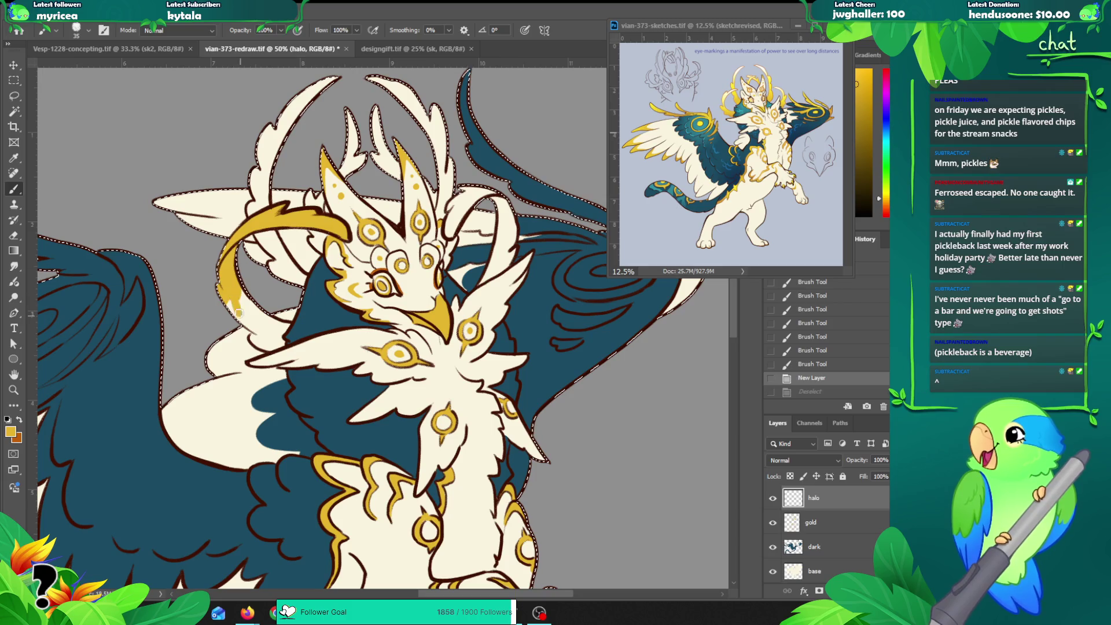
Step: Extend the left halo band's lower end in gold and paint the right halo strand gold
left_click_drag(247, 324, 252, 319)
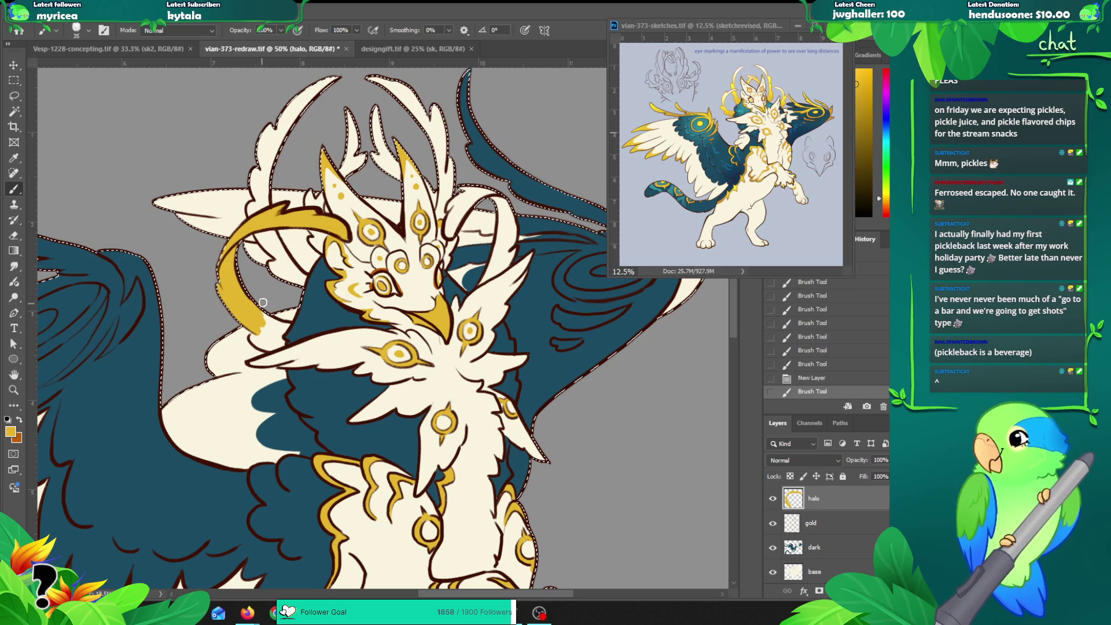
scroll(272, 287, "up", 1)
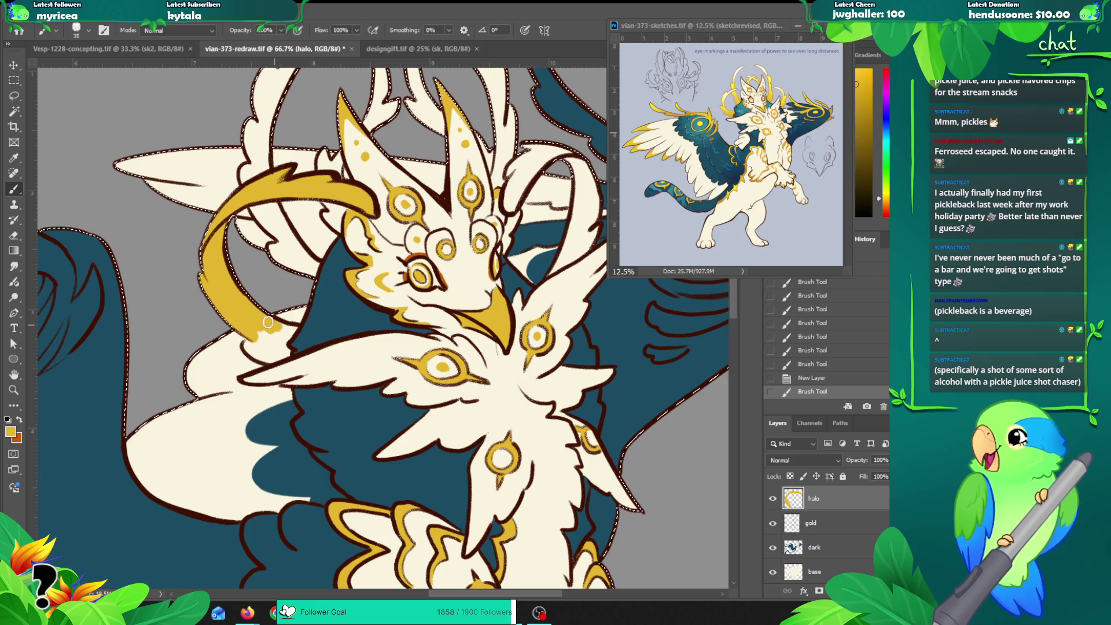
mouse_move(280, 329)
left_mouse_down()
mouse_move(295, 329)
mouse_move(283, 337)
left_mouse_up()
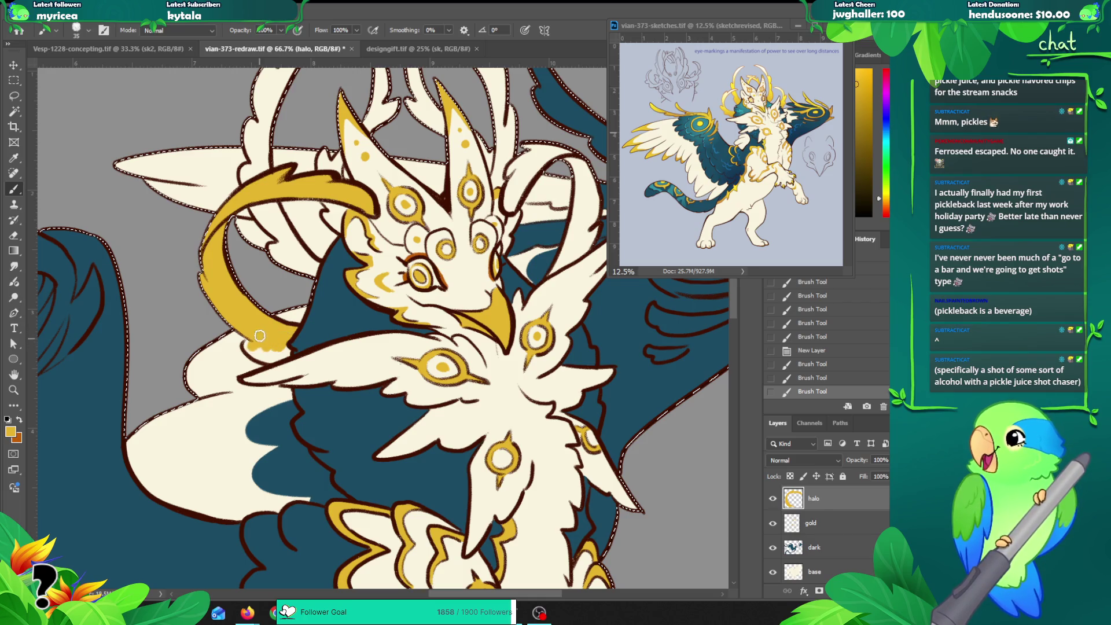
left_click_drag(253, 353, 287, 349)
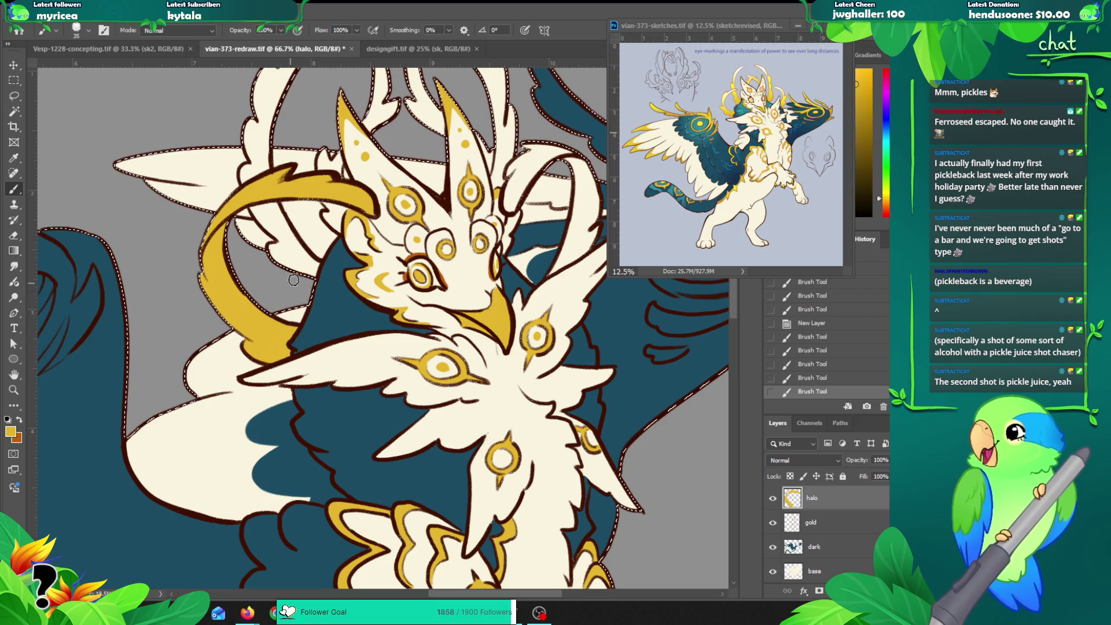
mouse_move(537, 240)
left_mouse_down()
mouse_move(395, 249)
mouse_move(402, 230)
left_mouse_up()
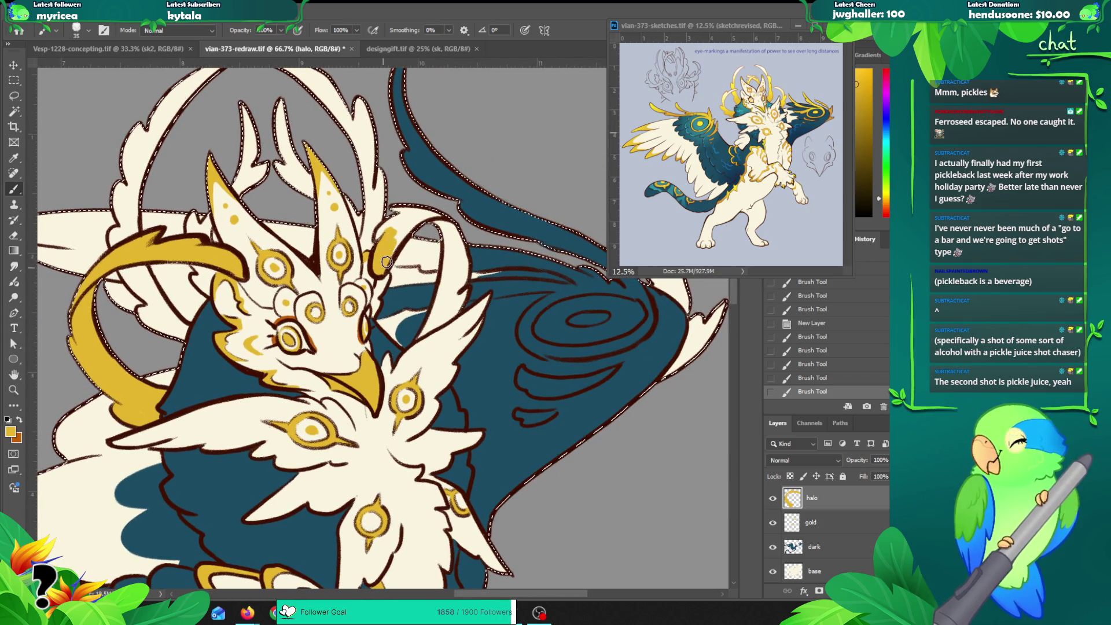
mouse_move(407, 221)
left_mouse_down()
mouse_move(458, 281)
mouse_move(432, 327)
mouse_move(448, 317)
left_mouse_up()
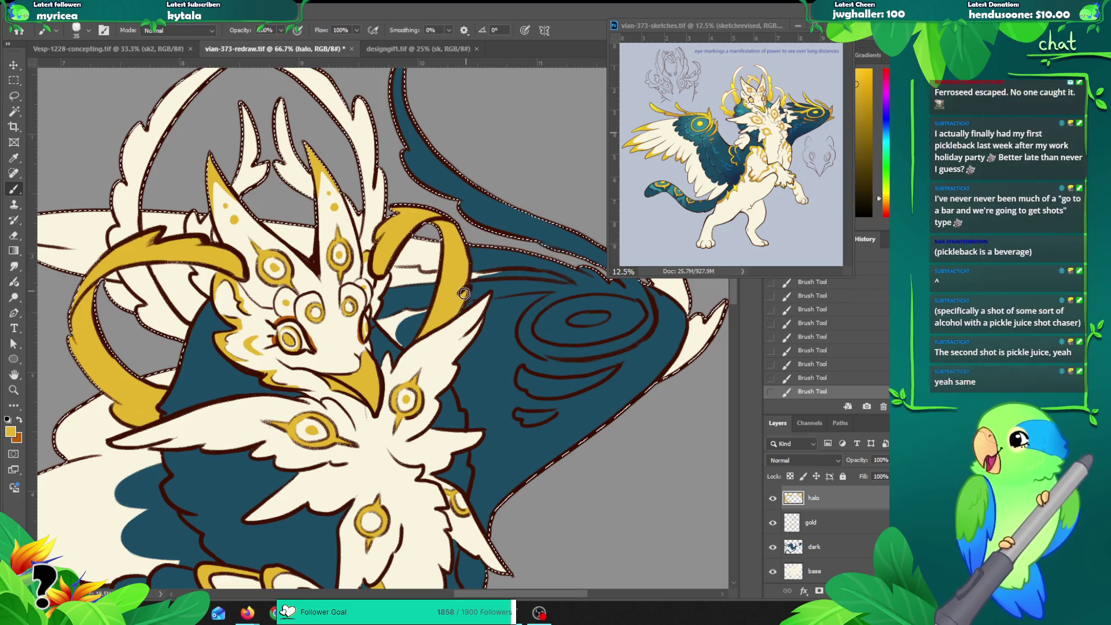
Step: Paint the small horn tip and an antler tine gold, plus a short stroke along the horn
left_click_drag(463, 252, 452, 306)
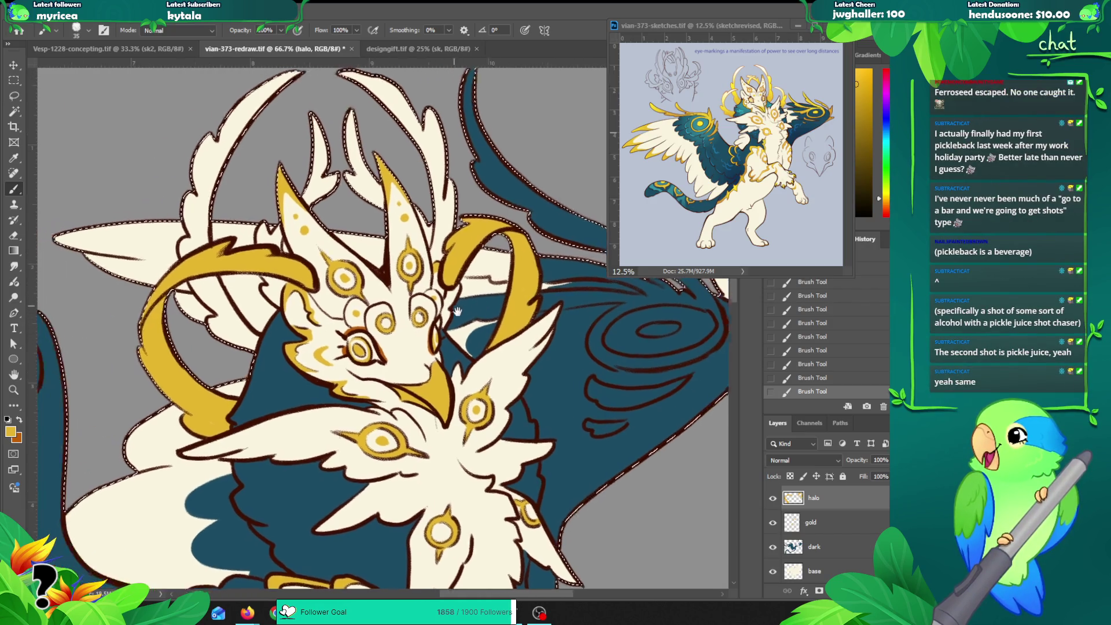
left_click_drag(264, 266, 264, 269)
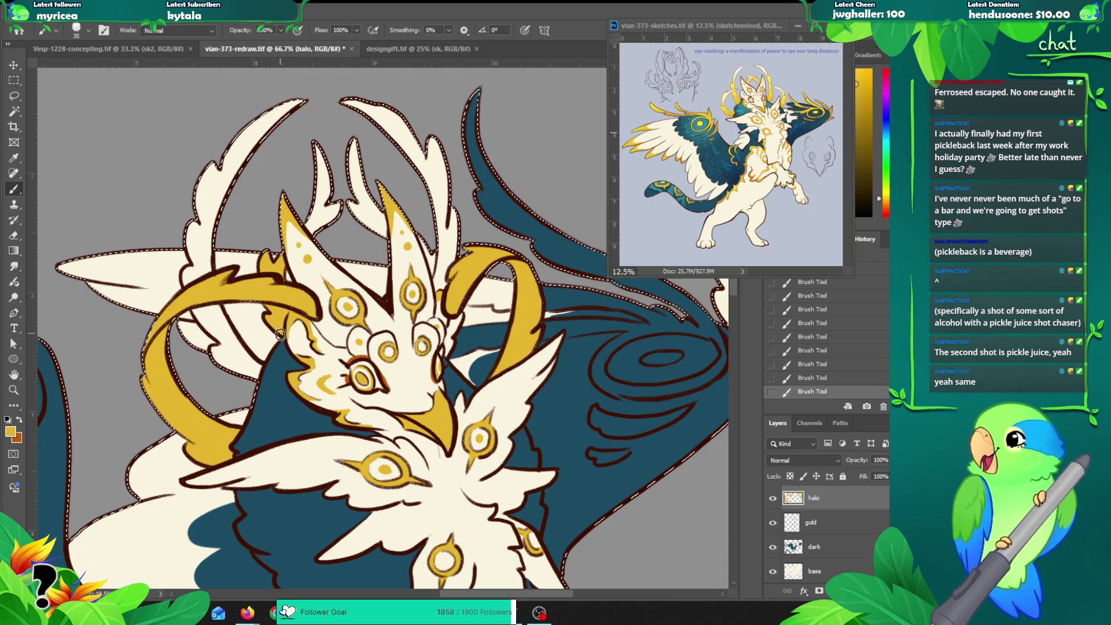
mouse_move(306, 219)
left_mouse_down()
mouse_move(380, 223)
mouse_move(430, 260)
left_mouse_up()
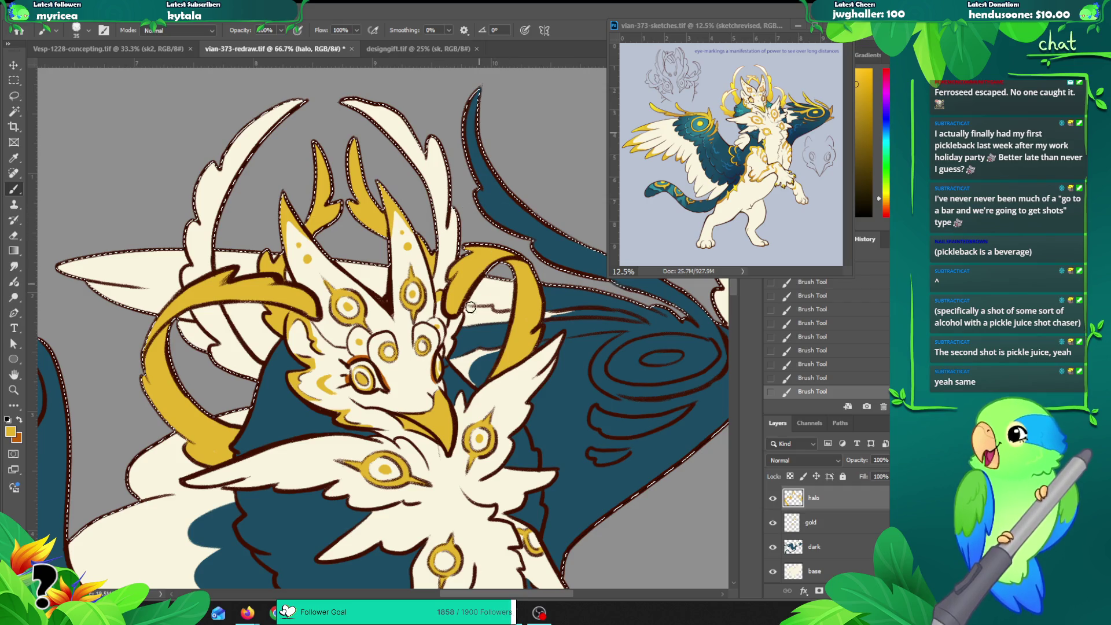
left_click_drag(457, 319, 452, 329)
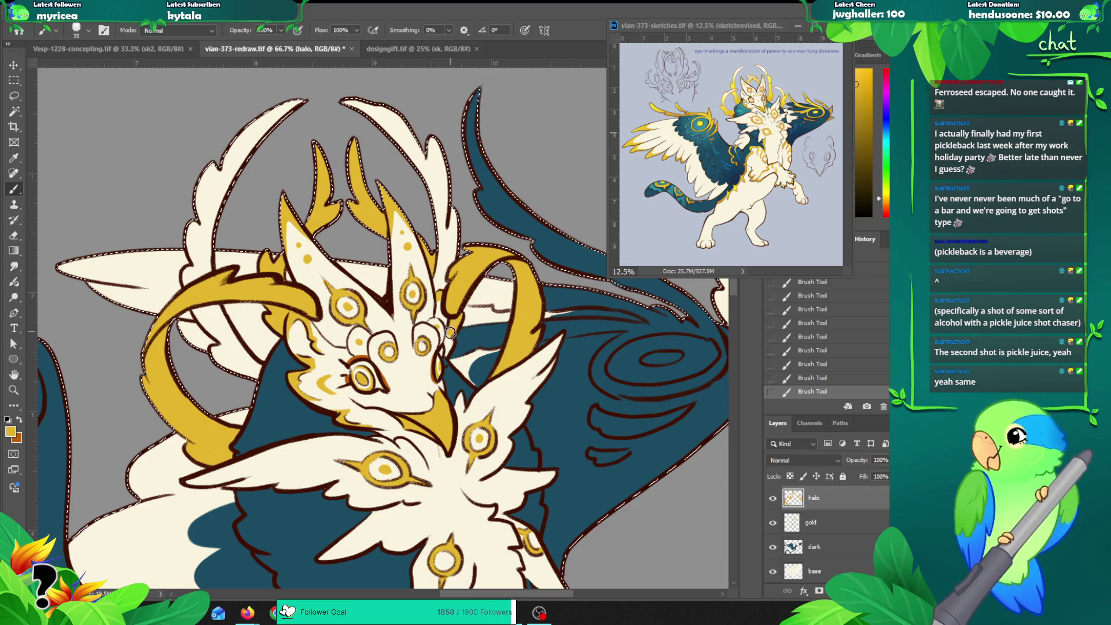
Step: At brush size 30, paint gold along the horn beside the face and the left antler's inner edge
key("bracketleft")
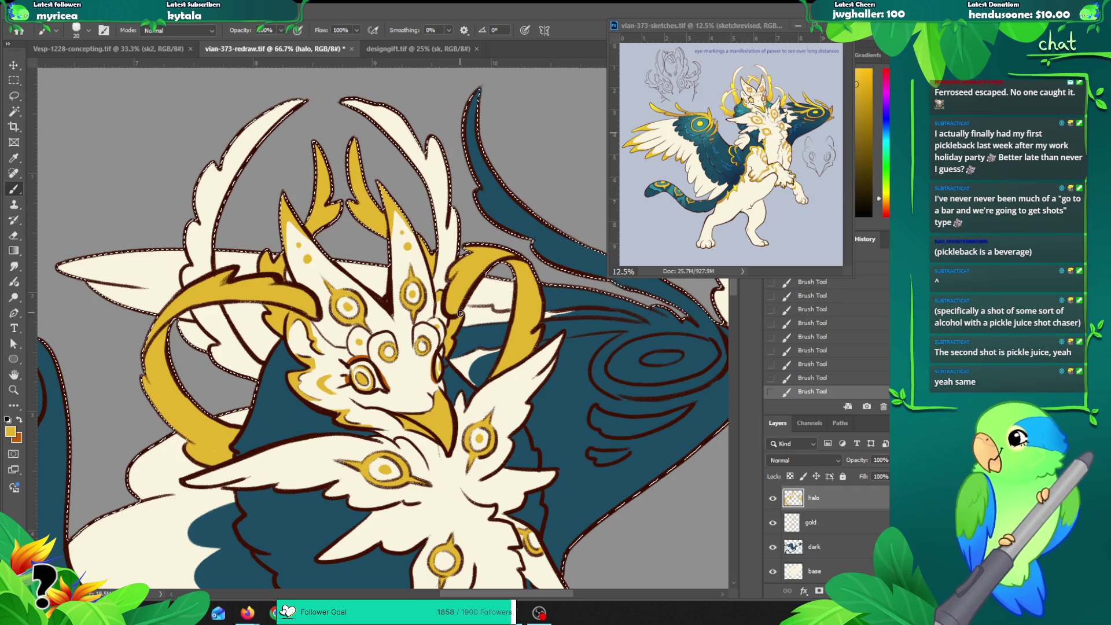
left_click_drag(321, 330, 339, 320)
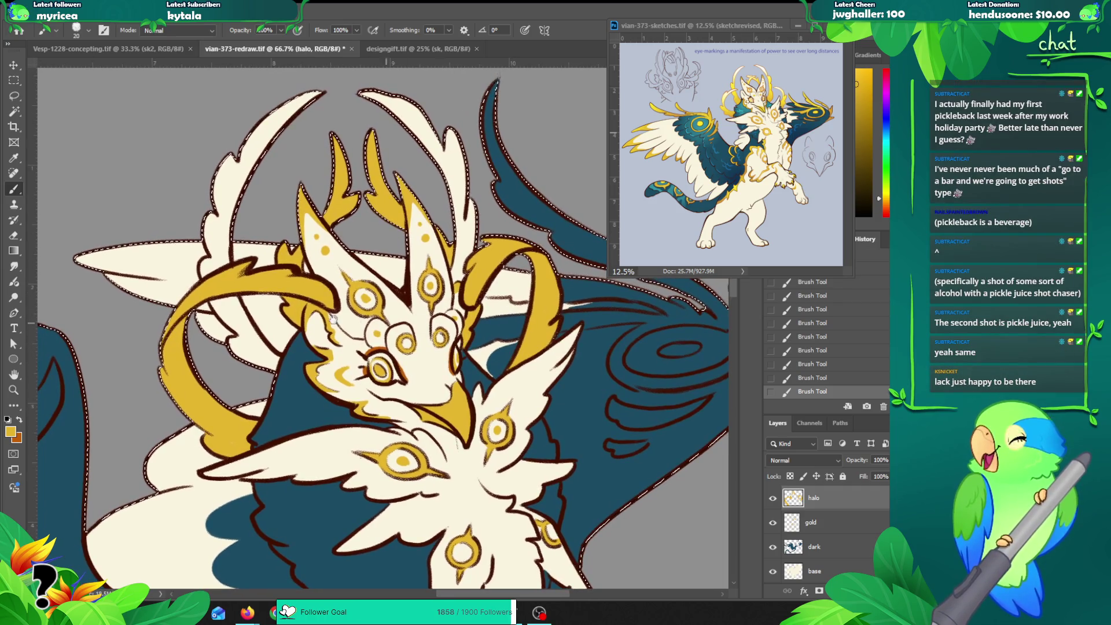
mouse_move(217, 307)
left_mouse_down()
mouse_move(243, 335)
mouse_move(236, 306)
mouse_move(239, 345)
mouse_move(276, 361)
left_mouse_up()
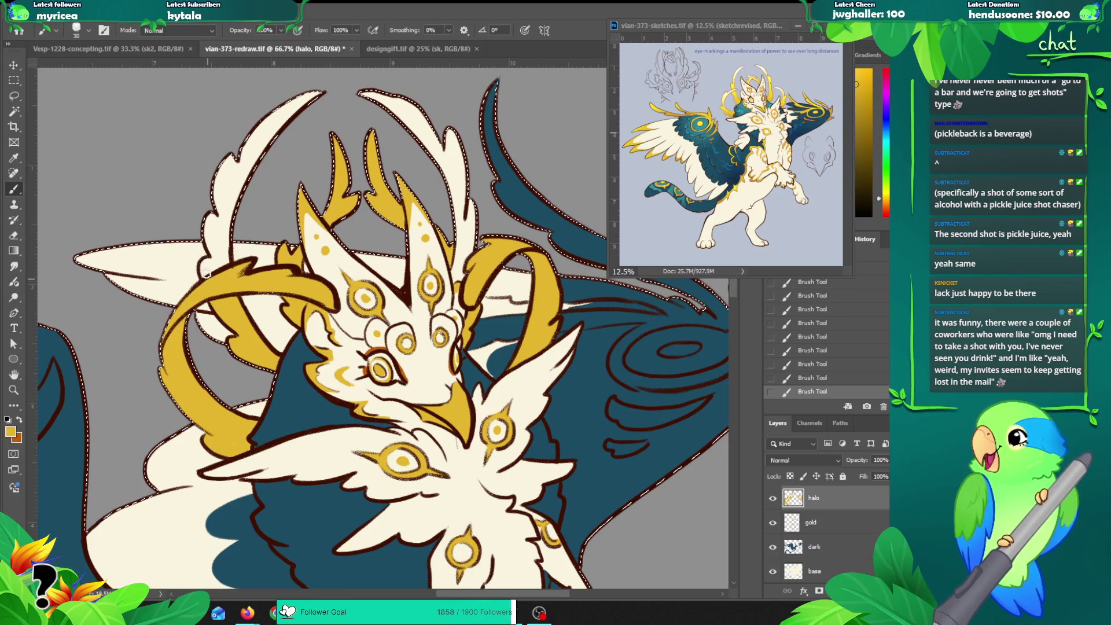
mouse_move(220, 252)
left_mouse_down()
mouse_move(207, 243)
mouse_move(275, 118)
left_mouse_up()
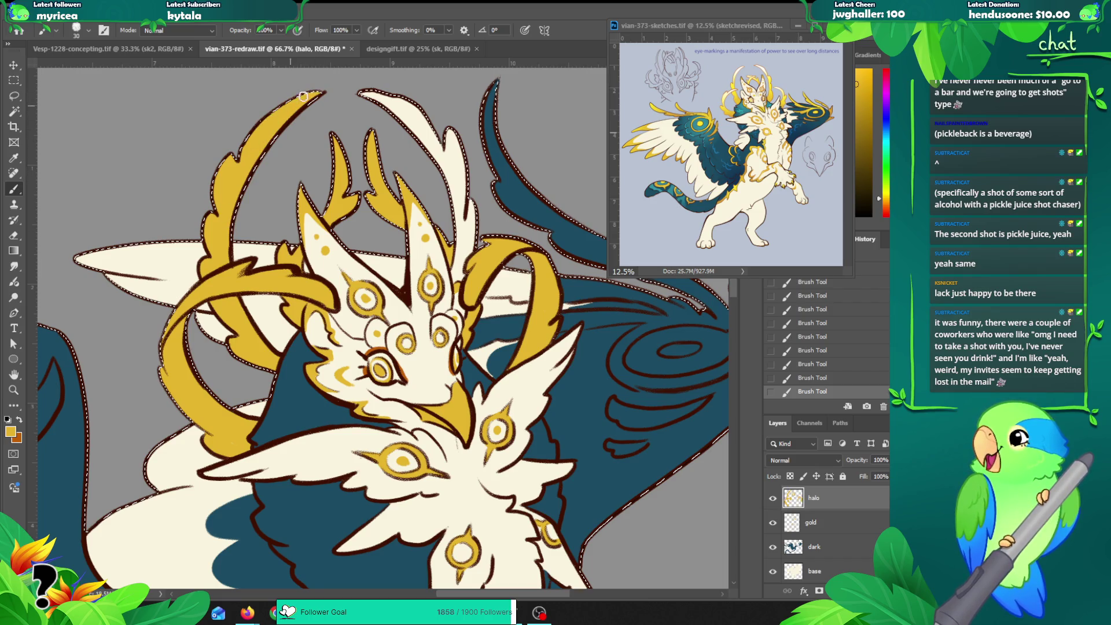
Step: Gild the antler tip and fill the gap along the antler's inner edge with gold
mouse_move(376, 103)
left_mouse_down()
mouse_move(306, 109)
mouse_move(375, 146)
mouse_move(396, 252)
left_mouse_up()
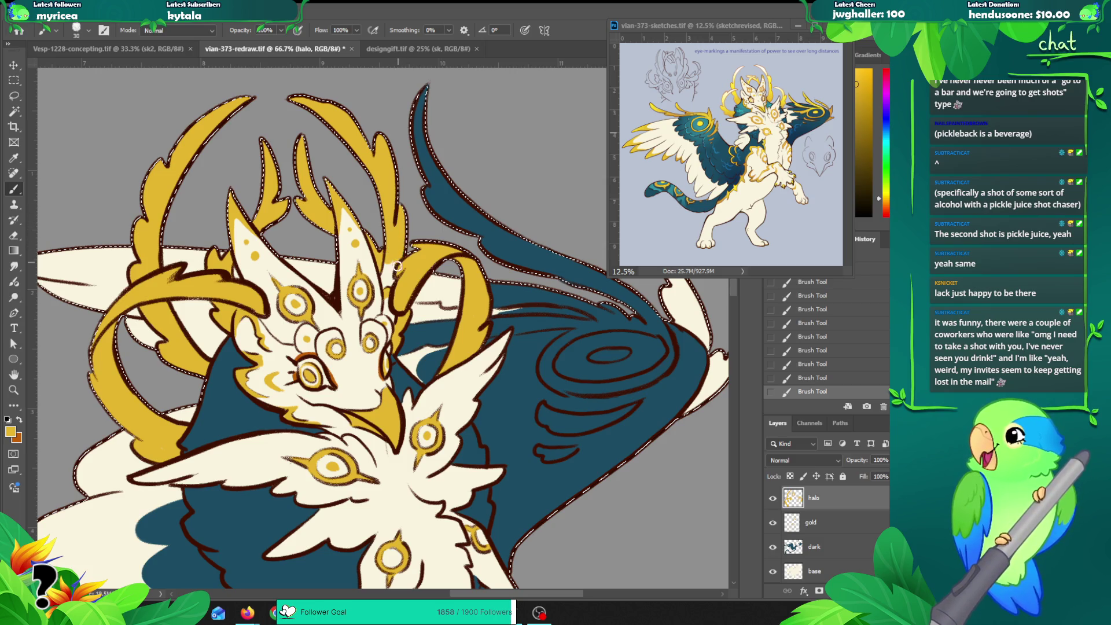
left_click_drag(390, 282, 387, 264)
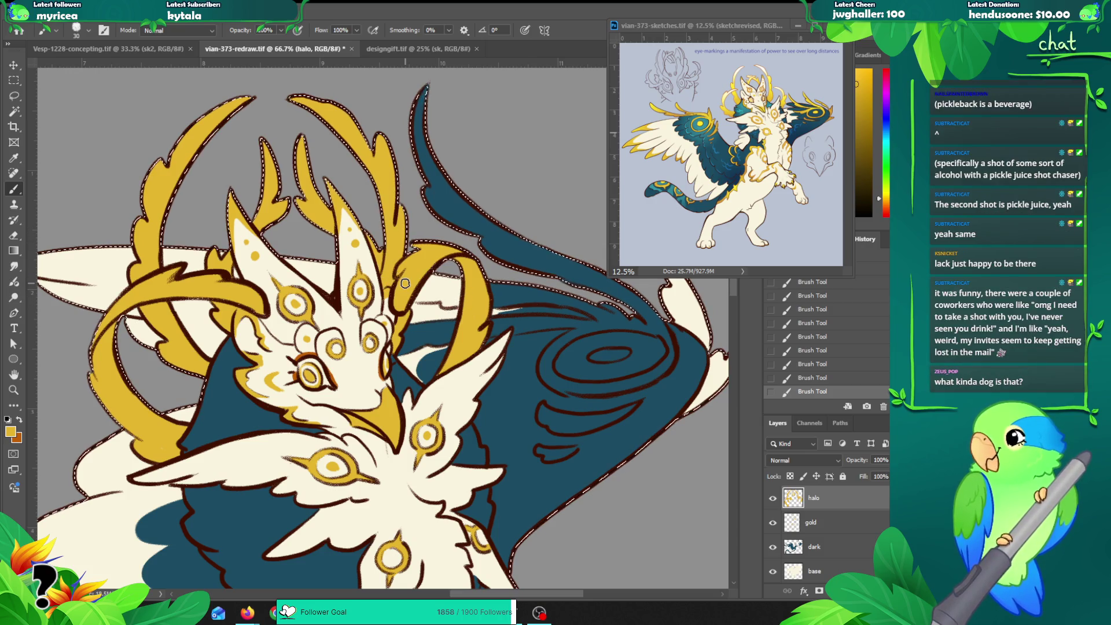
scroll(405, 283, "down", 2)
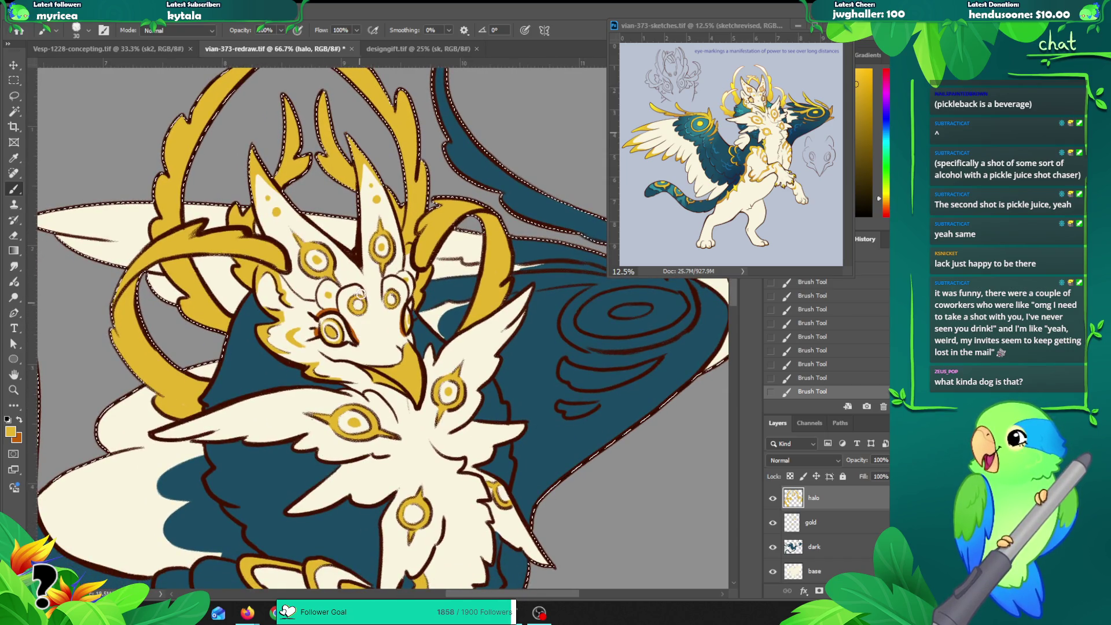
scroll(358, 300, "down", 2)
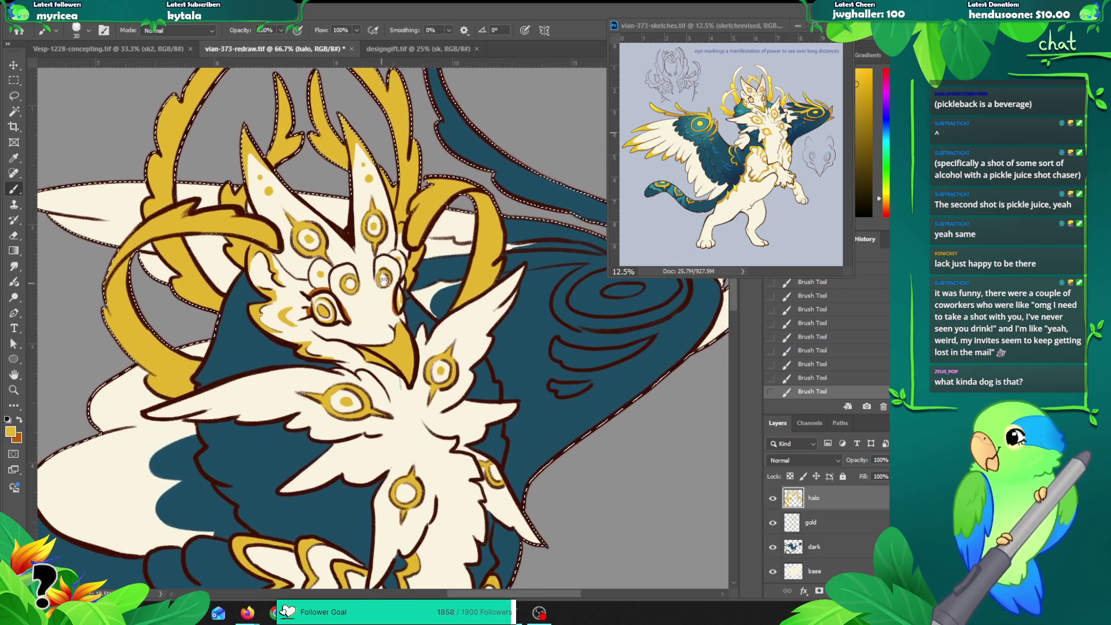
key("z")
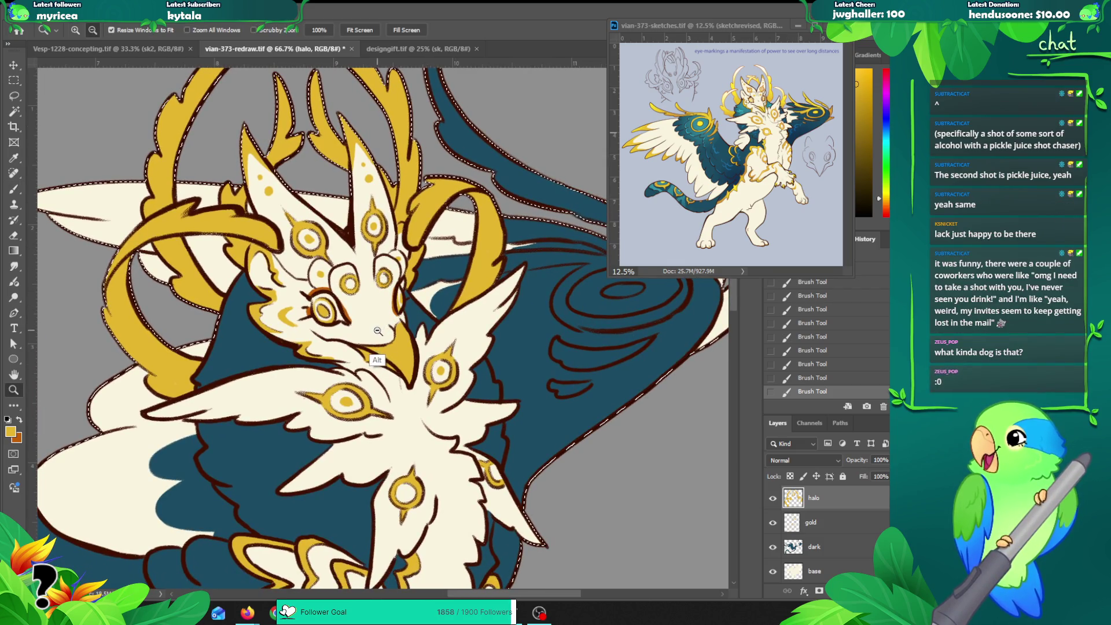
left_click(380, 328, "alt")
left_click(380, 328, "alt")
left_click_drag(380, 328, 379, 296)
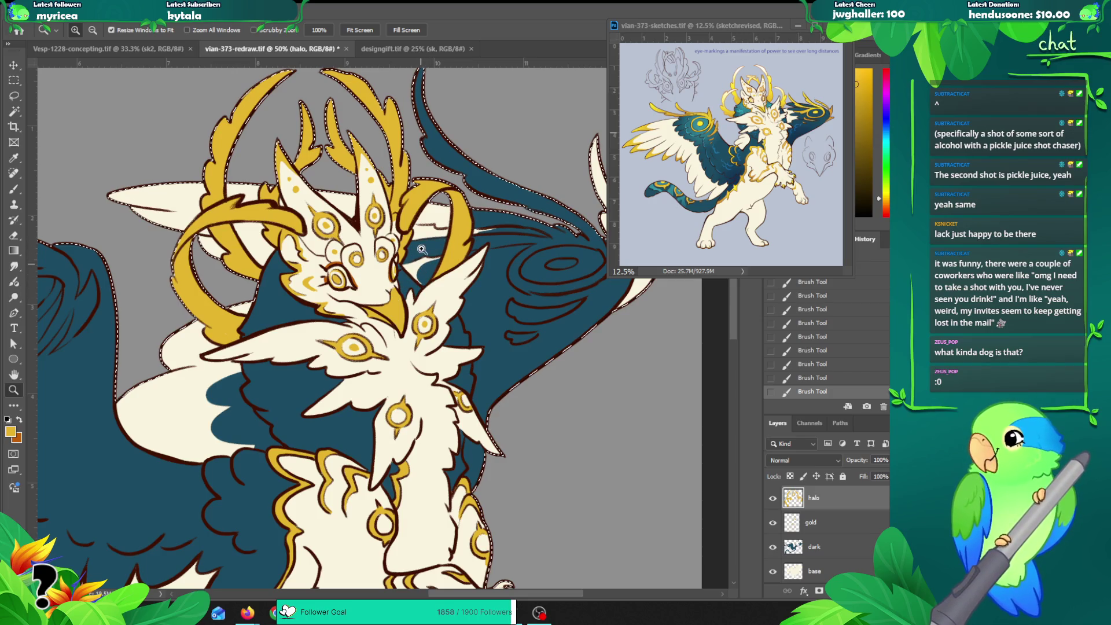
key("b")
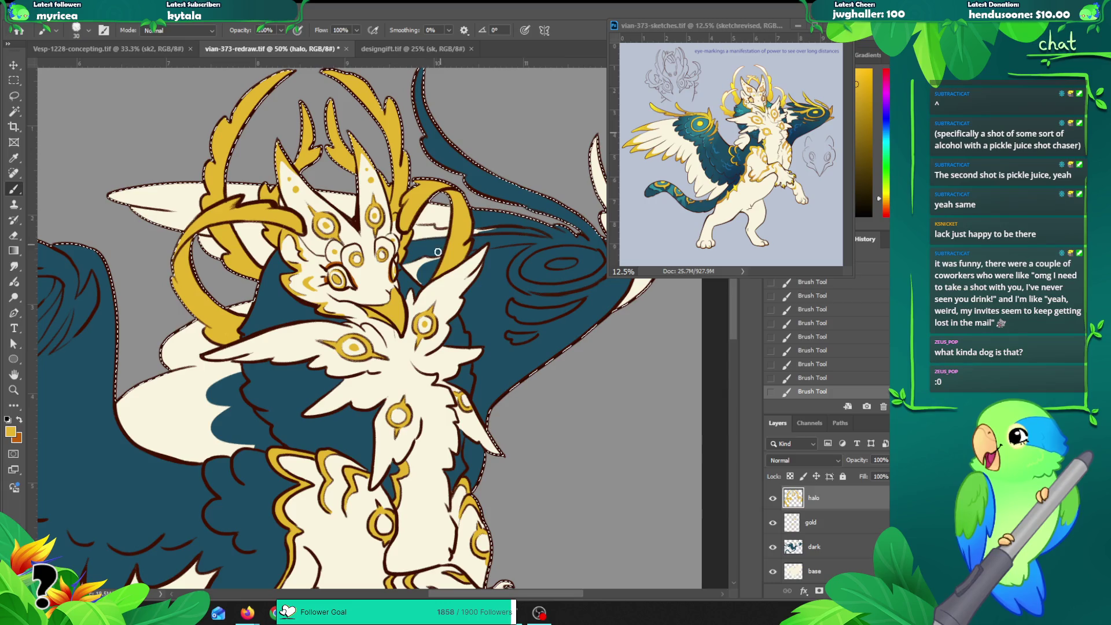
left_click_drag(417, 275, 404, 290)
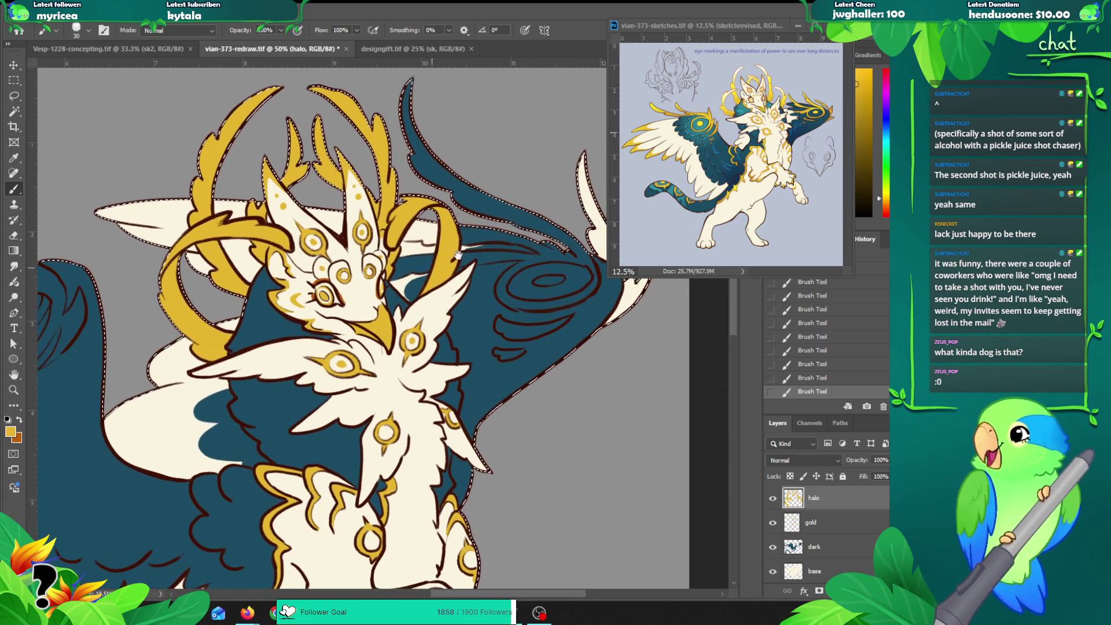
left_click_drag(430, 361, 423, 308)
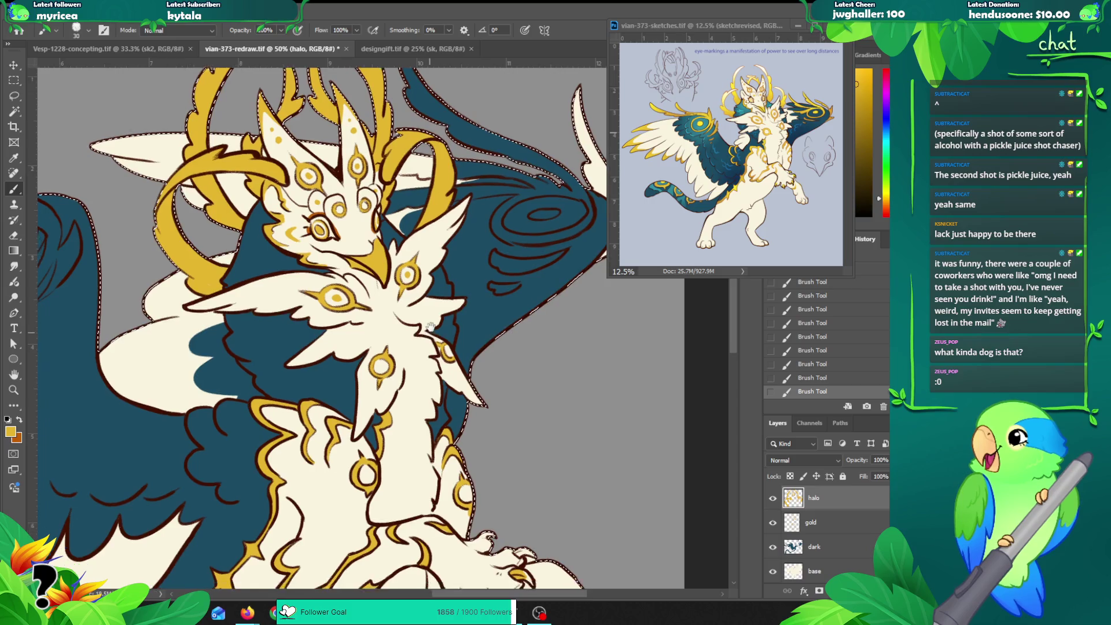
left_click_drag(429, 329, 439, 257)
key("z")
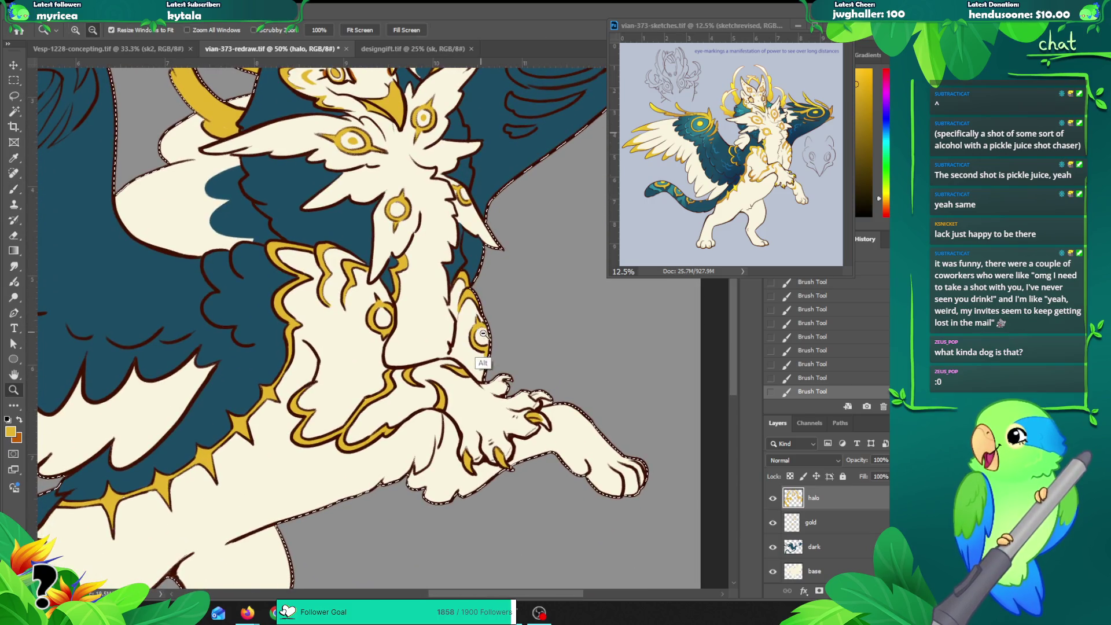
left_click(487, 360, "alt")
left_click_drag(487, 360, 385, 368)
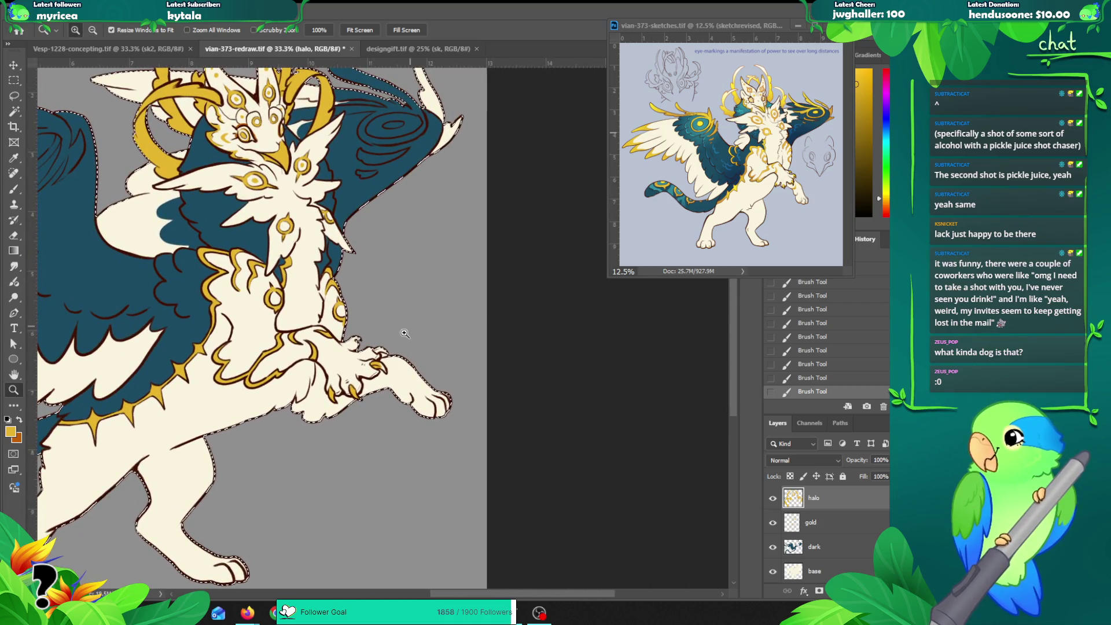
key("b")
key("z")
double_click(384, 368)
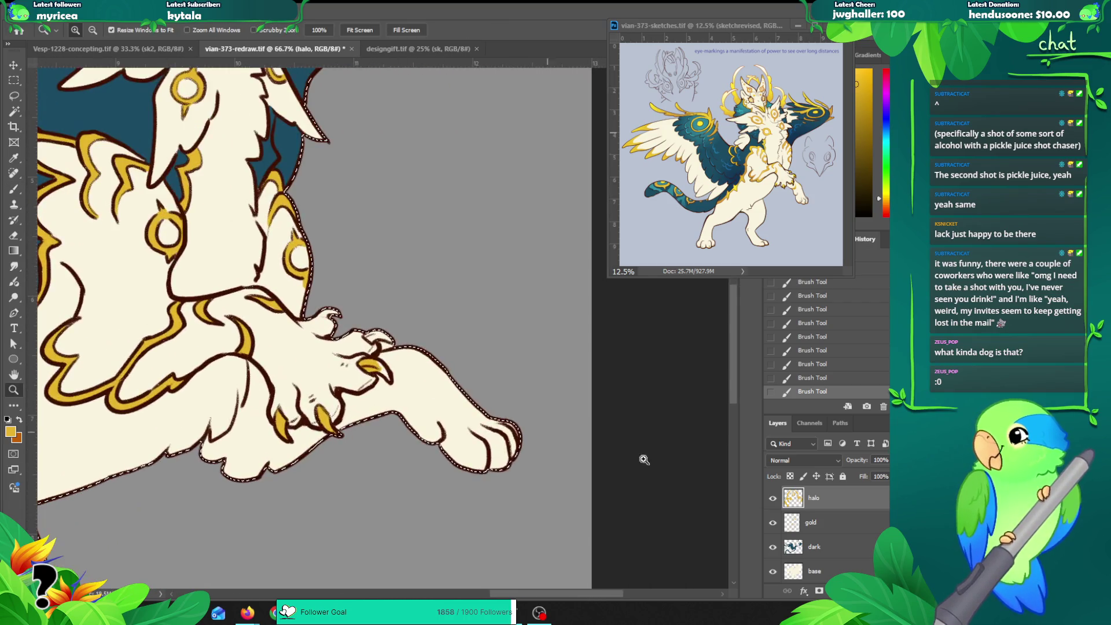
key("alt+bracketleft")
key("b")
key("z")
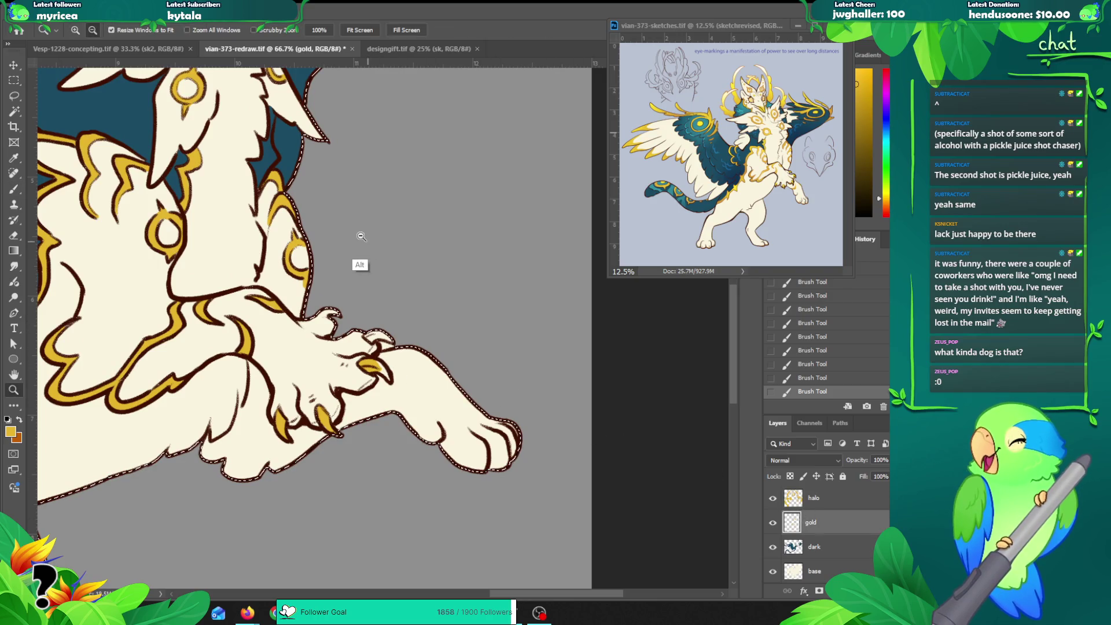
left_click(362, 234, "alt")
left_click_drag(362, 232, 608, 452)
left_click(772, 498)
left_click(773, 498)
left_click(772, 497)
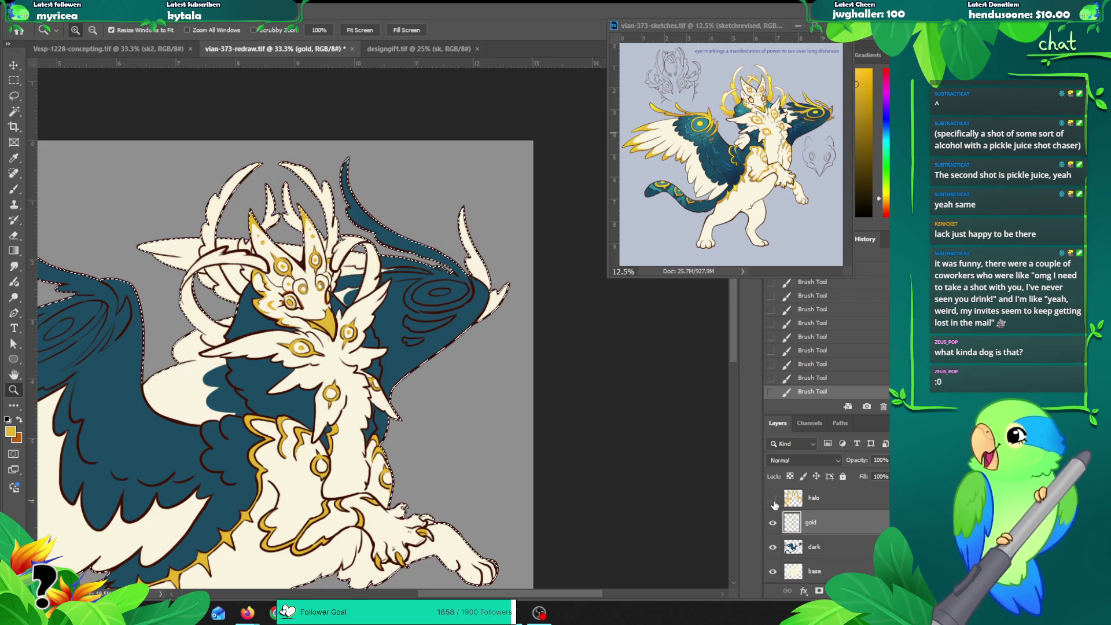
left_click(772, 497)
left_click_drag(360, 439, 358, 214)
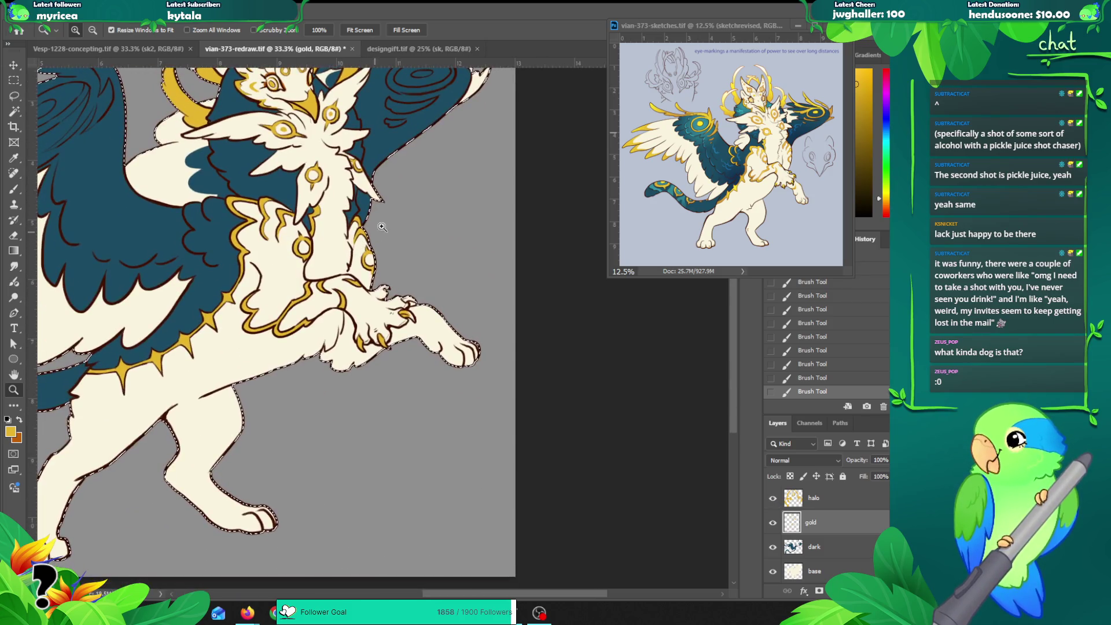
left_click(457, 435)
key("b")
left_click(807, 567)
key("e")
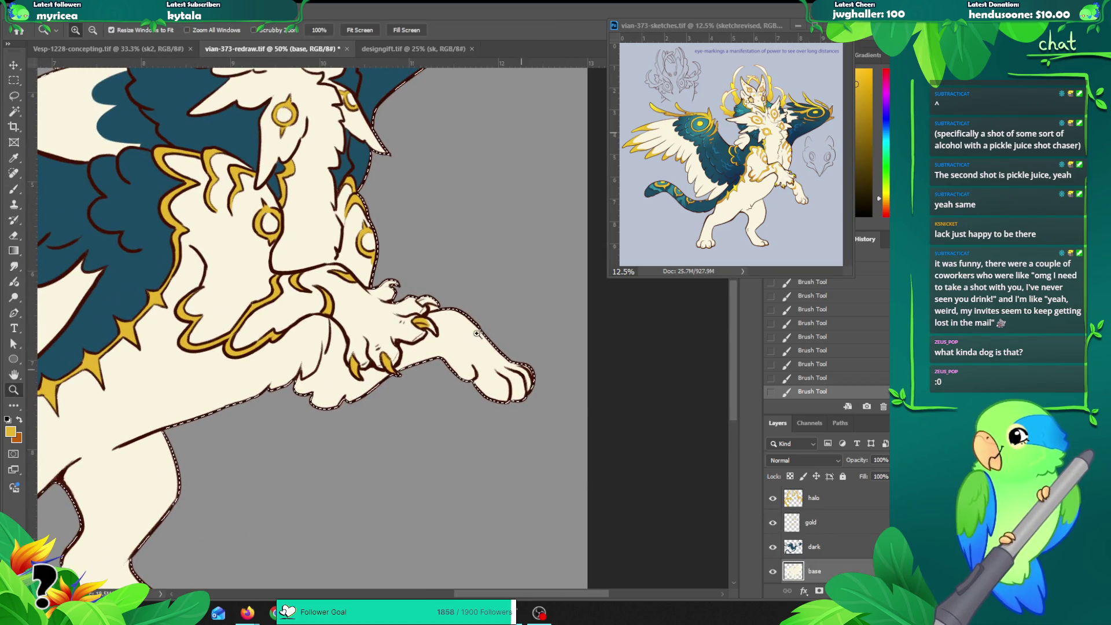
Step: Erase stray cream along the paw outline and stray gold near the claw tip
scroll(428, 315, "up", 1)
scroll(422, 323, "up", 1)
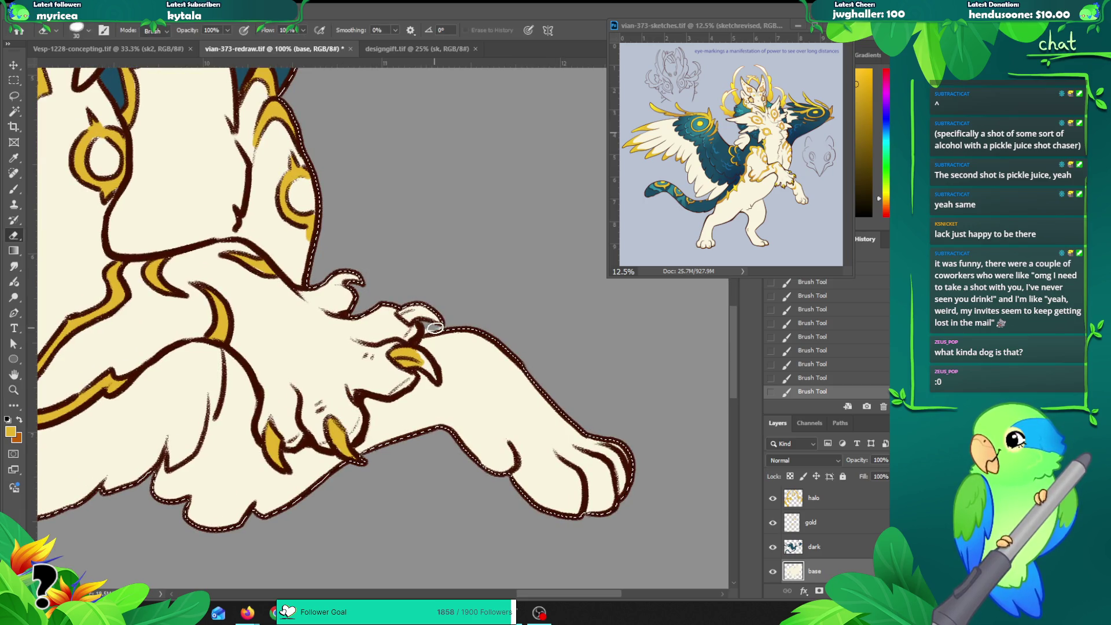
left_click_drag(439, 328, 449, 323)
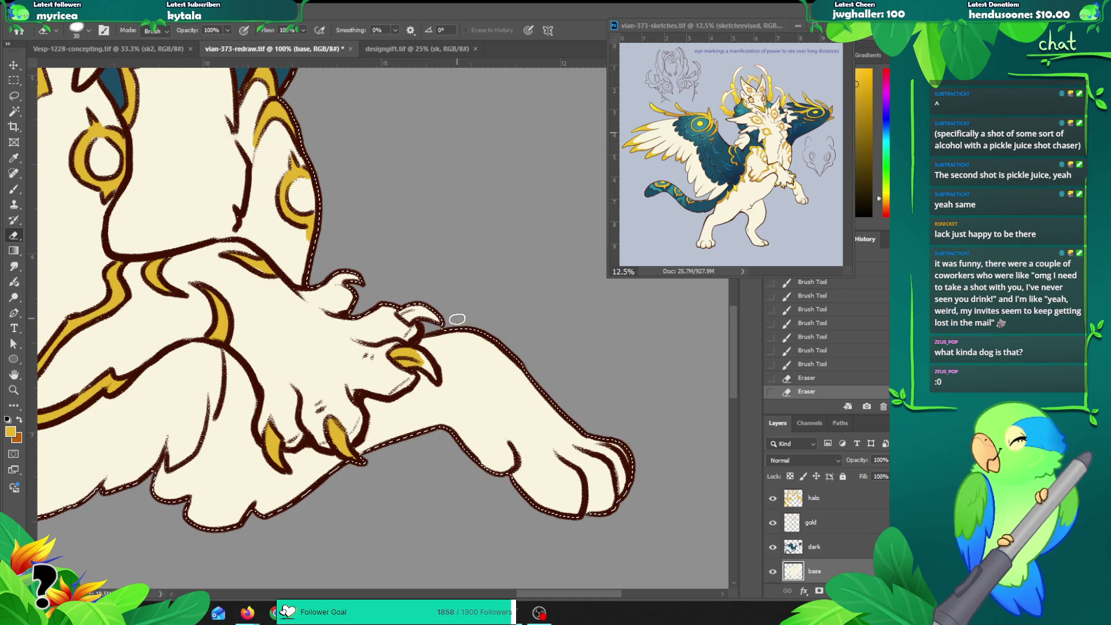
left_click(807, 523)
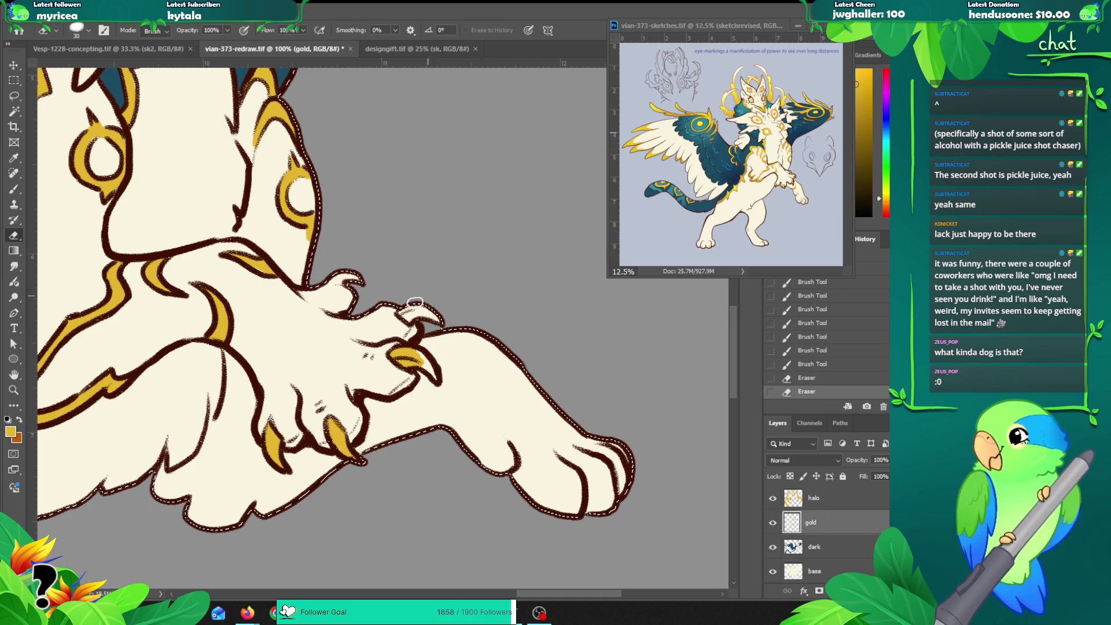
left_click_drag(407, 314, 411, 315)
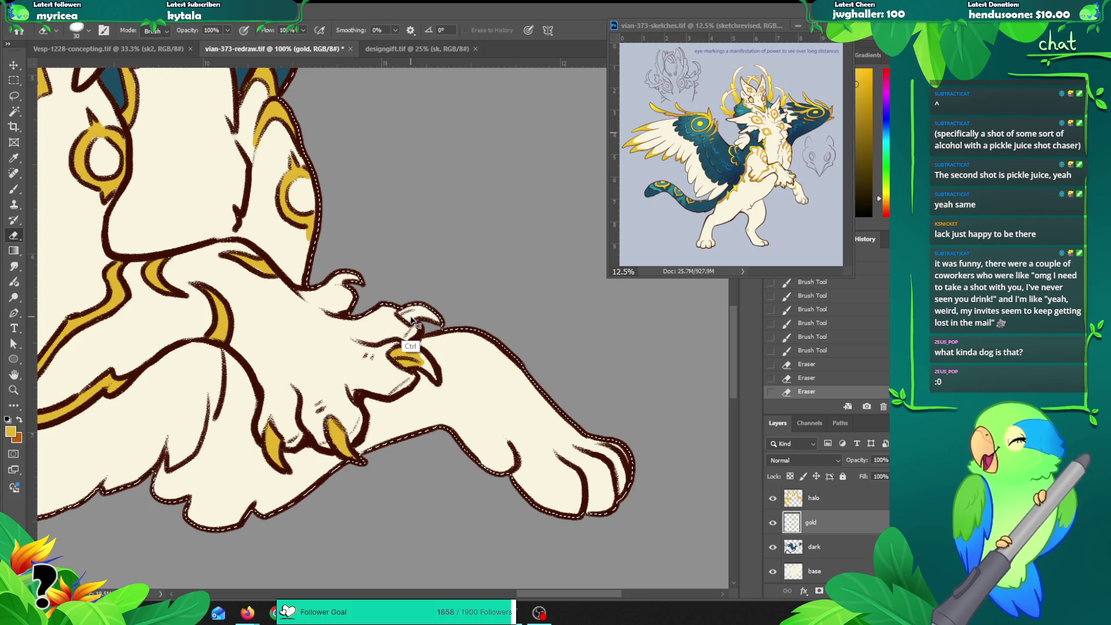
Step: Paint gold onto the claw and its upper tip on the gold layer
key("b")
left_click_drag(409, 312, 405, 312)
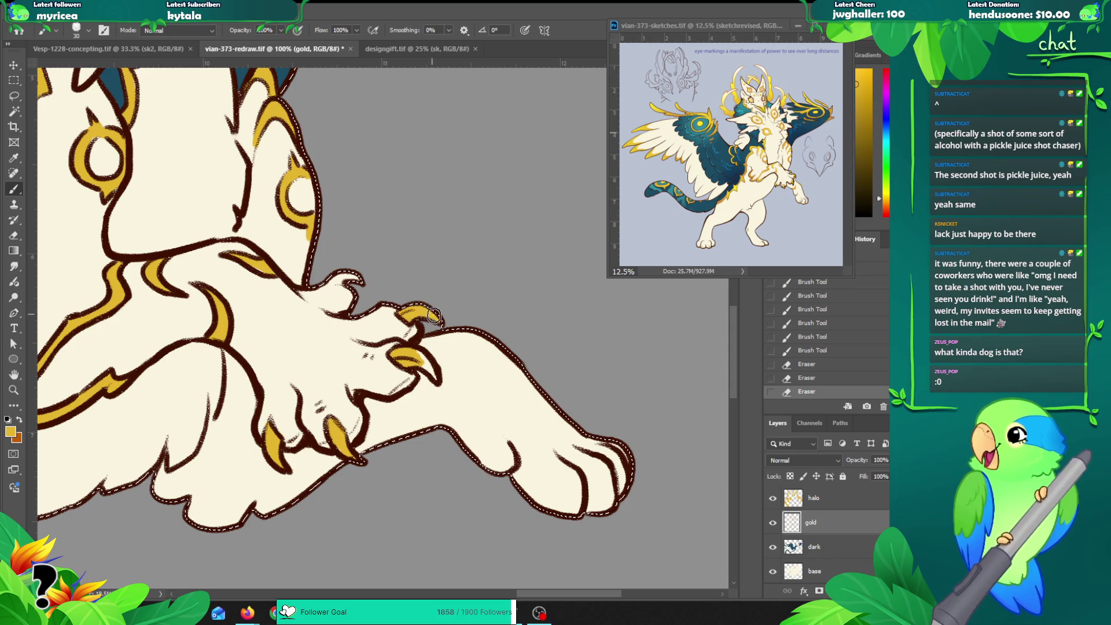
left_click_drag(334, 280, 347, 277)
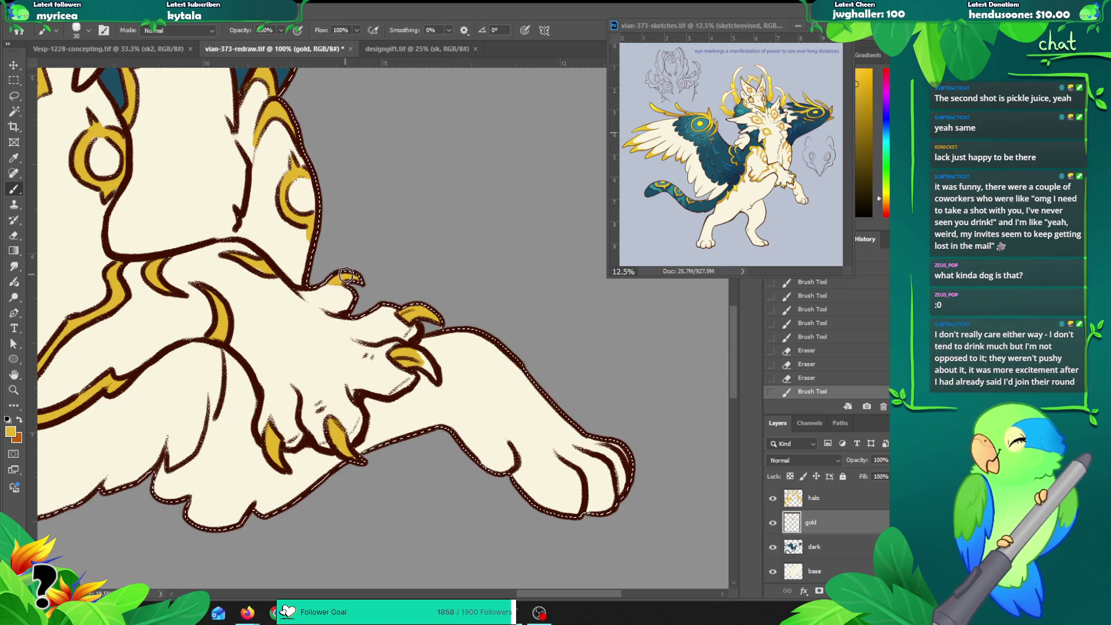
left_click_drag(417, 307, 421, 306)
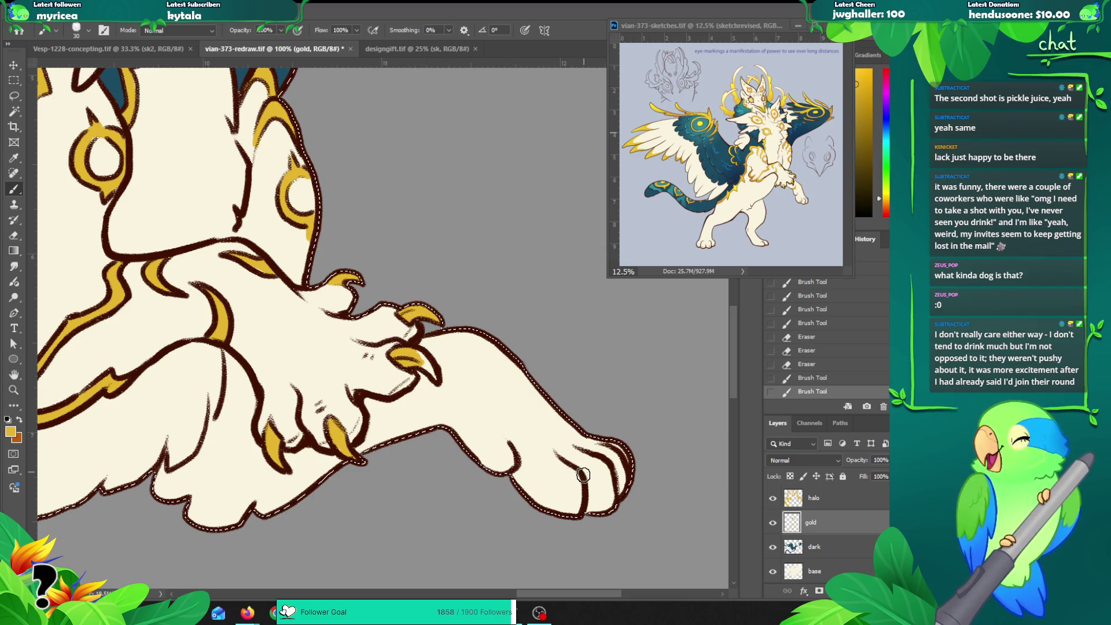
Step: Line the undersides of the paw's toes with gold, redoing the misplaced stroke
mouse_move(572, 496)
left_mouse_down()
mouse_move(572, 485)
mouse_move(571, 505)
mouse_move(619, 490)
left_mouse_up()
key("ctrl+z")
key("ctrl+z")
key("ctrl+z")
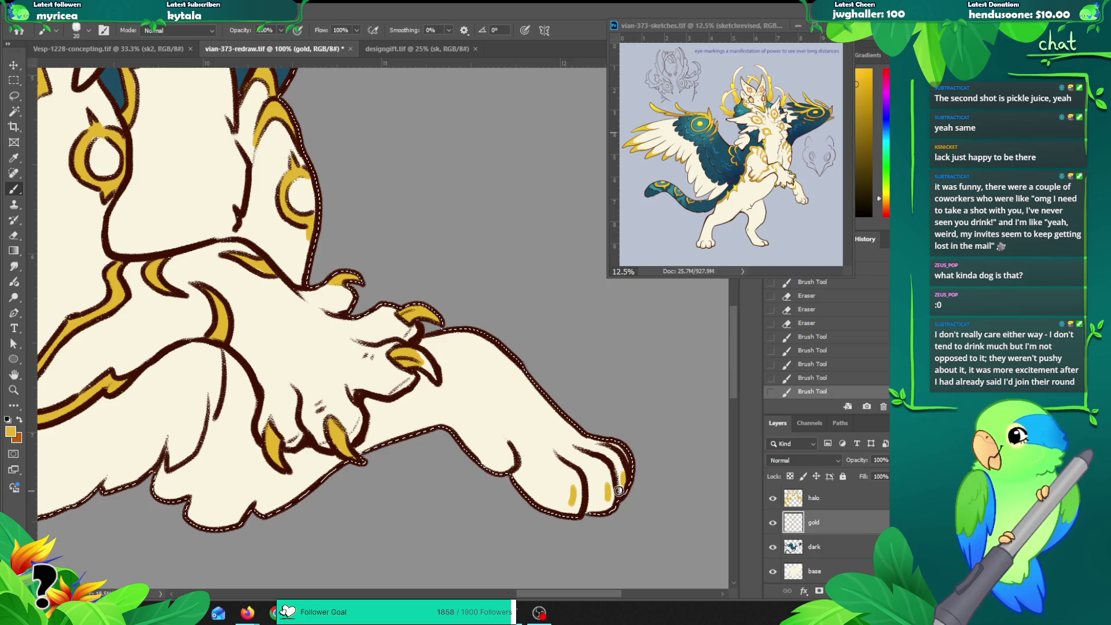
mouse_move(533, 501)
left_mouse_down()
mouse_move(613, 507)
mouse_move(633, 479)
left_mouse_up()
key("ctrl+z")
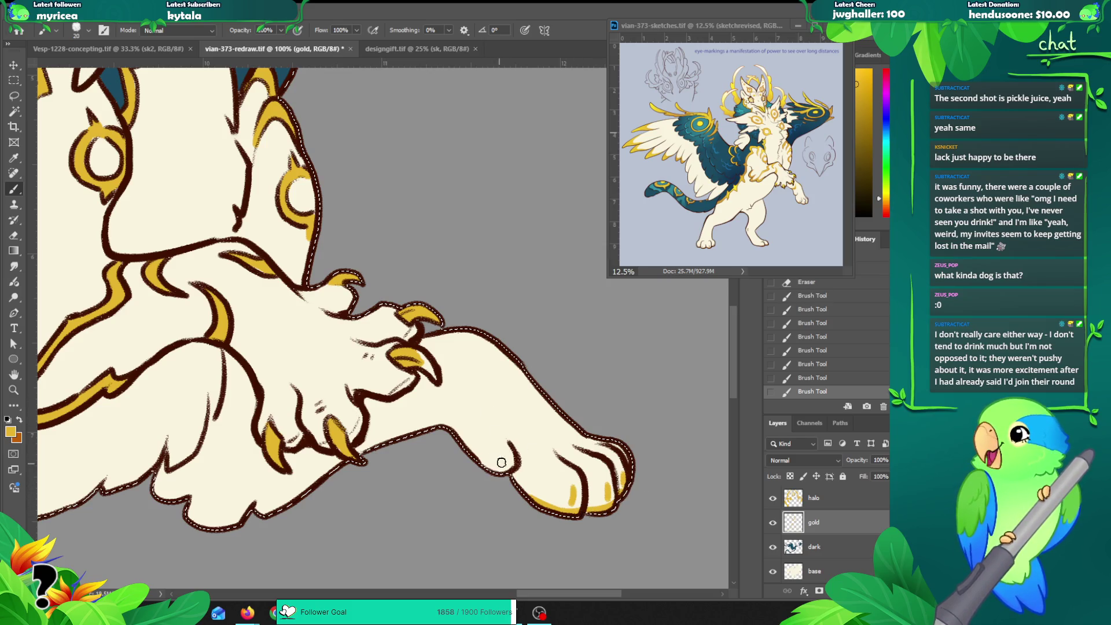
Step: Line the leg's lower edge with gold, repainting the strokes until they sit right
left_click_drag(513, 465, 469, 463)
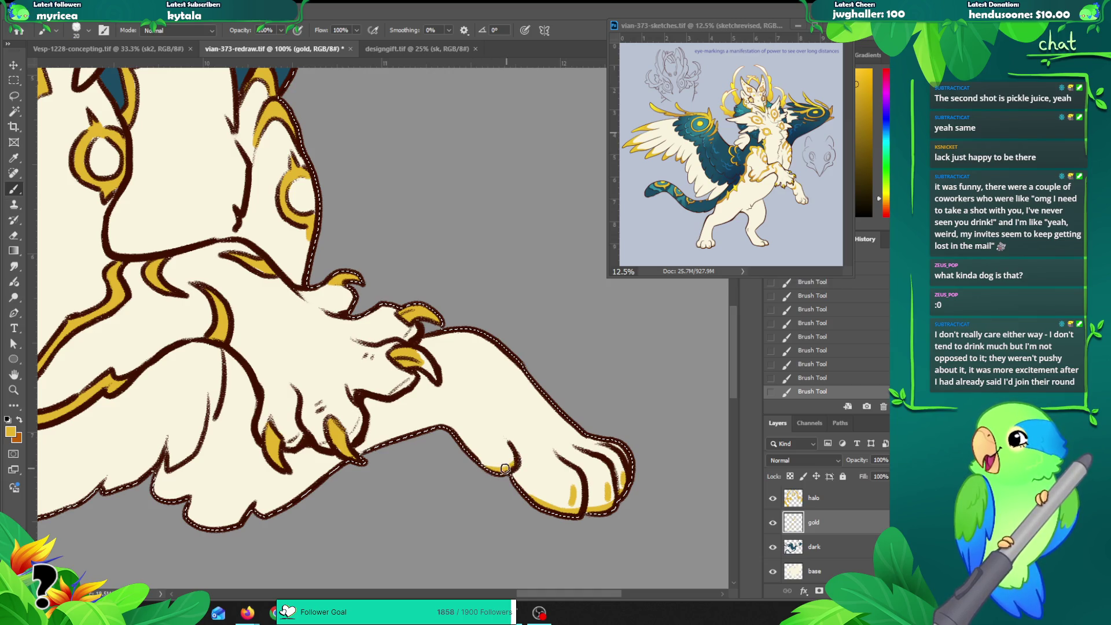
key("ctrl+z")
key("ctrl+z")
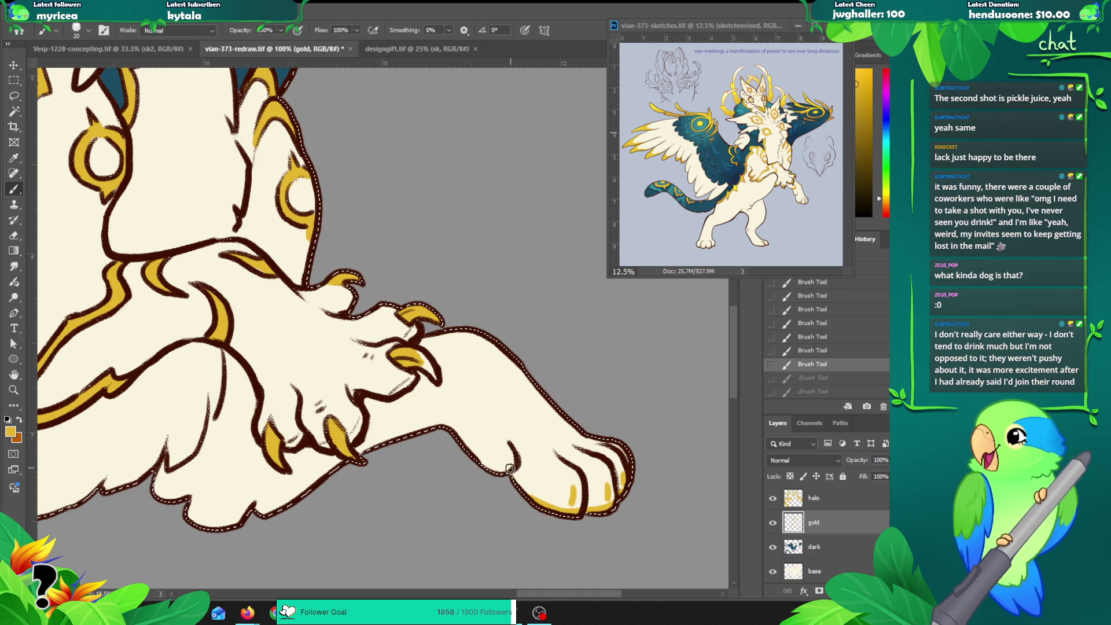
left_click_drag(510, 467, 456, 450)
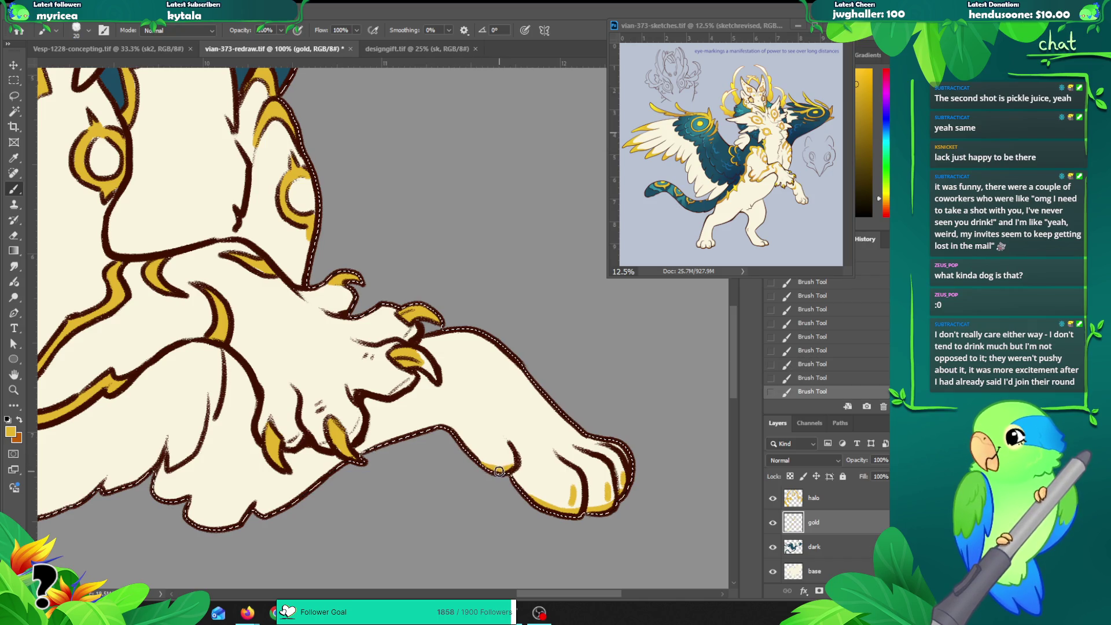
key("ctrl+z")
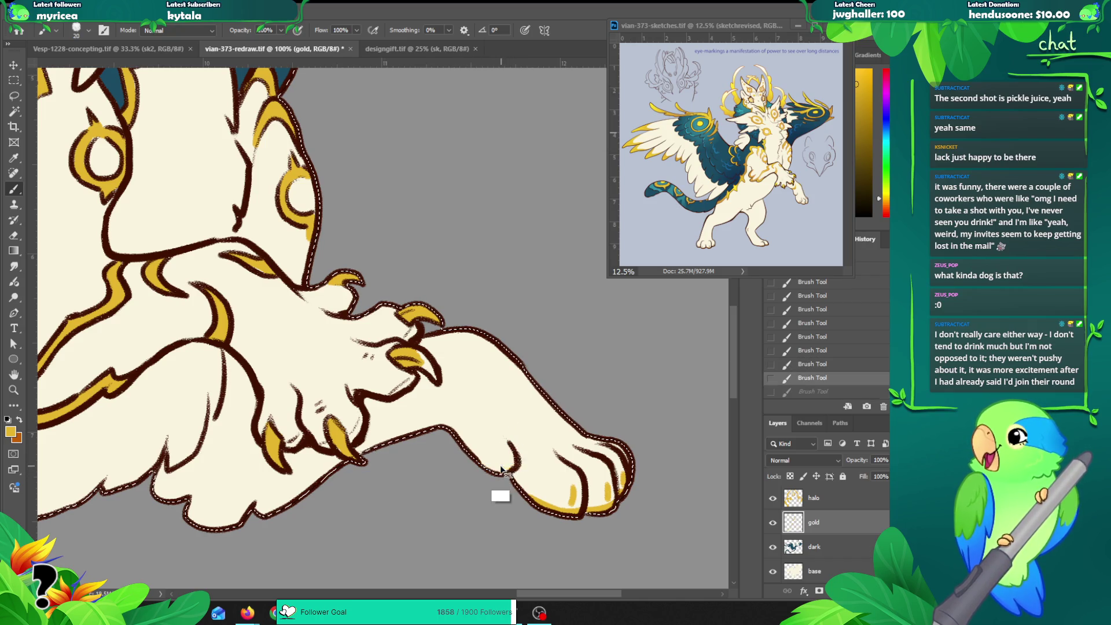
mouse_move(473, 459)
left_mouse_down()
mouse_move(502, 458)
mouse_move(503, 489)
mouse_move(502, 463)
left_mouse_up()
Step: Paint a thicker gold curve down the foreleg's lower edge from knee to ankle
left_click_drag(432, 468, 506, 466)
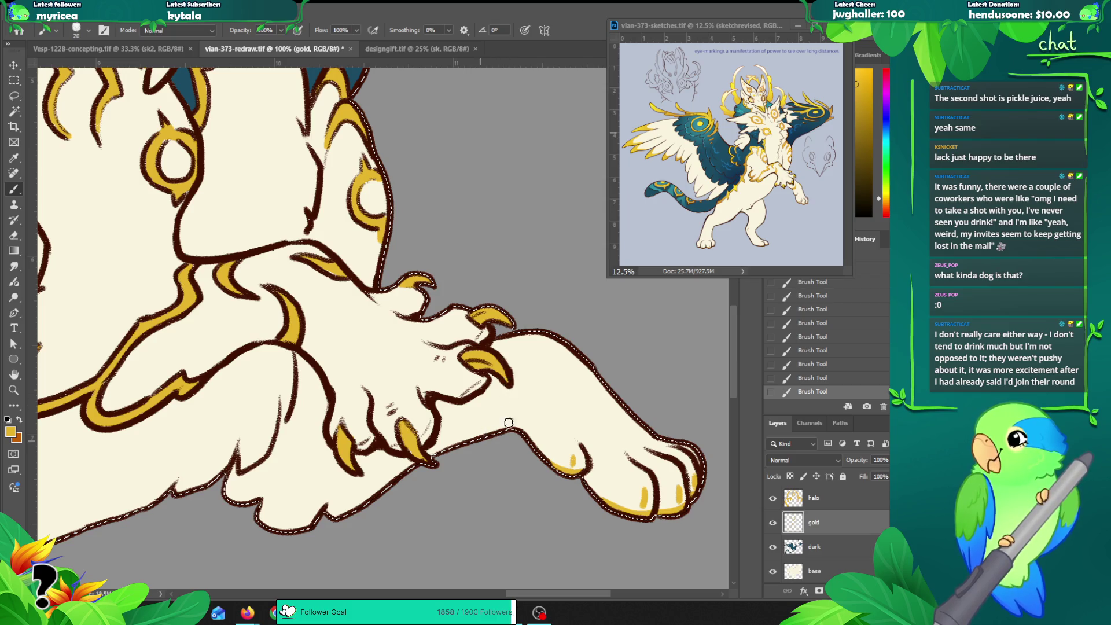
left_click_drag(519, 364, 472, 439)
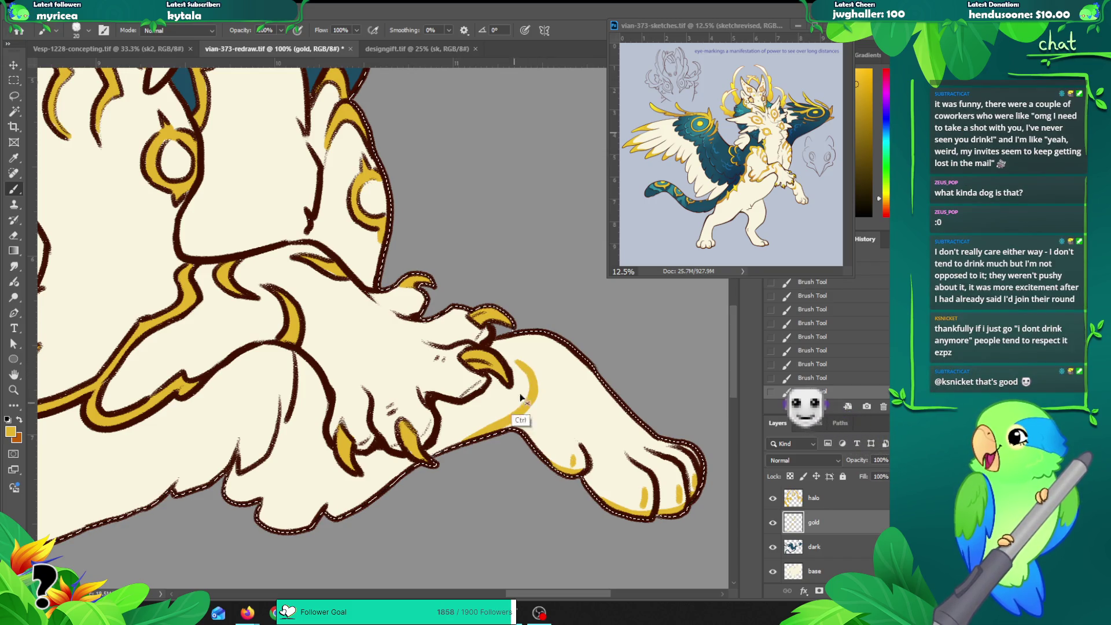
key("ctrl+z")
mouse_move(518, 363)
left_mouse_down()
mouse_move(484, 430)
mouse_move(466, 440)
left_mouse_up()
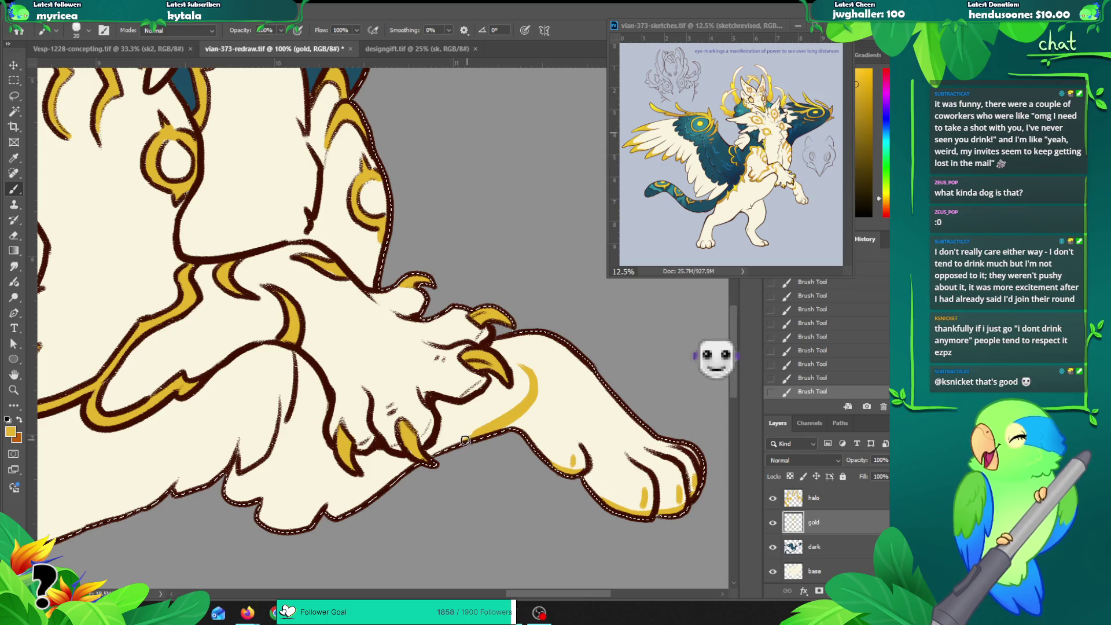
left_click_drag(530, 387, 472, 441)
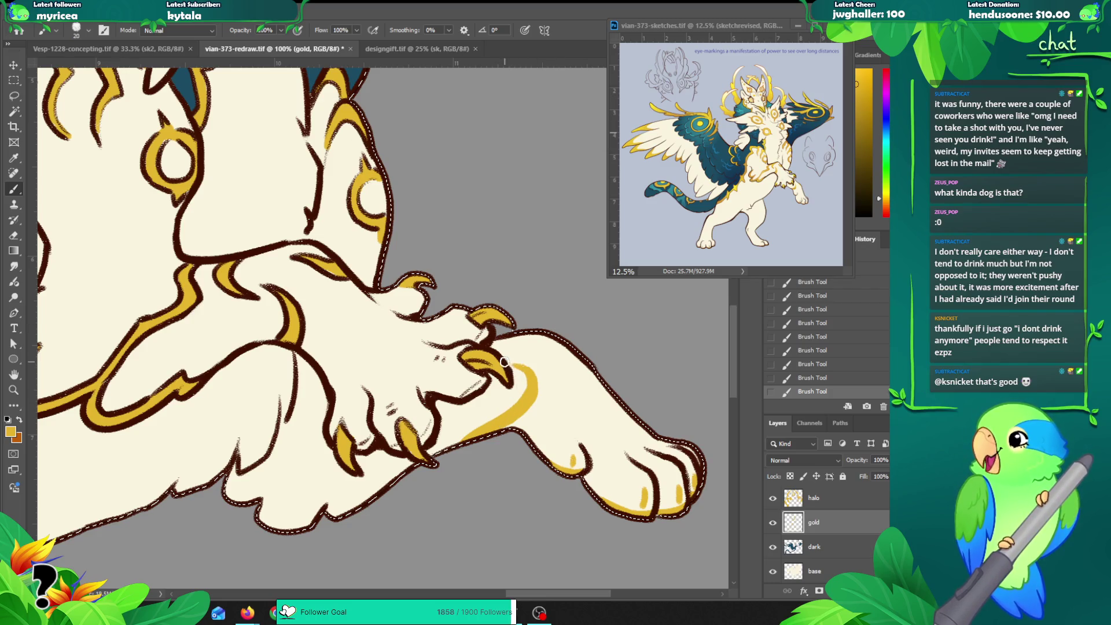
Step: Touch up the gold near the wrist and knee, undoing a stray erase
key("e")
mouse_move(506, 364)
left_mouse_down()
mouse_move(521, 374)
mouse_move(515, 386)
left_mouse_up()
key("ctrl+z")
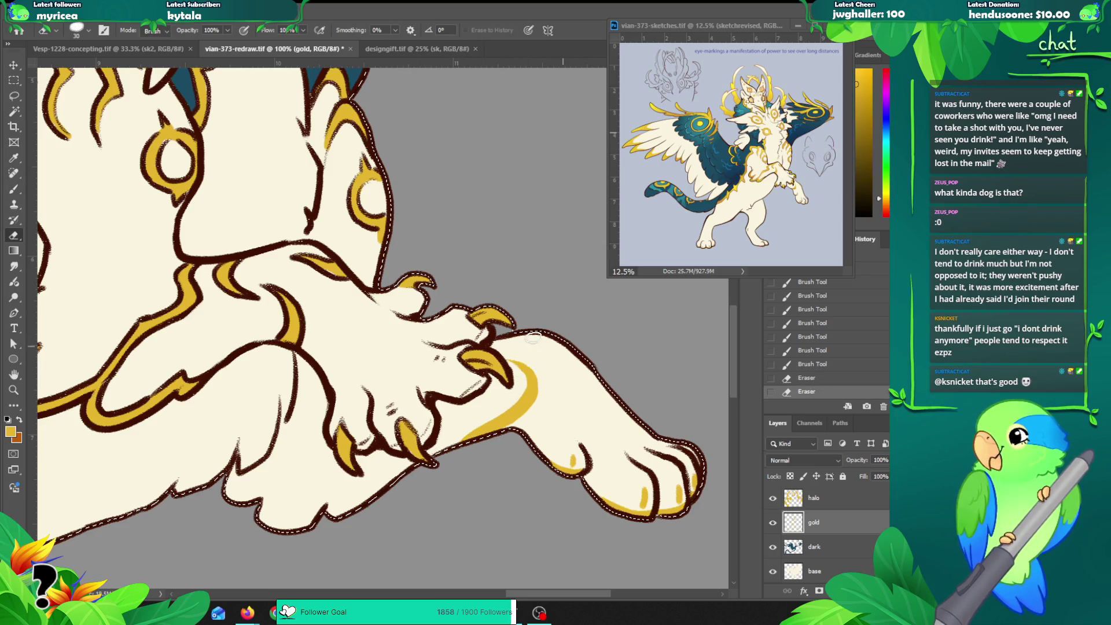
key("b")
mouse_move(498, 340)
left_mouse_down()
mouse_move(528, 334)
mouse_move(507, 337)
left_mouse_up()
left_click_drag(538, 370, 514, 370)
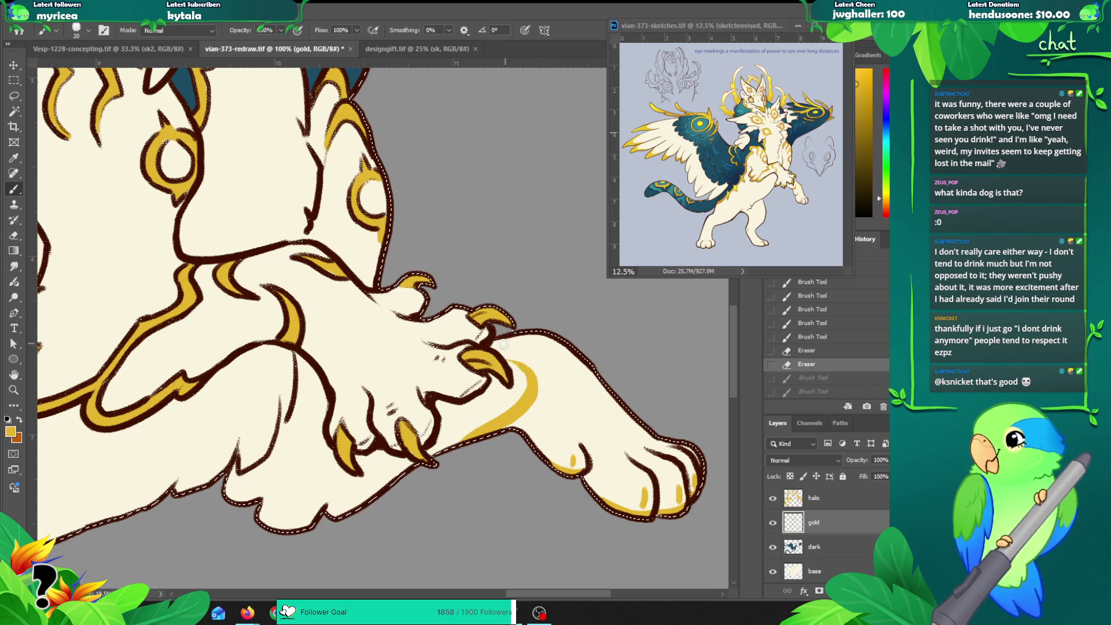
Step: Replace the selection with all pixels of the base layer and zoom out on the leg
key("ctrl+d")
right_click(794, 570)
left_click(826, 423)
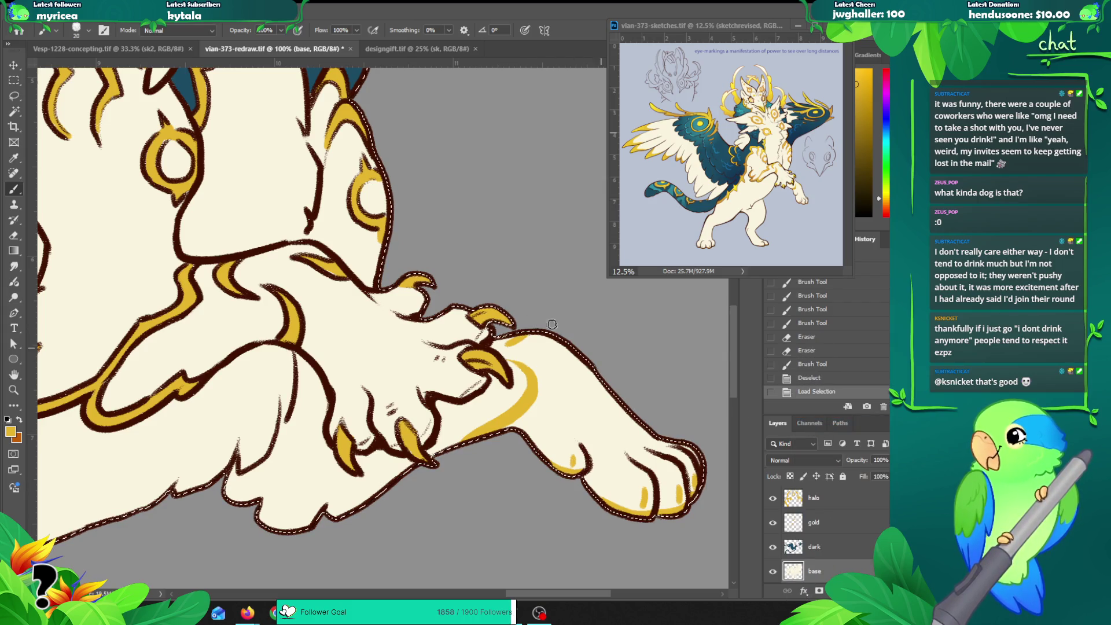
key("z")
left_click(515, 335, "alt")
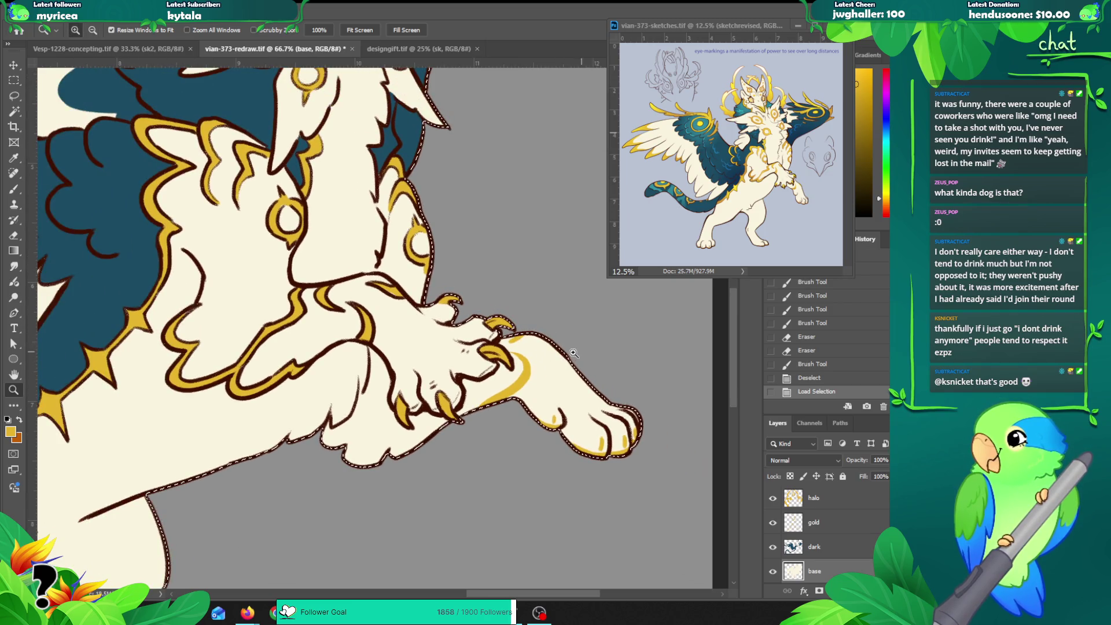
Step: Undo a stray erase on the paw, make the gold layer active, and zoom into the raised paw
key("e")
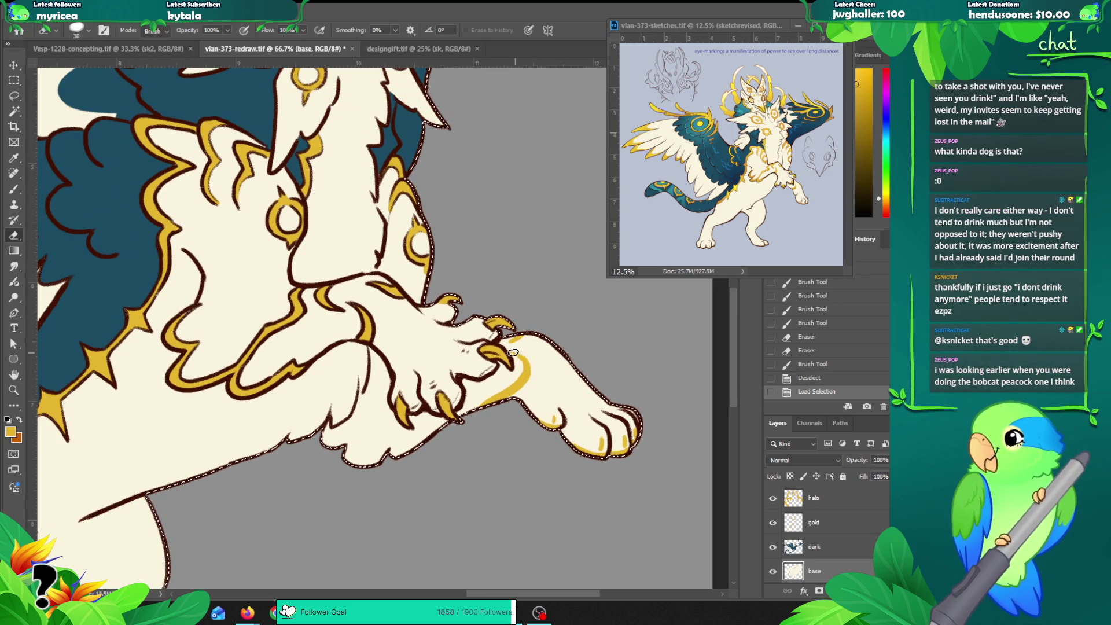
left_click_drag(526, 373, 518, 408)
key("ctrl+z")
left_click(813, 522)
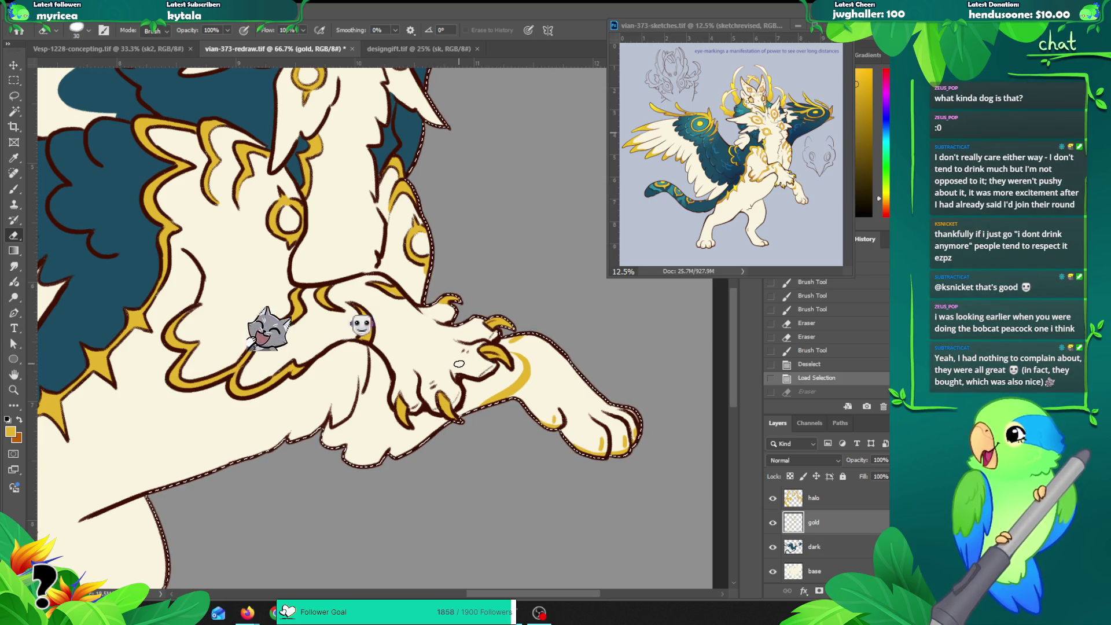
key("z")
left_click(500, 384)
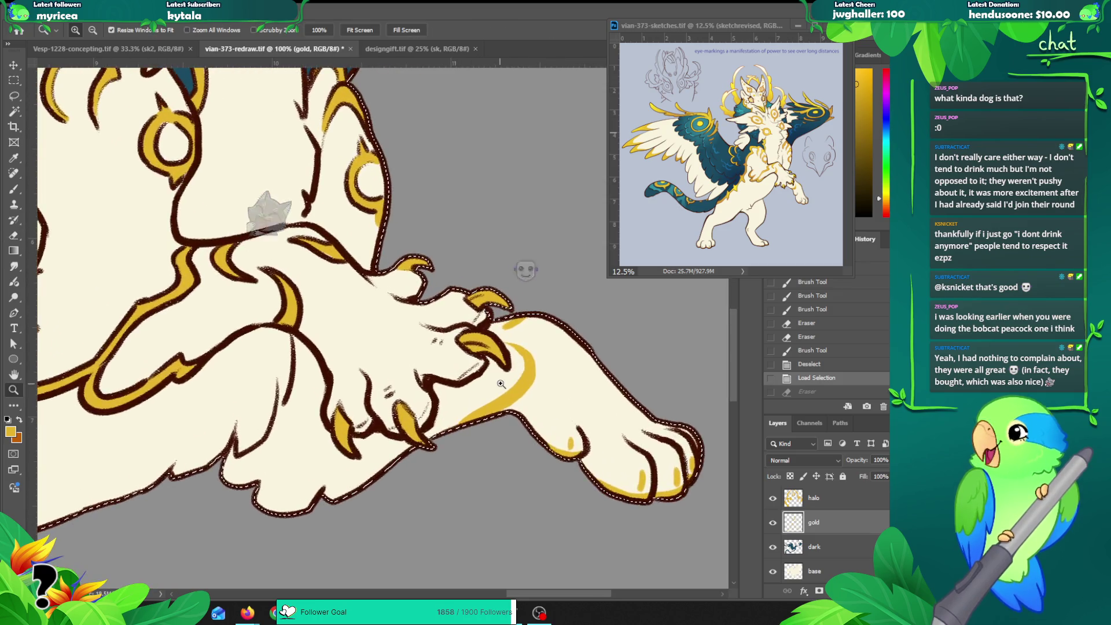
Step: Erase part of the paw's gold band and start repainting the edge stroke
key("e")
mouse_move(531, 347)
left_mouse_down()
mouse_move(521, 399)
mouse_move(512, 397)
mouse_move(524, 393)
left_mouse_up()
mouse_move(521, 347)
left_mouse_down()
mouse_move(529, 380)
mouse_move(498, 408)
left_mouse_up()
key("b")
key("ctrl+z")
left_click_drag(520, 356, 489, 412)
key("ctrl+z")
left_click_drag(521, 356, 486, 414)
key("ctrl+z")
Step: Redraw the gold paw-edge stroke repeatedly until it lies thicker along the edge
left_click_drag(517, 348, 512, 396)
key("ctrl+z")
left_click_drag(515, 347, 512, 399)
key("ctrl+z")
left_click_drag(514, 345, 507, 404)
mouse_move(514, 346)
left_mouse_down()
mouse_move(510, 390)
mouse_move(482, 404)
left_mouse_up()
key("ctrl+z")
key("ctrl+z")
left_click_drag(515, 346, 462, 423)
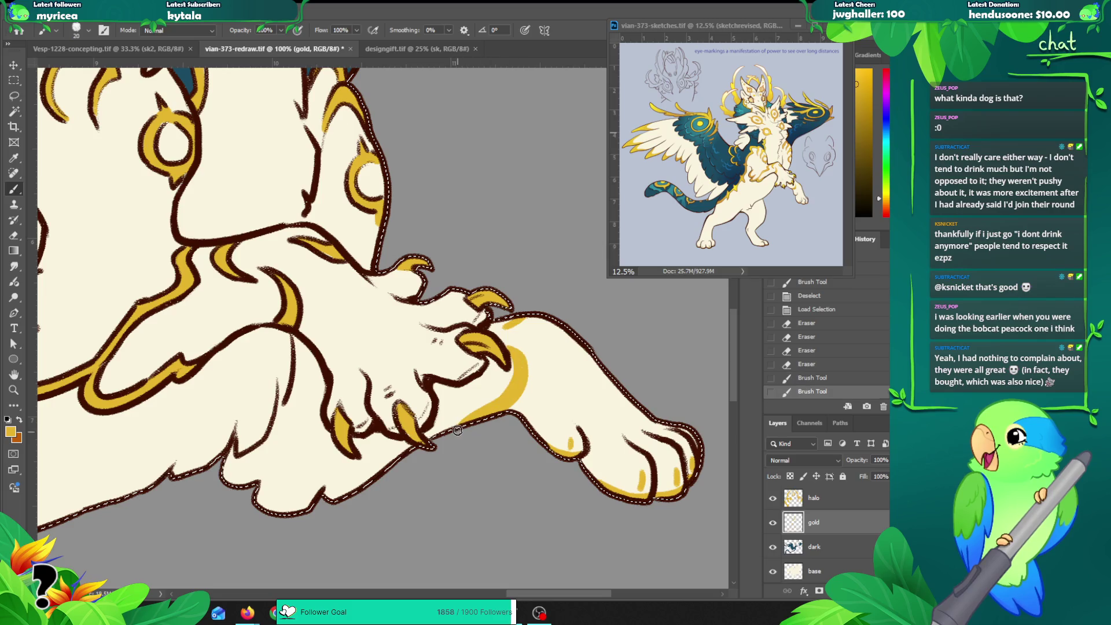
key("ctrl+z")
mouse_move(512, 344)
left_mouse_down()
mouse_move(518, 385)
mouse_move(448, 431)
left_mouse_up()
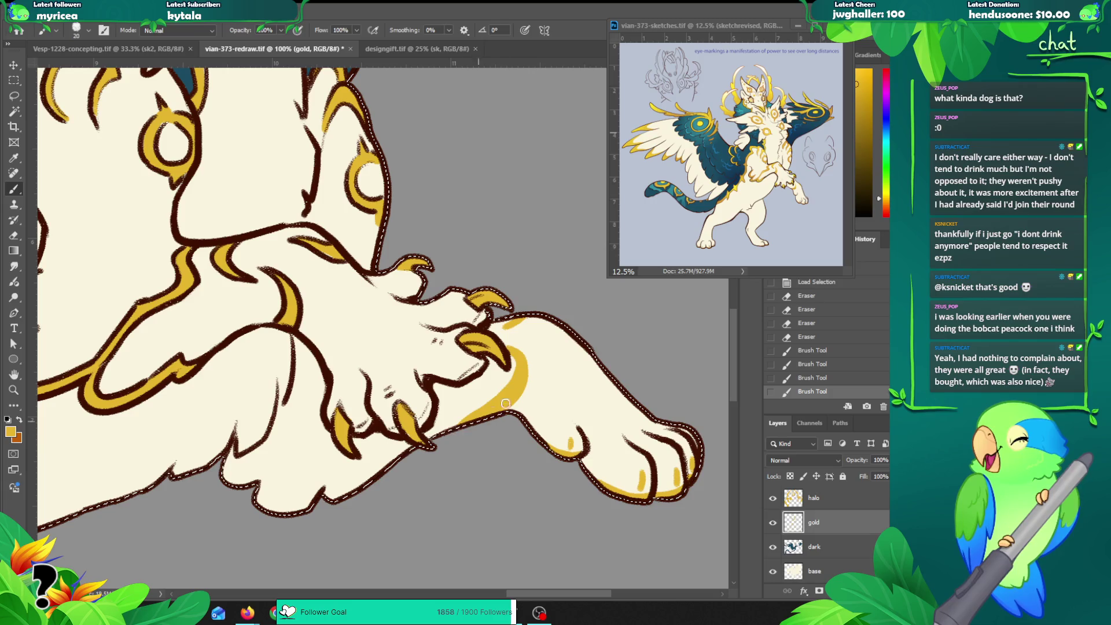
Step: Zoom out to the hind legs and add a gold tip to the hind paw toe
key("z")
left_click(574, 382, "alt")
left_click(585, 336, "alt")
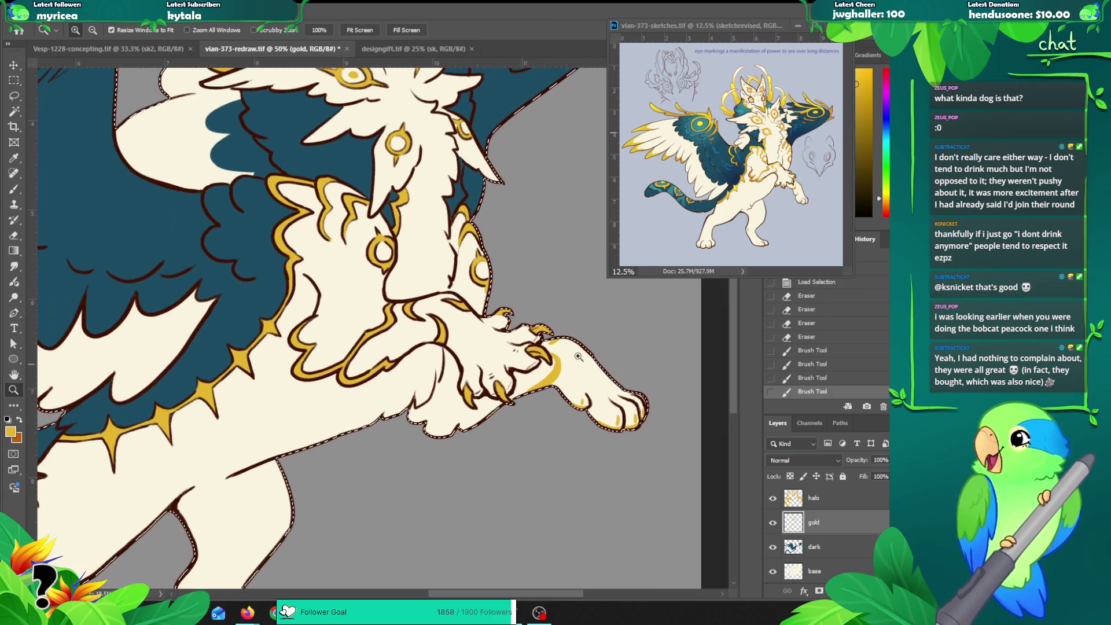
left_click_drag(588, 325, 535, 382)
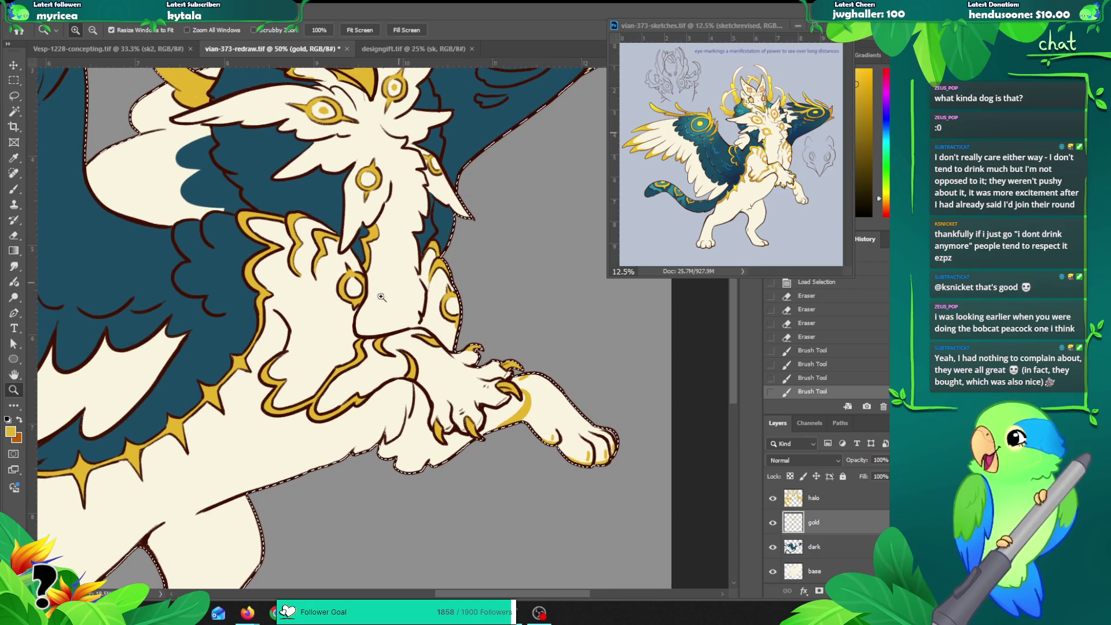
left_click_drag(387, 292, 501, 263)
scroll(500, 263, "down", 5)
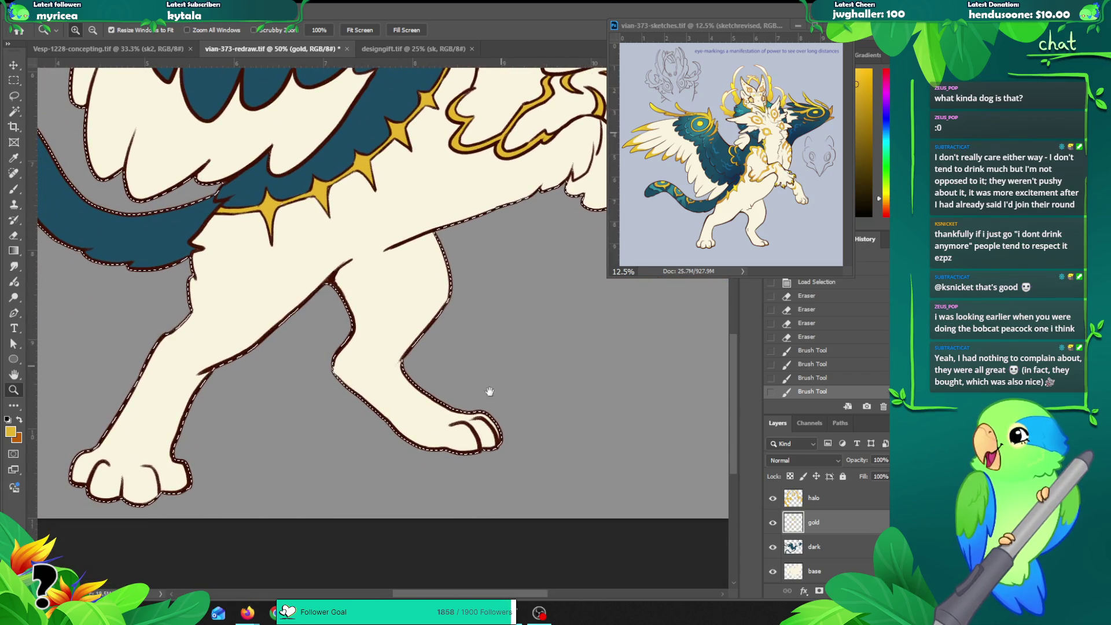
key("b")
mouse_move(452, 449)
left_mouse_down()
mouse_move(489, 435)
mouse_move(484, 443)
left_mouse_up()
Step: Pan along the hind legs and zoom out to see the whole creature
left_click_drag(332, 385, 414, 310)
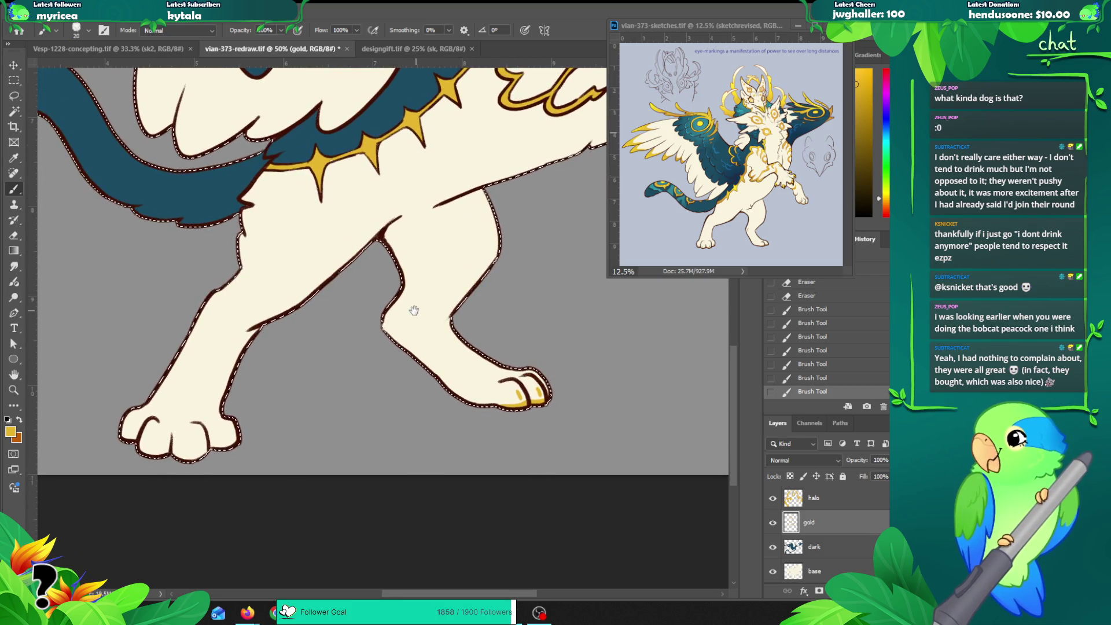
left_click_drag(352, 376, 370, 365)
scroll(376, 362, "down", 2)
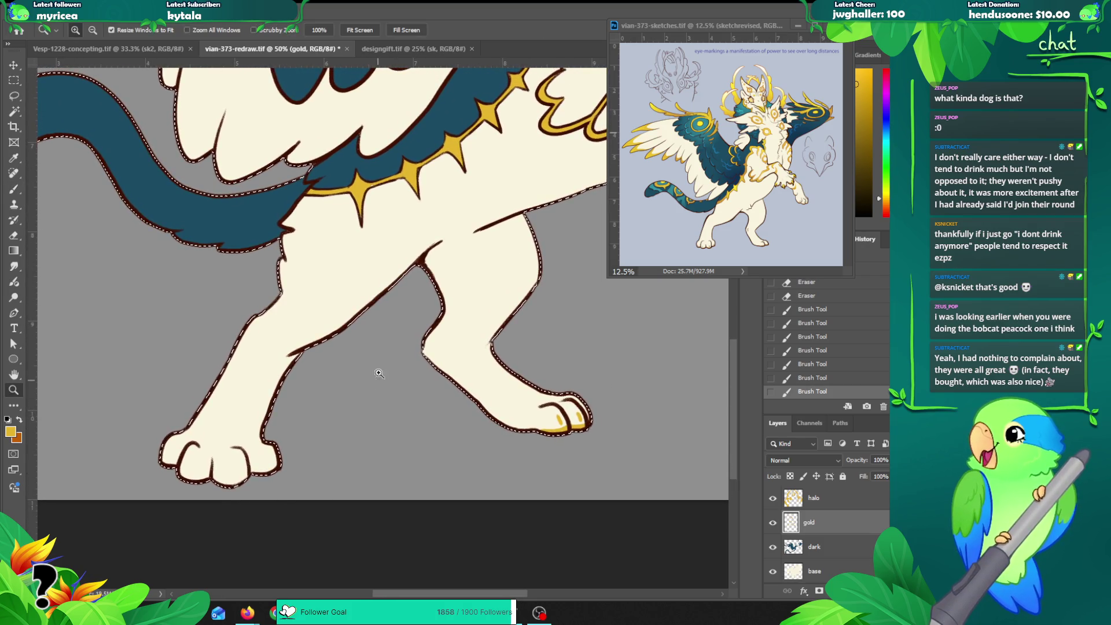
left_click(388, 357, "alt")
left_click(388, 357, "alt")
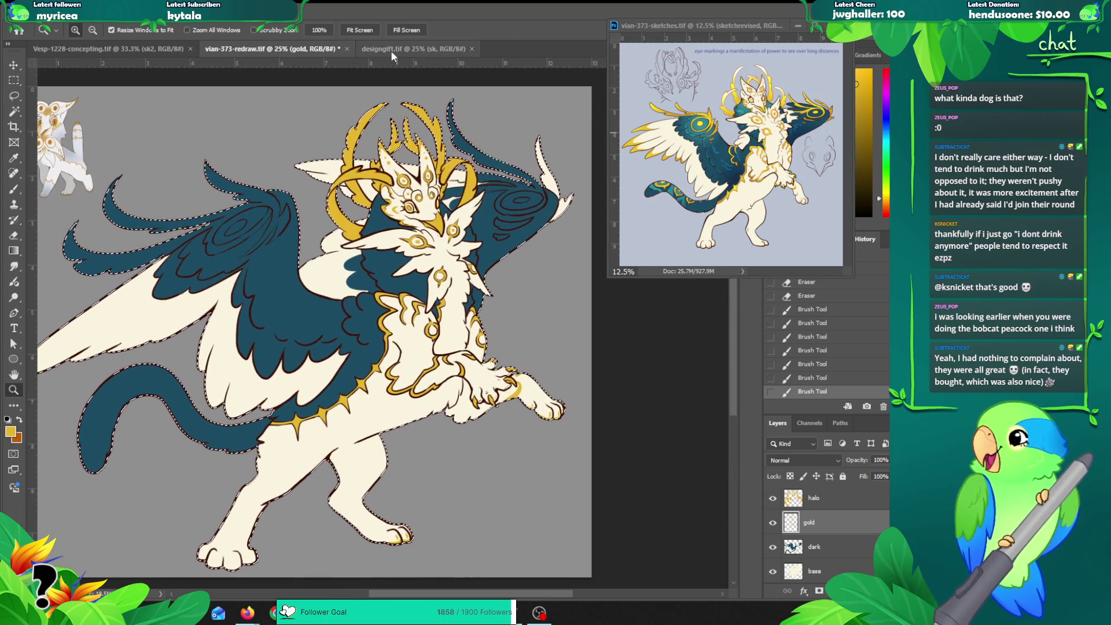
left_click(393, 49)
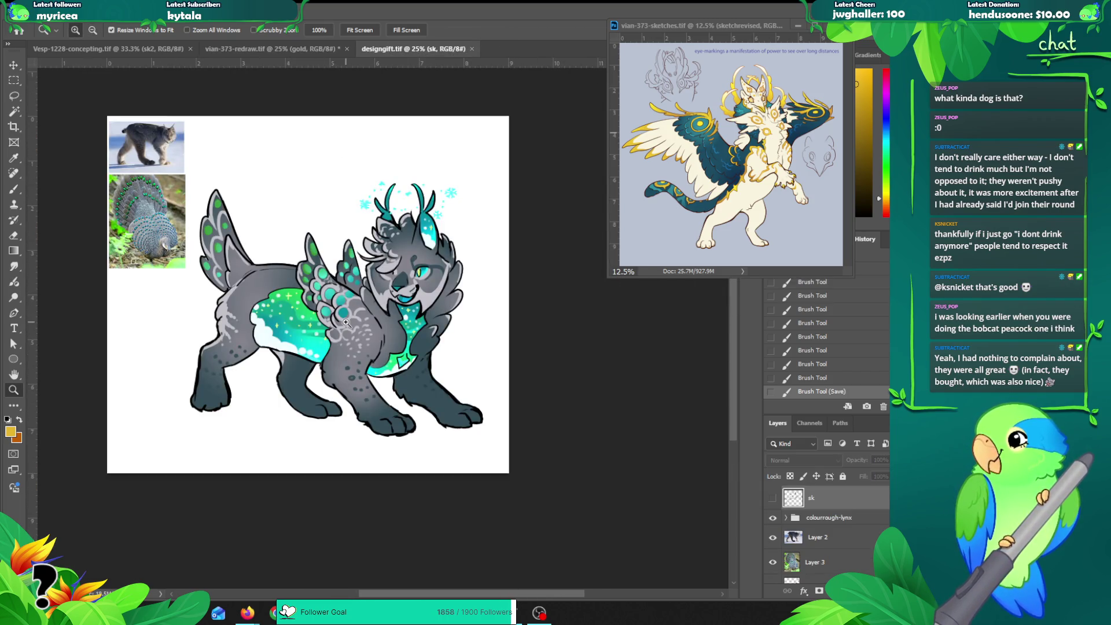
left_click(346, 322)
left_click_drag(349, 272, 382, 305)
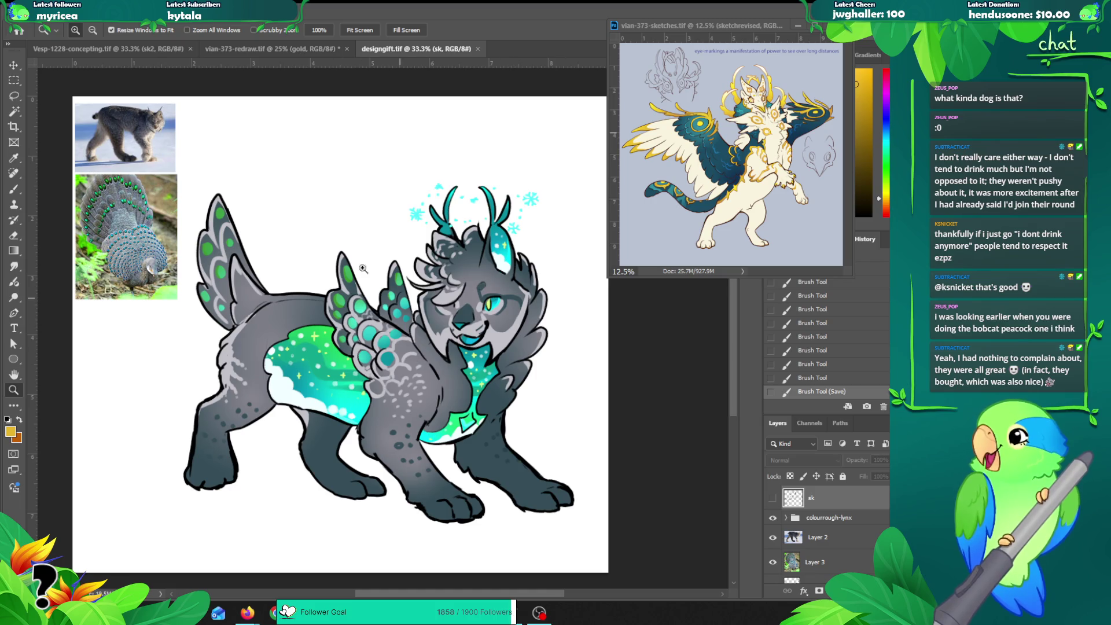
left_click(26, 15)
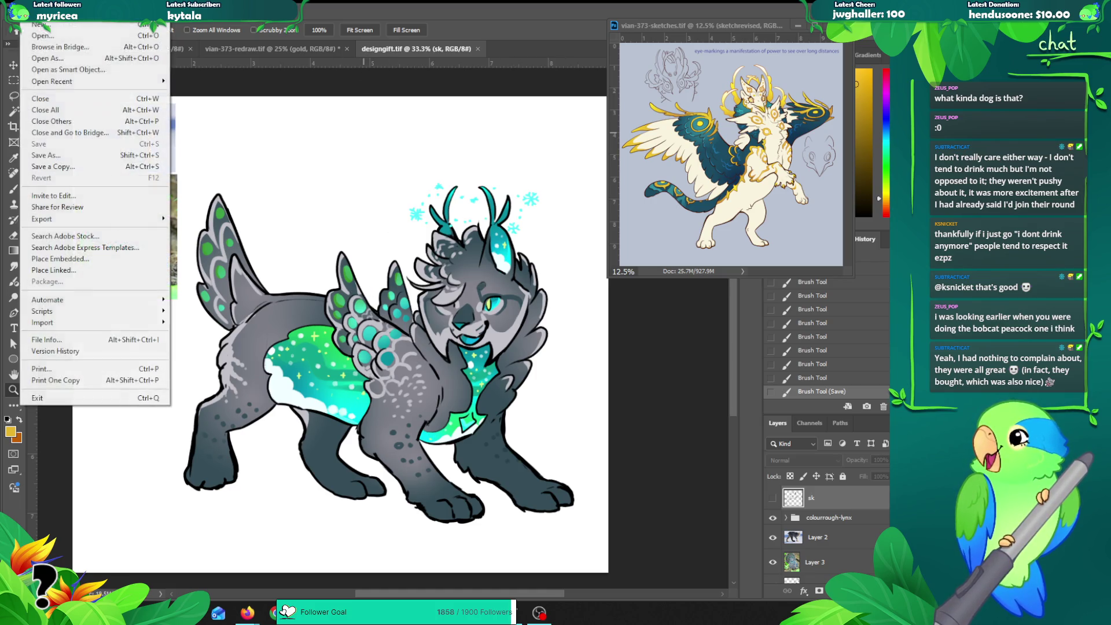
left_click(26, 14)
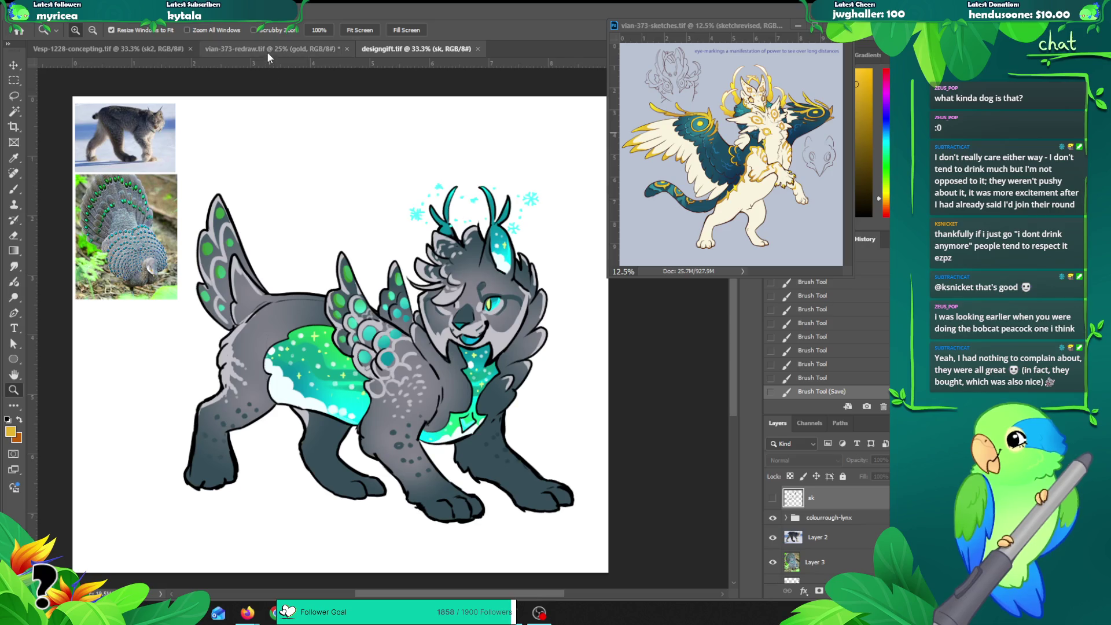
left_click(266, 50)
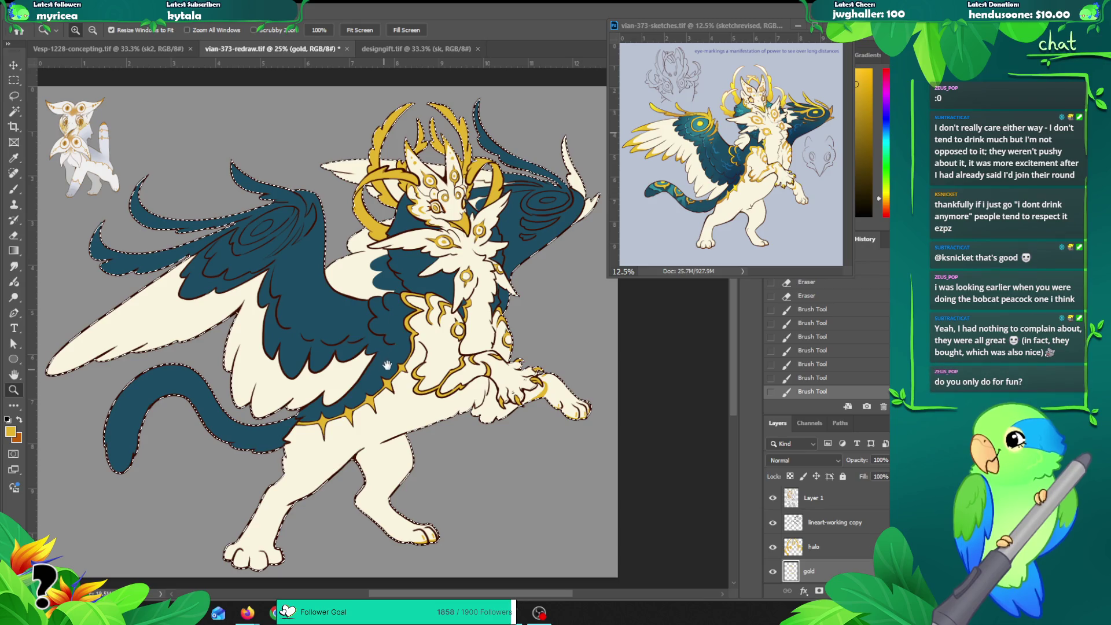
Step: Paint gold over the far wing's top feather tip, the curling plume right of the head
left_click(409, 296)
scroll(560, 195, "up", 2)
scroll(560, 195, "right", 3)
key("b")
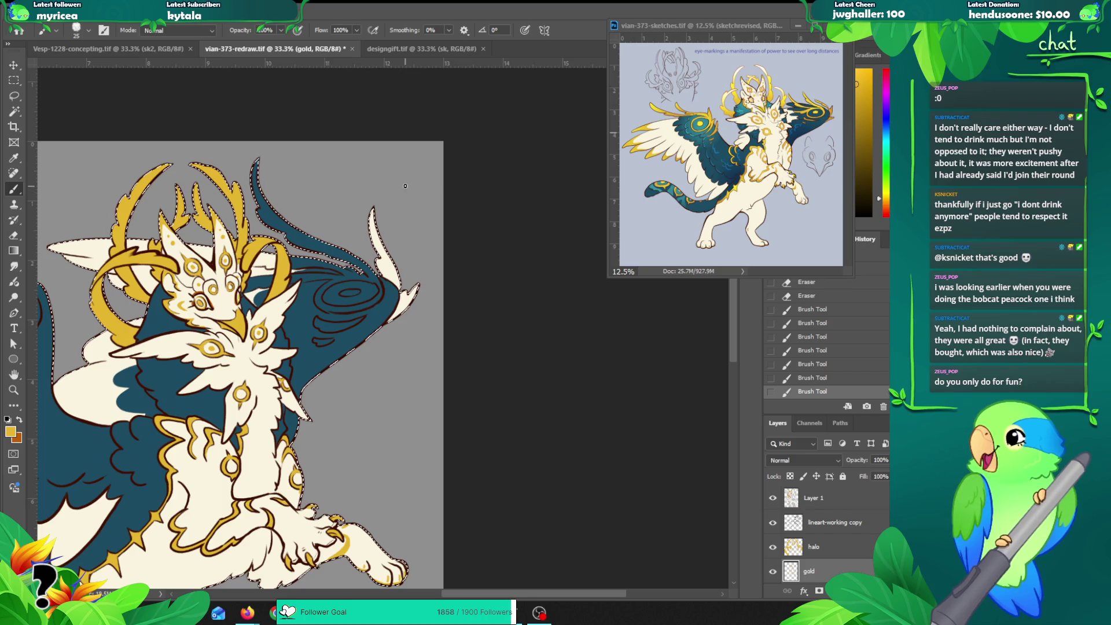
left_click_drag(372, 212, 377, 264)
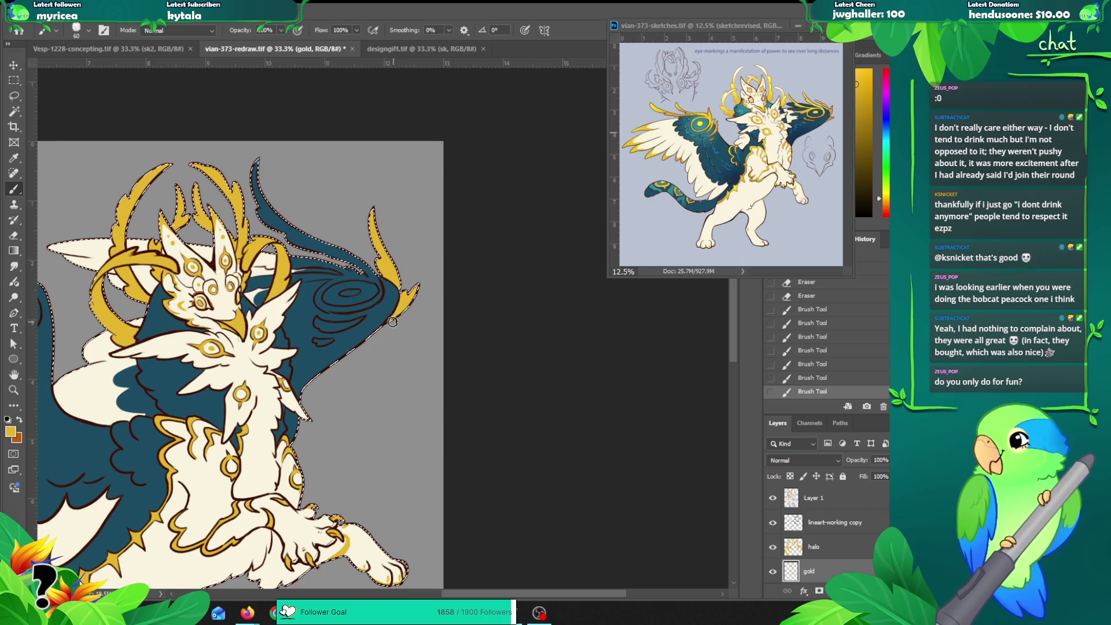
left_click_drag(403, 283, 443, 313)
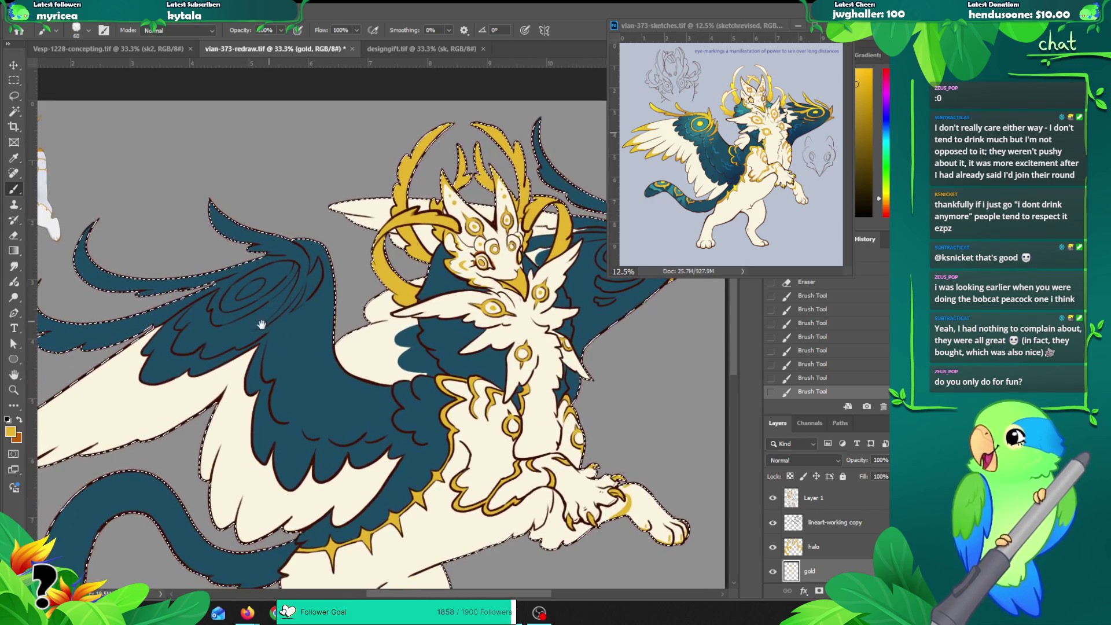
Step: Rename the top layer 'Layer 1' to 'baby'
left_click(821, 525)
double_click(811, 499)
type("baby")
key("Return")
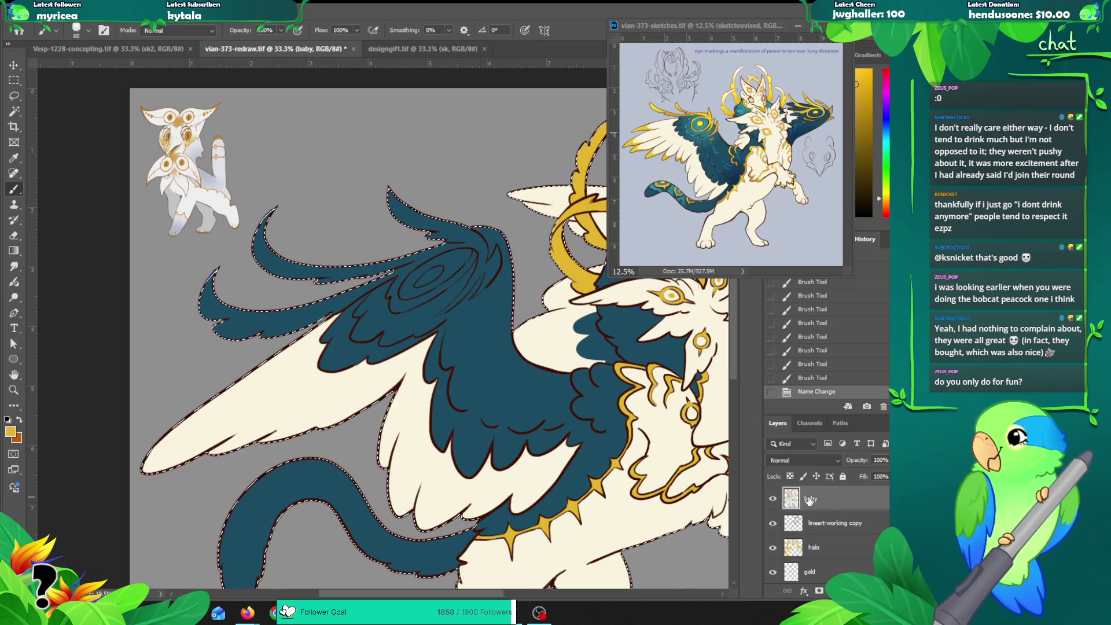
left_click_drag(340, 294, 248, 264)
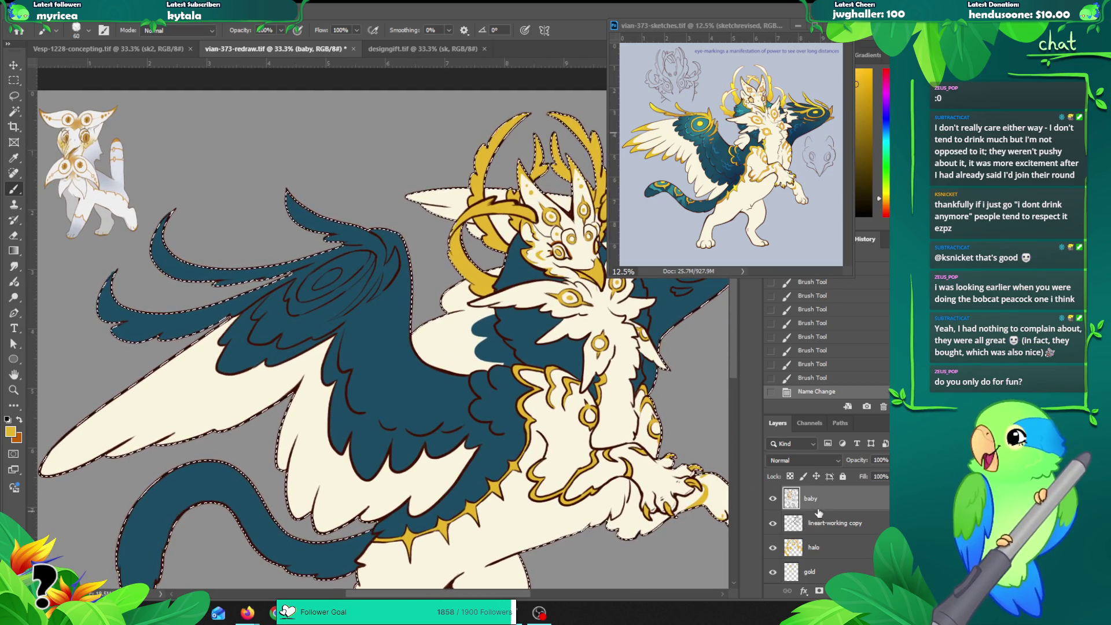
Step: Try a Magic Wand selection on the line art copy, undo it, and switch to the halo layer
left_click(836, 522)
key("ctrl+d")
key("w")
left_click(224, 326)
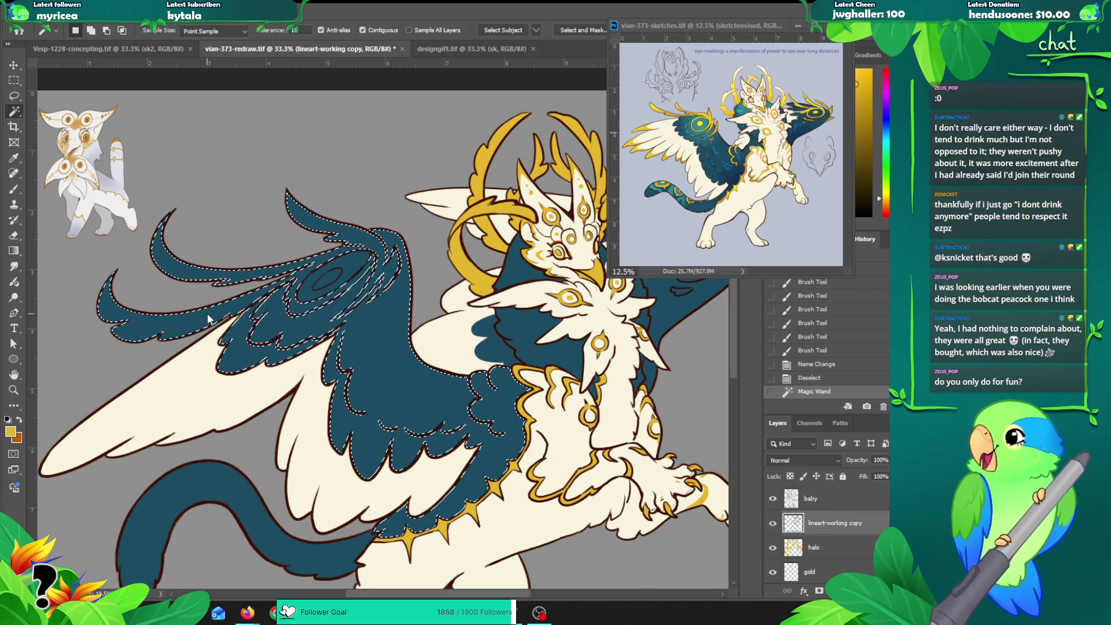
key("ctrl+z")
key("ctrl+z")
key("alt+bracketleft")
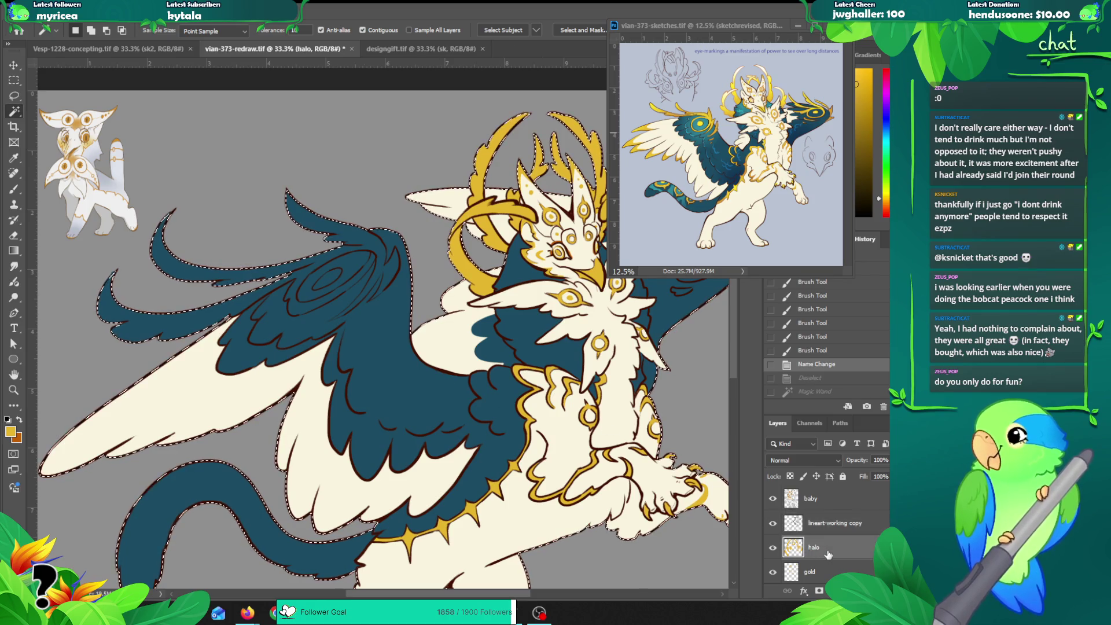
Step: Brush gold over the left wing tips with a larger brush, then undo those strokes
key("b")
key("bracketright")
left_click_drag(172, 213, 159, 254)
mouse_move(173, 208)
left_mouse_down()
mouse_move(177, 257)
mouse_move(275, 270)
mouse_move(284, 206)
mouse_move(389, 246)
left_mouse_up()
left_click_drag(113, 273, 94, 300)
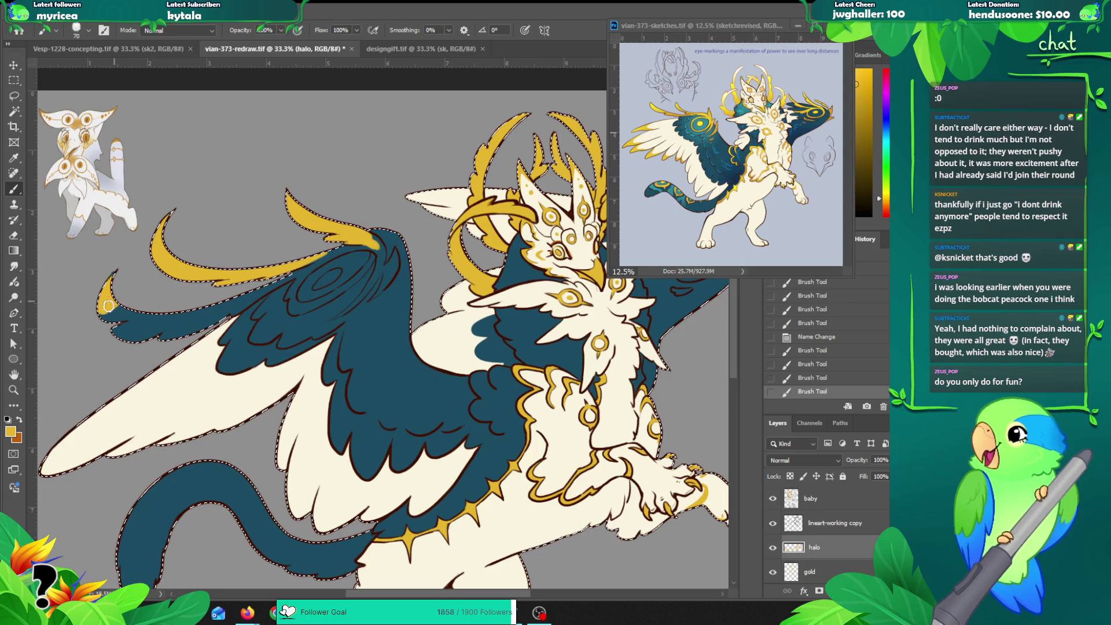
left_click_drag(112, 302, 111, 324)
key("ctrl+z")
key("ctrl+z")
key("ctrl+z")
key("ctrl+z")
key("ctrl+z")
Step: Check the halo layer's visibility, then paint gold crescents on the wing-tip feathers on the gold layer
left_click(772, 547)
left_click(772, 547)
left_click(815, 570)
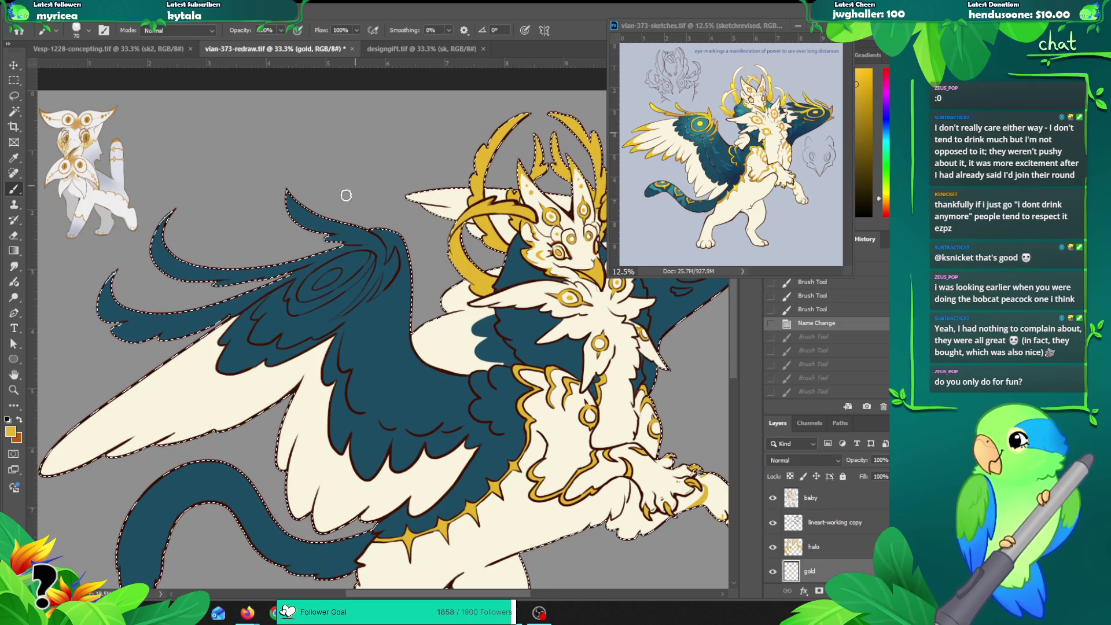
mouse_move(172, 212)
left_mouse_down()
mouse_move(180, 251)
mouse_move(262, 268)
mouse_move(329, 231)
mouse_move(293, 212)
mouse_move(362, 223)
mouse_move(279, 271)
left_mouse_up()
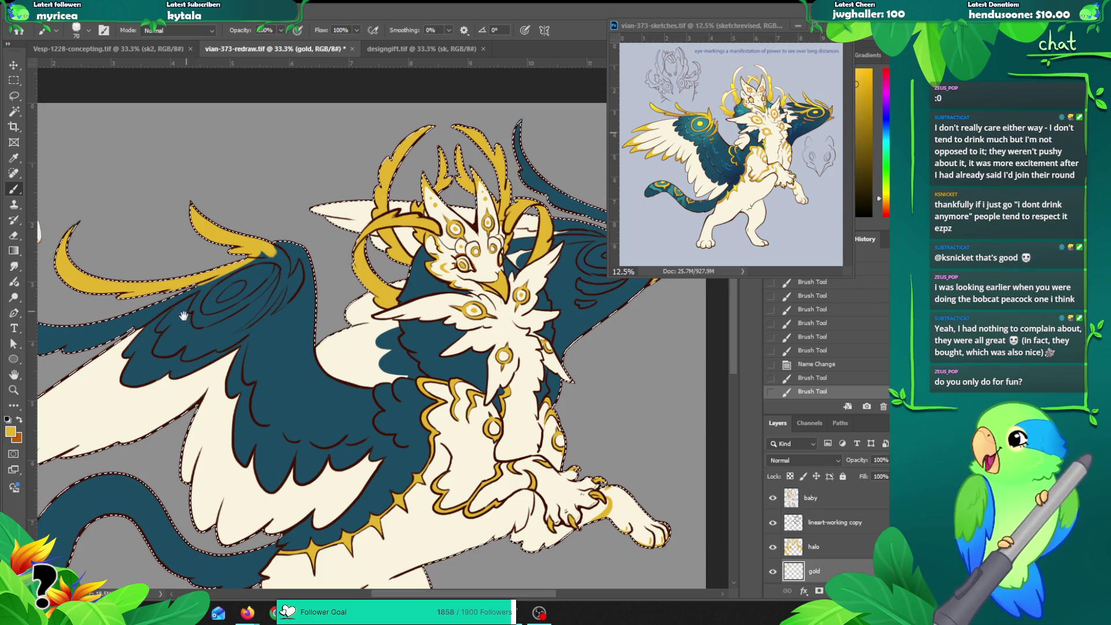
left_click_drag(181, 313, 314, 257)
mouse_move(148, 238)
left_mouse_down()
mouse_move(153, 275)
mouse_move(234, 277)
mouse_move(398, 200)
mouse_move(276, 275)
left_mouse_up()
Step: Zoom into the near wing and add short gold strokes near its edge with a smaller brush
left_click(276, 275)
left_click(277, 275)
left_click(277, 275)
key("b")
left_click_drag(185, 296, 272, 245)
key("bracketleft")
key("bracketleft")
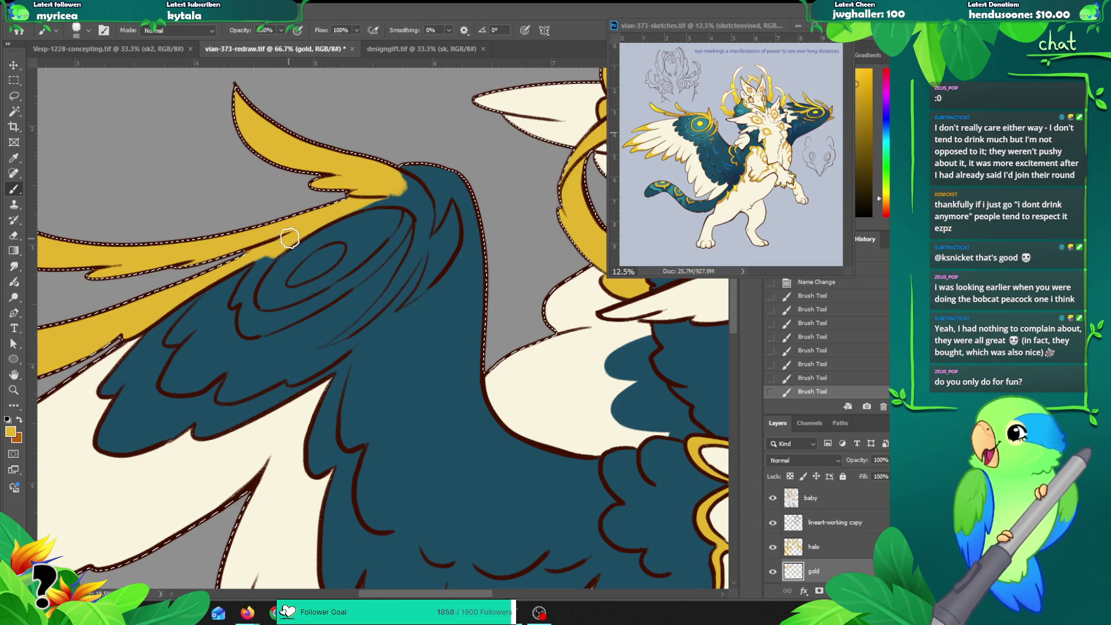
left_click_drag(263, 254, 238, 263)
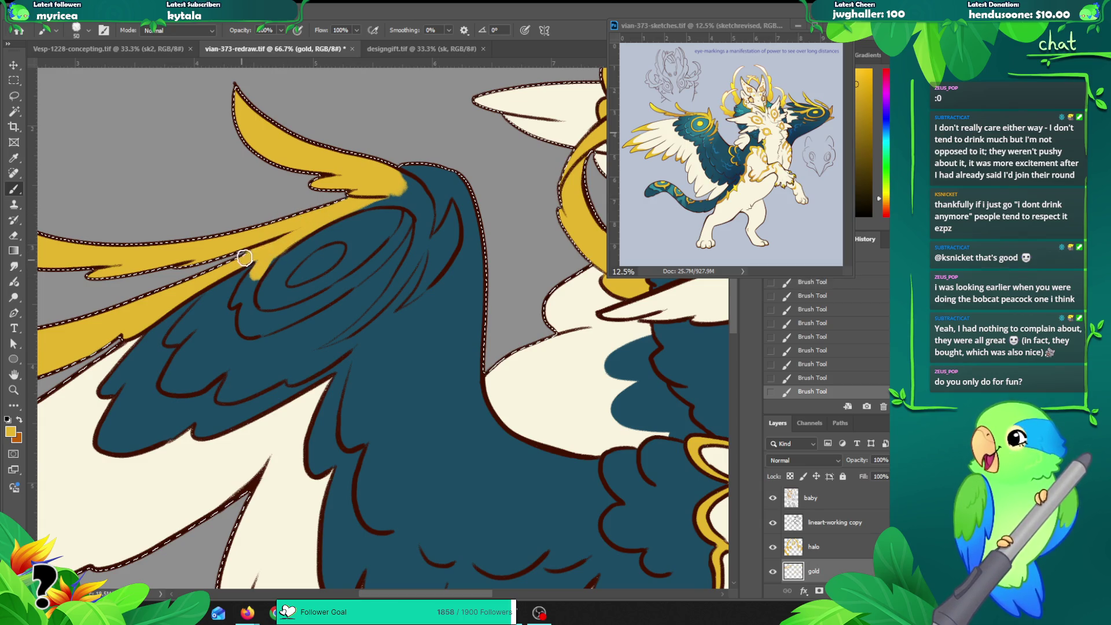
Step: Extend gold along the feather's edges and fill the wing's eye oval with gold
mouse_move(252, 271)
left_mouse_down()
mouse_move(241, 294)
mouse_move(249, 328)
mouse_move(266, 315)
mouse_move(254, 328)
mouse_move(347, 282)
mouse_move(313, 301)
mouse_move(372, 253)
left_mouse_up()
mouse_move(330, 292)
left_mouse_down()
mouse_move(405, 230)
mouse_move(404, 214)
left_mouse_up()
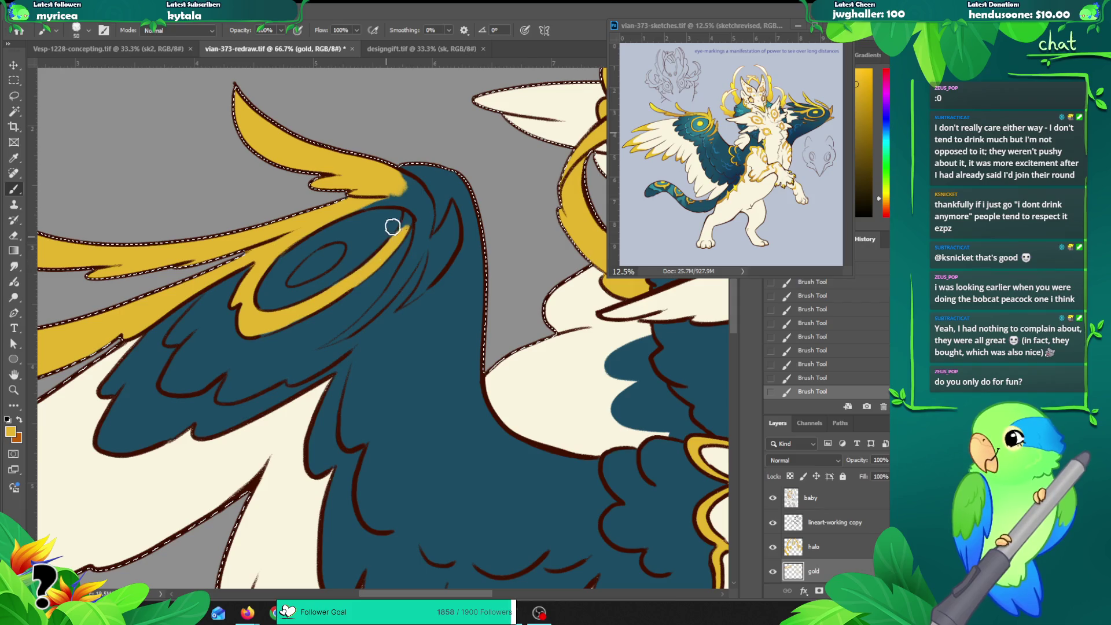
mouse_move(407, 215)
left_mouse_down()
mouse_move(388, 248)
mouse_move(399, 246)
left_mouse_up()
left_click_drag(342, 210, 360, 202)
mouse_move(338, 248)
left_mouse_down()
mouse_move(307, 267)
mouse_move(315, 257)
left_mouse_up()
key("ctrl+z")
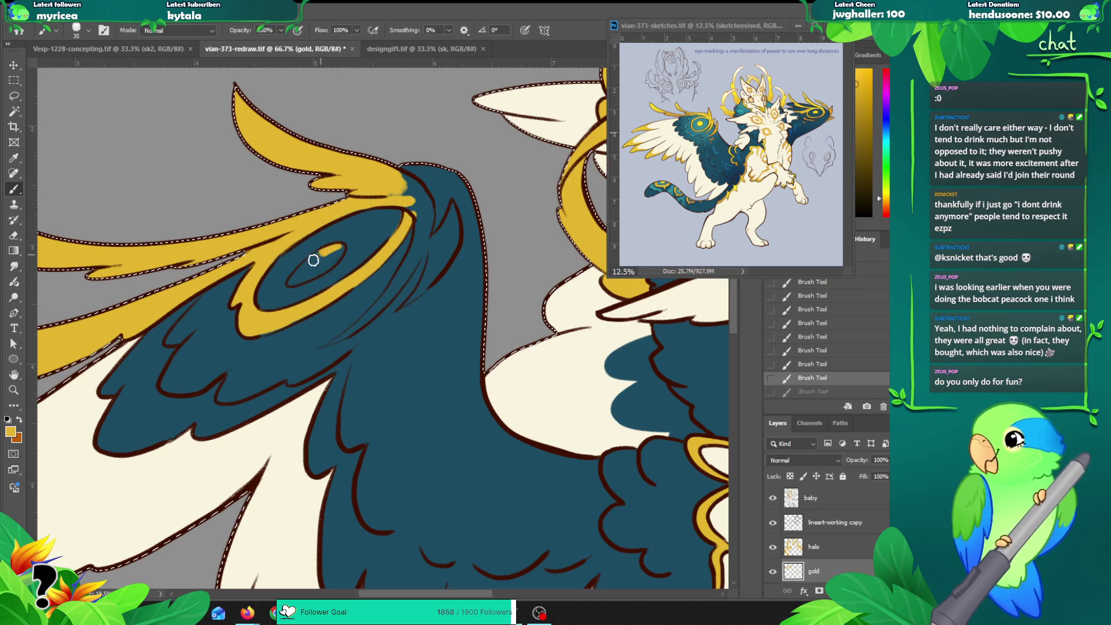
left_click_drag(329, 260, 345, 245)
Step: Widen the gold band and draw it out into a pointed feather tip along the inner edge
left_click_drag(407, 200, 424, 223)
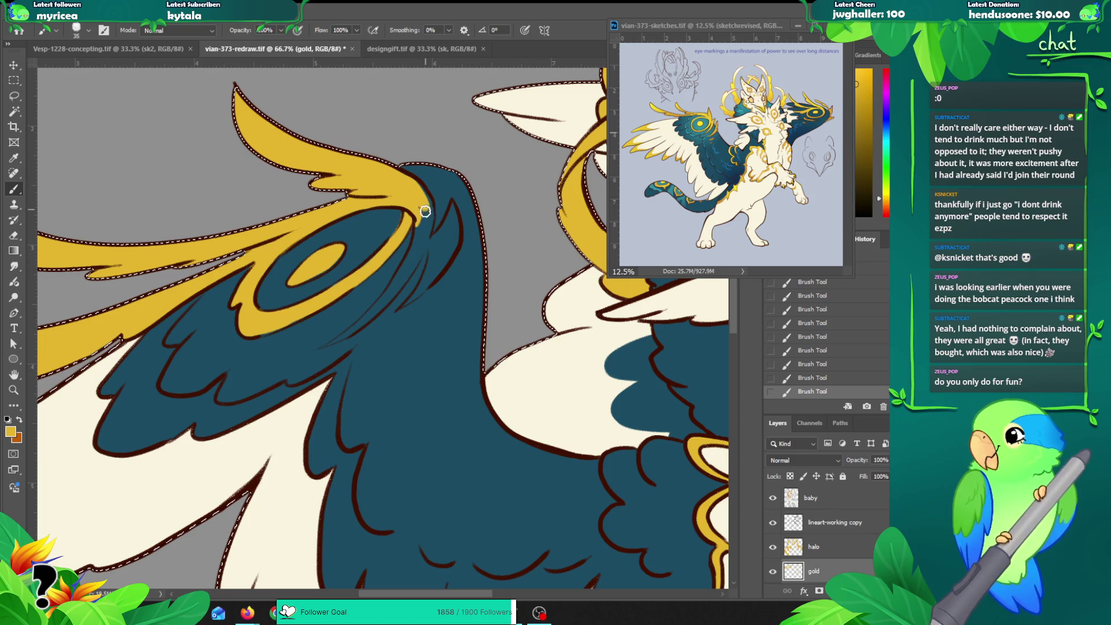
left_click_drag(428, 208, 419, 246)
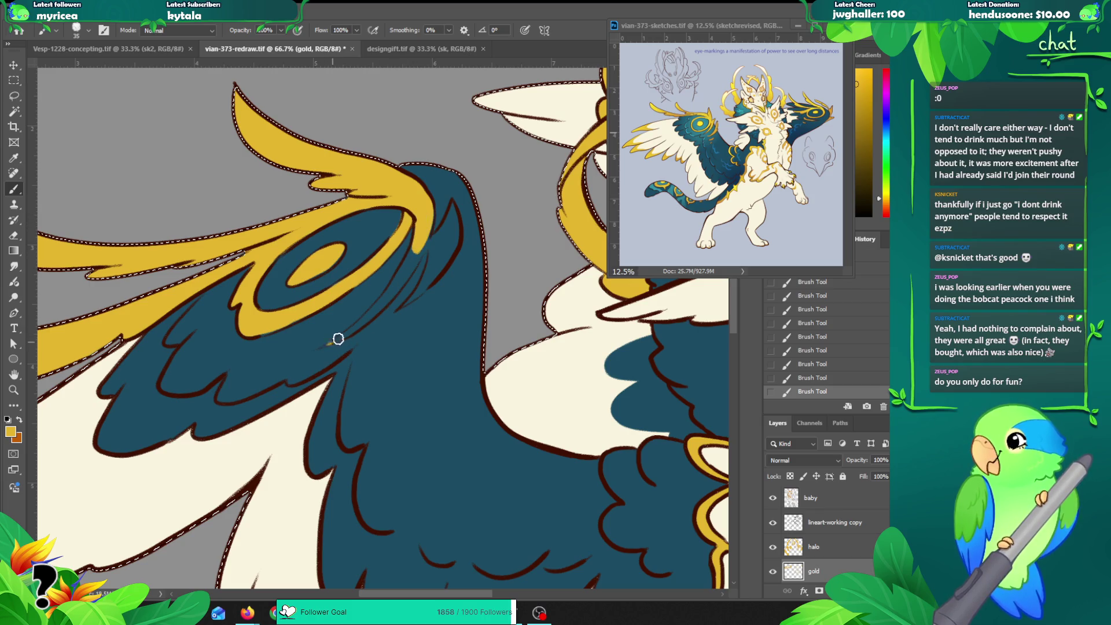
left_click_drag(379, 306, 422, 244)
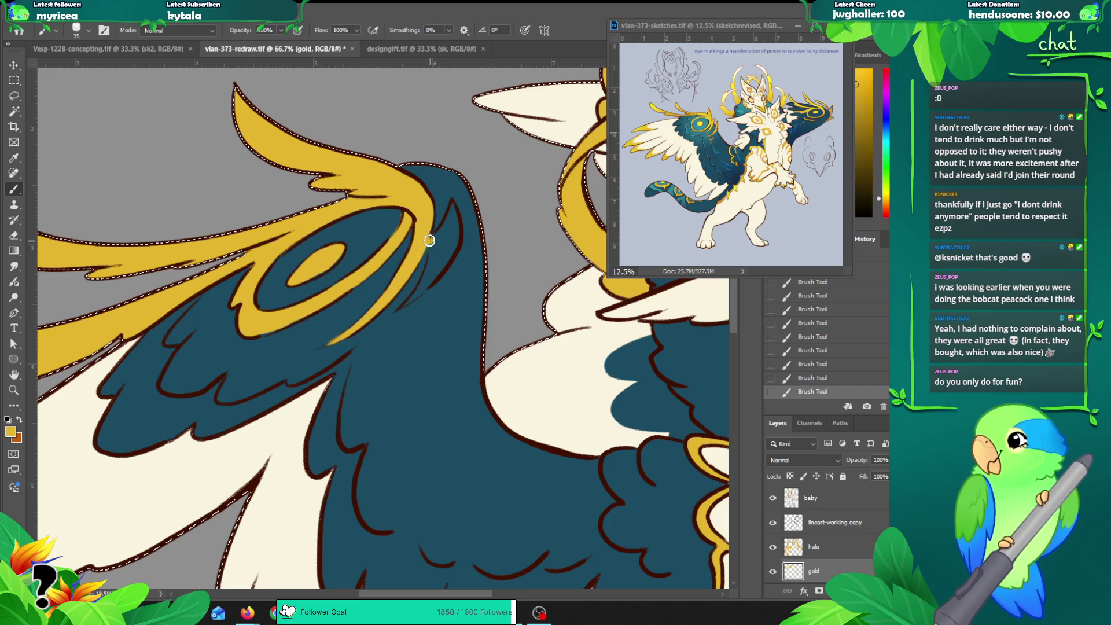
mouse_move(444, 229)
left_mouse_down()
mouse_move(449, 203)
mouse_move(441, 262)
left_mouse_up()
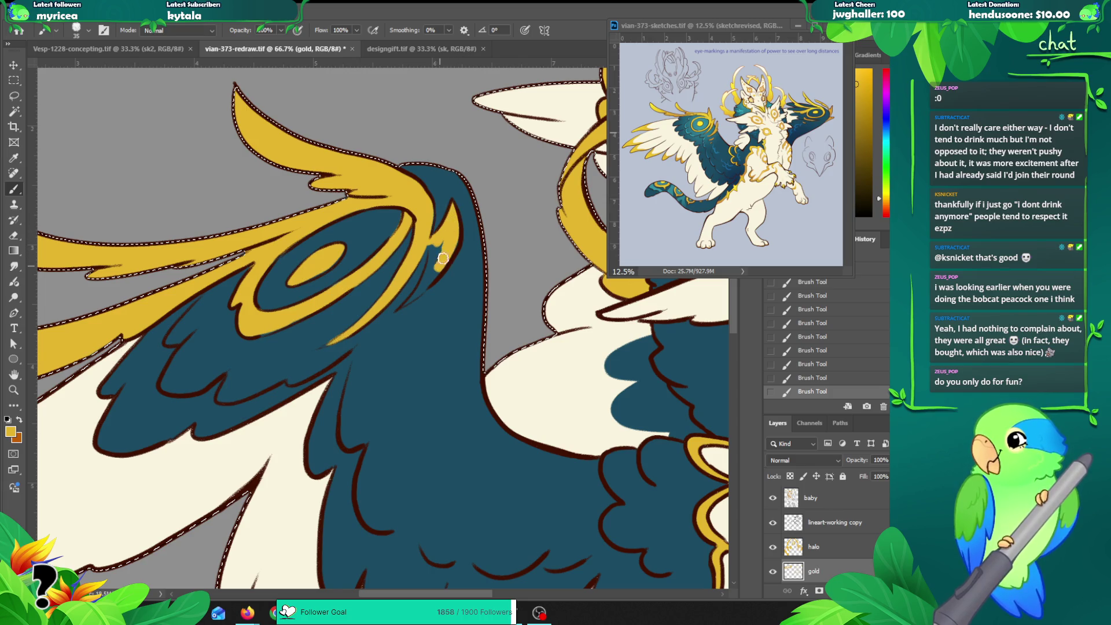
left_click_drag(407, 302, 442, 253)
Step: Zoom out to 25% and bring the creature's head and body into view
key("z")
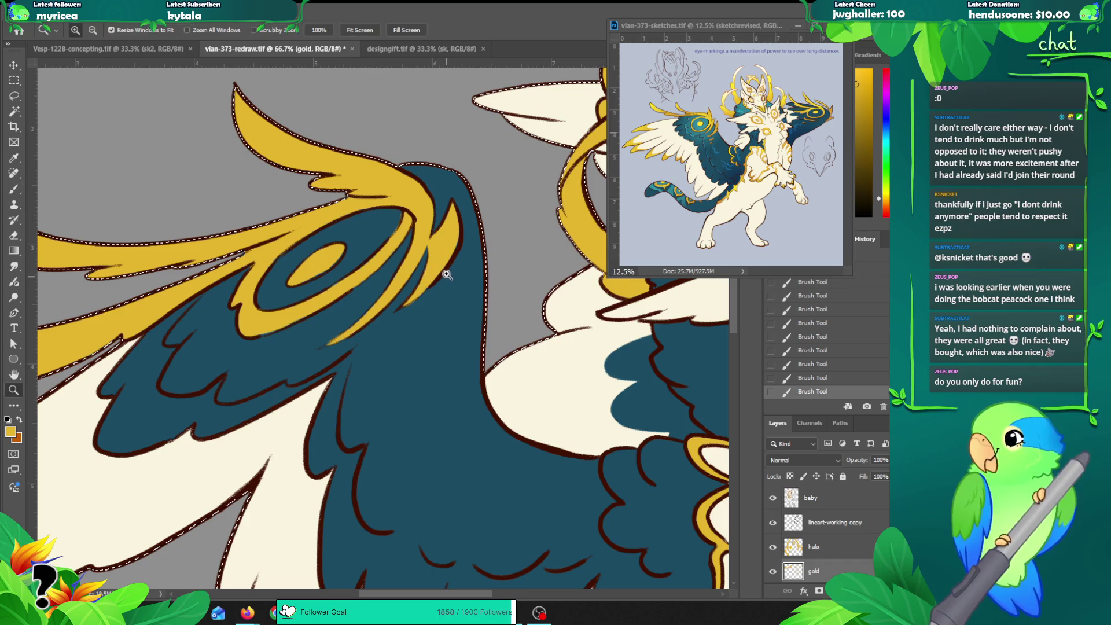
left_click(441, 271, "alt")
left_click(454, 297, "alt")
left_click(437, 312, "alt")
left_click_drag(494, 341, 300, 353)
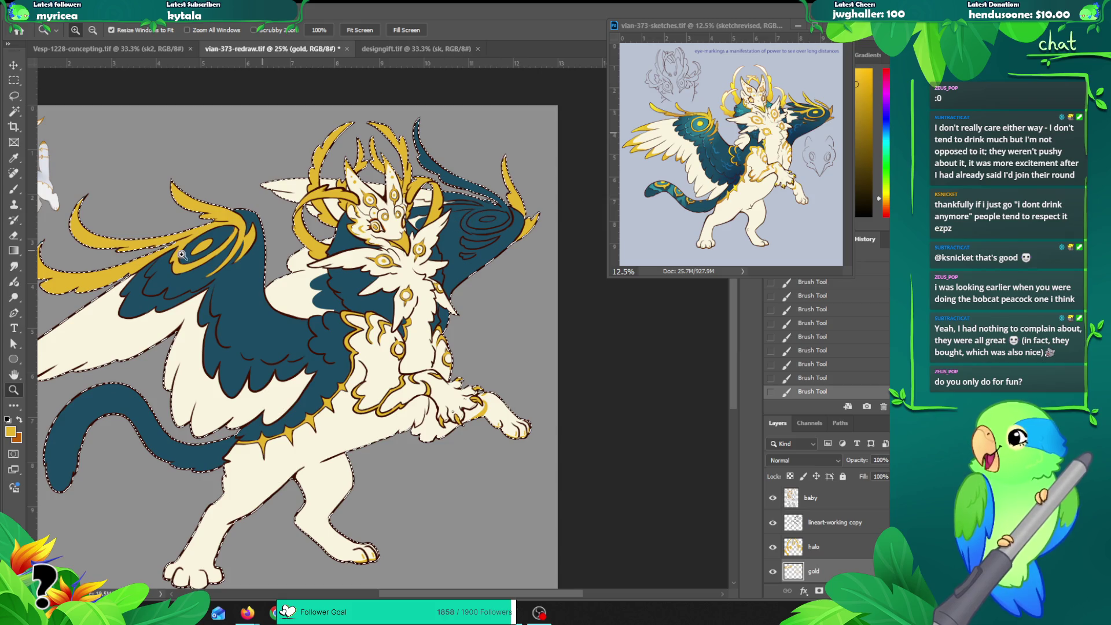
Step: Paint gold over the right wing's crest strokes and fill the gap between them
left_click(205, 231, "alt")
left_click(357, 259)
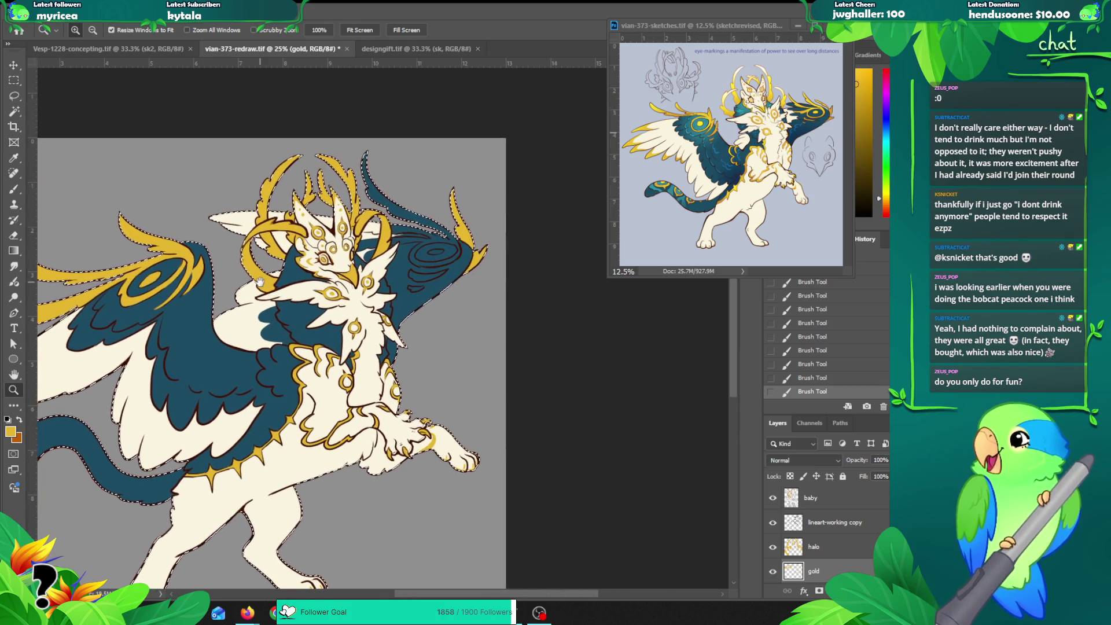
key("b")
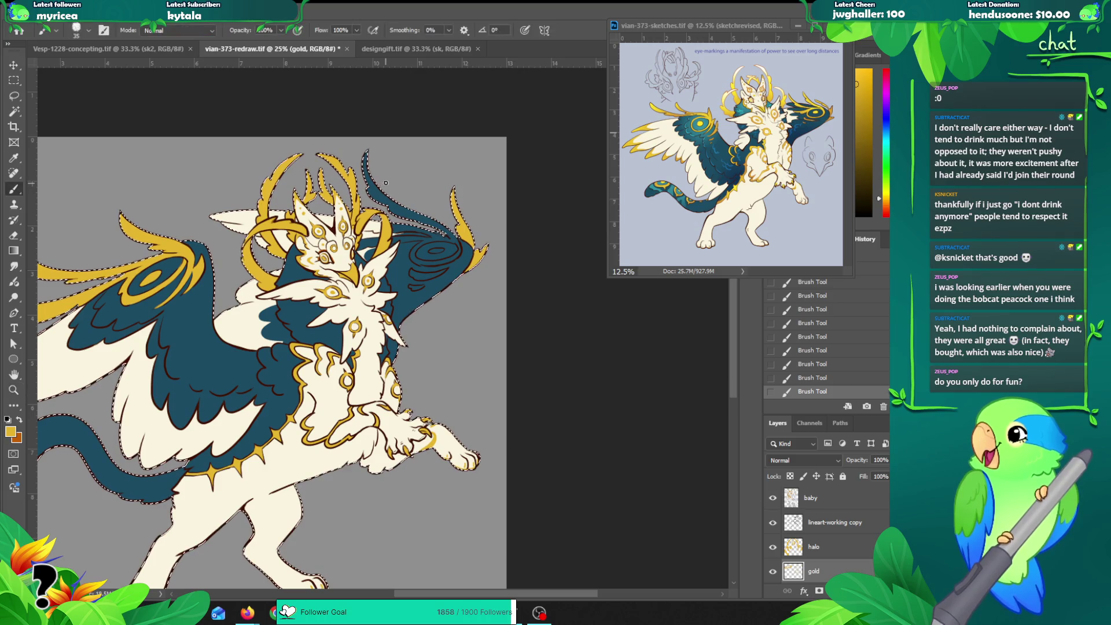
left_click_drag(369, 181, 406, 207)
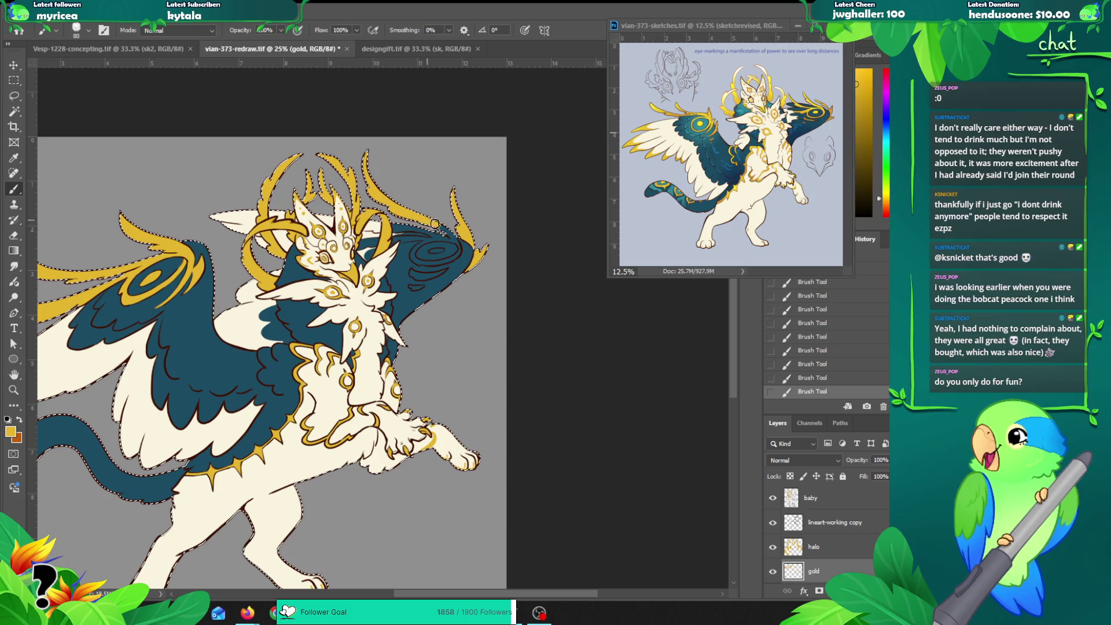
key("z")
left_click(430, 229)
key("b")
mouse_move(327, 217)
left_mouse_down()
mouse_move(309, 227)
mouse_move(425, 233)
mouse_move(476, 200)
mouse_move(463, 234)
left_mouse_up()
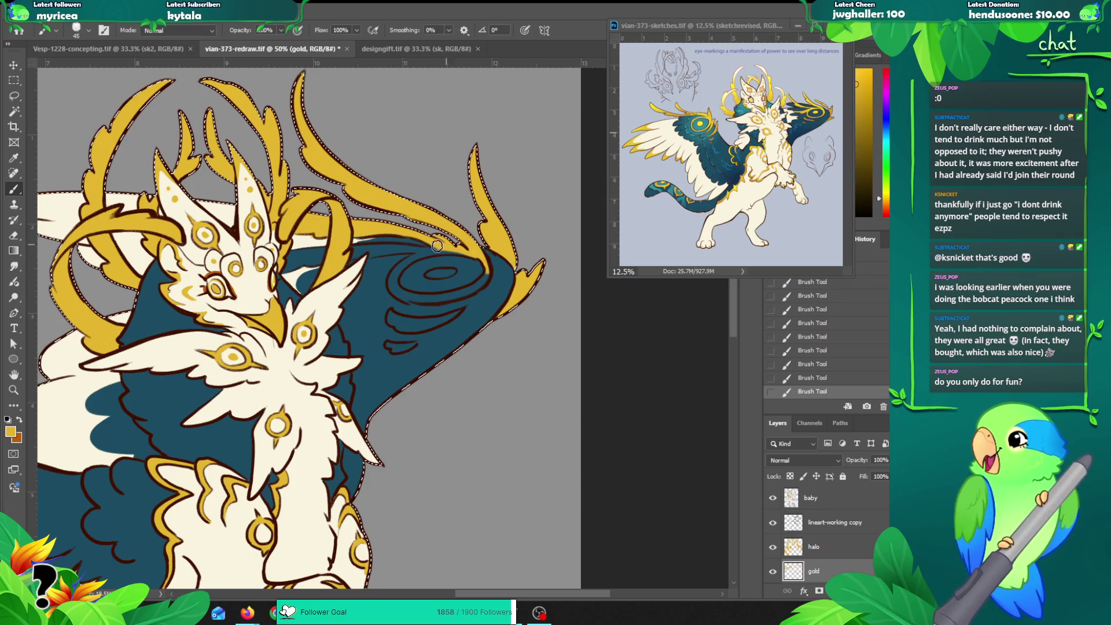
Step: Remove stray gold patches near the crest with undo and the Eraser
left_click_drag(294, 254, 293, 256)
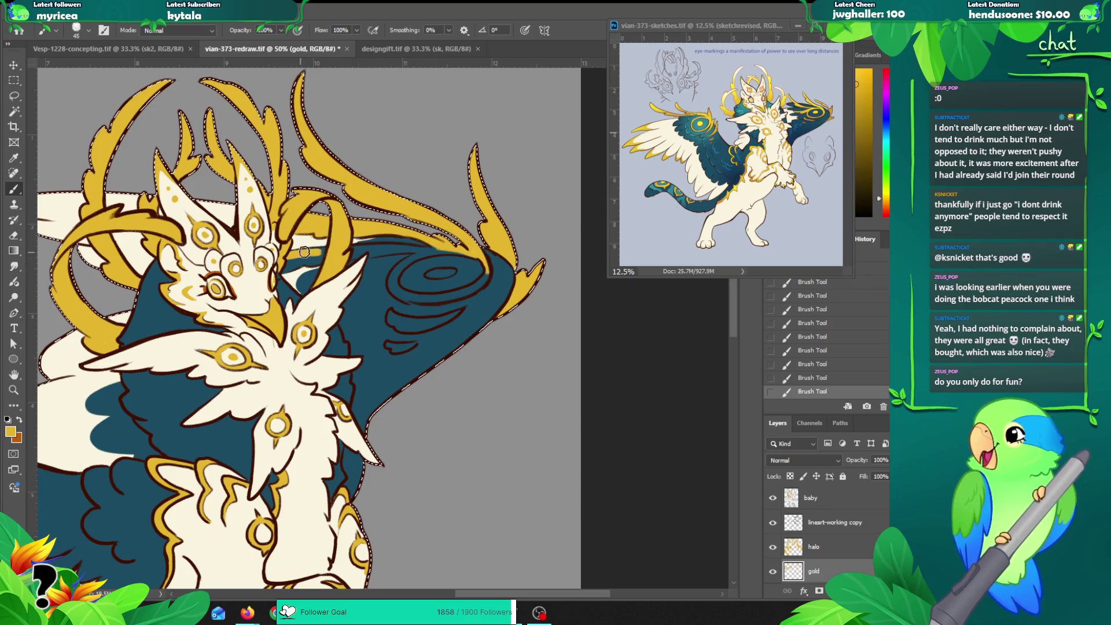
key("ctrl+z")
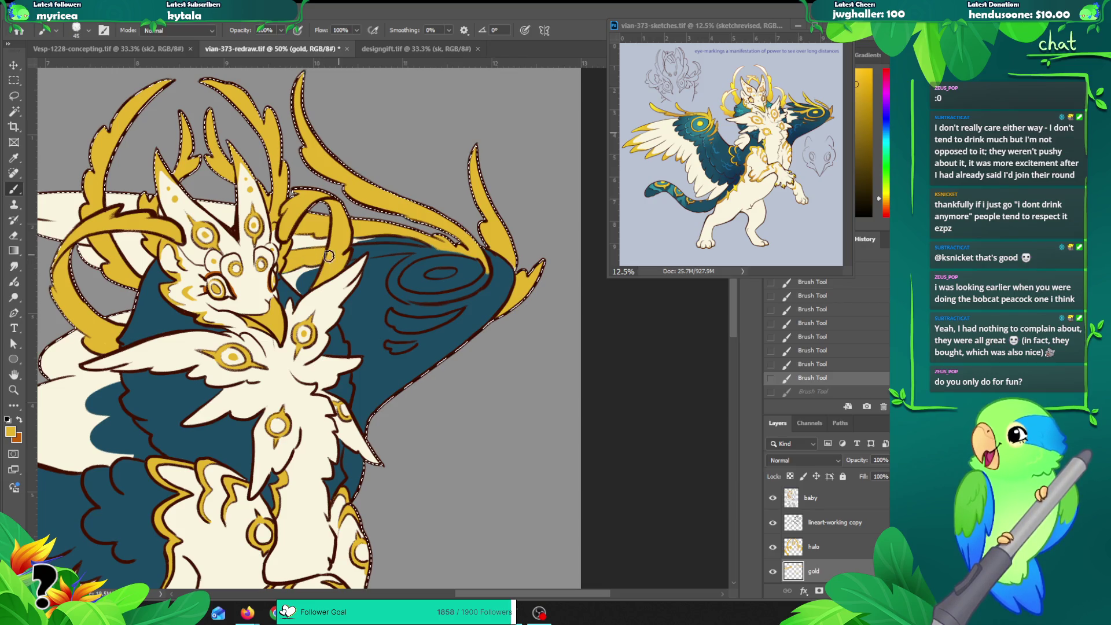
left_click(373, 248)
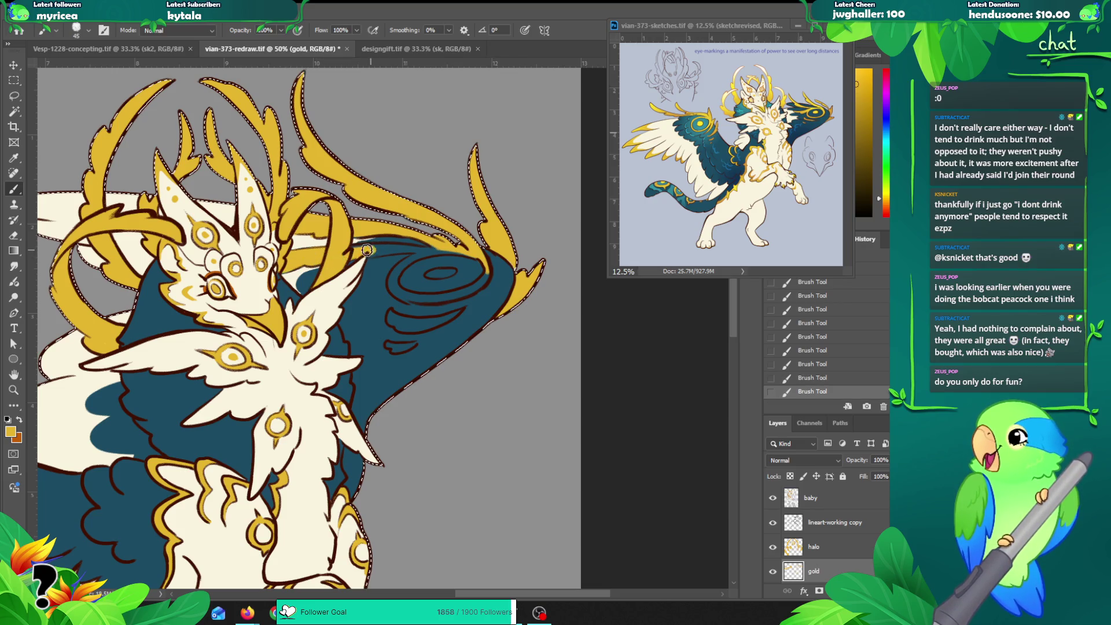
key("e")
left_click(363, 259)
key("b")
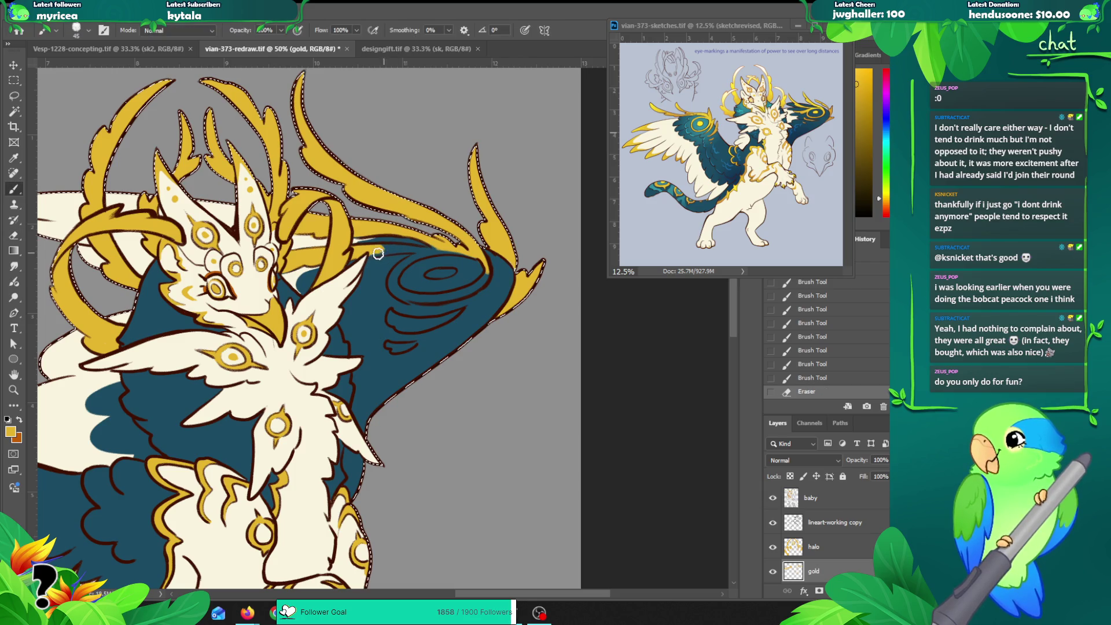
mouse_move(367, 255)
left_mouse_down()
mouse_move(457, 236)
mouse_move(477, 253)
left_mouse_up()
key("ctrl+z")
Step: Trace the gold spiral edge and add gold stripes along the wing's dark lines
mouse_move(407, 260)
left_mouse_down()
mouse_move(442, 253)
mouse_move(394, 277)
left_mouse_up()
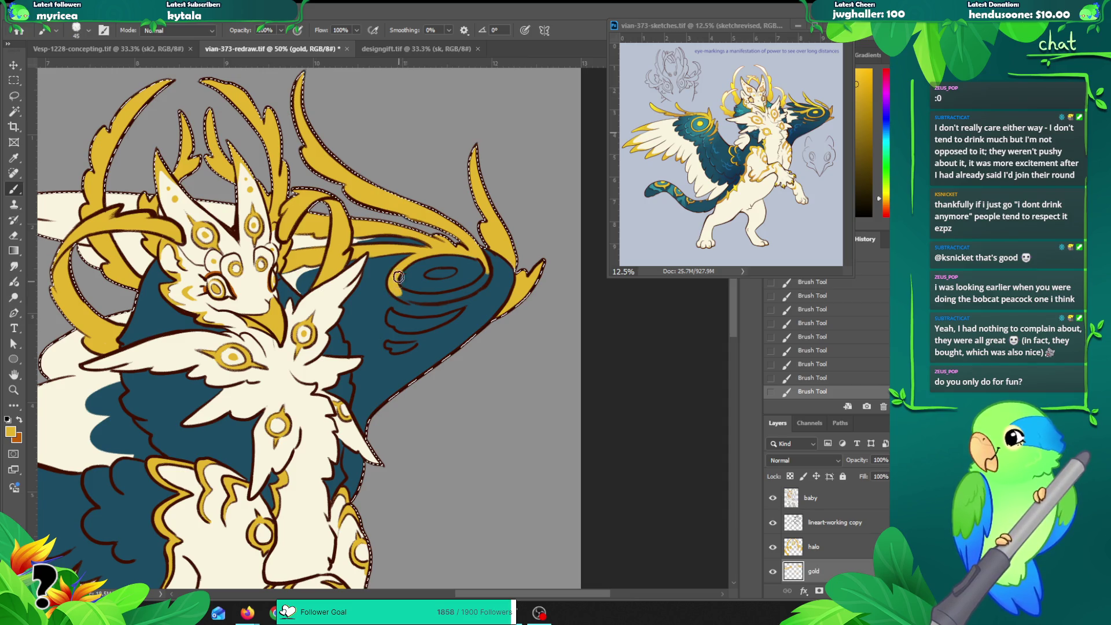
mouse_move(392, 288)
left_mouse_down()
mouse_move(456, 295)
mouse_move(487, 273)
left_mouse_up()
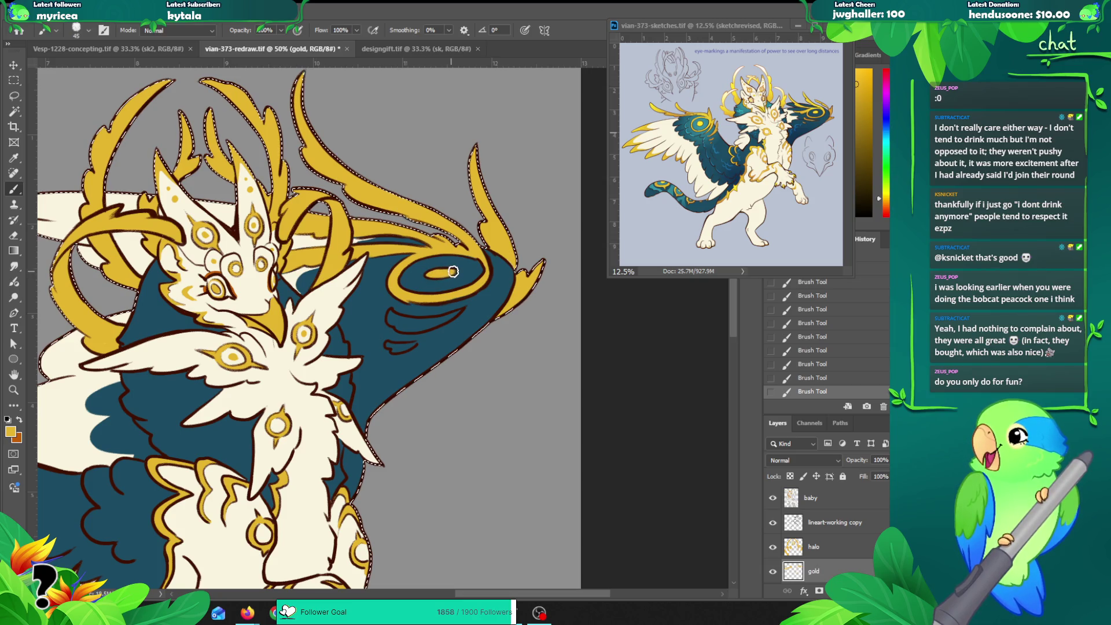
left_click_drag(391, 316, 402, 320)
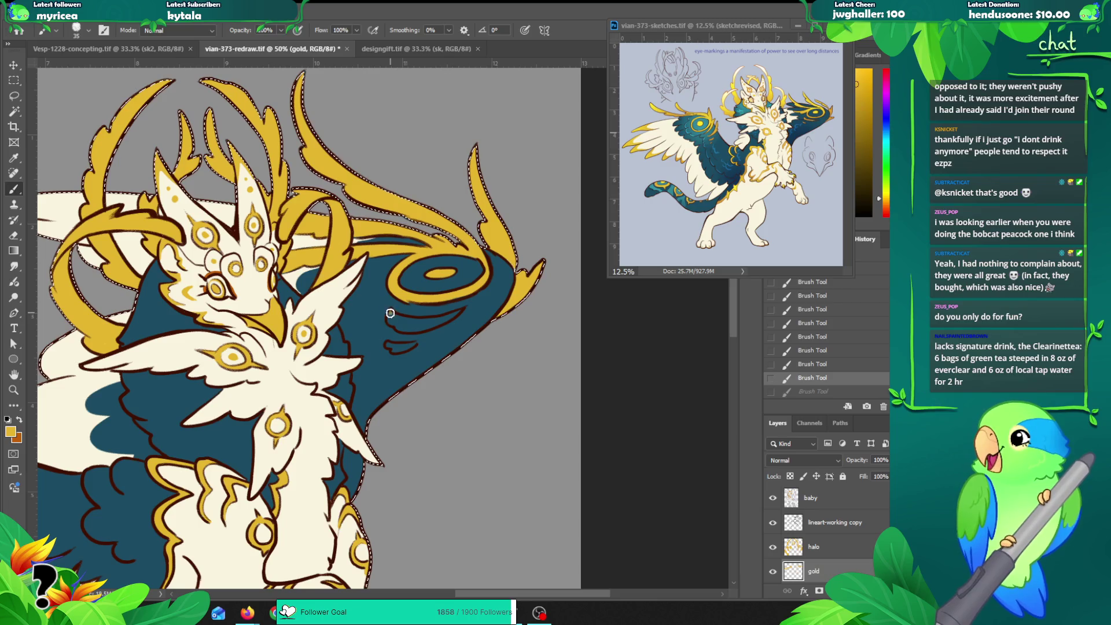
left_click_drag(392, 318, 415, 322)
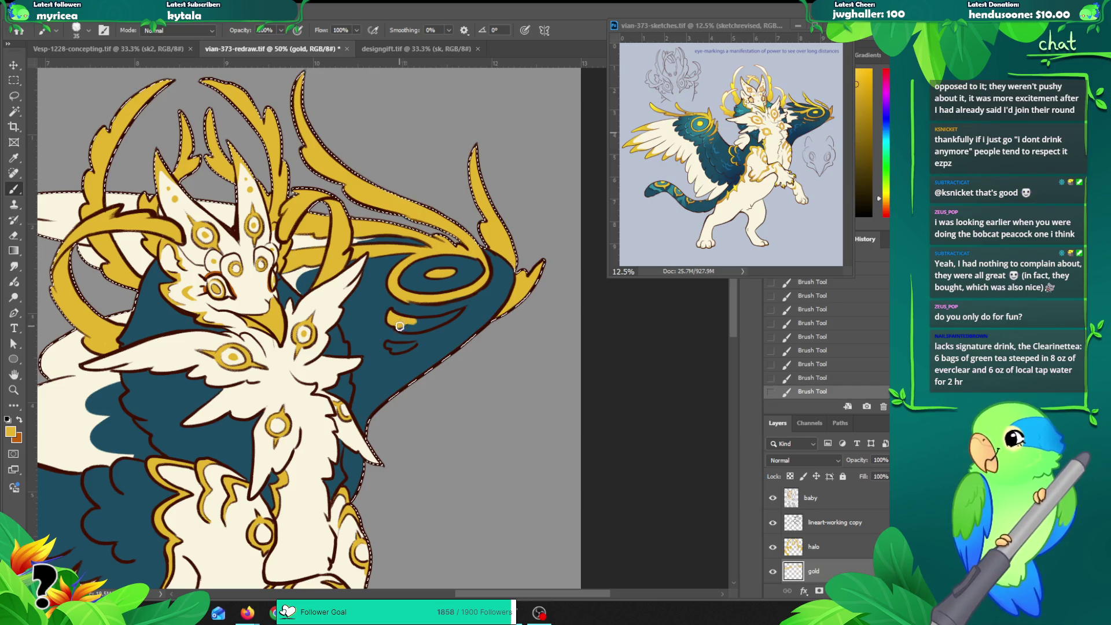
left_click_drag(423, 328, 415, 323)
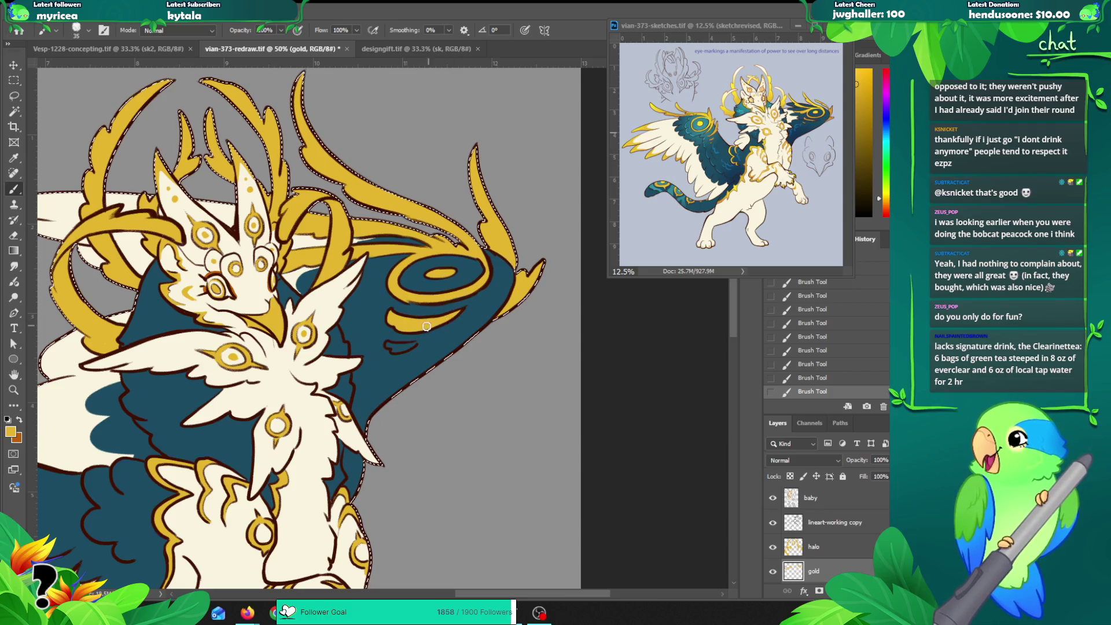
left_click_drag(389, 345, 404, 347)
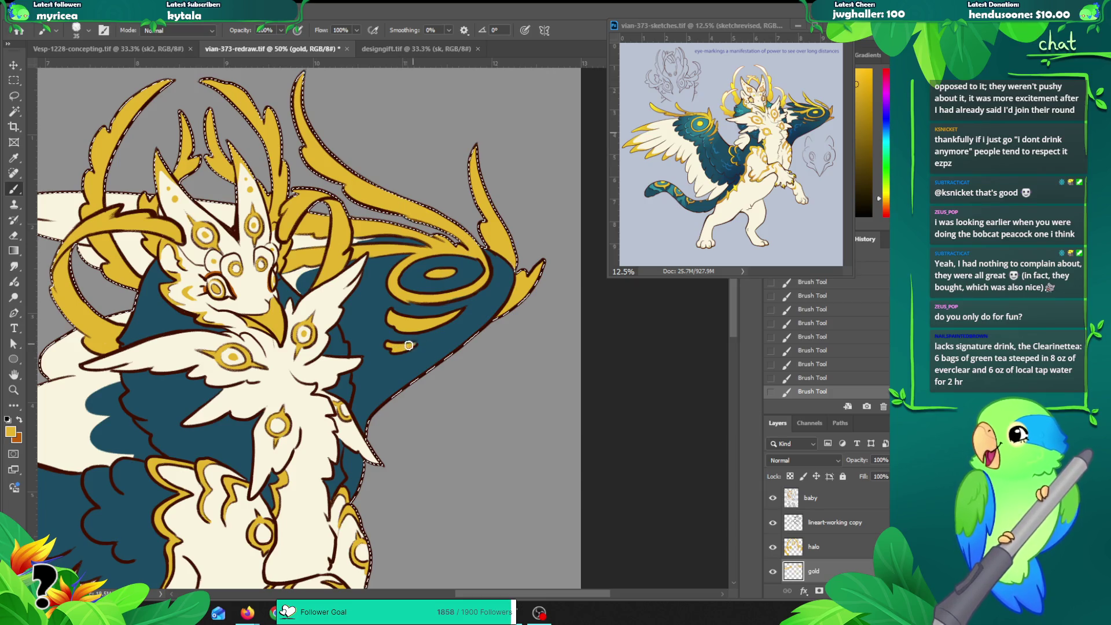
Step: Pan and zoom around the creature to review the wings and gold markings
key("z")
left_click(504, 298, "alt")
left_click(506, 294, "alt")
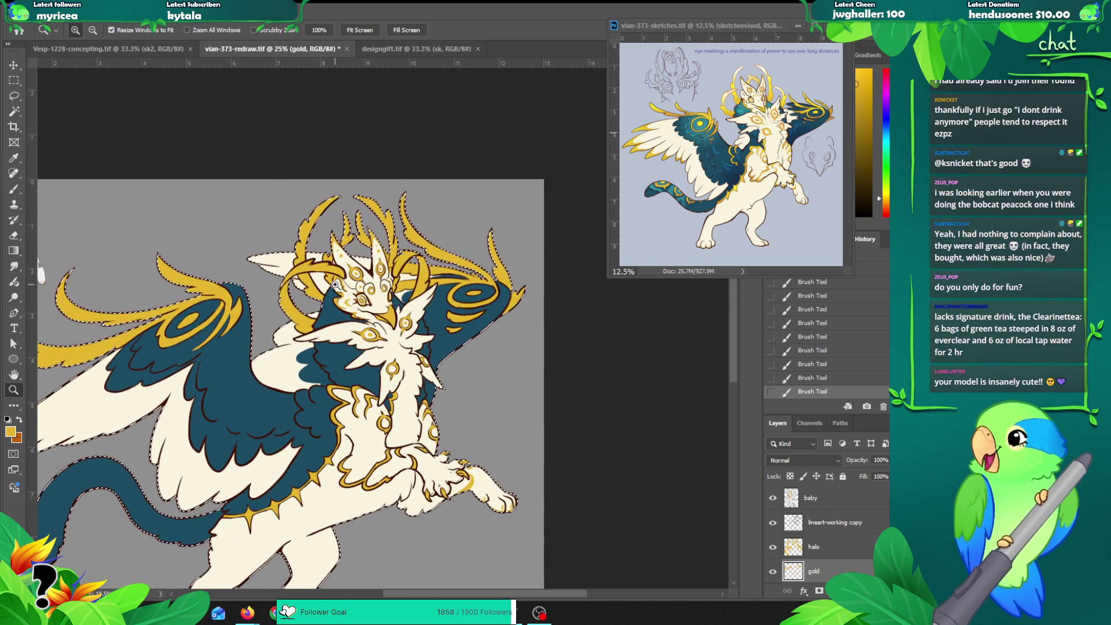
left_click(362, 363)
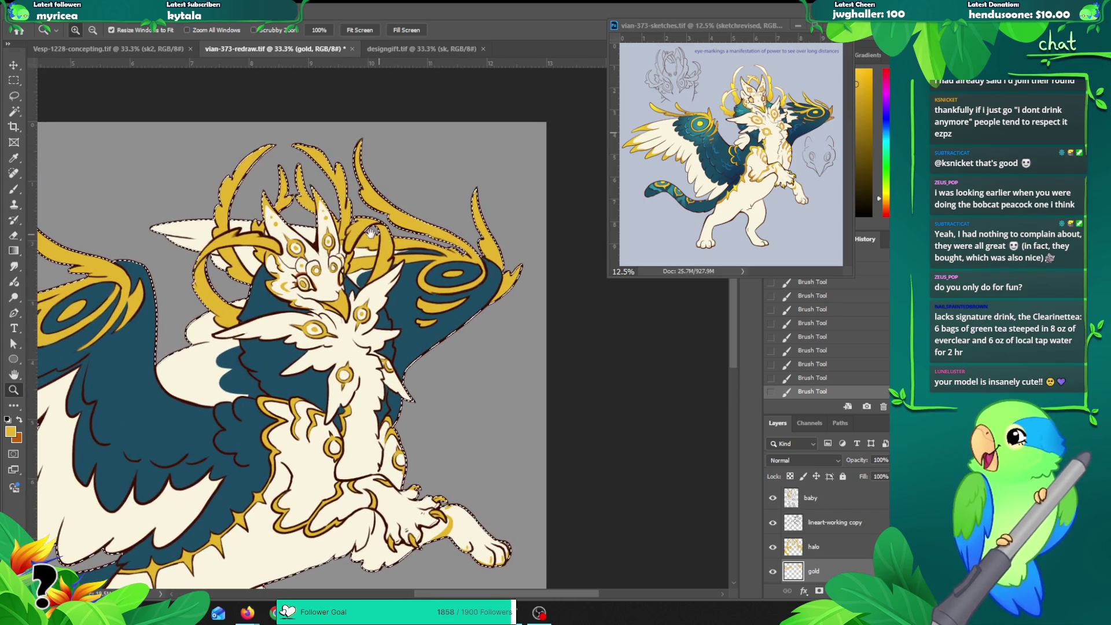
left_click_drag(429, 235, 434, 218)
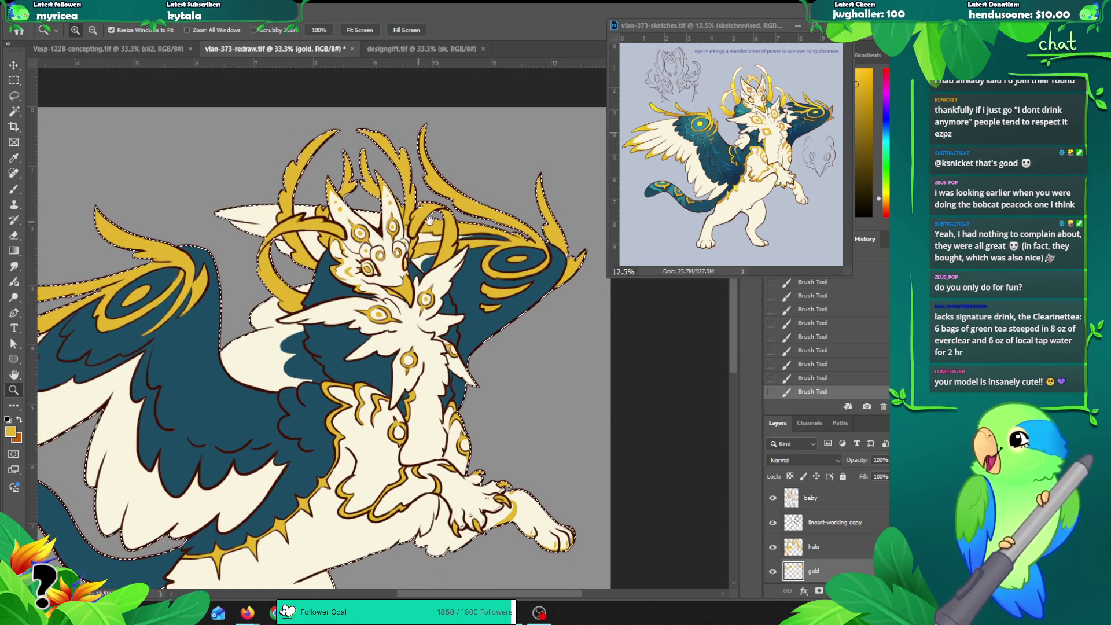
left_click_drag(478, 258, 426, 256)
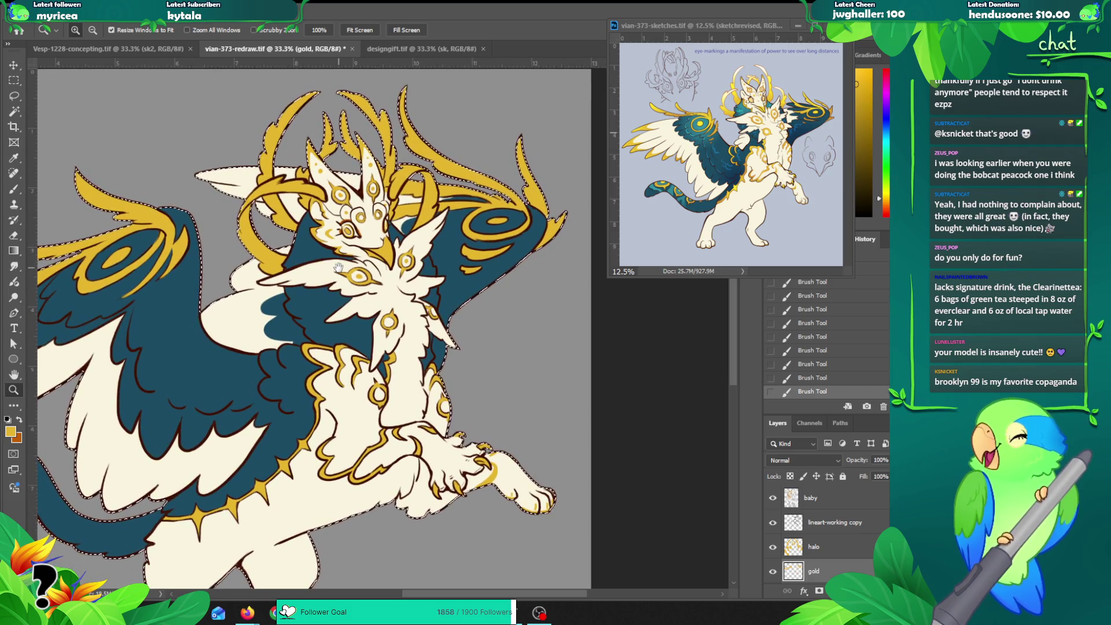
left_click_drag(323, 277, 315, 308)
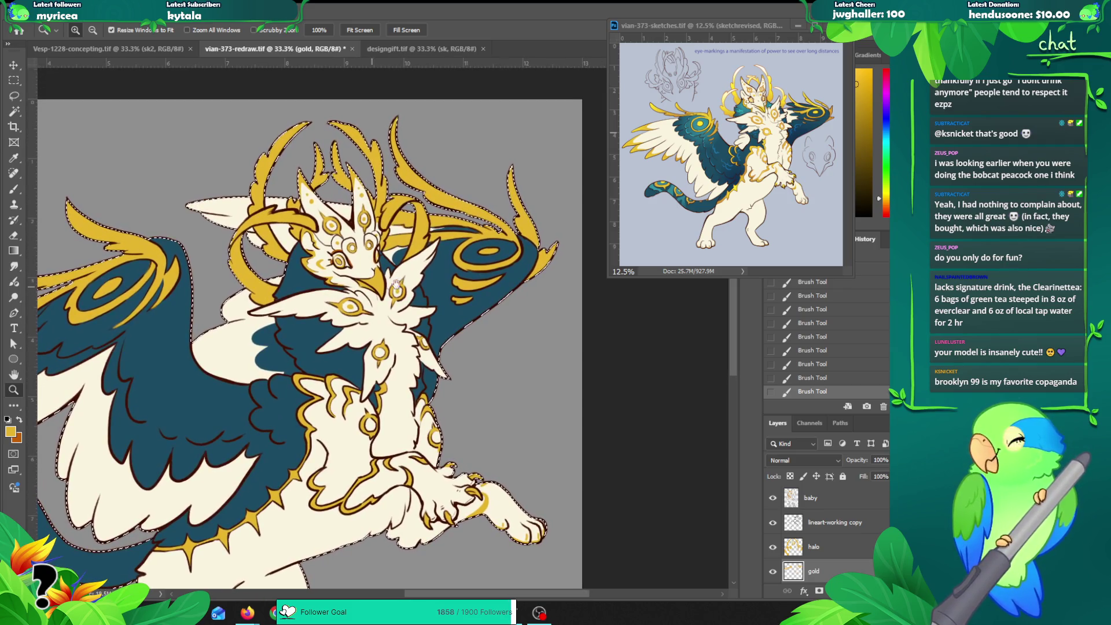
left_click_drag(449, 259, 441, 260)
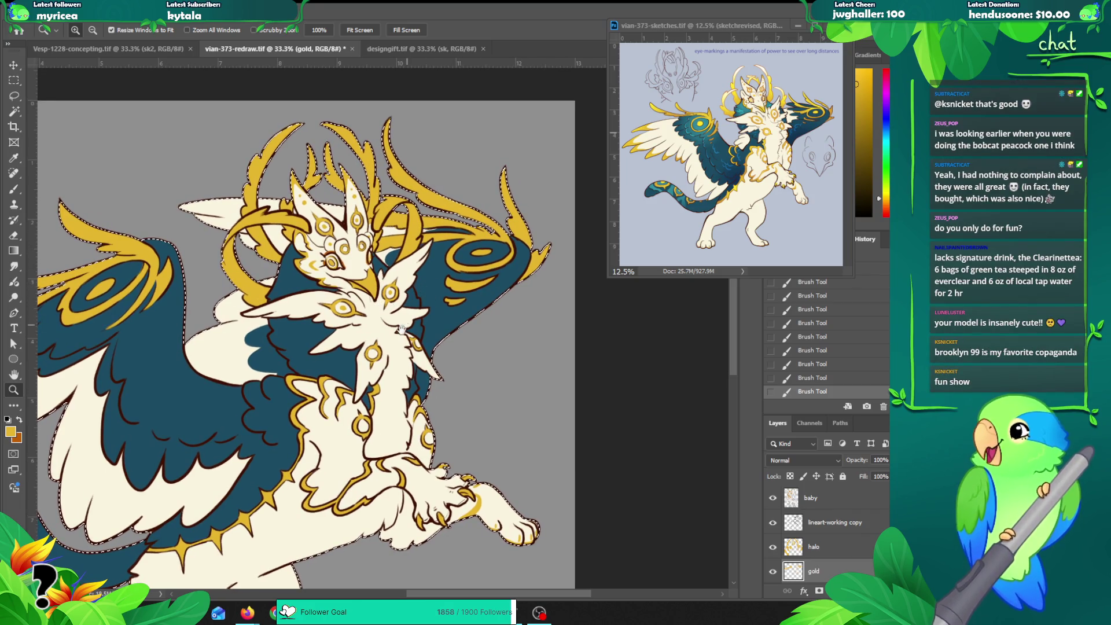
left_click_drag(431, 324, 453, 310)
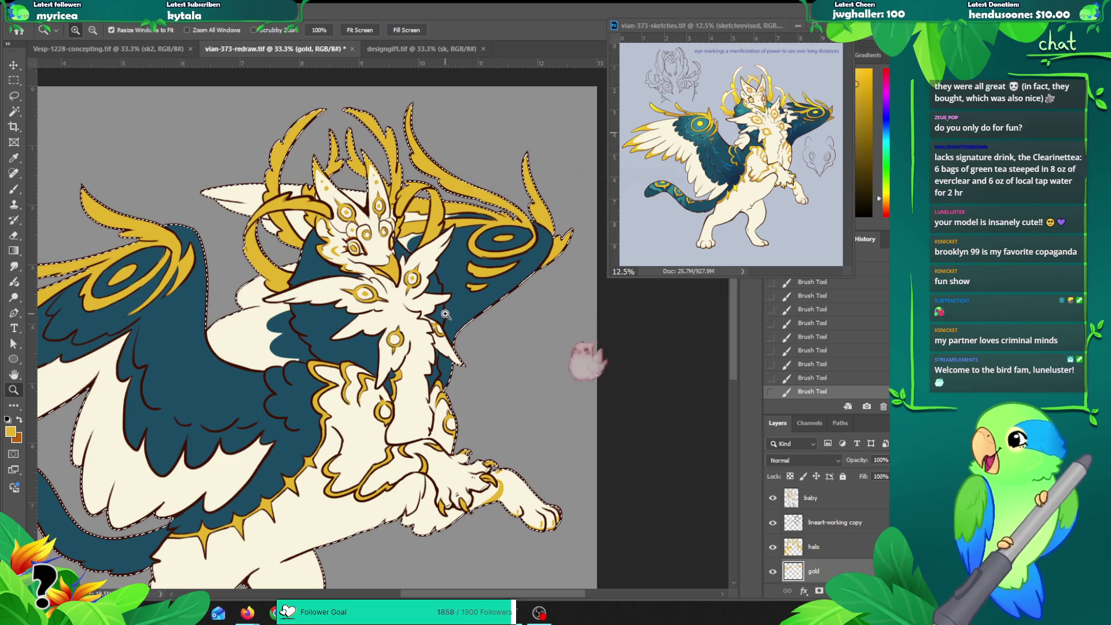
left_click_drag(478, 295, 445, 296)
Step: Zoom out to 25% to inspect the whole creature, including the legs, tail, head and antlers
key("ctrl+minus")
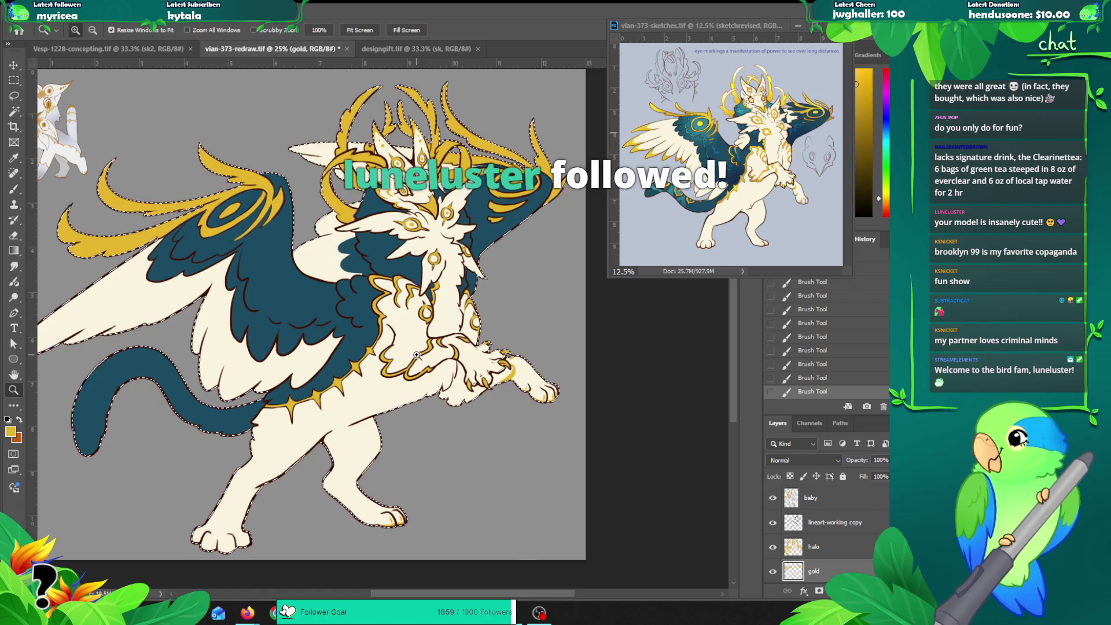
left_click_drag(359, 331, 380, 323)
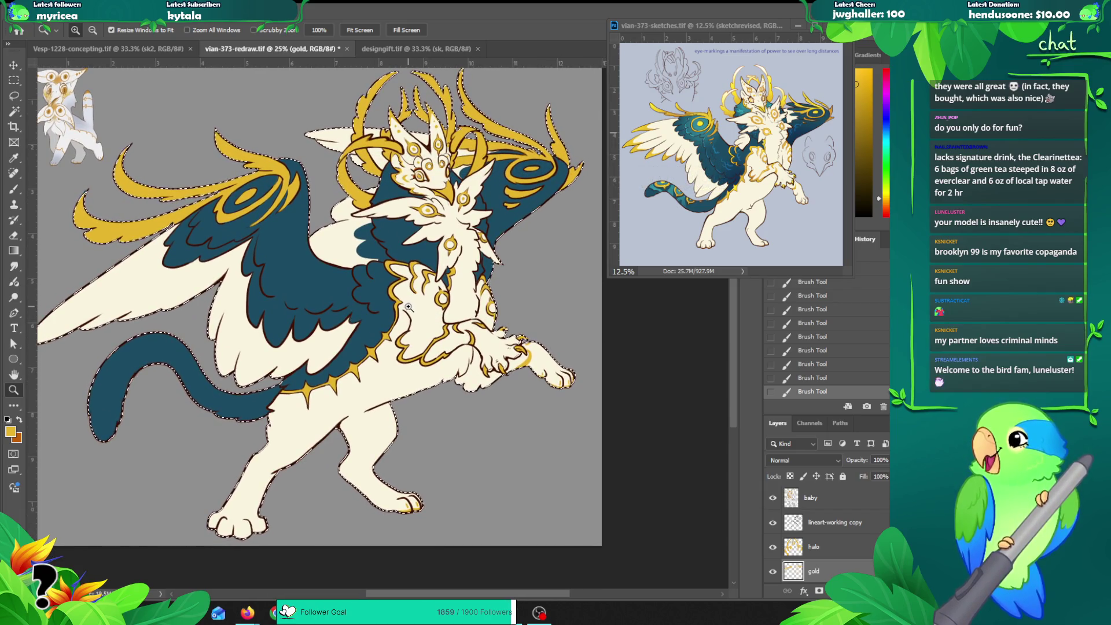
left_click_drag(407, 307, 328, 359)
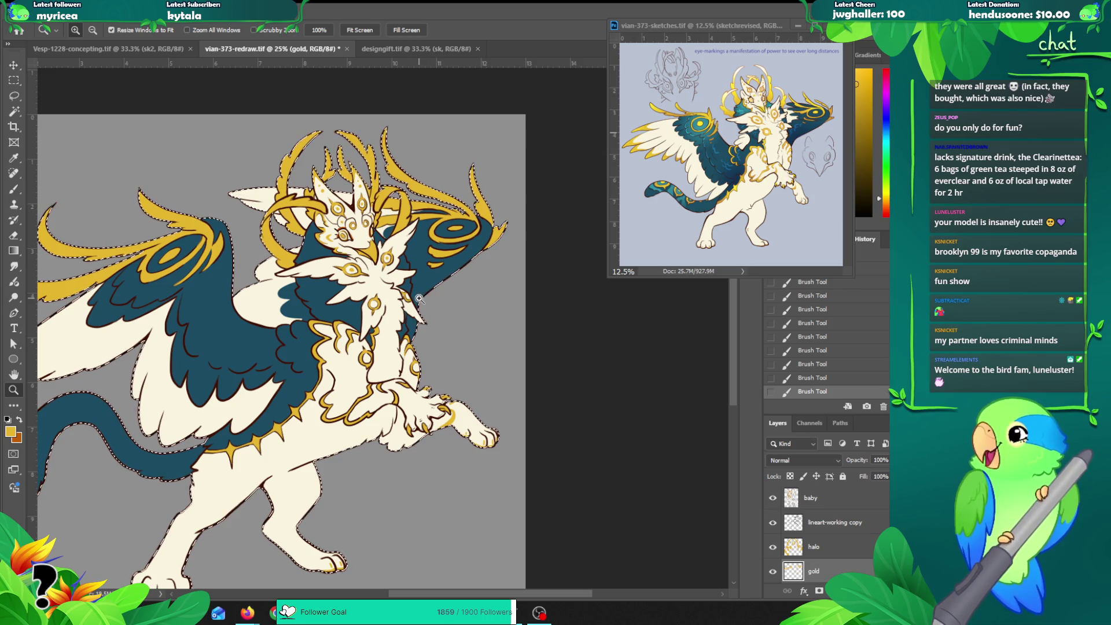
mouse_move(405, 303)
left_mouse_down()
mouse_move(378, 348)
mouse_move(436, 292)
mouse_move(417, 310)
left_mouse_up()
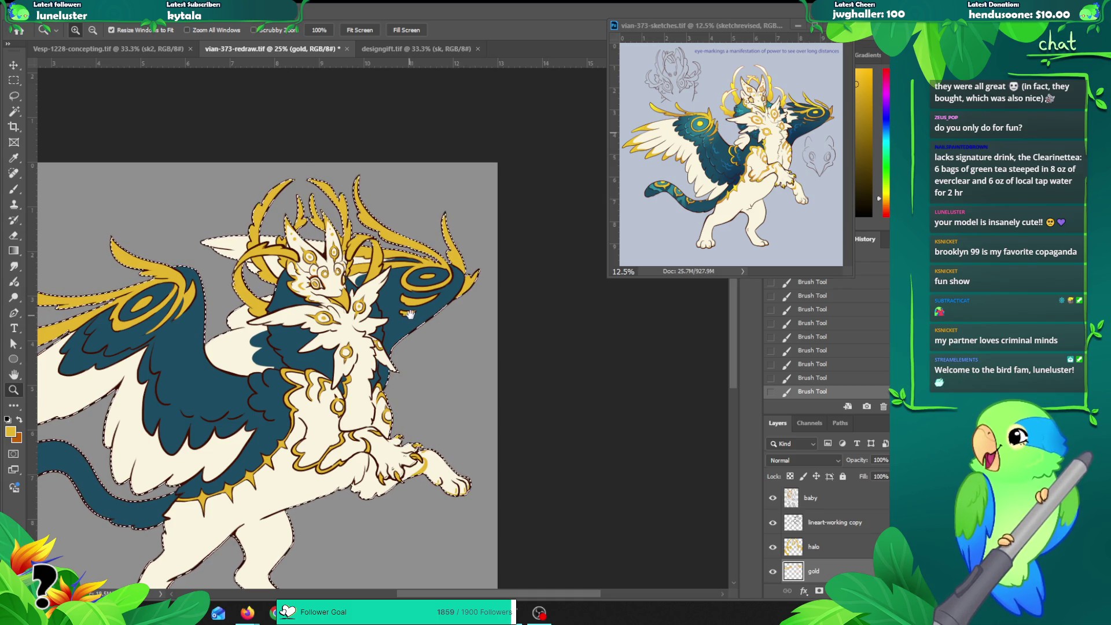
mouse_move(428, 271)
left_mouse_down()
mouse_move(410, 337)
mouse_move(467, 237)
left_mouse_up()
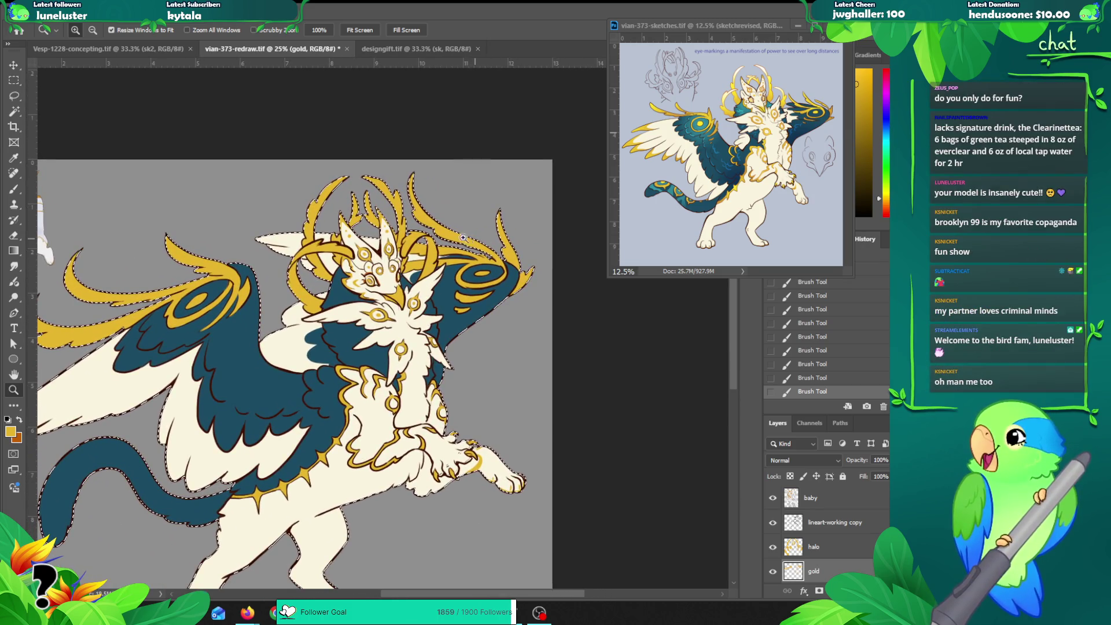
left_click(437, 264)
left_click(452, 270)
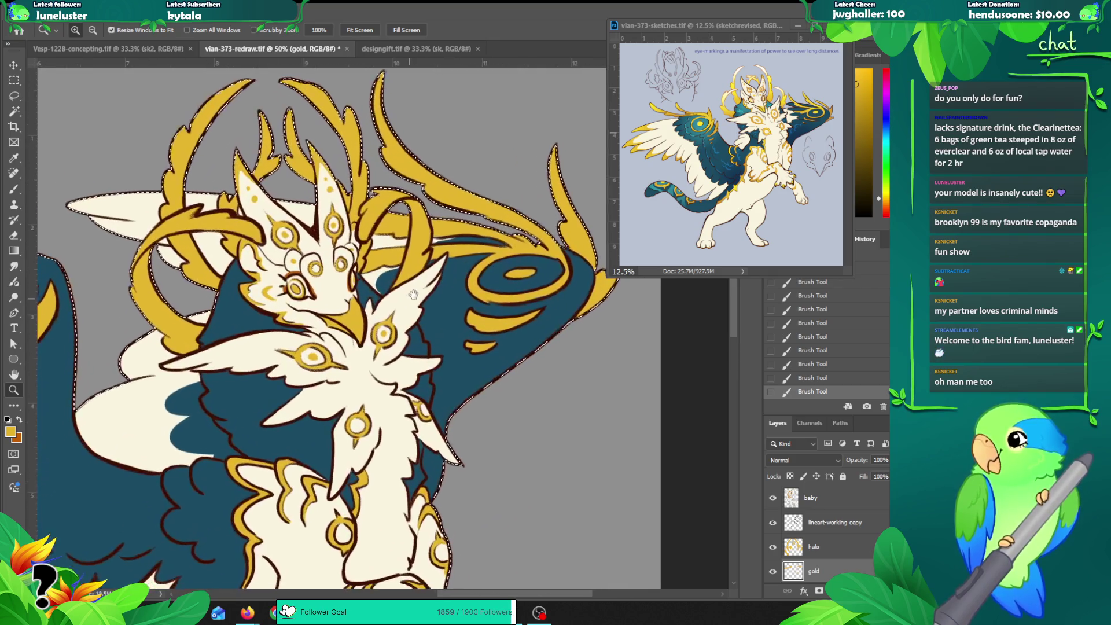
left_click(382, 341, "alt")
left_click_drag(380, 338, 389, 319)
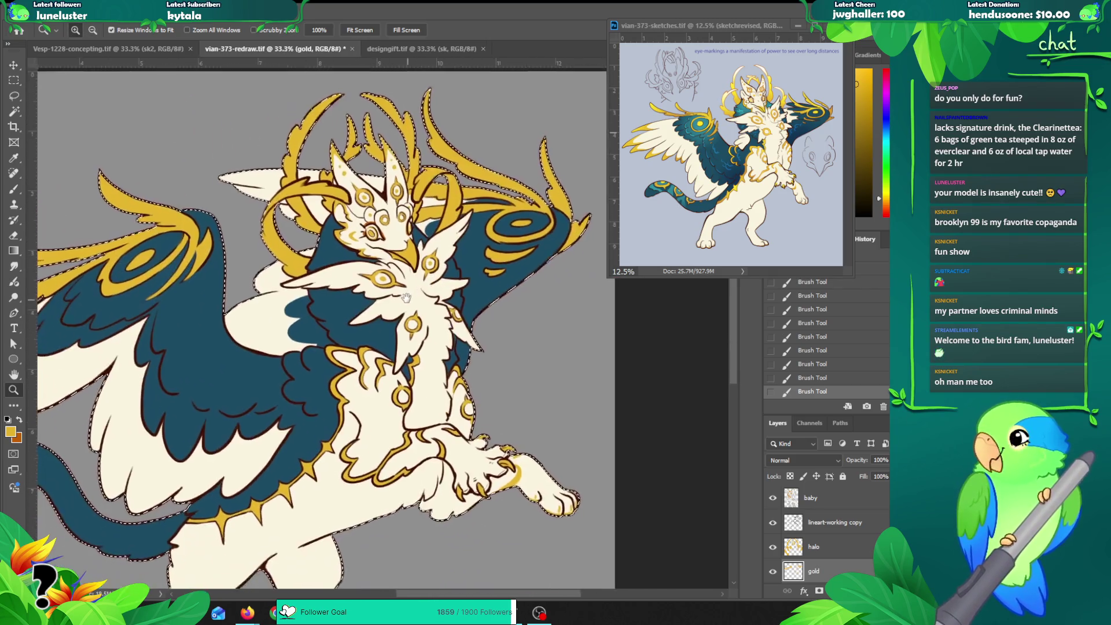
left_click(384, 340, "alt")
mouse_move(382, 370)
left_mouse_down()
mouse_move(360, 330)
mouse_move(411, 303)
left_mouse_up()
left_click(360, 331)
left_click(327, 327, "alt")
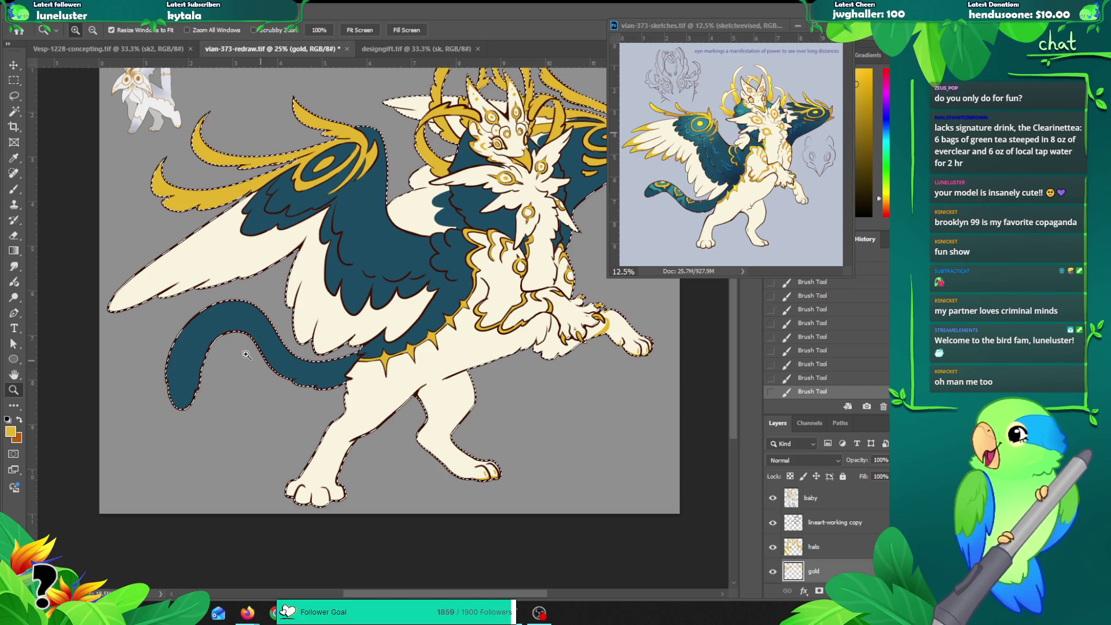
key("b")
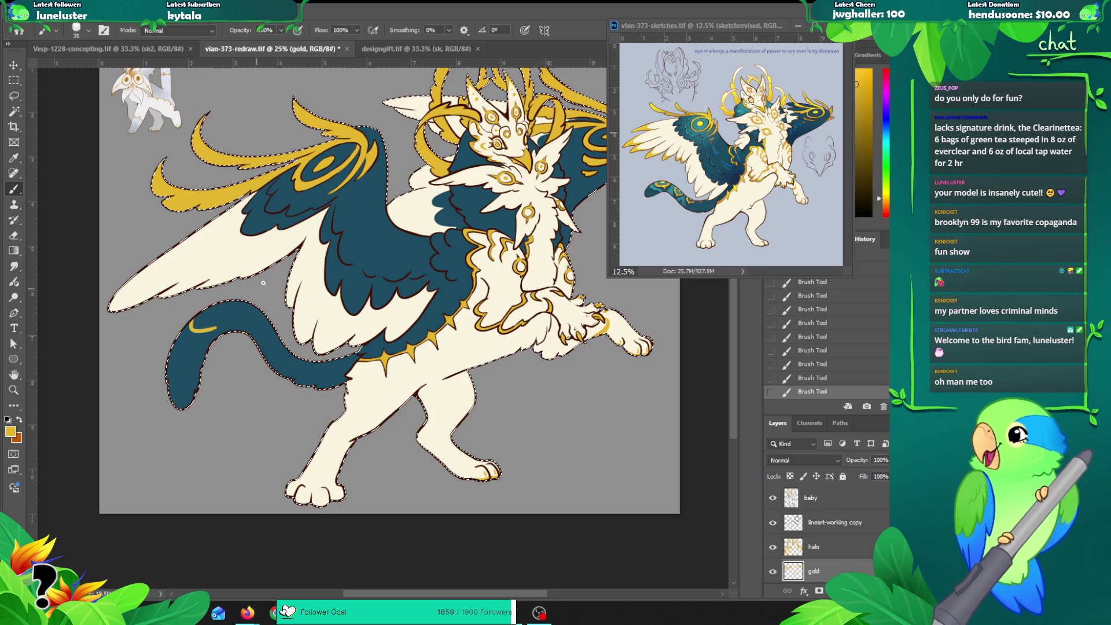
Step: Try gold strokes along the teal tail, then undo all of them
key("ctrl+z")
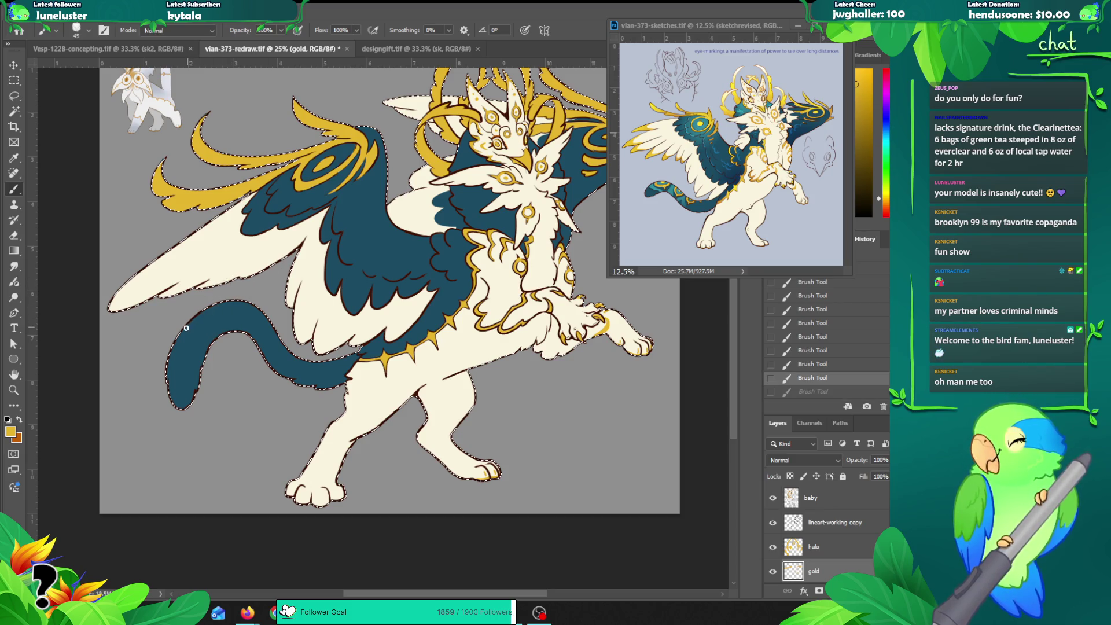
left_click_drag(185, 331, 217, 321)
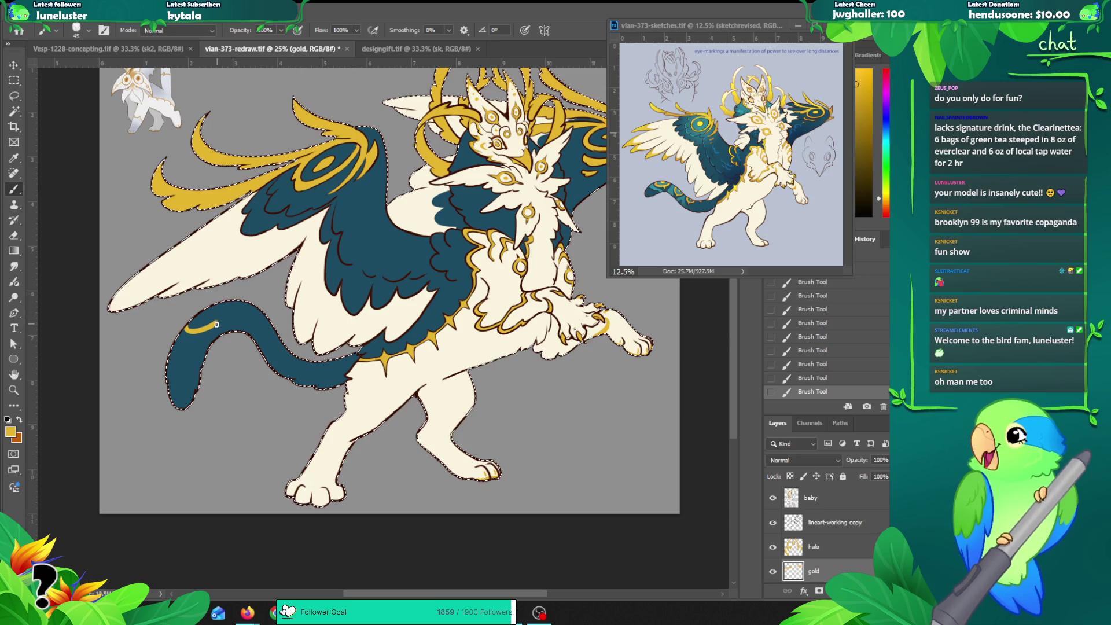
key("ctrl+z")
key("ctrl+shift+z")
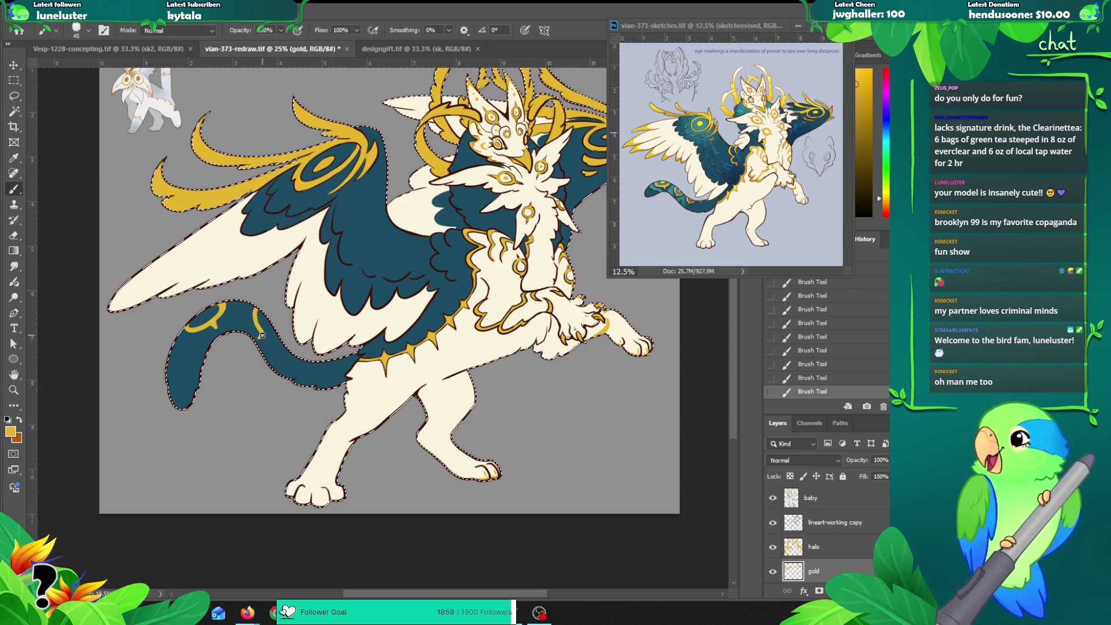
left_click_drag(259, 334, 283, 341)
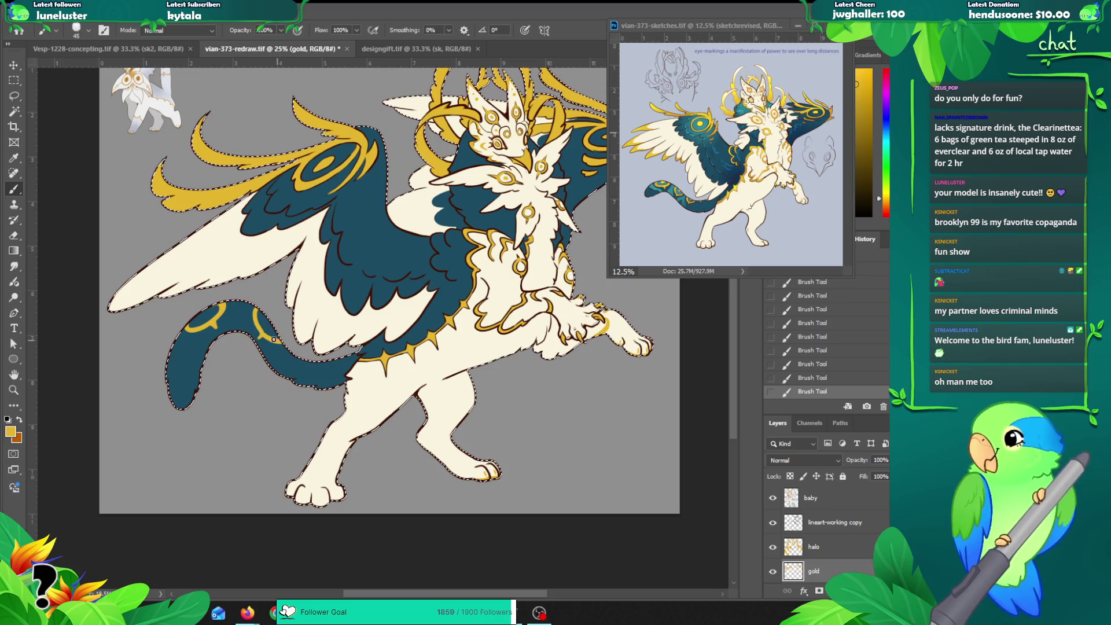
key("ctrl+z")
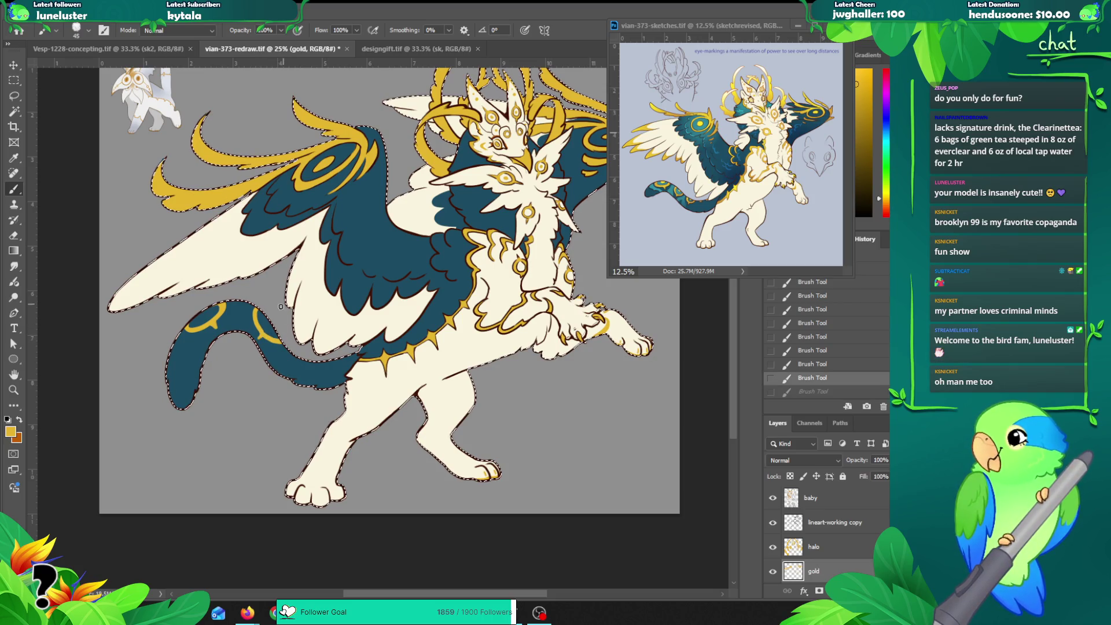
left_click_drag(262, 331, 288, 337)
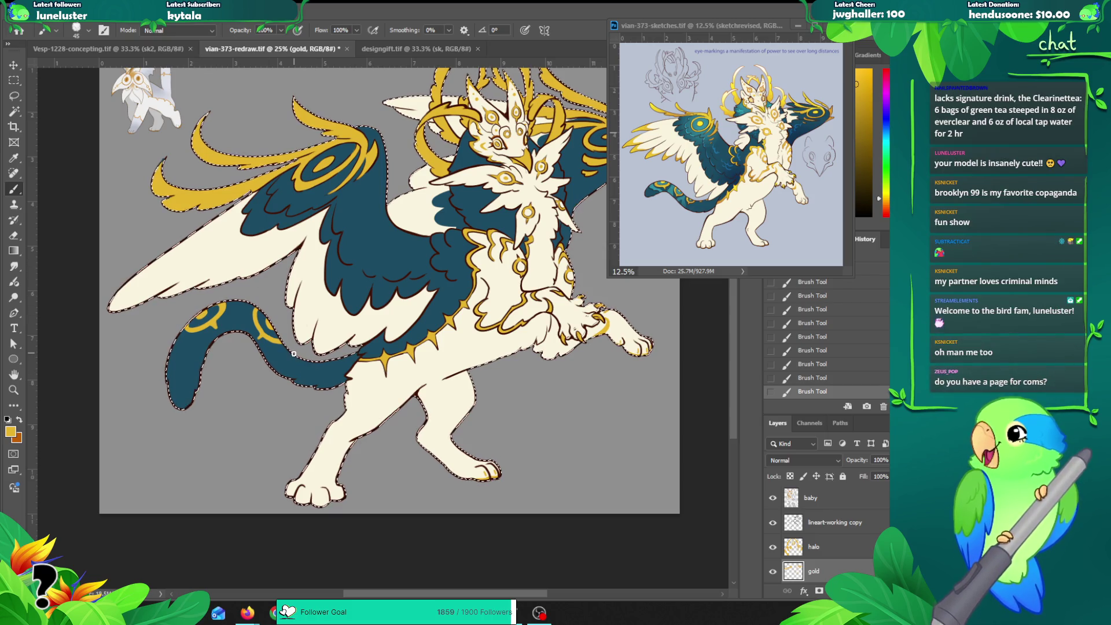
key("ctrl")
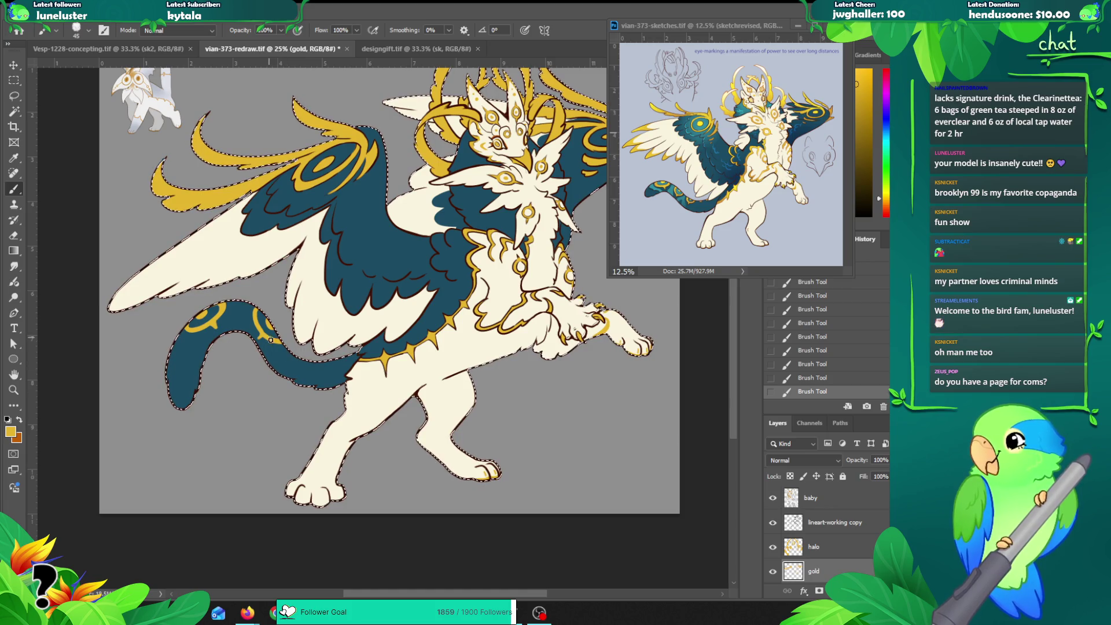
key("ctrl+z")
key("ctrl+z")
key("ctrl+z")
key("ctrl+z")
key("ctrl+z")
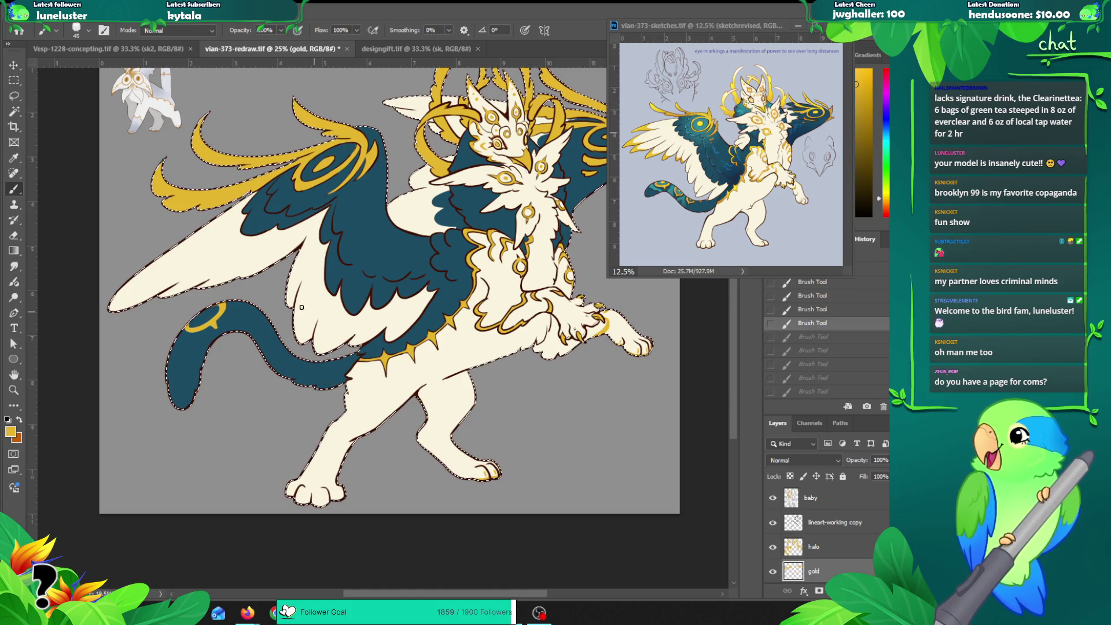
key("ctrl+z")
key("ctrl+z")
key("ctrl+z")
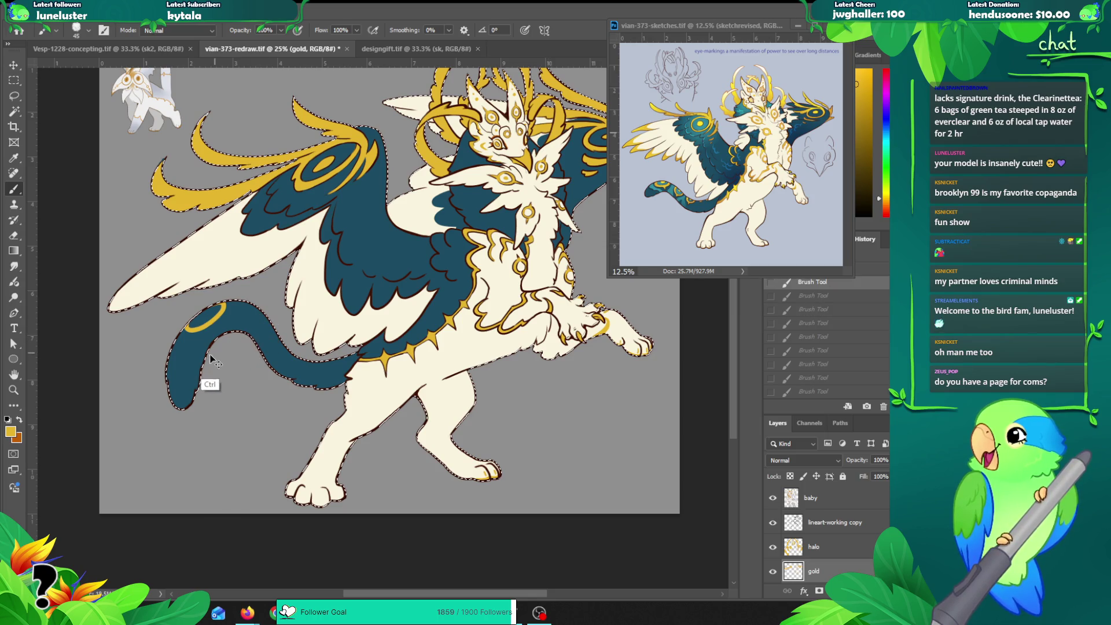
key("ctrl+z")
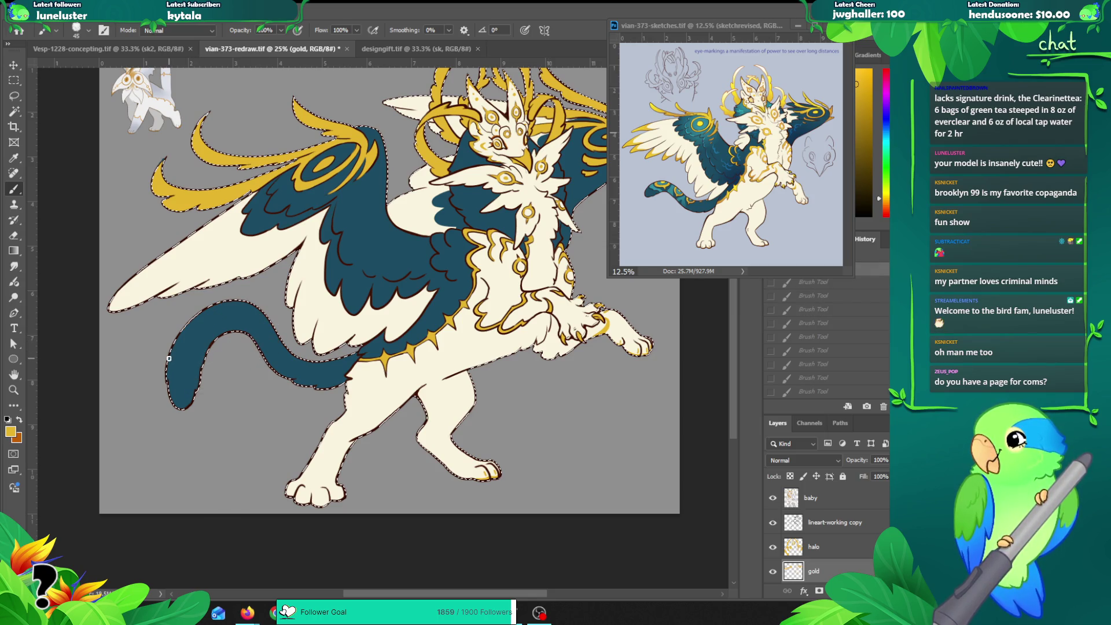
Step: Paint a gold ring arc near the tail tip, using undo and redo to compare it
left_click_drag(187, 331, 177, 359)
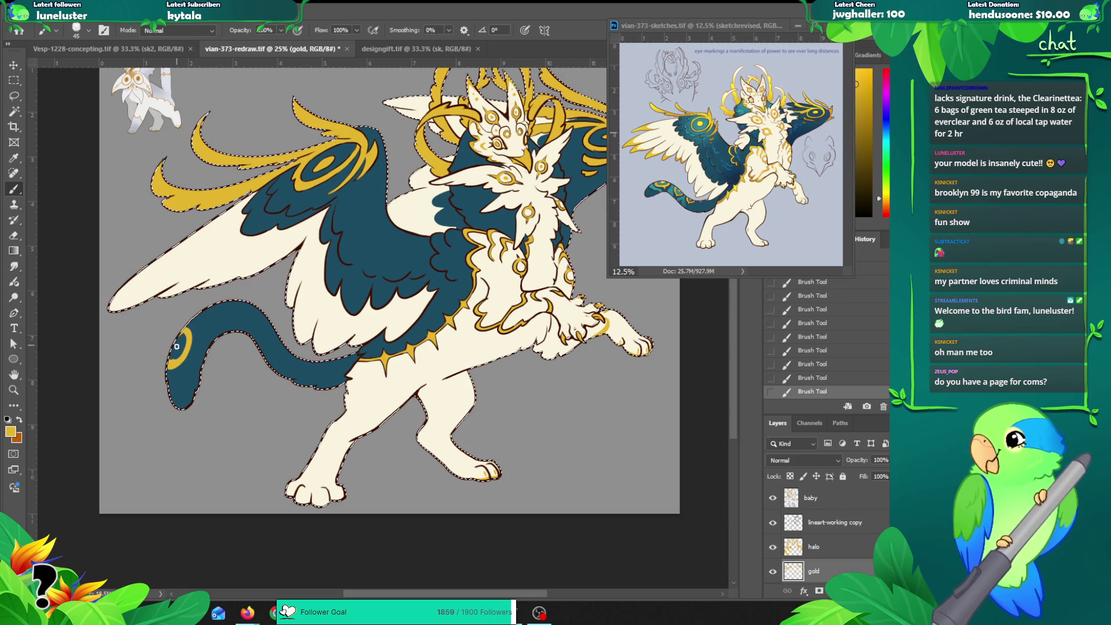
key("ctrl+z")
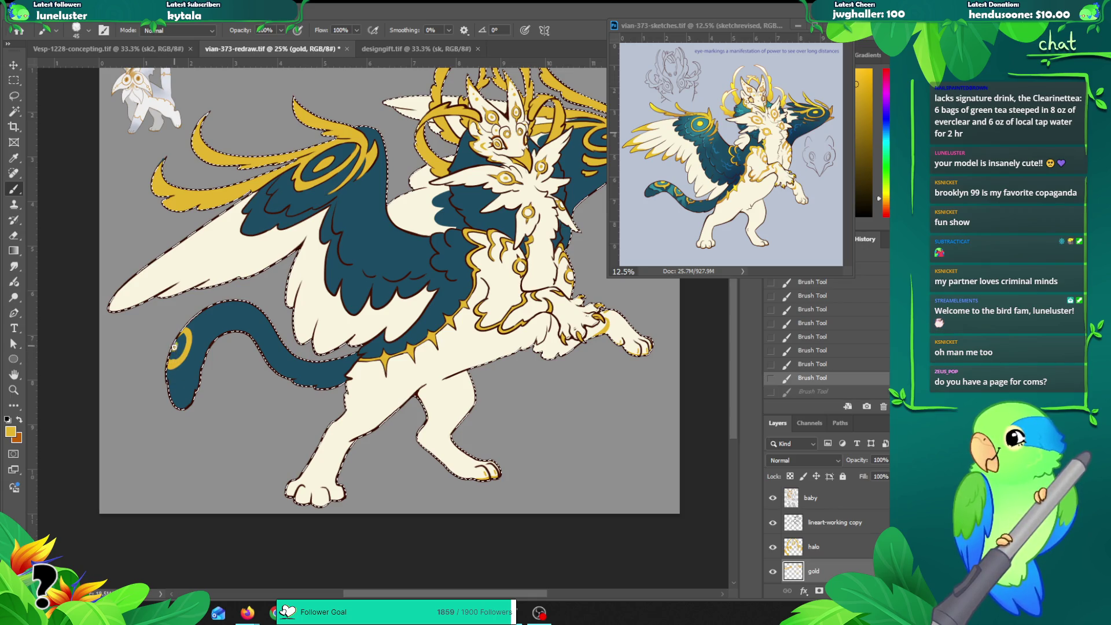
key("ctrl+shift+z")
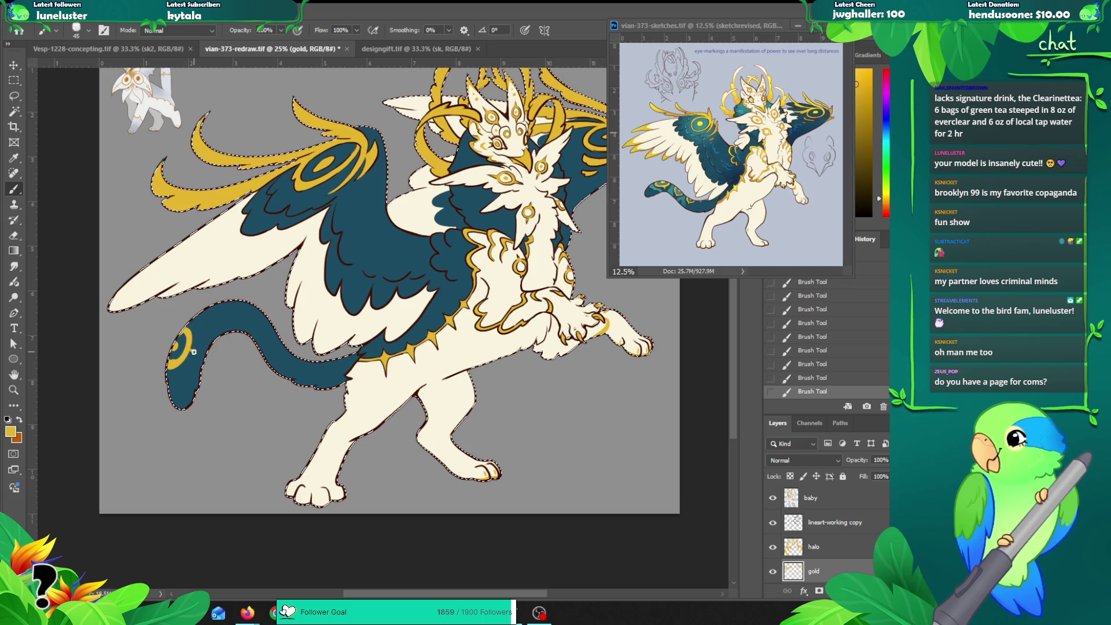
key("ctrl+z")
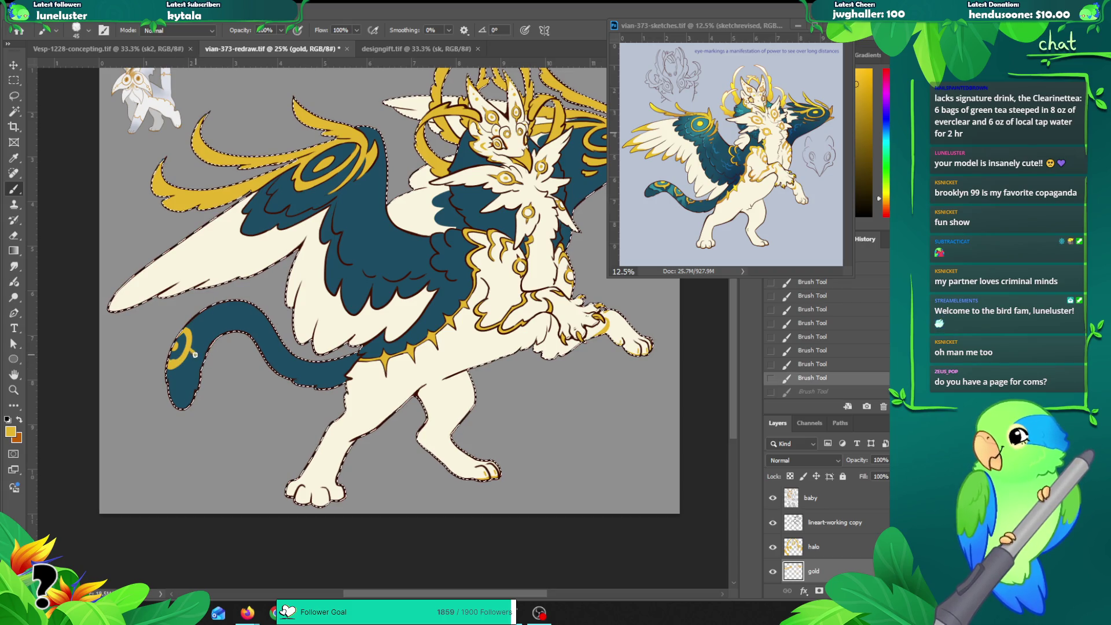
key("ctrl+shift+z")
key("ctrl+z")
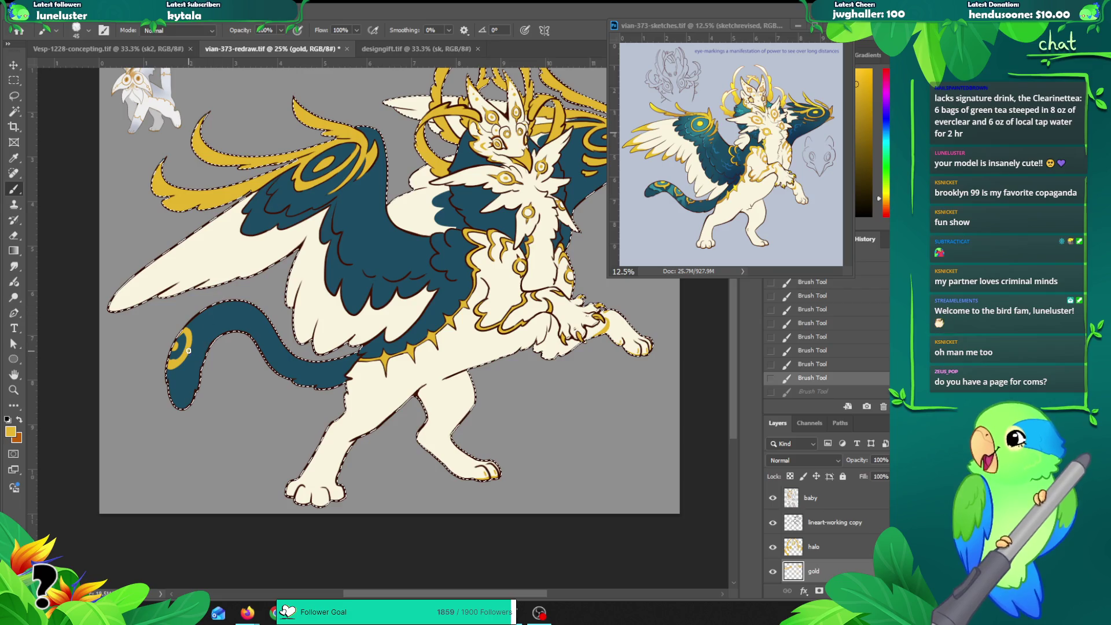
key("ctrl+shift+z")
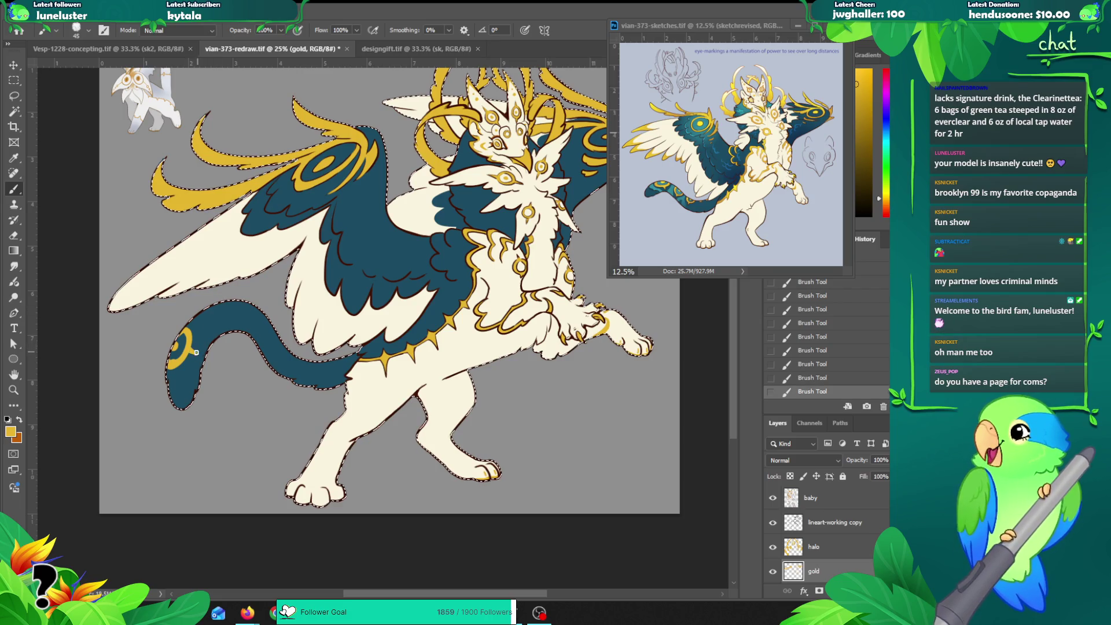
key("ctrl+z")
key("ctrl+shift+z")
key("ctrl+z")
Step: Zoom the tail to 50% and erase the excess gold from the ring marking
key("z")
left_click(195, 353)
key("e")
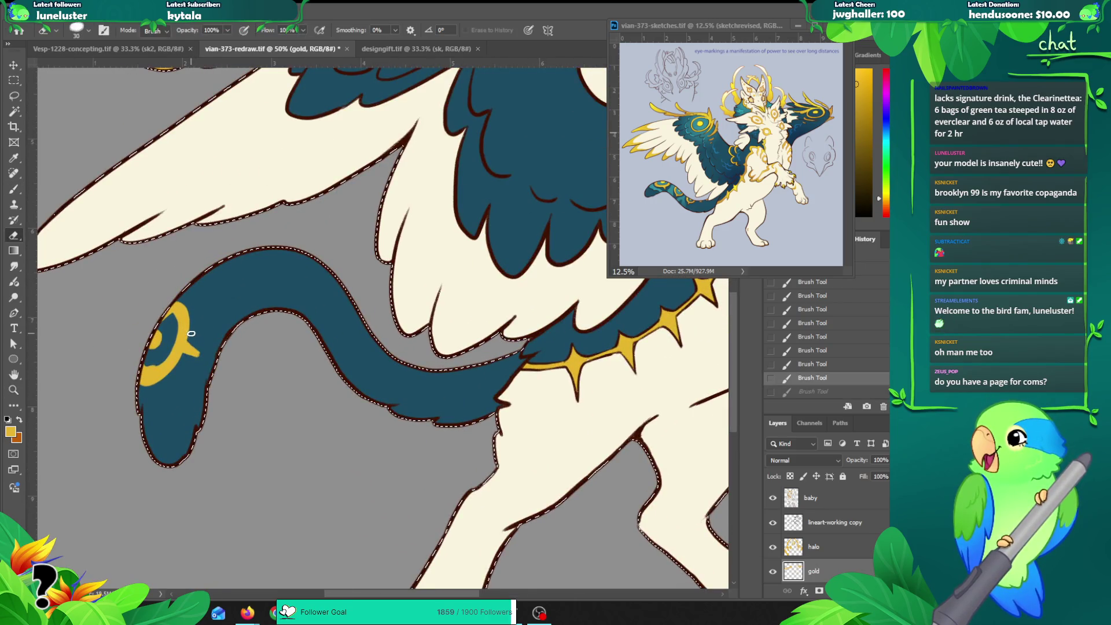
left_click_drag(203, 355, 149, 367)
mouse_move(174, 322)
left_mouse_down()
mouse_move(169, 346)
mouse_move(194, 311)
left_mouse_up()
key("b")
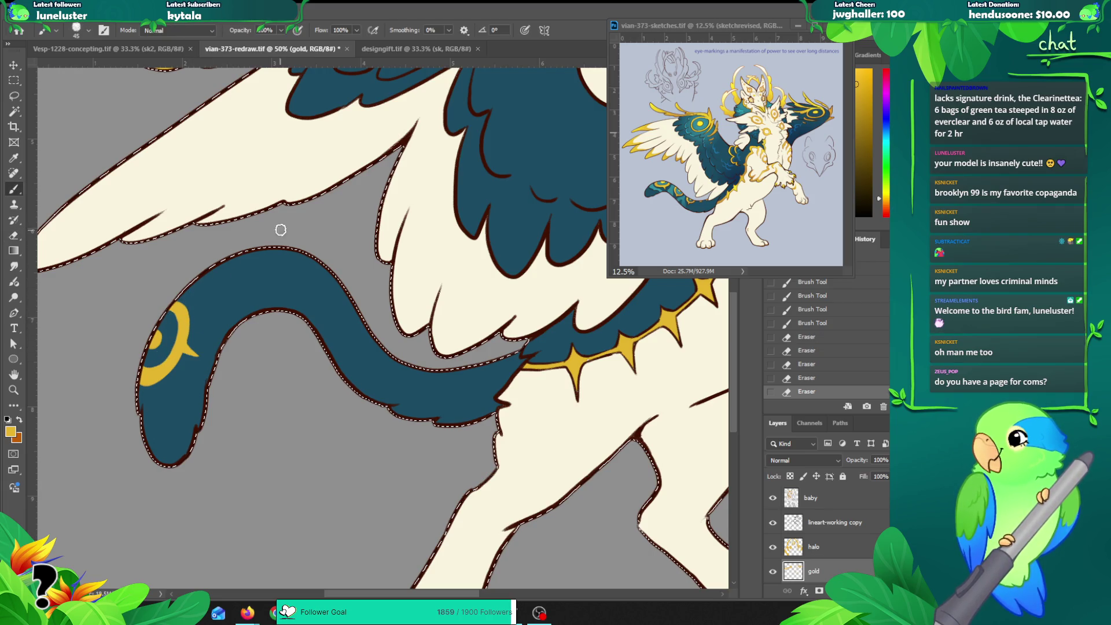
Step: Paint gold crescent markings along the tail, repainting strokes until they sit right
mouse_move(217, 266)
left_mouse_down()
mouse_move(279, 269)
mouse_move(220, 262)
mouse_move(305, 252)
left_mouse_up()
key("ctrl+z")
left_click_drag(254, 283, 255, 285)
key("ctrl+z")
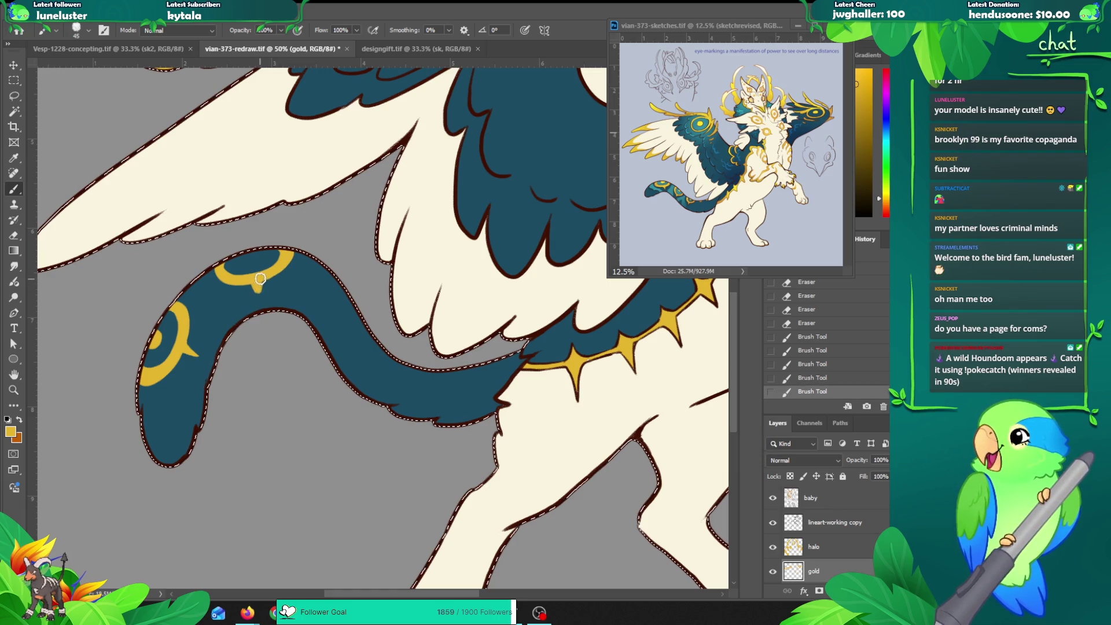
left_click_drag(325, 271, 353, 314)
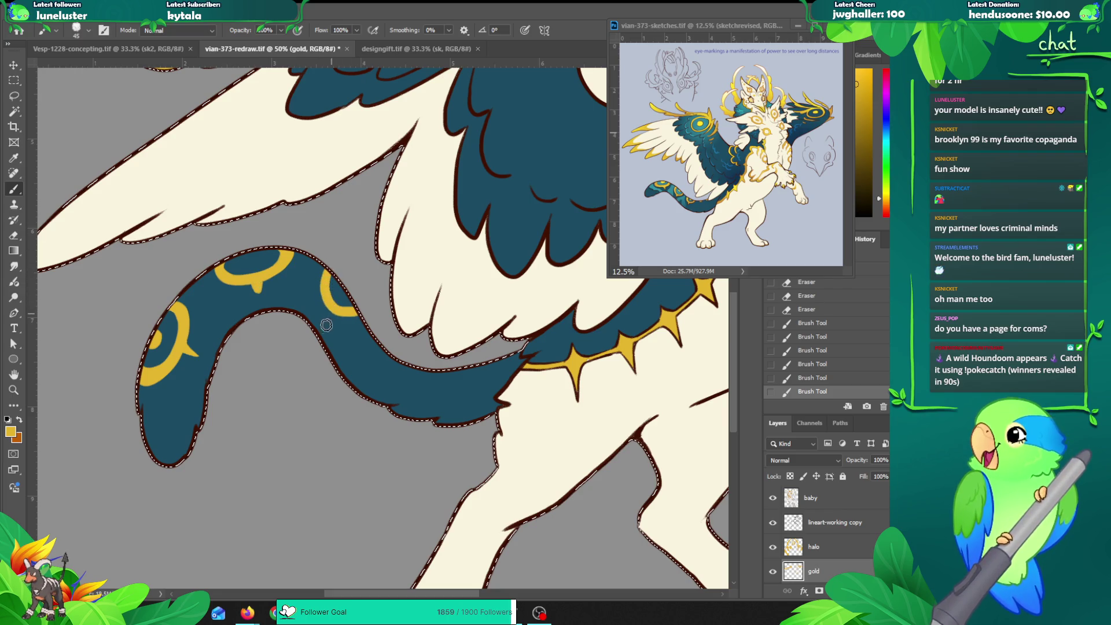
key("ctrl+z")
left_click_drag(324, 272, 354, 317)
key("ctrl+z")
left_click_drag(324, 275, 350, 316)
left_click_drag(325, 269, 342, 318)
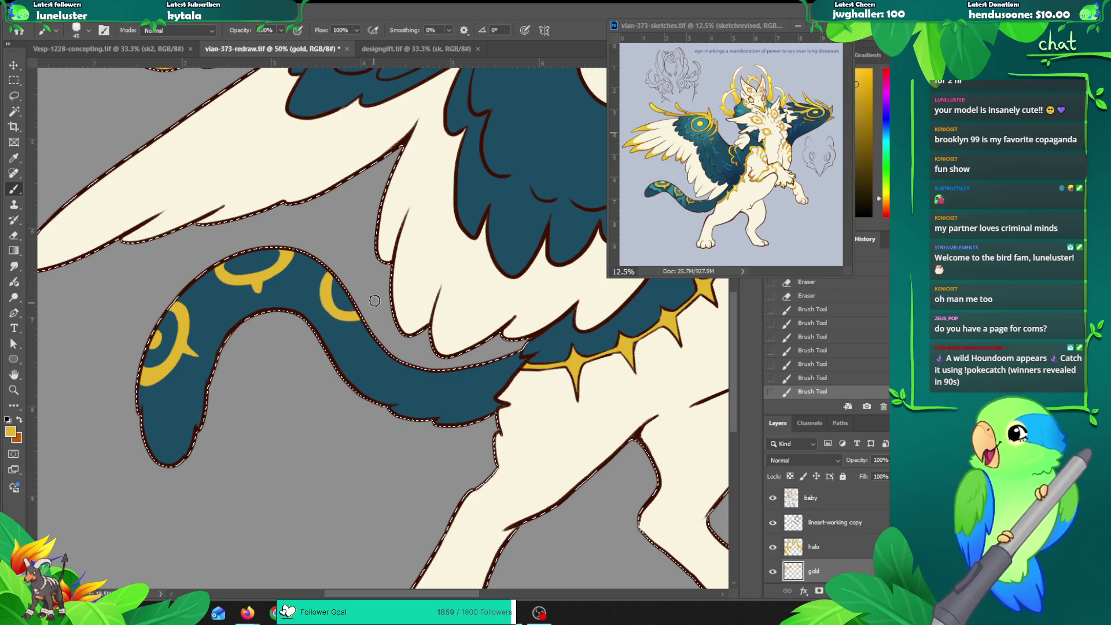
key("ctrl+z")
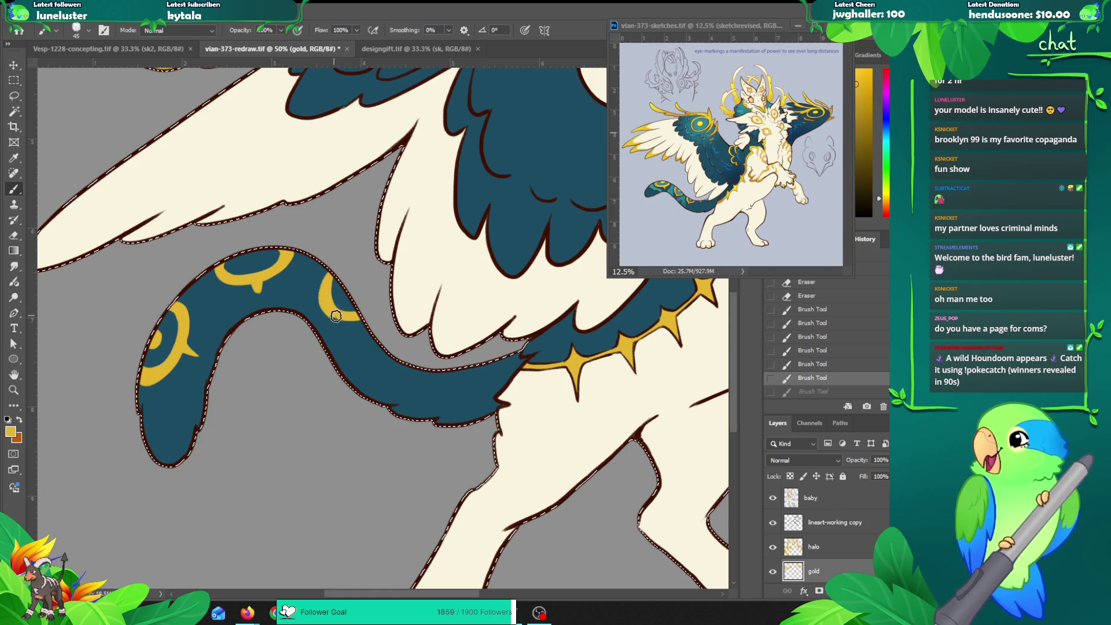
key("ctrl+shift+z")
left_click_drag(327, 306, 349, 293)
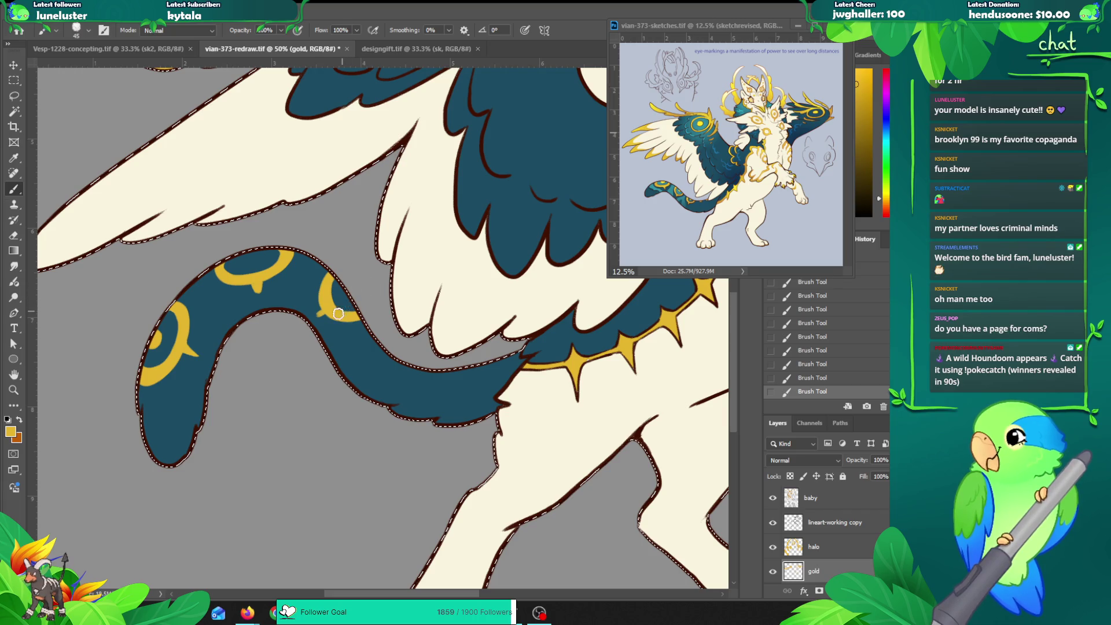
Step: Touch up the gold tail markings with the Eraser and Brush, then deselect the creature
left_click_drag(346, 331, 319, 322)
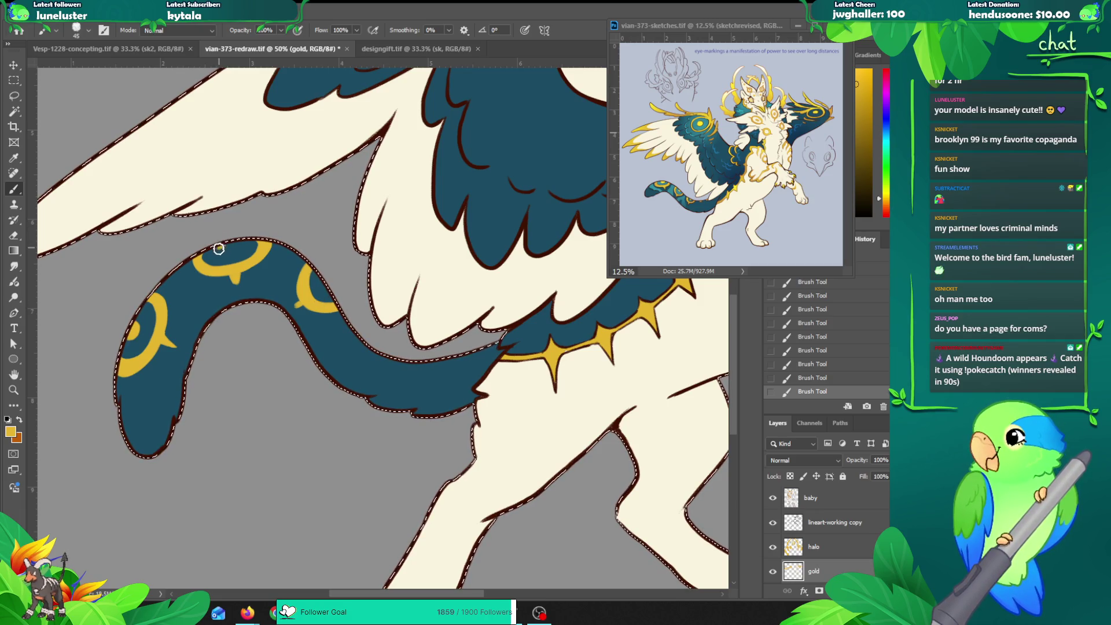
key("ctrl+z")
key("ctrl+shift+z")
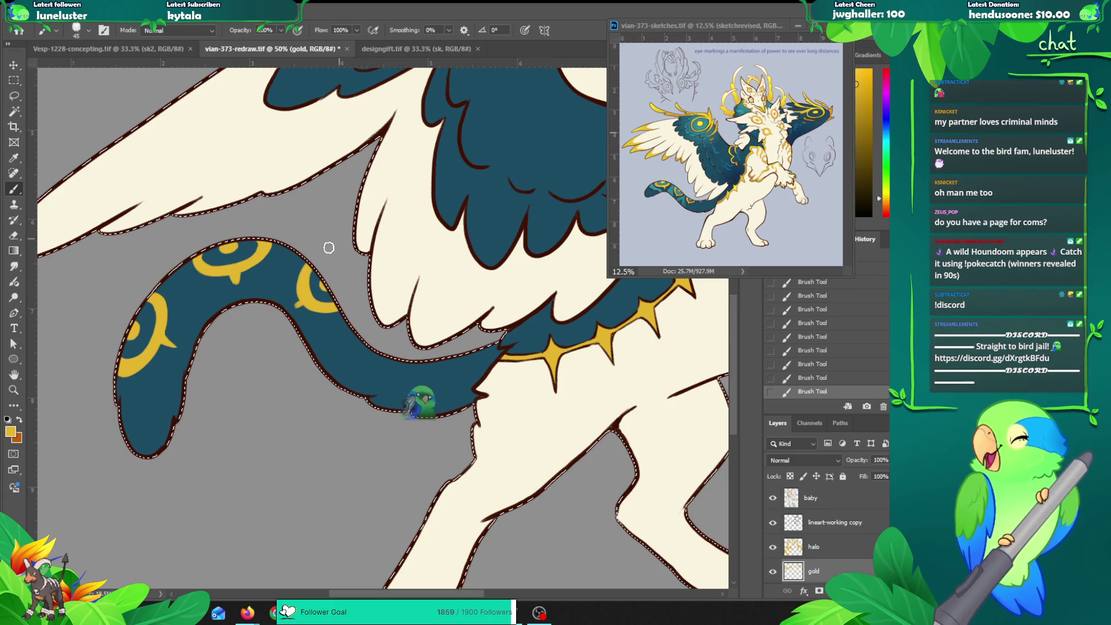
key("e")
left_click(313, 272)
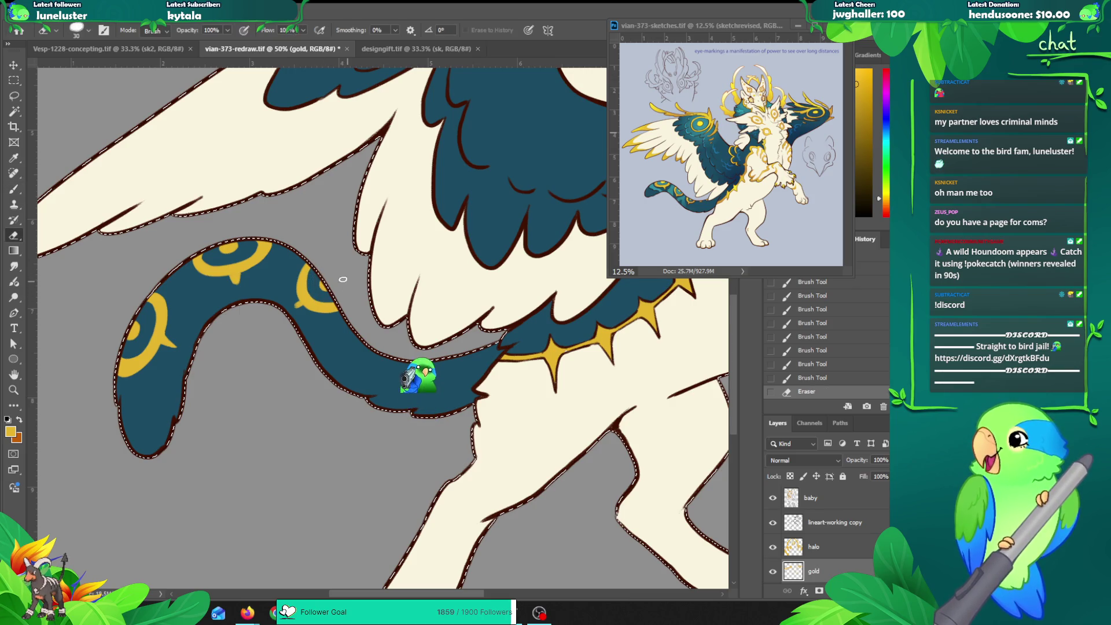
key("b")
left_click(340, 273)
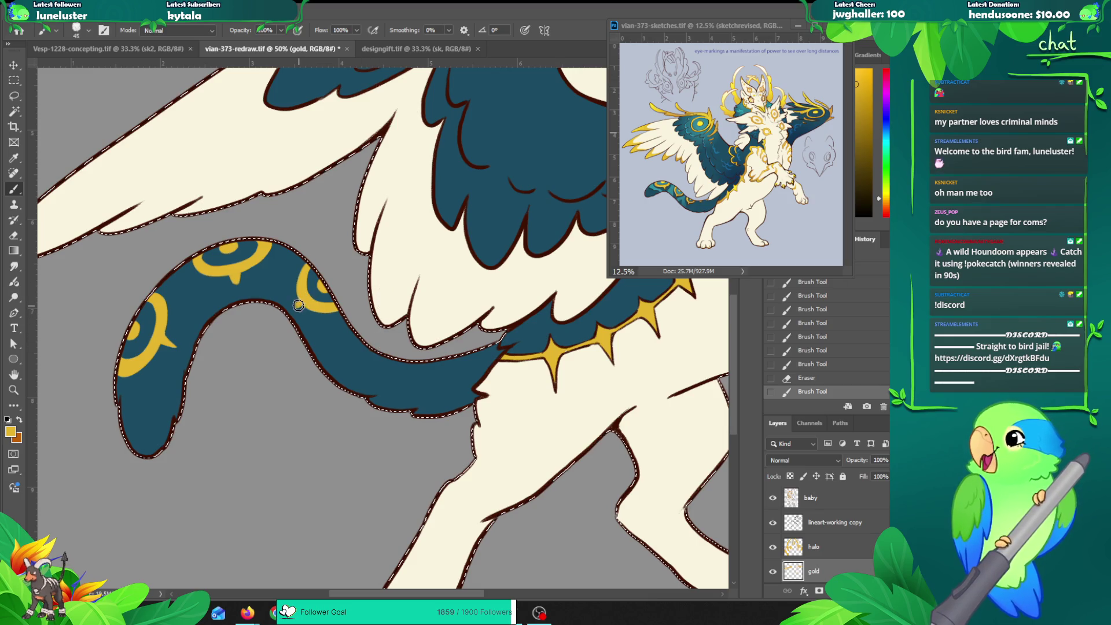
mouse_move(304, 295)
left_mouse_down()
mouse_move(301, 307)
mouse_move(304, 293)
left_mouse_up()
key("ctrl+z")
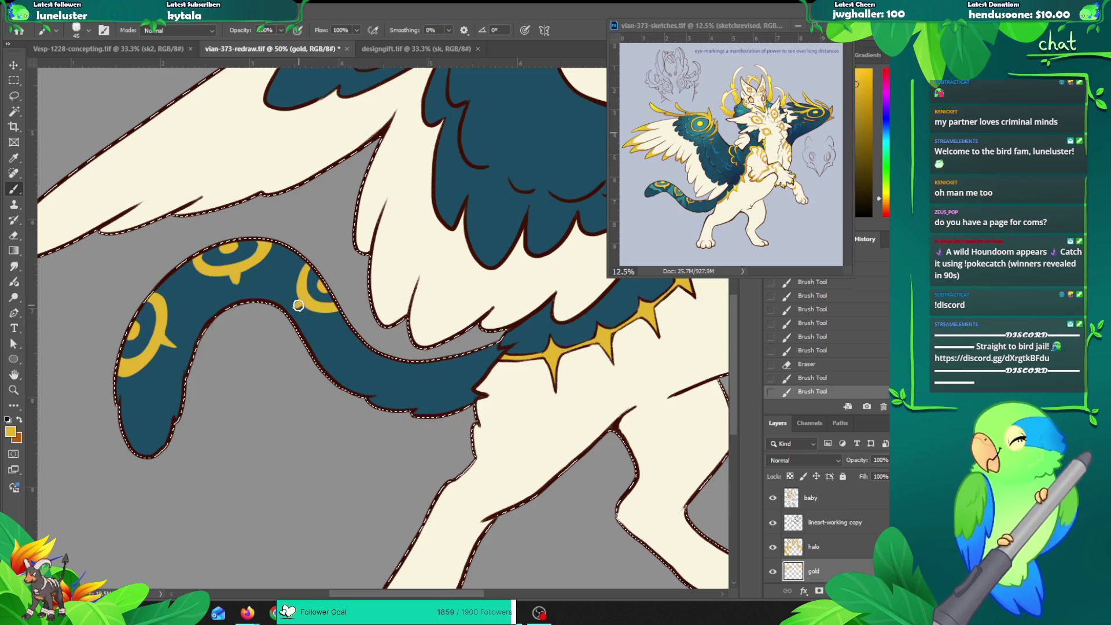
key("ctrl+d")
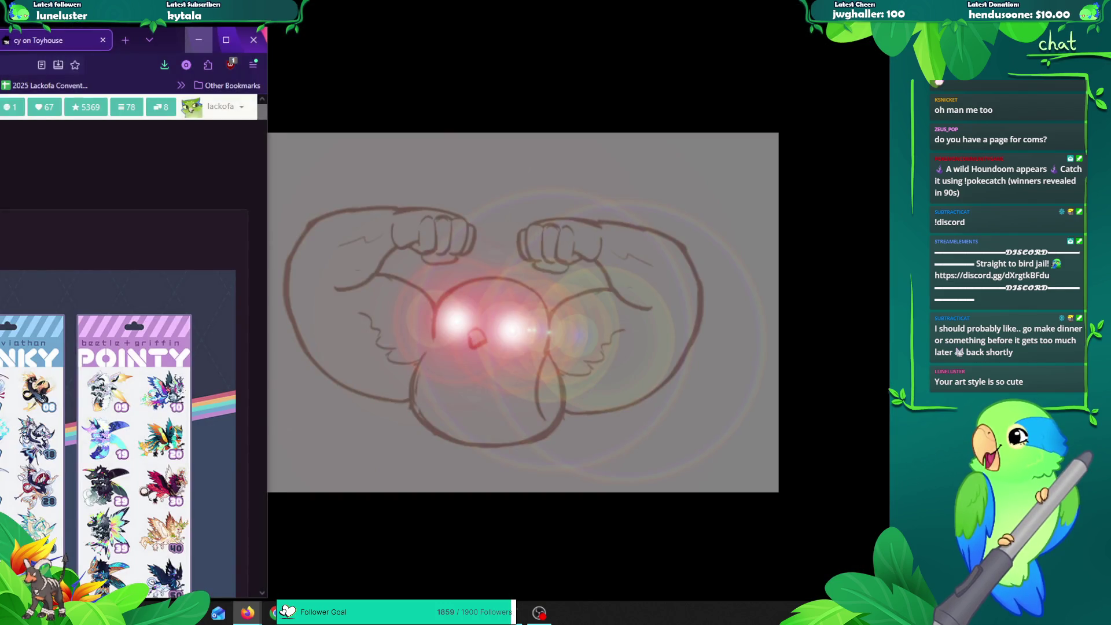
key("alt+Tab")
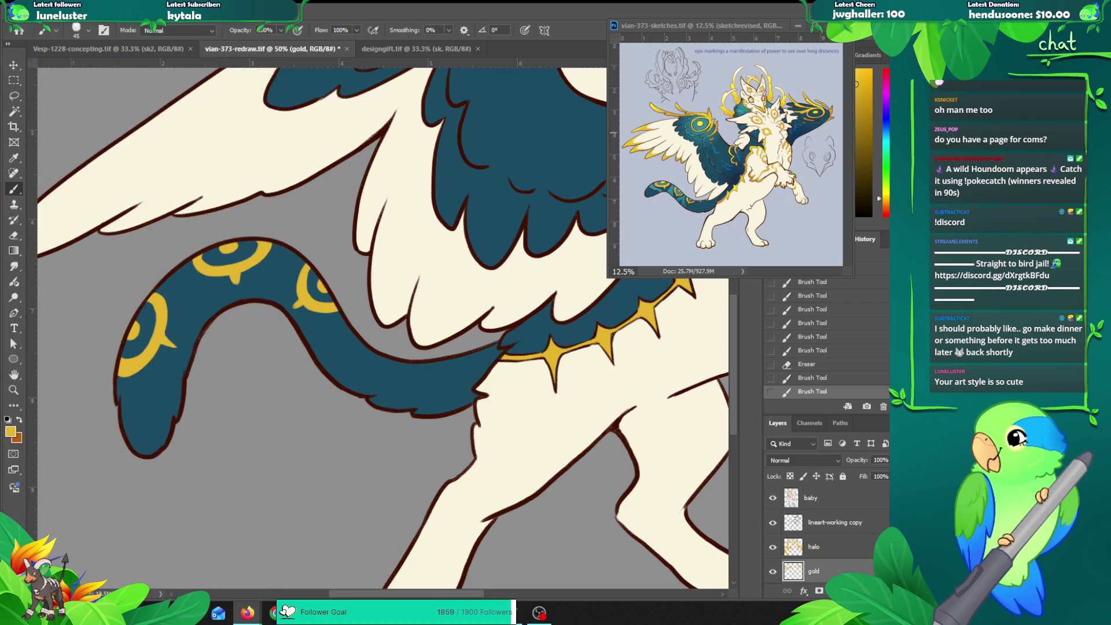
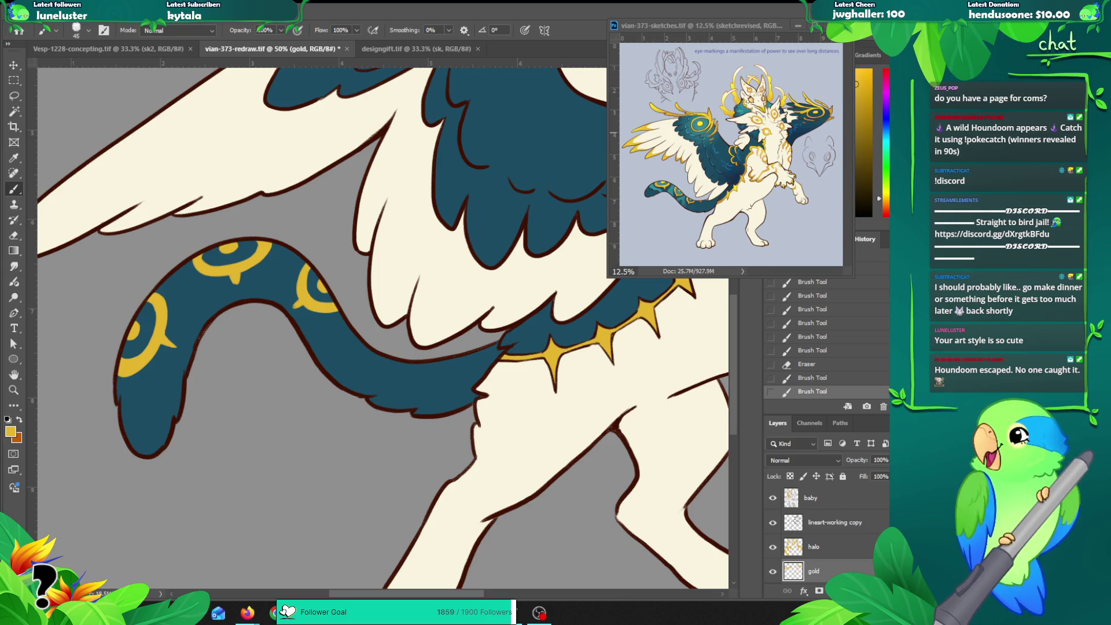
Step: Magic-wand select the creature and add gold along the tail's lower edge, undoing a stray dab
left_click(794, 571, "ctrl")
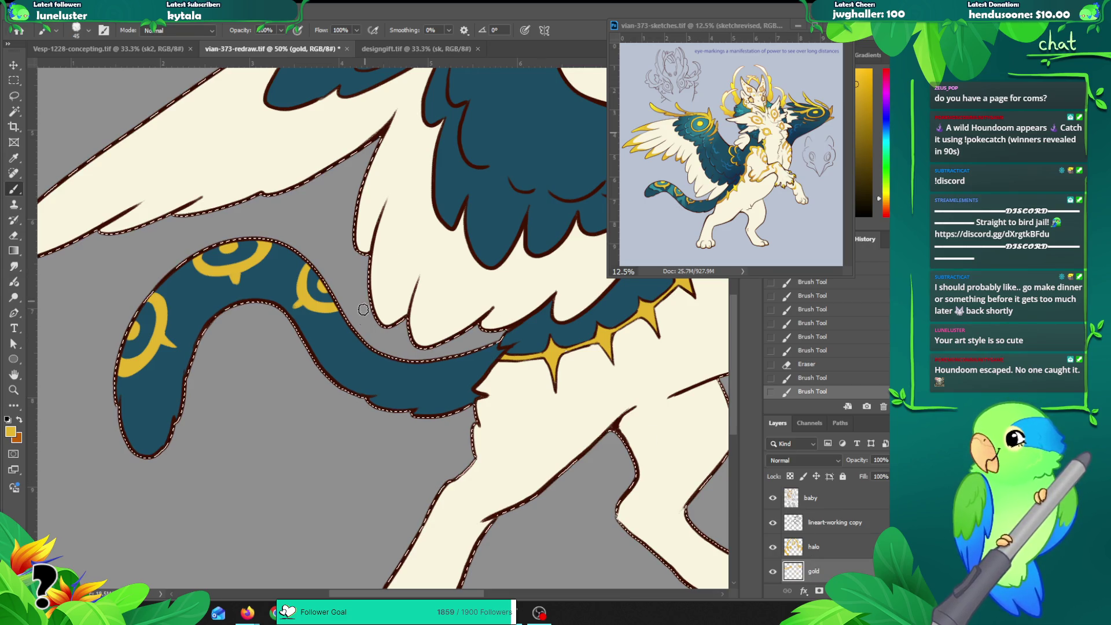
left_click_drag(359, 347, 428, 363)
key("ctrl+z")
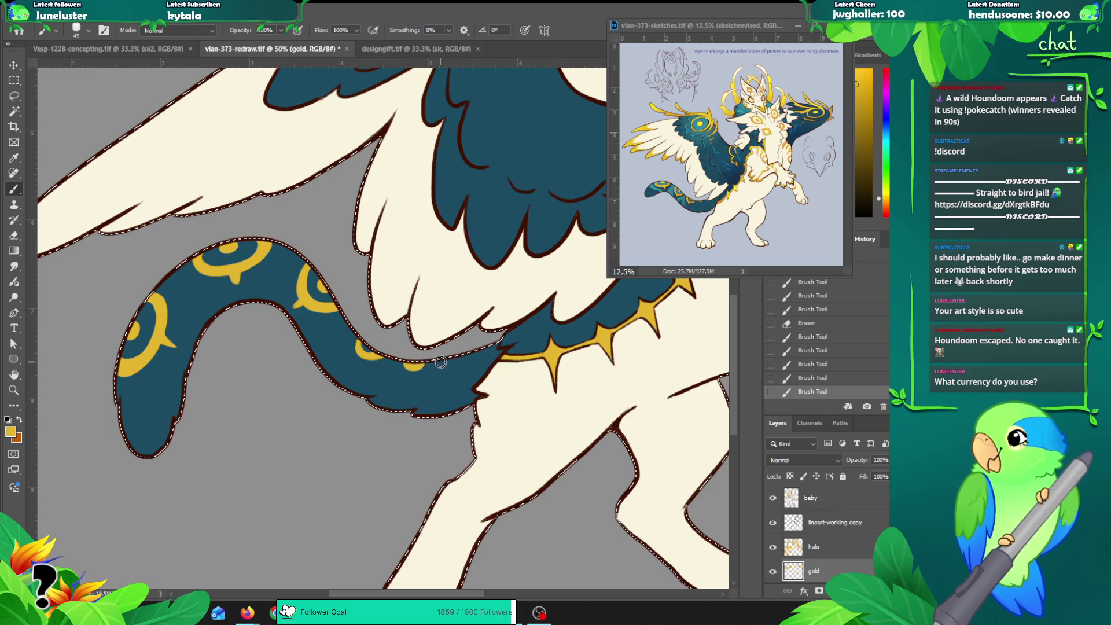
left_click_drag(450, 360, 469, 357)
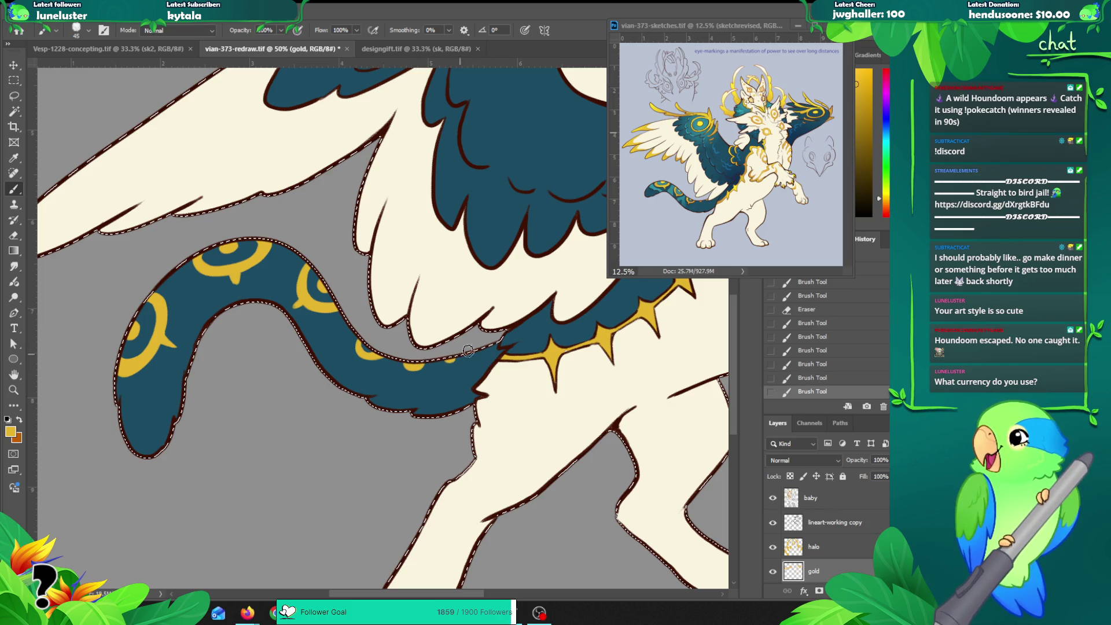
Step: Zoom out to 25% to frame the whole creature, then bring up the designgift.tif lynx drawing
key("z")
left_click(480, 361, "alt")
left_click(480, 361, "alt")
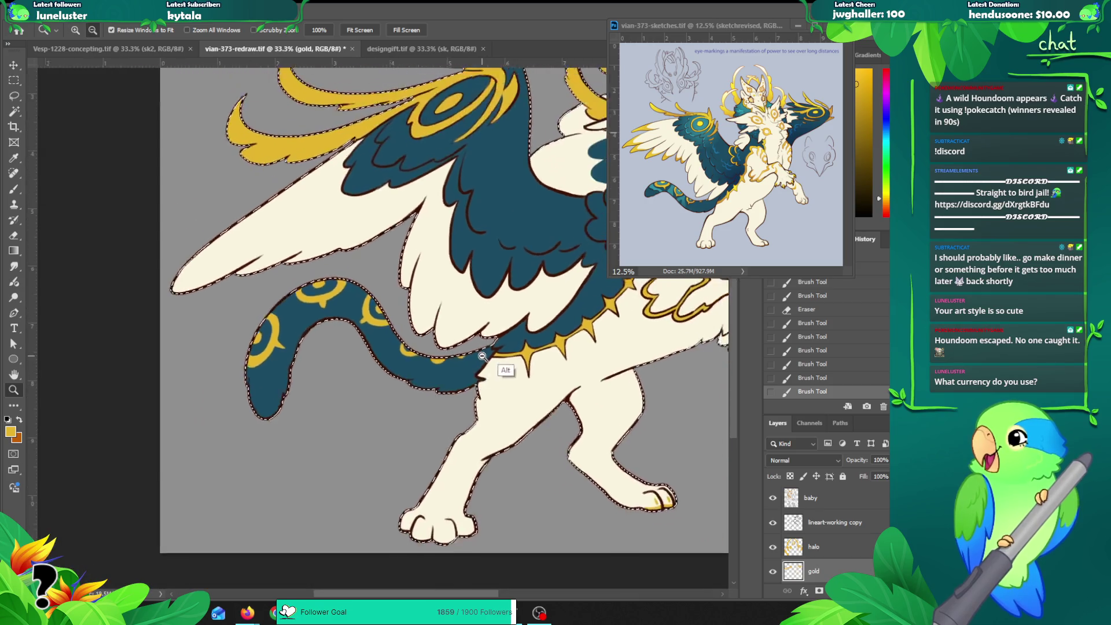
mouse_move(447, 361)
left_mouse_down()
mouse_move(334, 366)
mouse_move(397, 258)
left_mouse_up()
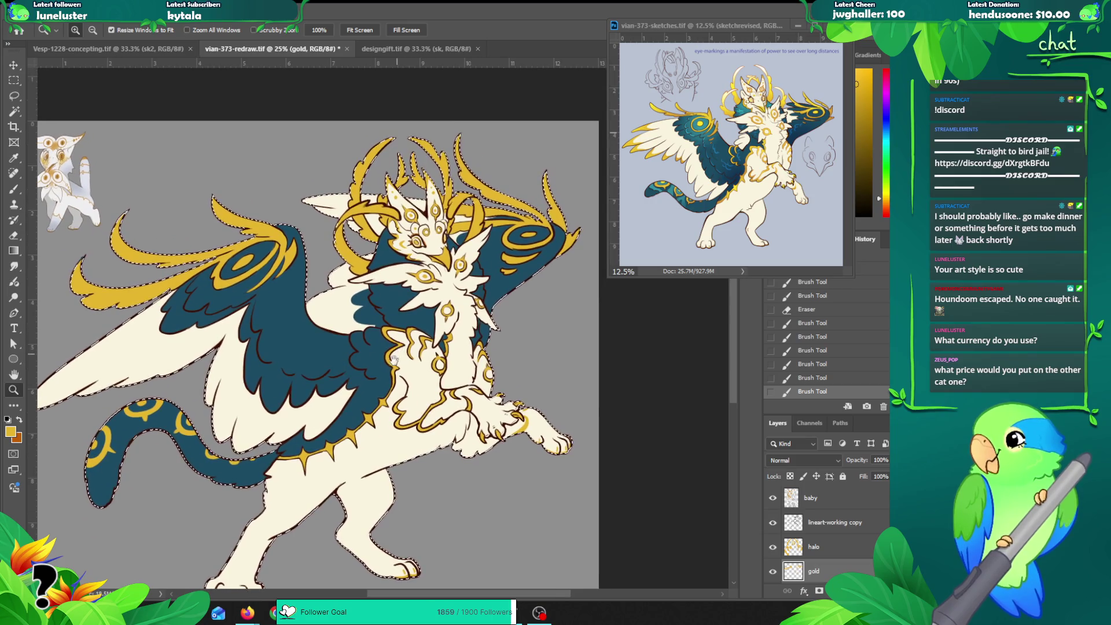
left_click_drag(374, 398, 404, 345)
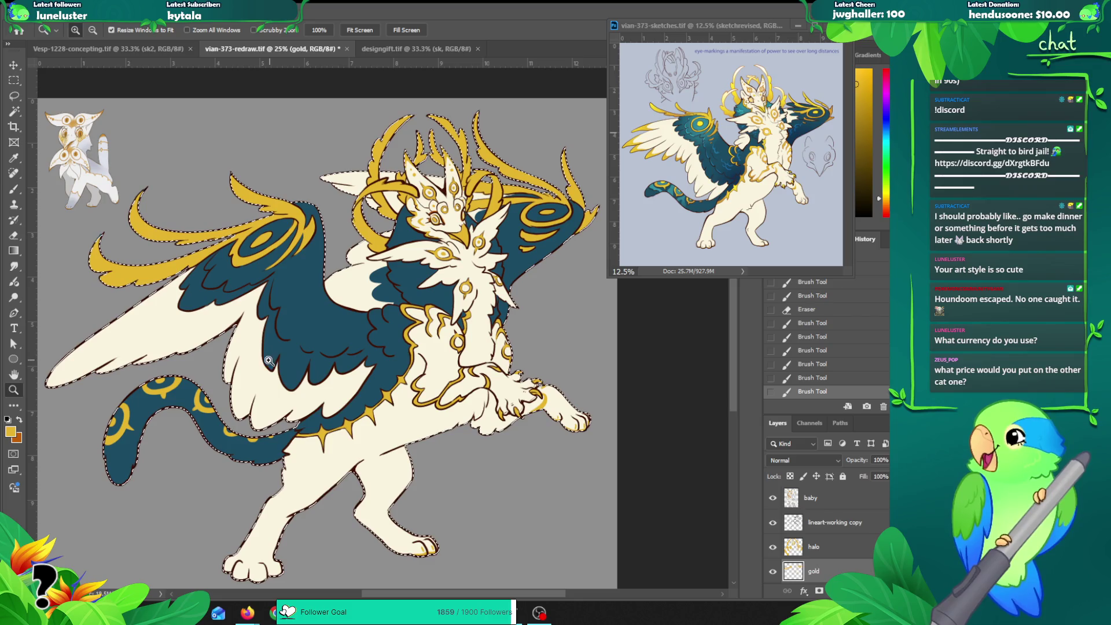
left_click_drag(255, 334, 273, 322)
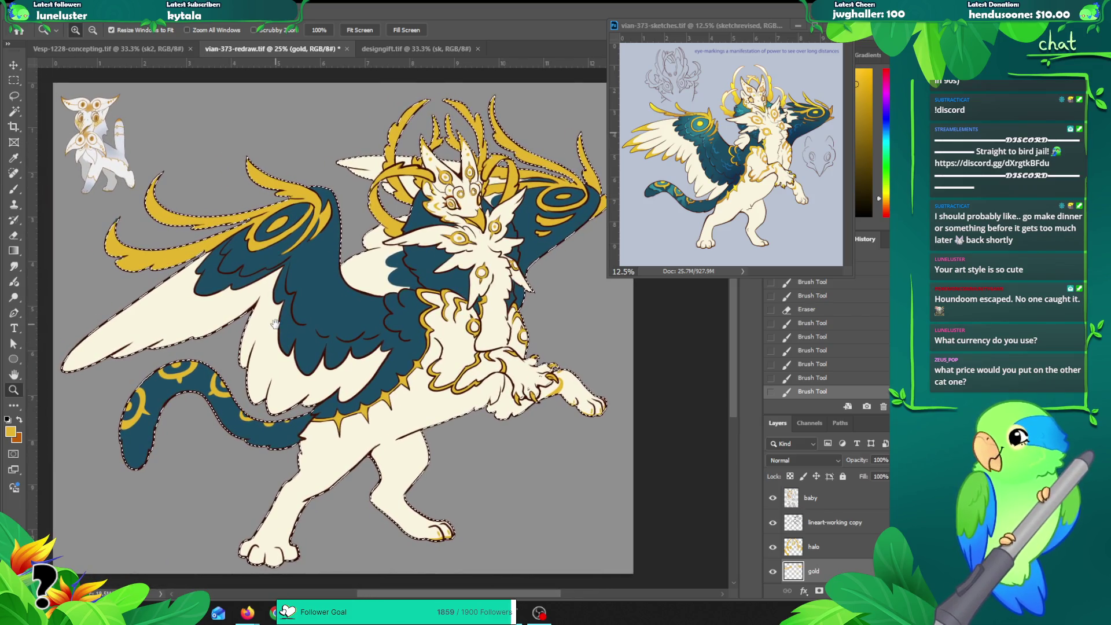
left_click(382, 45)
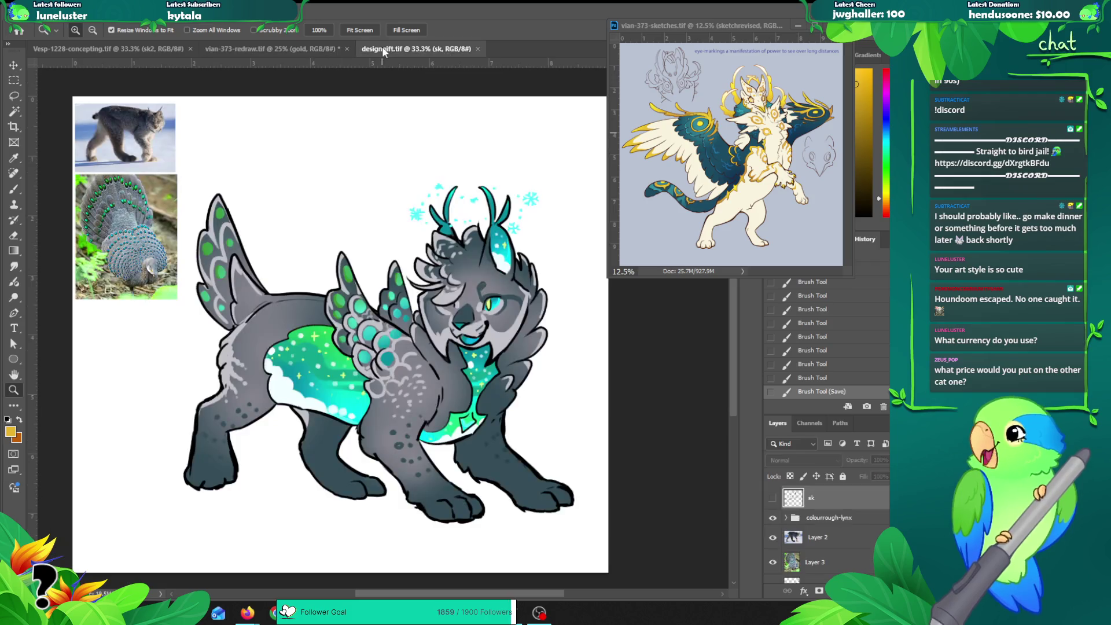
Step: Compare the designgift.tif lynx with the vian-373-redraw.tif creature, finishing on vian-373-redraw.tif
left_click(258, 50)
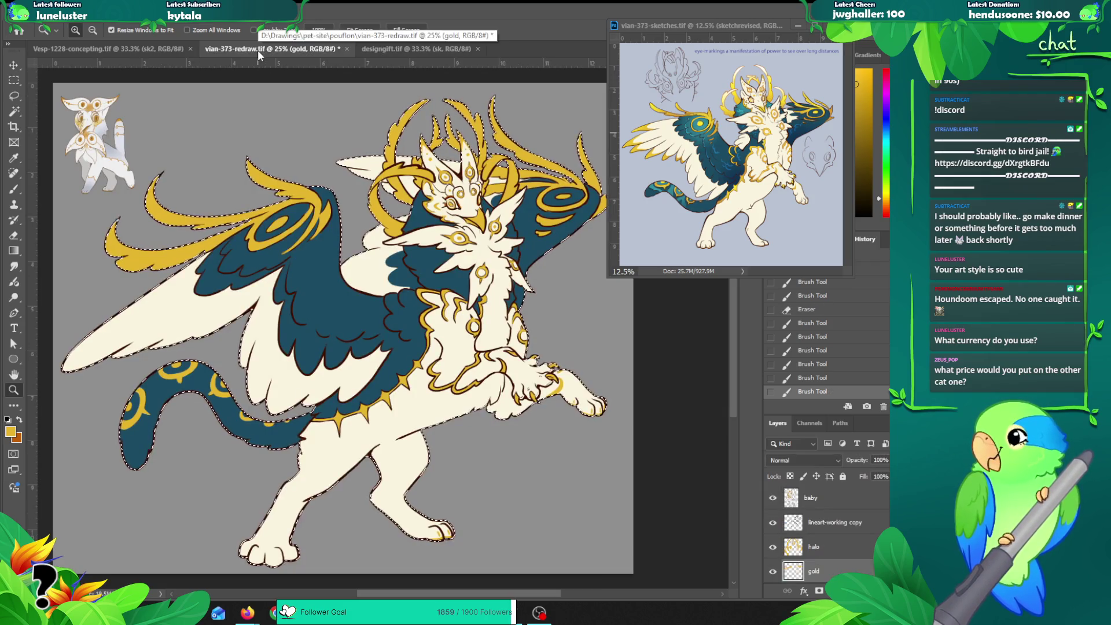
left_click(426, 49)
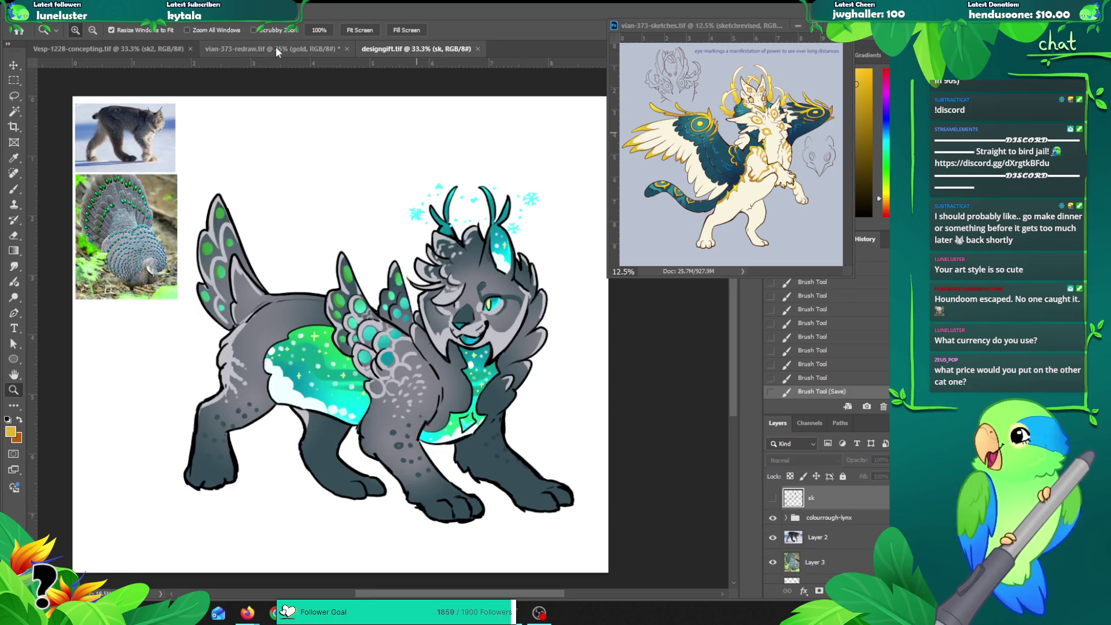
left_click(267, 50)
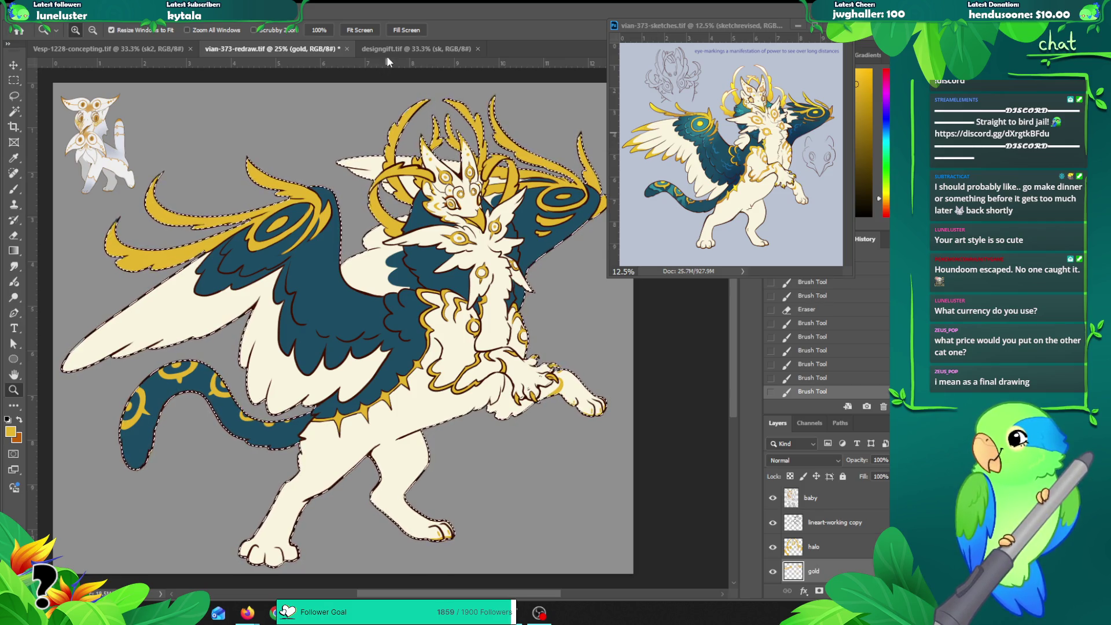
left_click(387, 50)
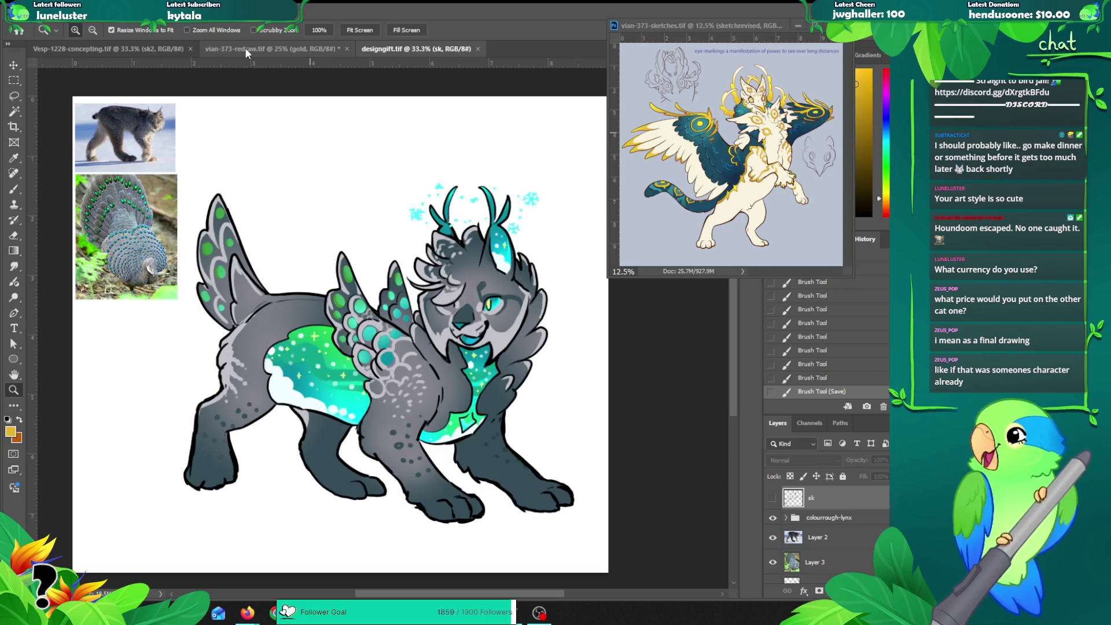
left_click(244, 46)
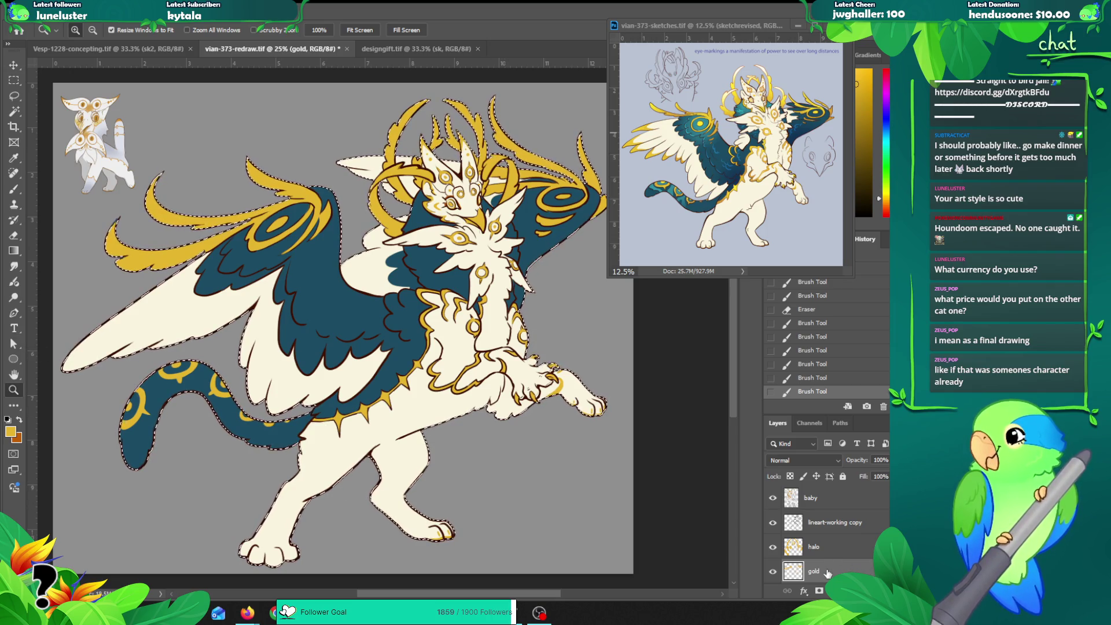
left_click_drag(439, 311, 440, 312)
Step: At 33.3% zoom, paint a short gold stroke on the left wing's swirl, adjusting with undo/redo
key("ctrl+plus")
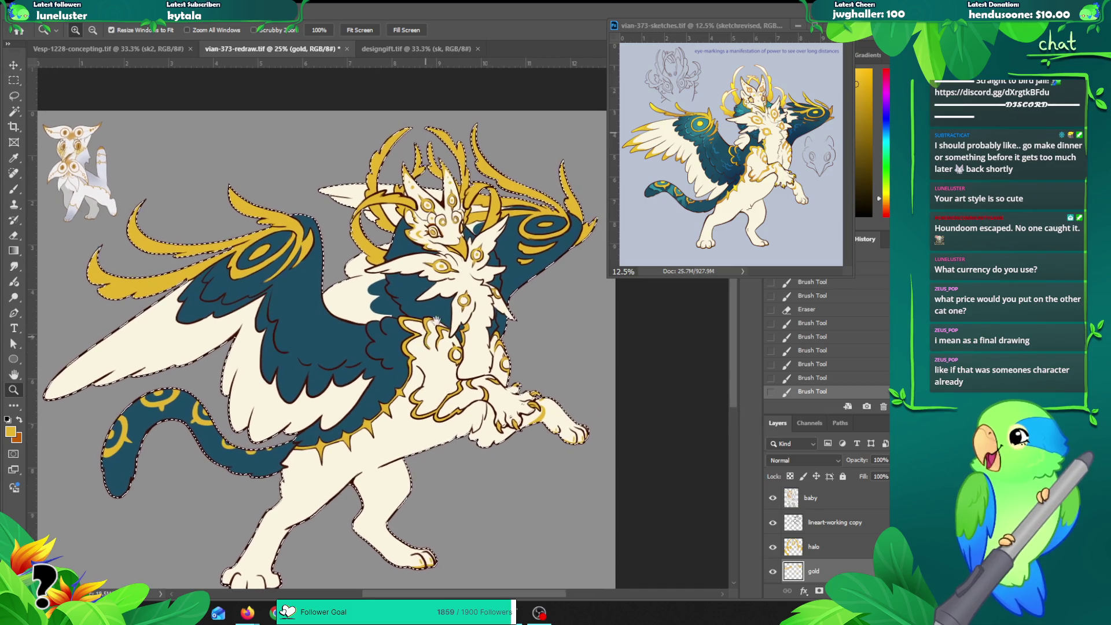
left_click_drag(449, 296, 411, 315)
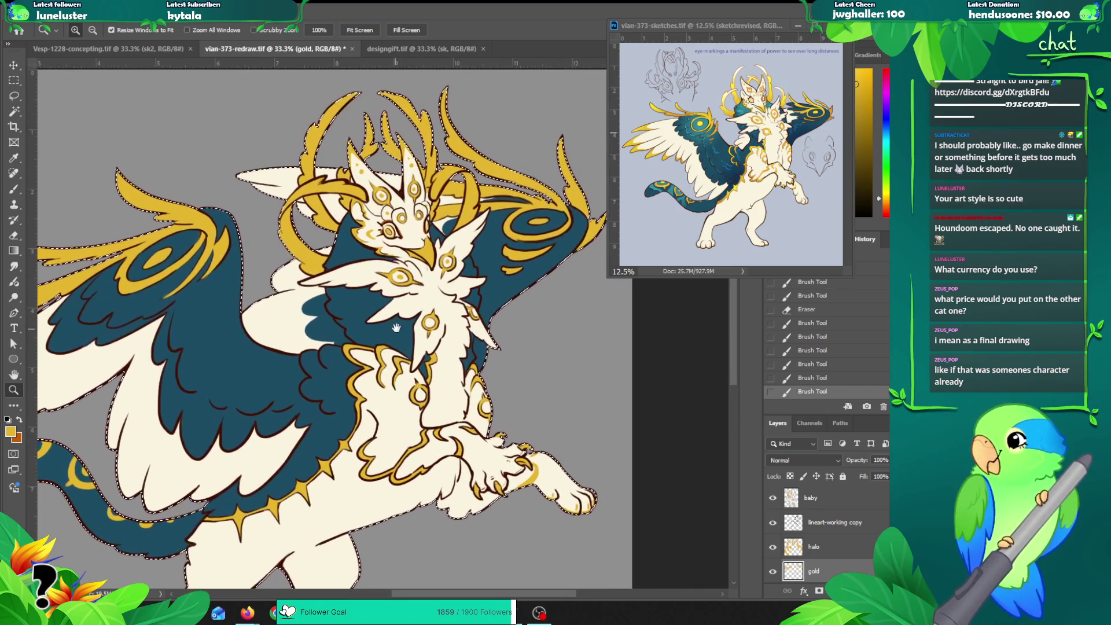
mouse_move(252, 451)
left_mouse_down()
mouse_move(320, 357)
mouse_move(347, 374)
left_mouse_up()
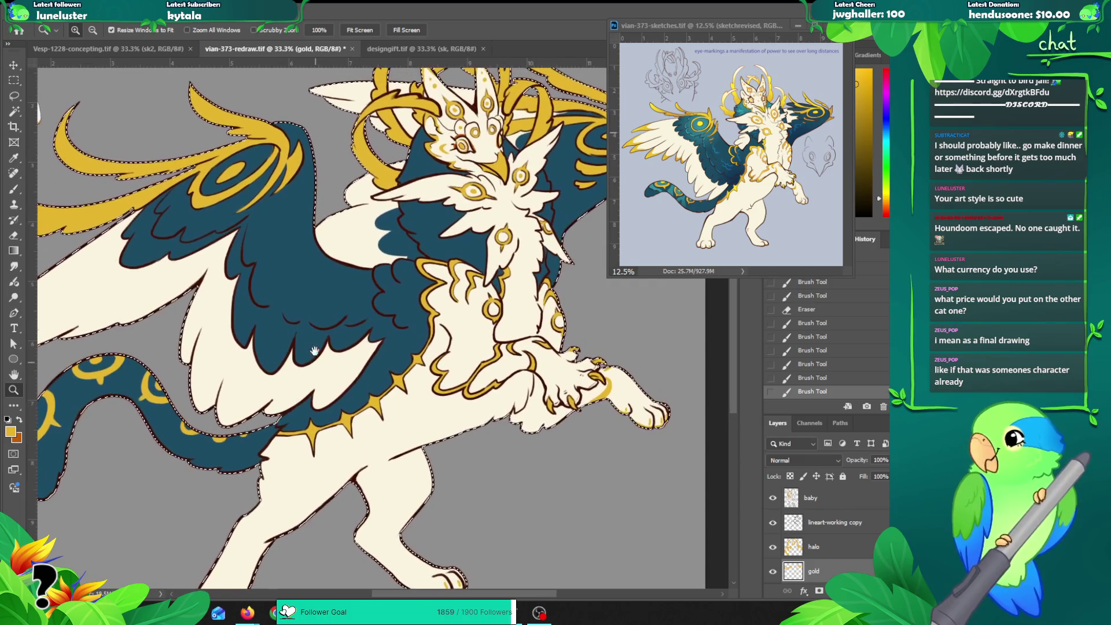
key("b")
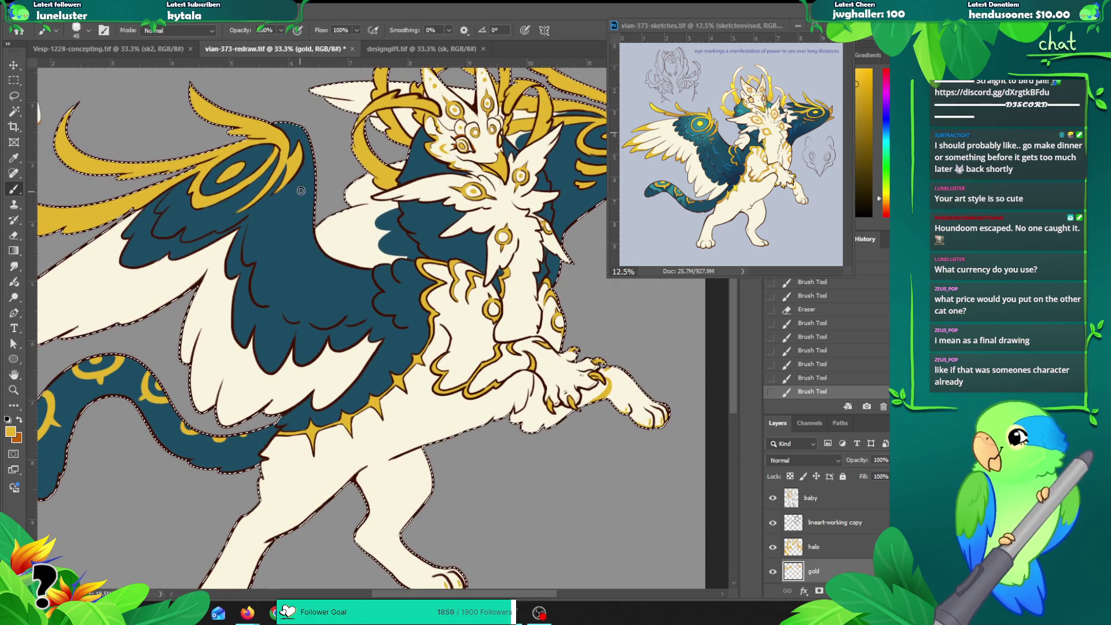
left_click_drag(300, 229, 278, 240)
key("ctrl+z")
mouse_move(289, 197)
left_mouse_down()
mouse_move(269, 213)
mouse_move(309, 227)
mouse_move(292, 217)
mouse_move(307, 254)
left_mouse_up()
key("ctrl+z")
key("ctrl")
key("ctrl+z")
key("ctrl+z")
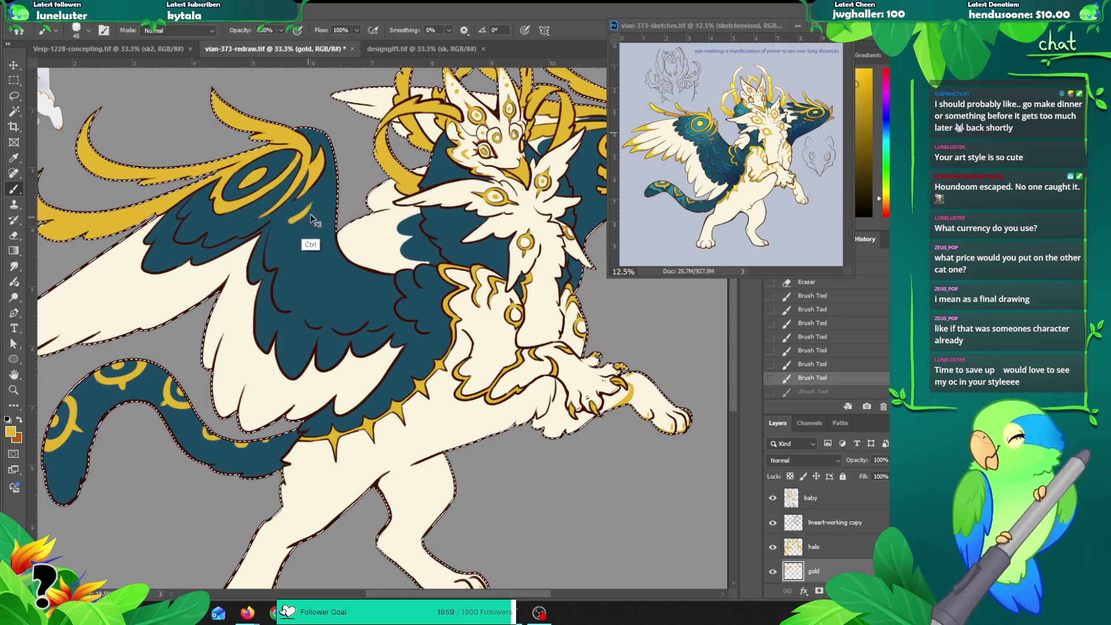
key("ctrl+z")
key("ctrl+z")
key("ctrl+shift+z")
key("ctrl+shift+z")
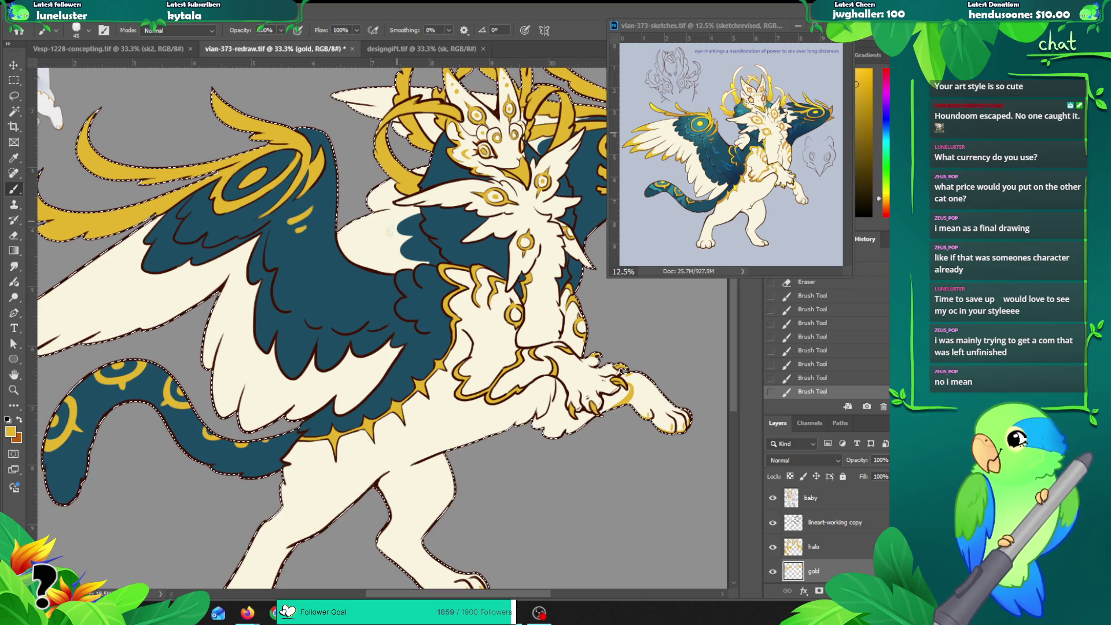
Step: Zoom to 50% on the right wing swirl, clear the creature selection, and activate the lineart layer
left_click_drag(580, 200, 429, 247)
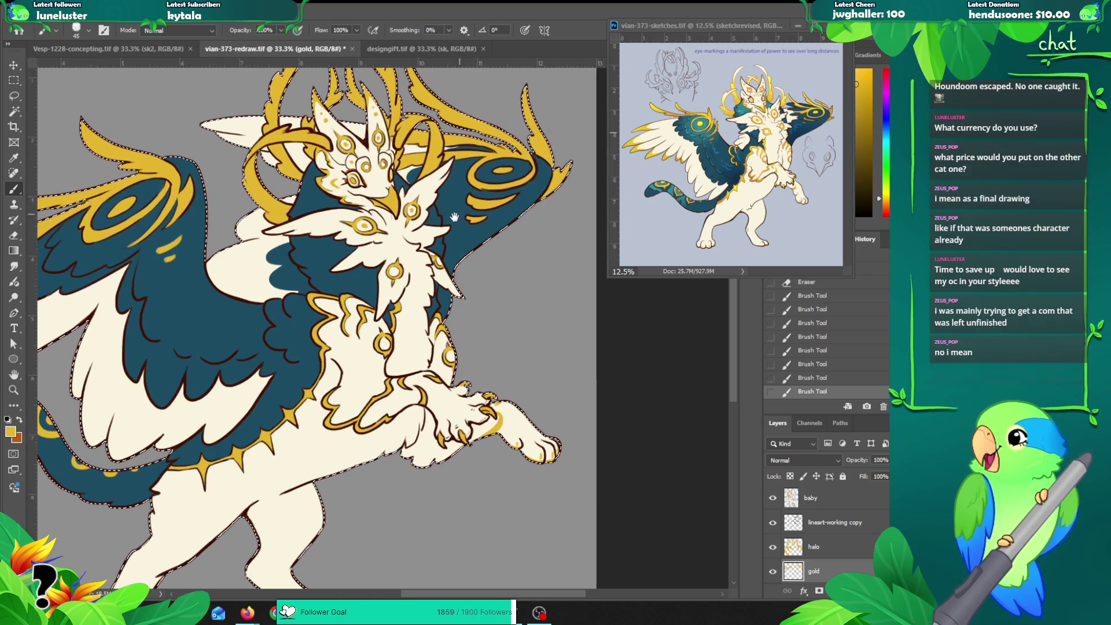
key("z")
left_click(459, 188)
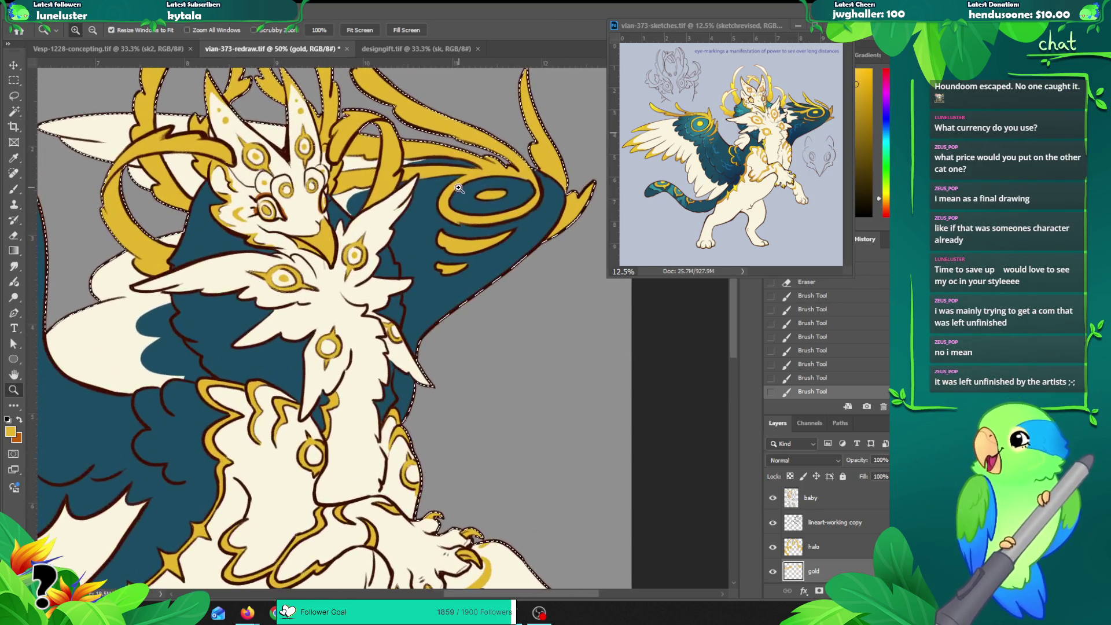
key("v")
key("ctrl+d")
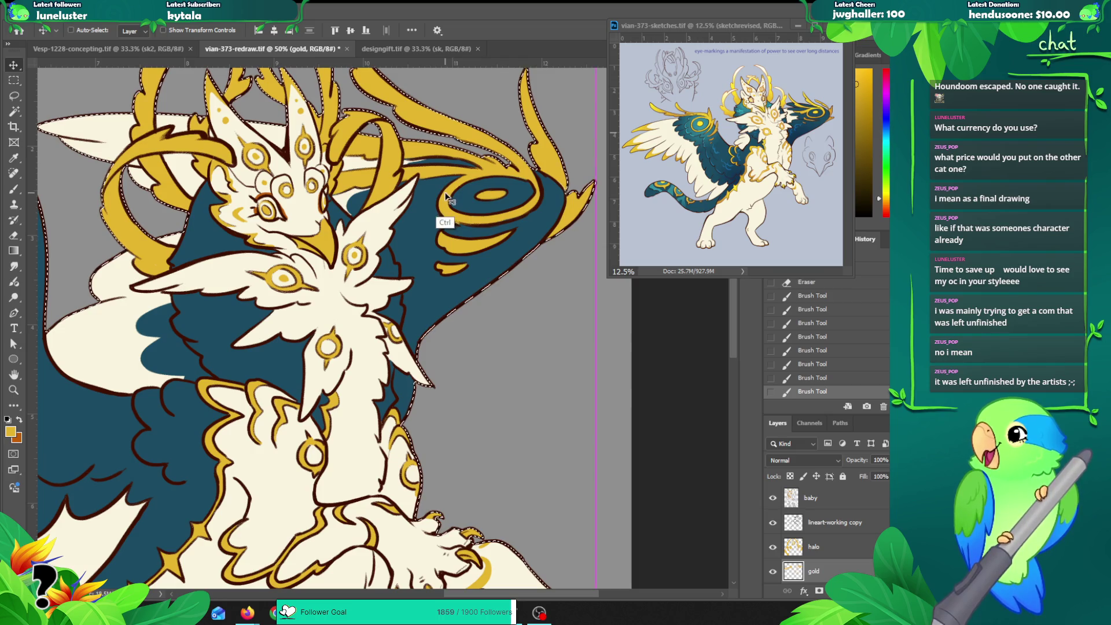
left_click(445, 190)
key("e")
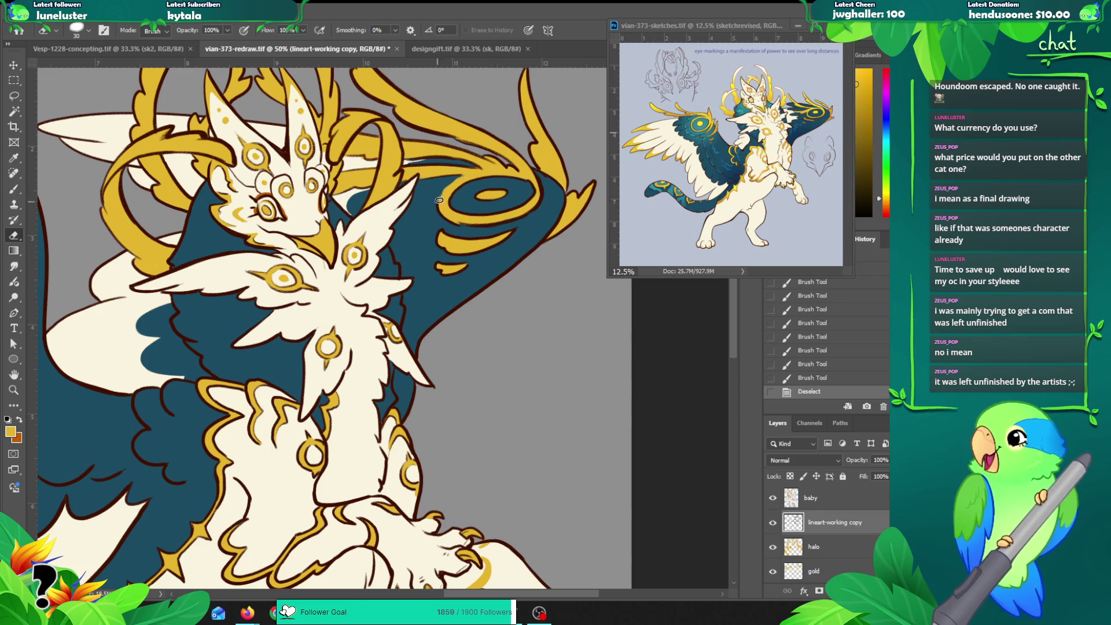
Step: Erase lineart near the swirl and, at 66.7% zoom, redraw the spiral's left and upper outline
mouse_move(439, 220)
left_mouse_down()
mouse_move(483, 222)
mouse_move(431, 236)
left_mouse_up()
key("z")
left_click(461, 193)
left_click(461, 193)
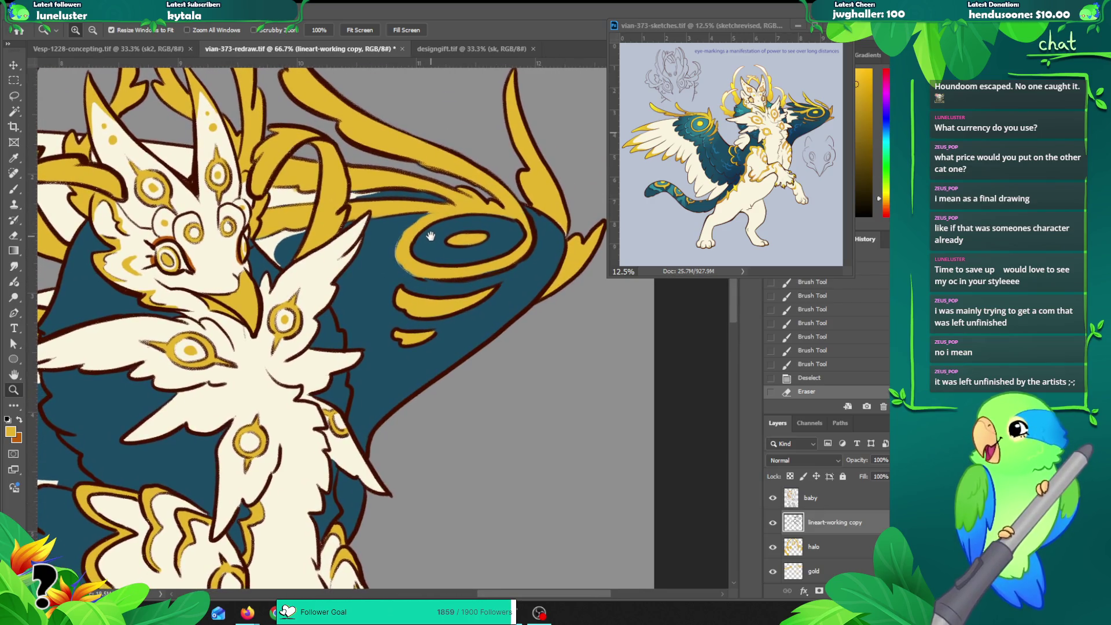
key("b")
mouse_move(426, 229)
left_mouse_down()
mouse_move(402, 249)
mouse_move(431, 266)
left_mouse_up()
key("ctrl+z")
mouse_move(425, 223)
left_mouse_down()
mouse_move(402, 255)
mouse_move(446, 267)
left_mouse_up()
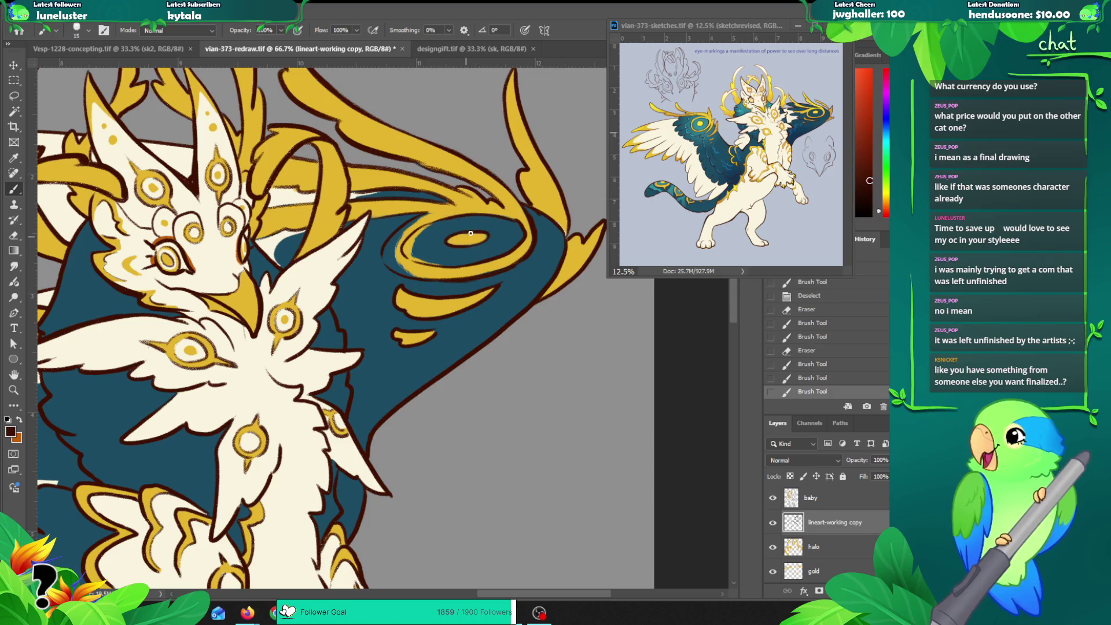
mouse_move(417, 226)
left_mouse_down()
mouse_move(475, 215)
mouse_move(437, 219)
left_mouse_up()
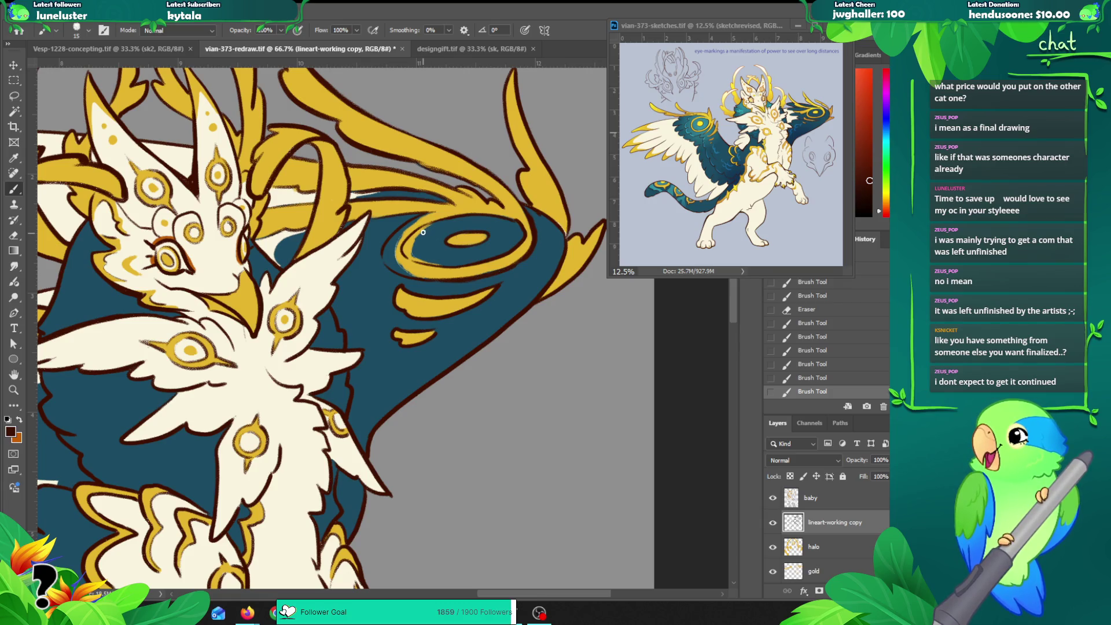
Step: On the gold layer, trim the swirl's inner edge and repaint gold with a size-25 brush, then view designgift.tif
key("v")
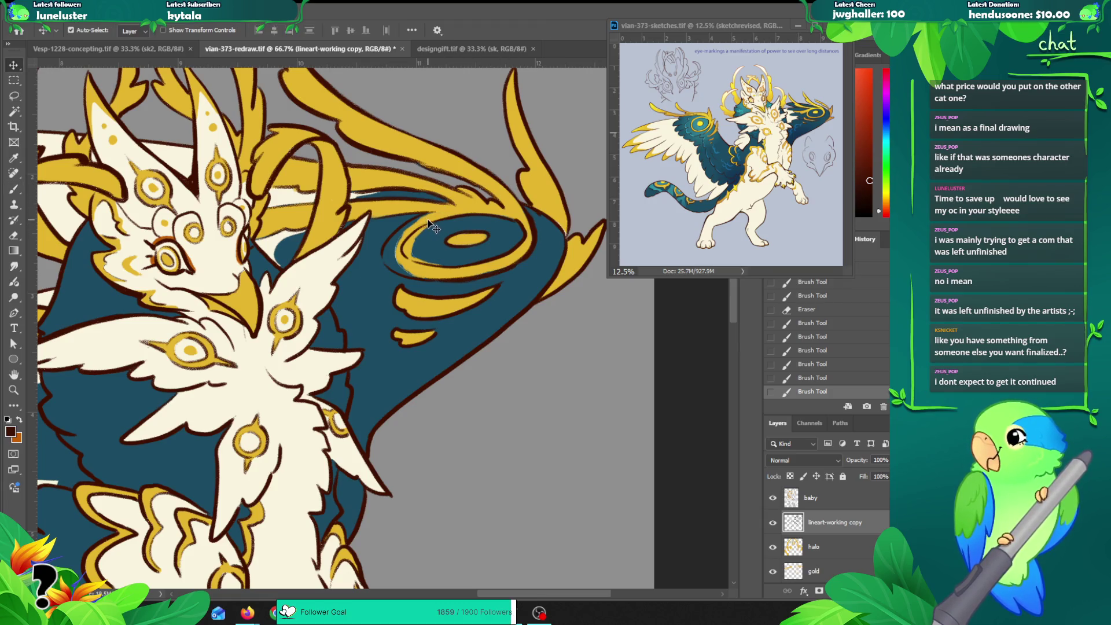
left_click(434, 227)
key("e")
left_click_drag(408, 244, 425, 268)
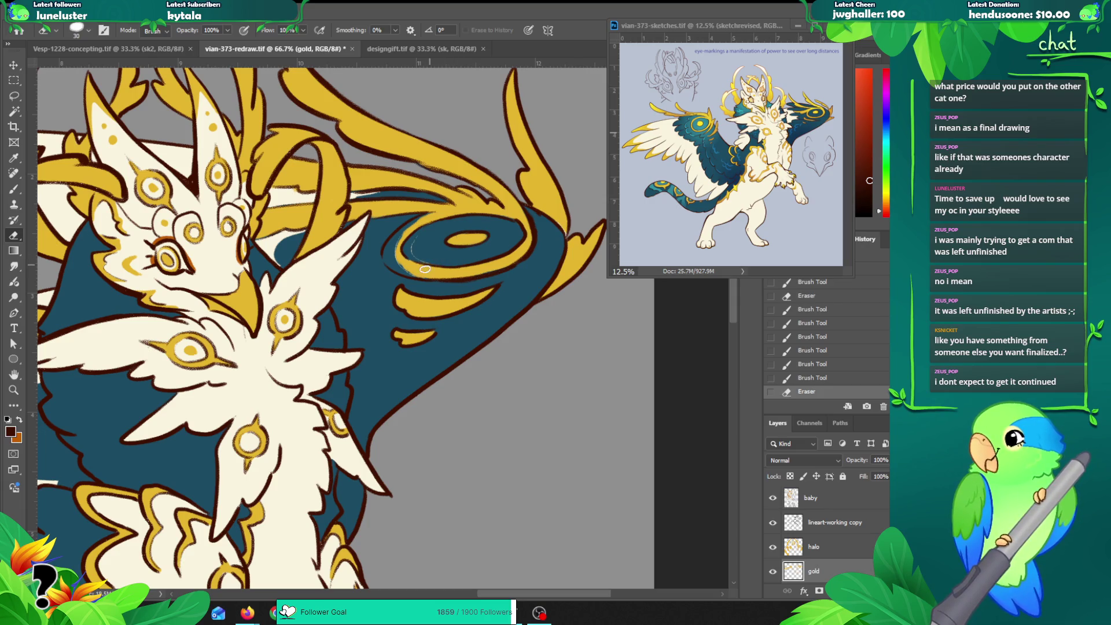
key("b")
left_click(434, 245, "alt")
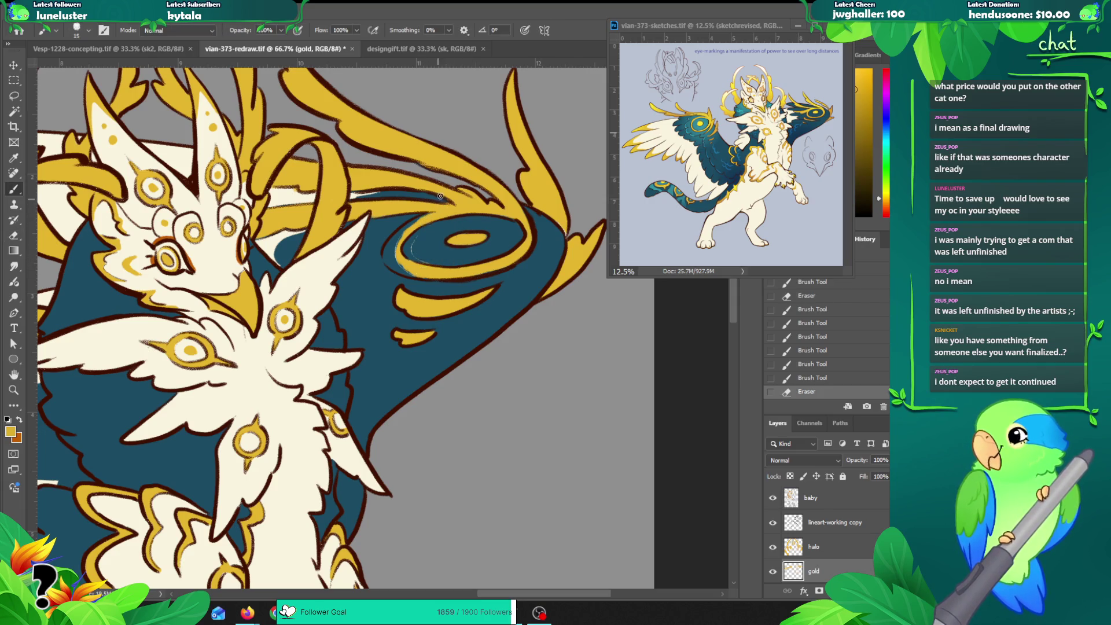
key("bracketright")
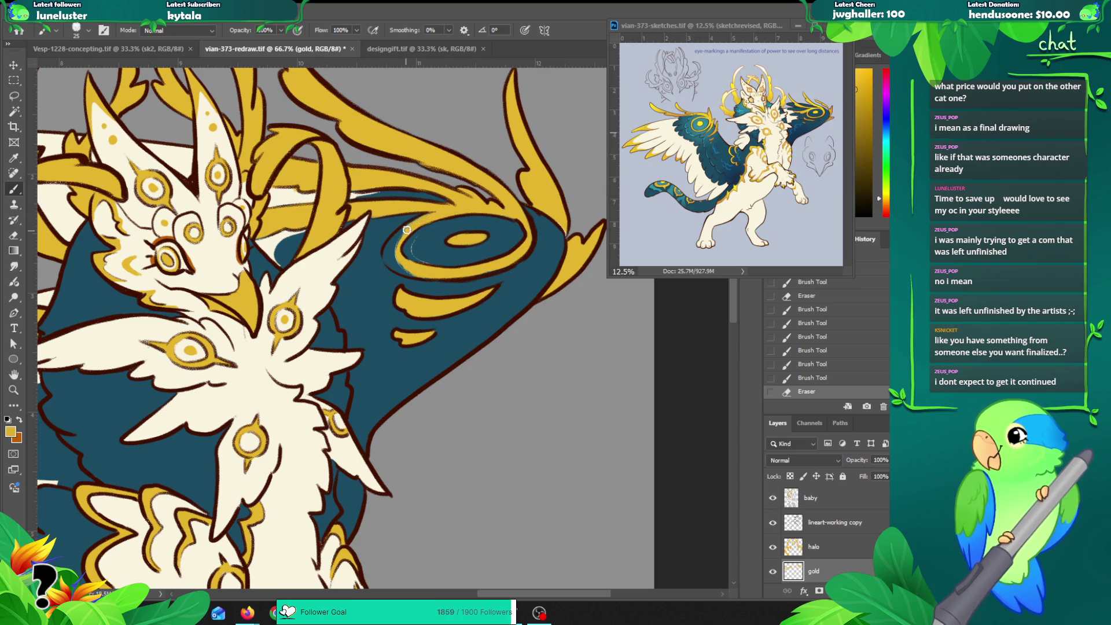
left_click_drag(413, 222, 389, 259)
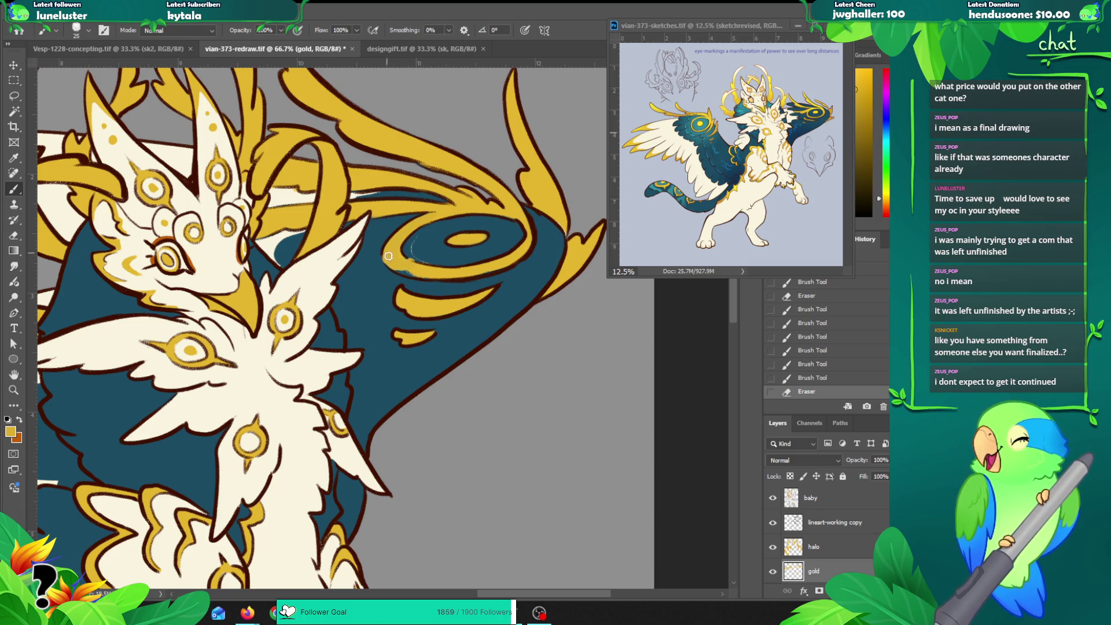
left_click_drag(390, 259, 408, 263)
key("ctrl+z")
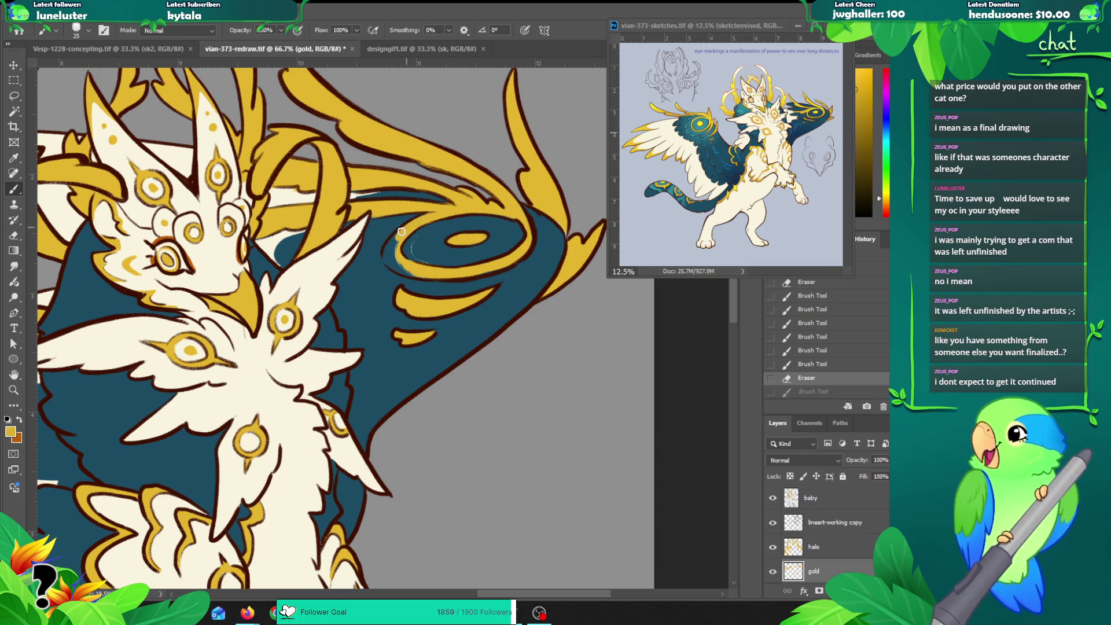
left_click_drag(393, 247, 389, 260)
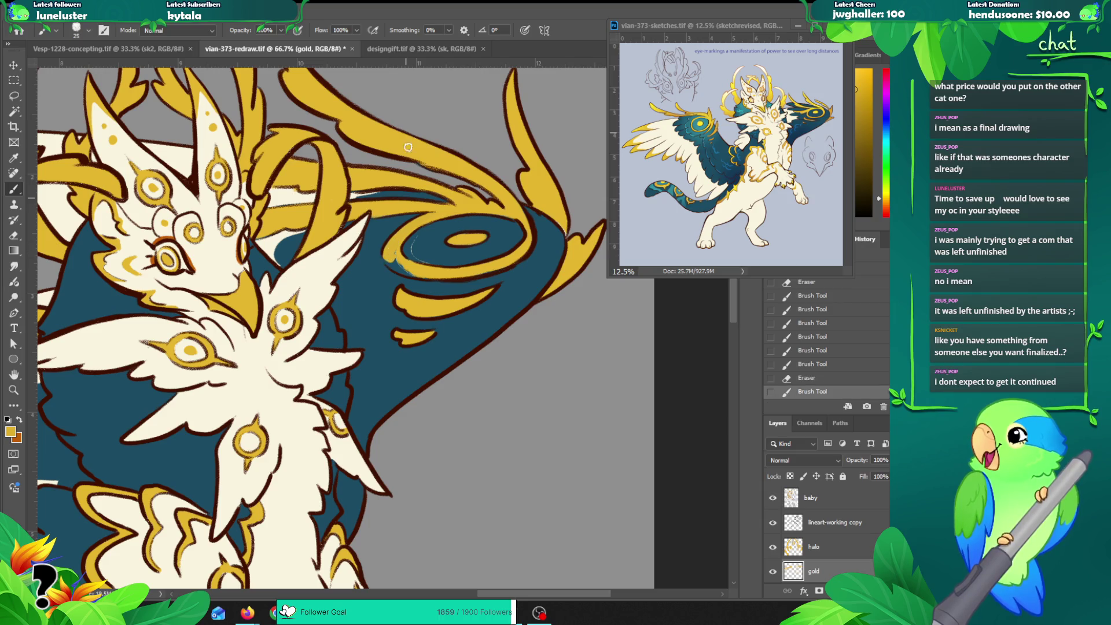
left_click(417, 49)
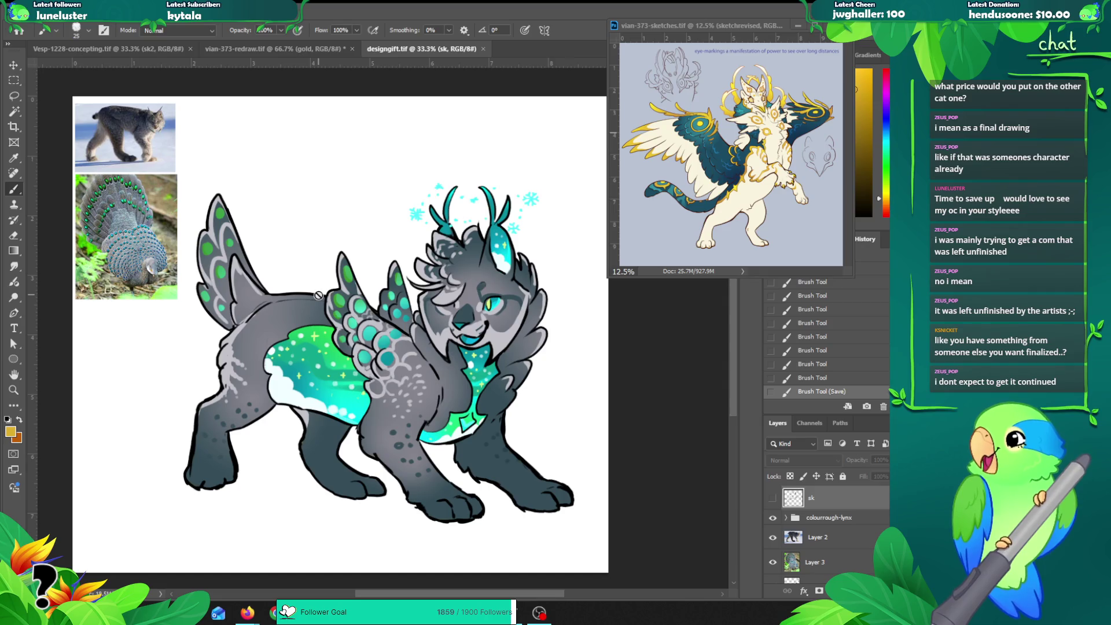
Step: Return to vian-373-redraw.tif and paint sampled wing teal next to the swirl
left_click(261, 49)
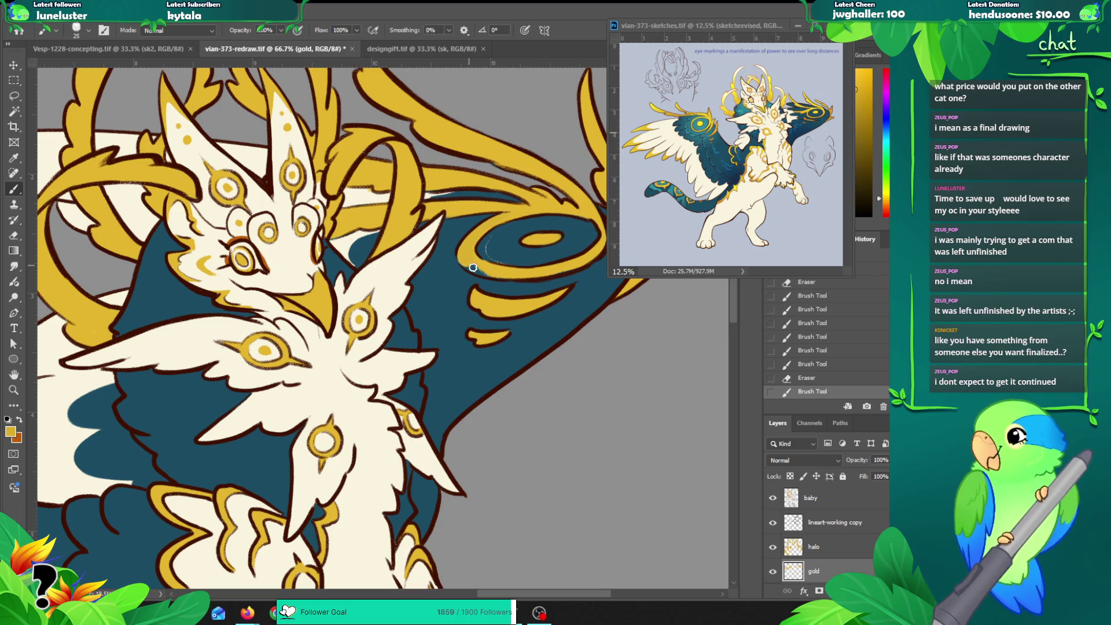
left_click_drag(493, 272, 503, 276)
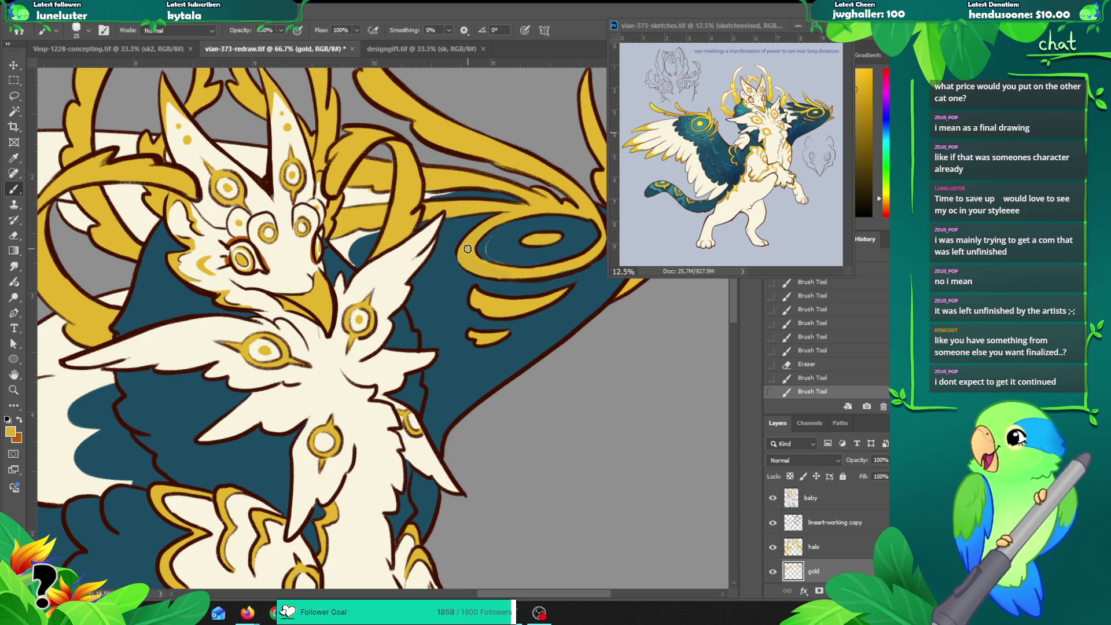
key("alt+bracketleft")
left_click(495, 239, "alt")
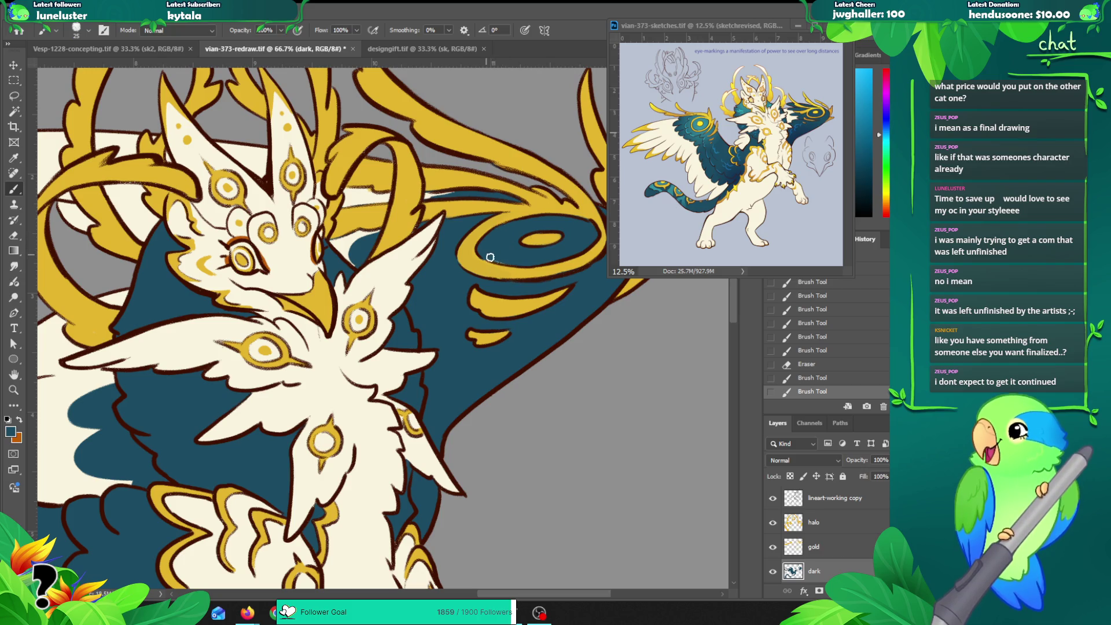
mouse_move(494, 256)
left_mouse_down()
mouse_move(520, 263)
mouse_move(410, 279)
left_mouse_up()
Step: On the gold layer, fill the inner swirl's lower-left curve with sampled gold
key("z")
left_click(550, 260, "alt")
left_click(410, 279)
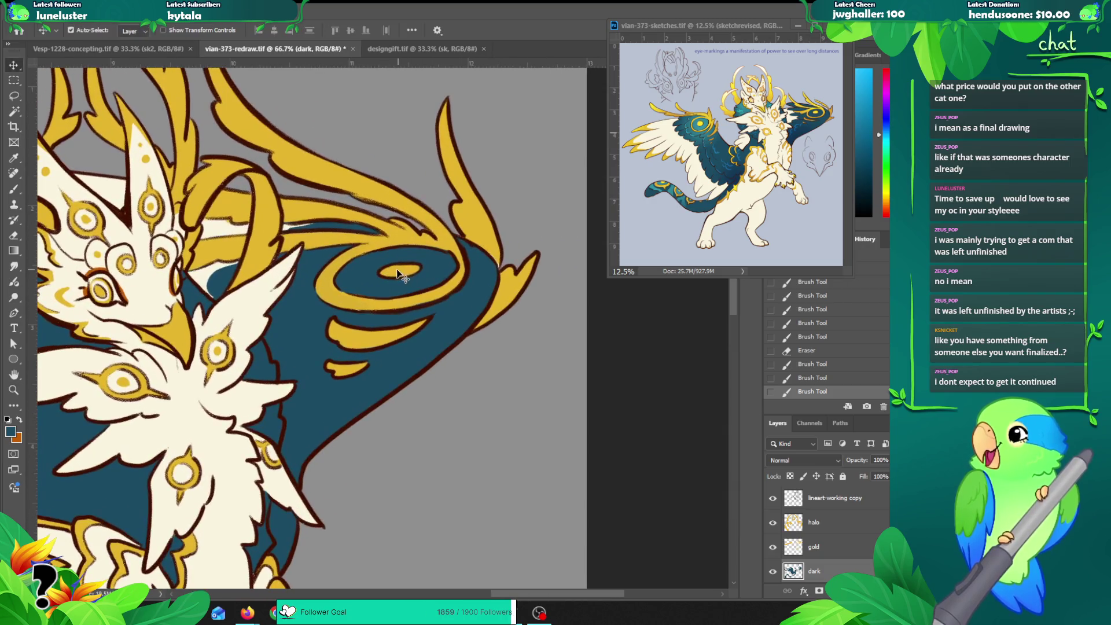
key("b")
key("alt+bracketright")
left_click(399, 270, "alt")
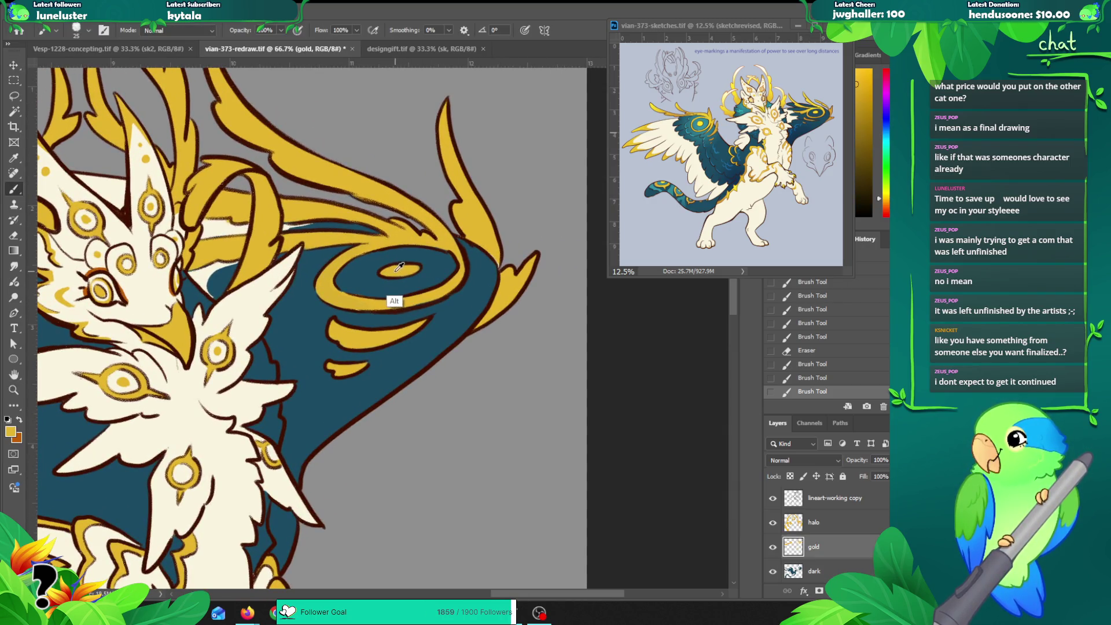
left_click_drag(380, 270, 404, 276)
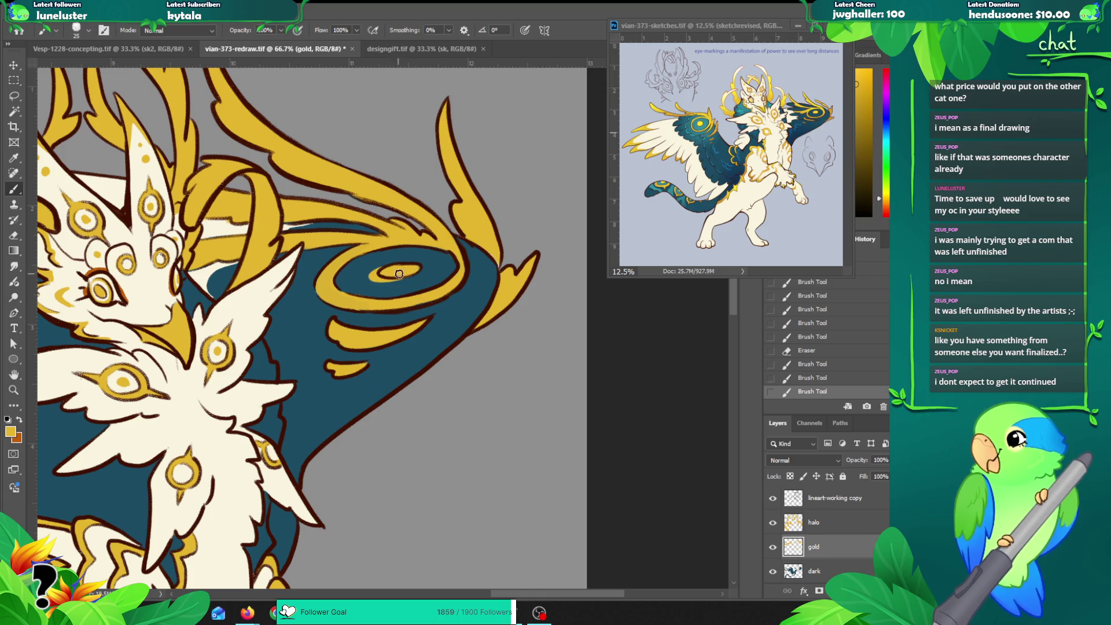
key("ctrl+z")
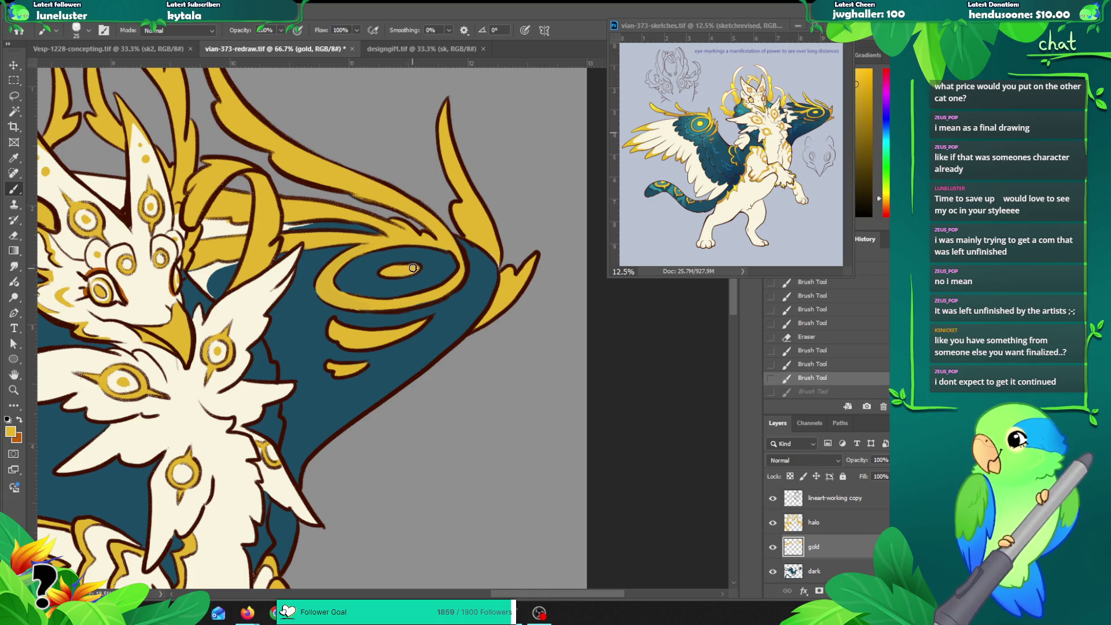
left_click_drag(375, 274, 425, 260)
Step: Erase stray outline near the swirl and try a dark brown outline stroke at brush size 20, undone
key("e")
scroll(404, 269, "up", 1)
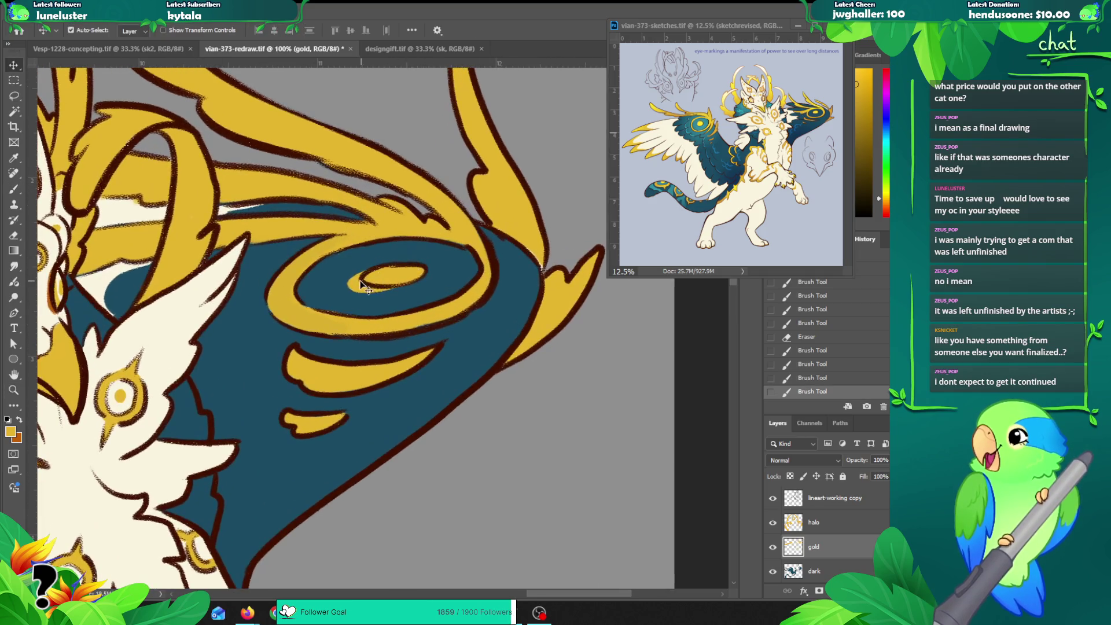
key("alt+period")
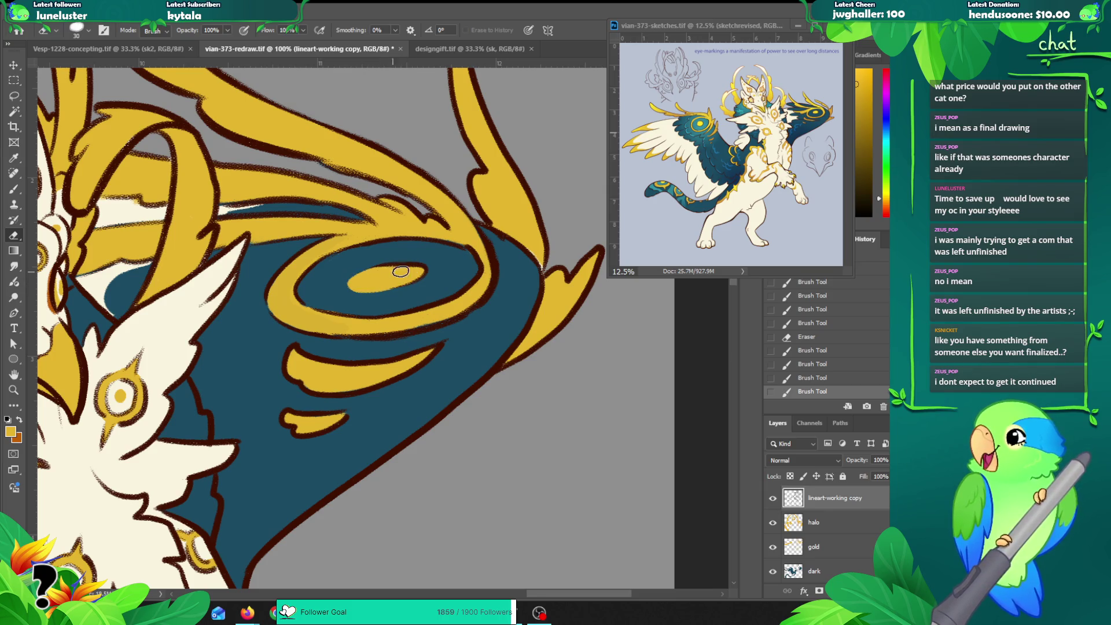
left_click_drag(409, 271, 434, 257)
key("b")
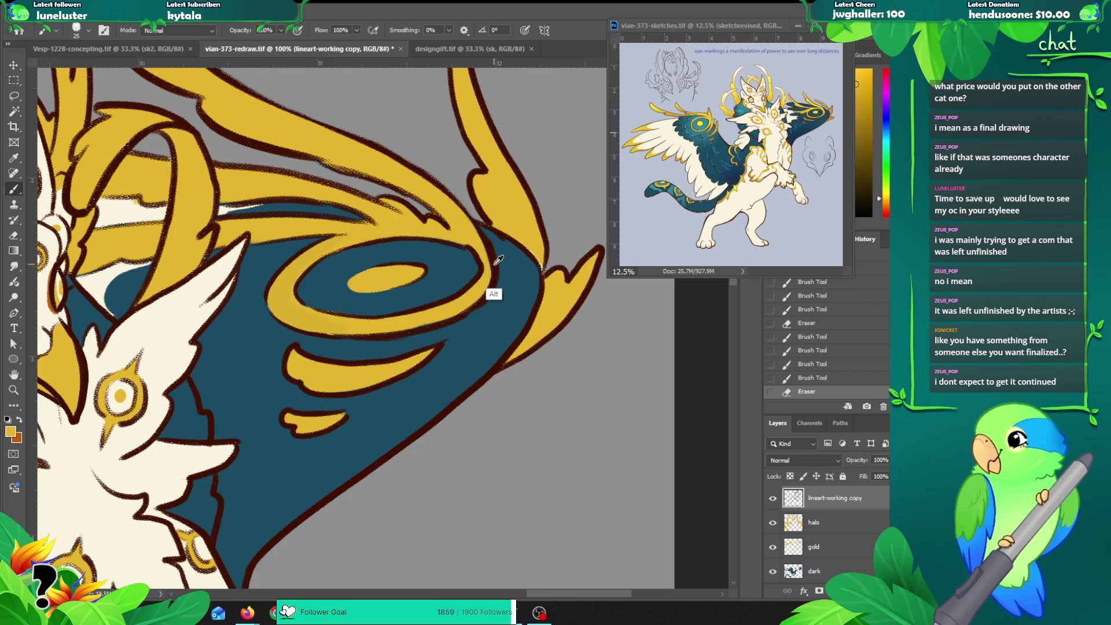
left_click(462, 267, "alt")
key("bracketleft")
key("bracketright")
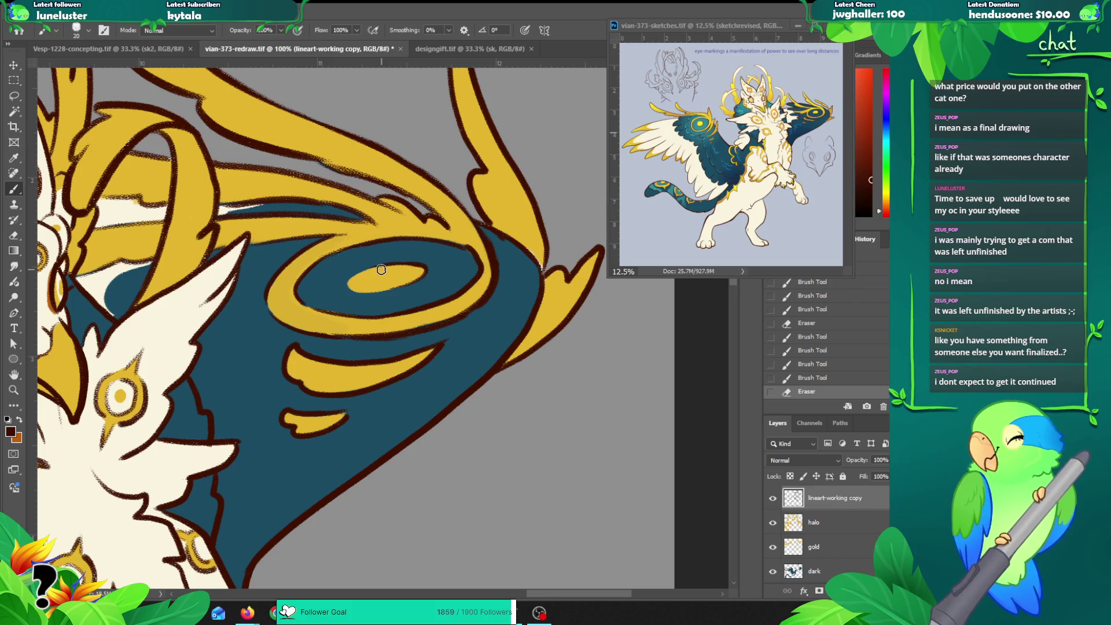
left_click_drag(358, 304, 413, 284)
key("ctrl+z")
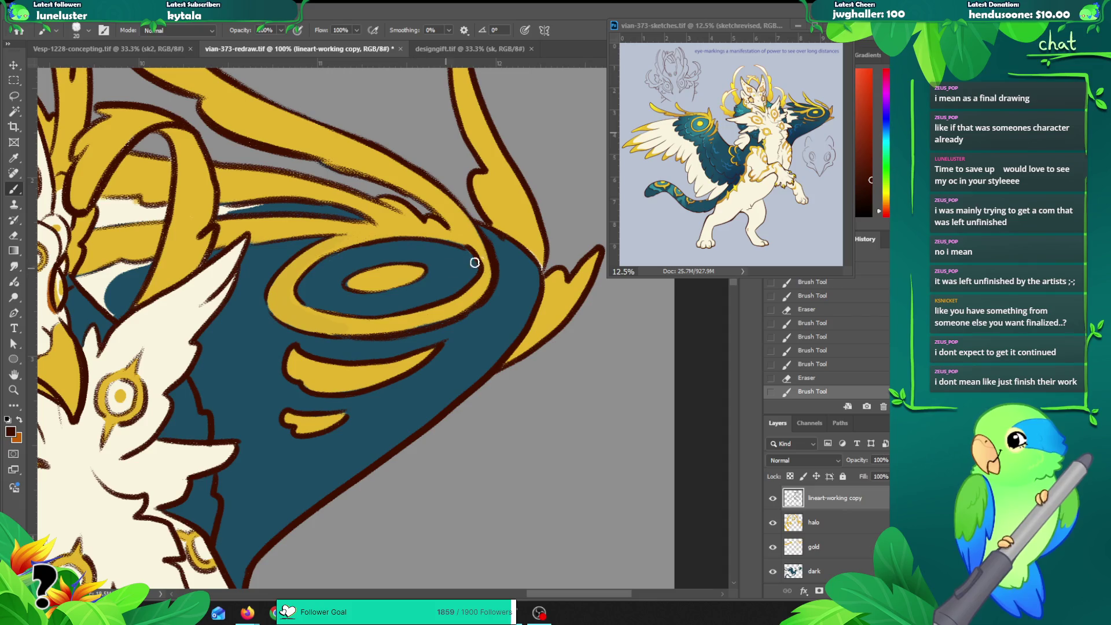
Step: Paint gold where the swirl meets the outline, then zoom out to check the whole creature
right_click(544, 253, "alt")
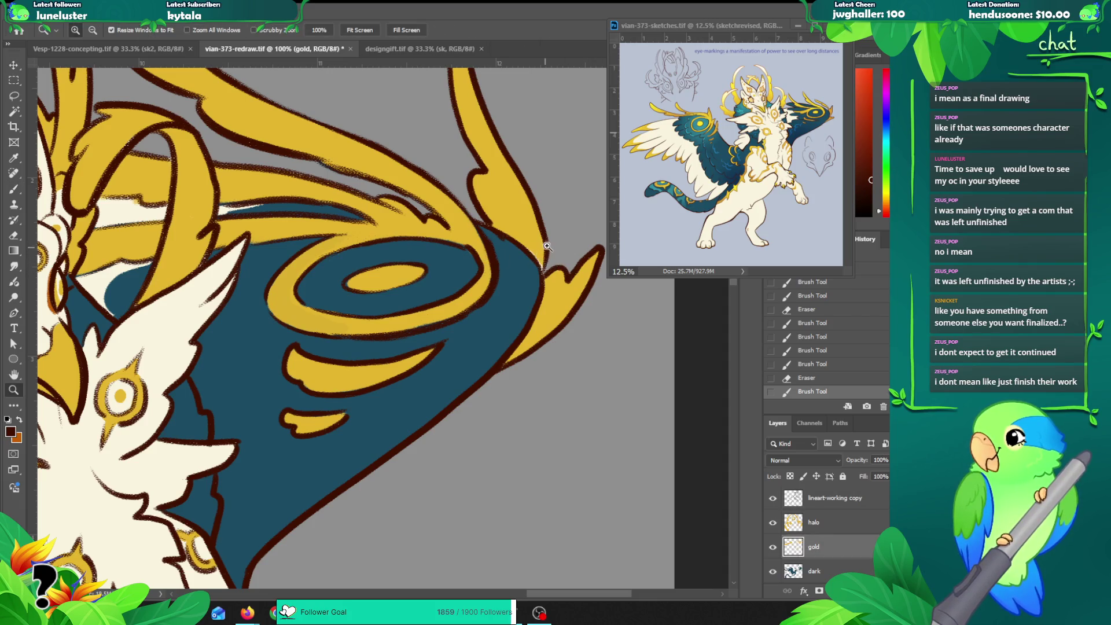
scroll(541, 253, "up", 2, "alt")
left_click(533, 252, "alt")
left_click_drag(509, 249, 555, 330)
key("z")
left_click(542, 365, "alt")
left_click(542, 365, "alt")
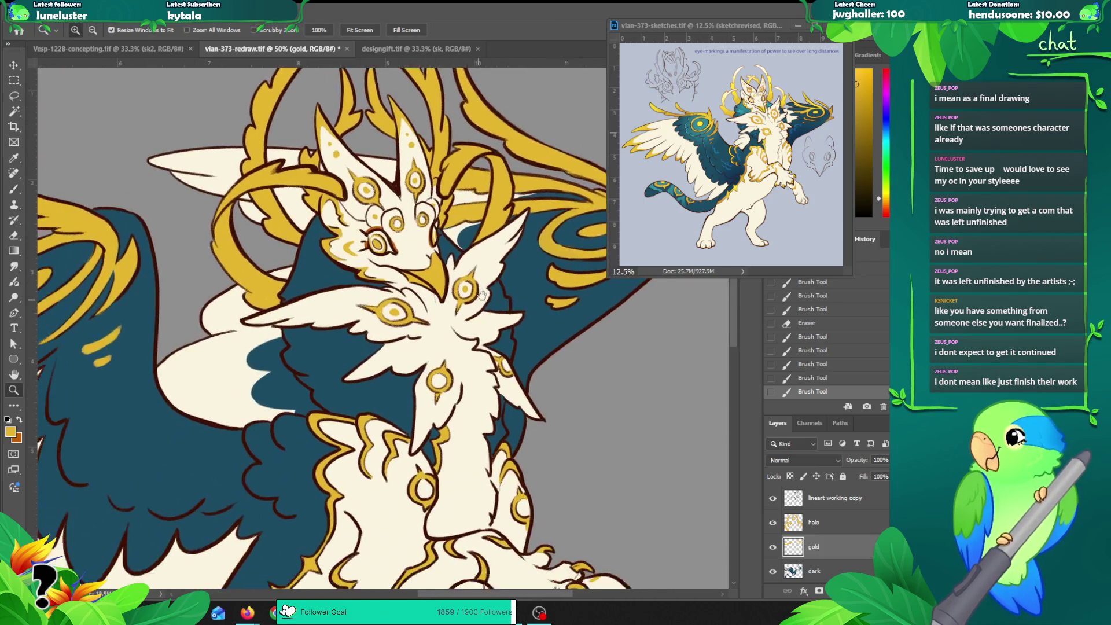
left_click(388, 305, "alt")
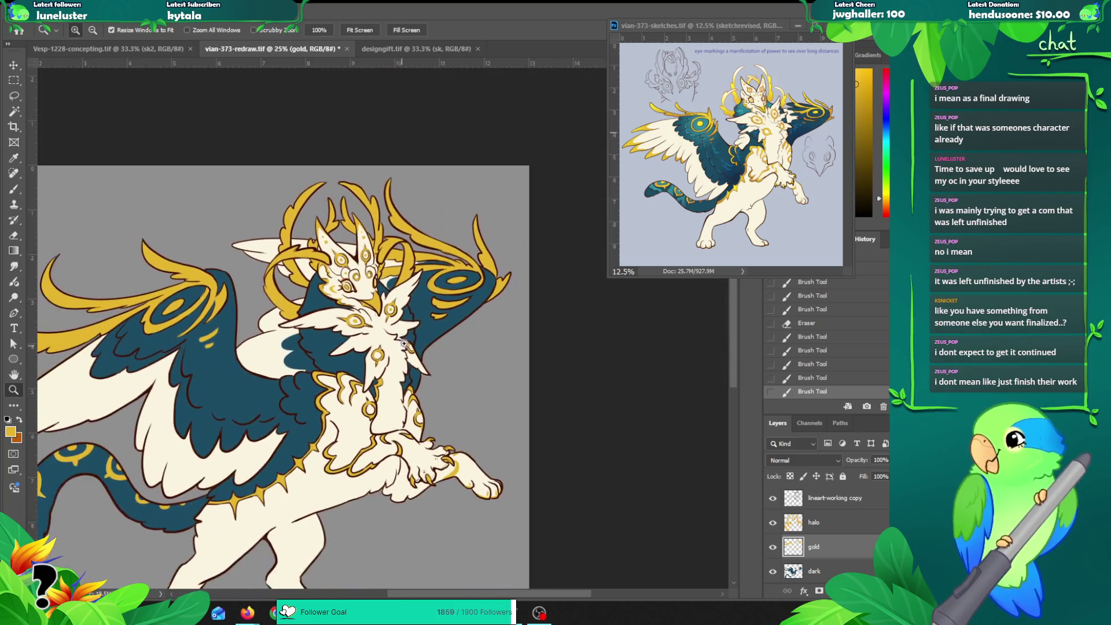
left_click(449, 312, "alt")
left_click_drag(449, 313, 457, 303)
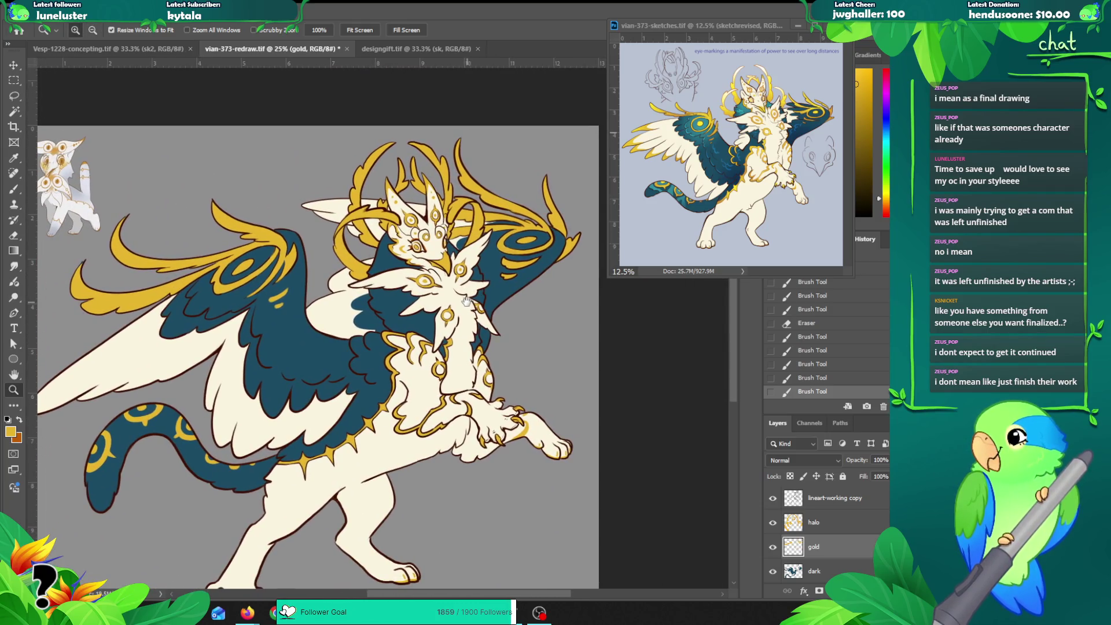
left_click(422, 208)
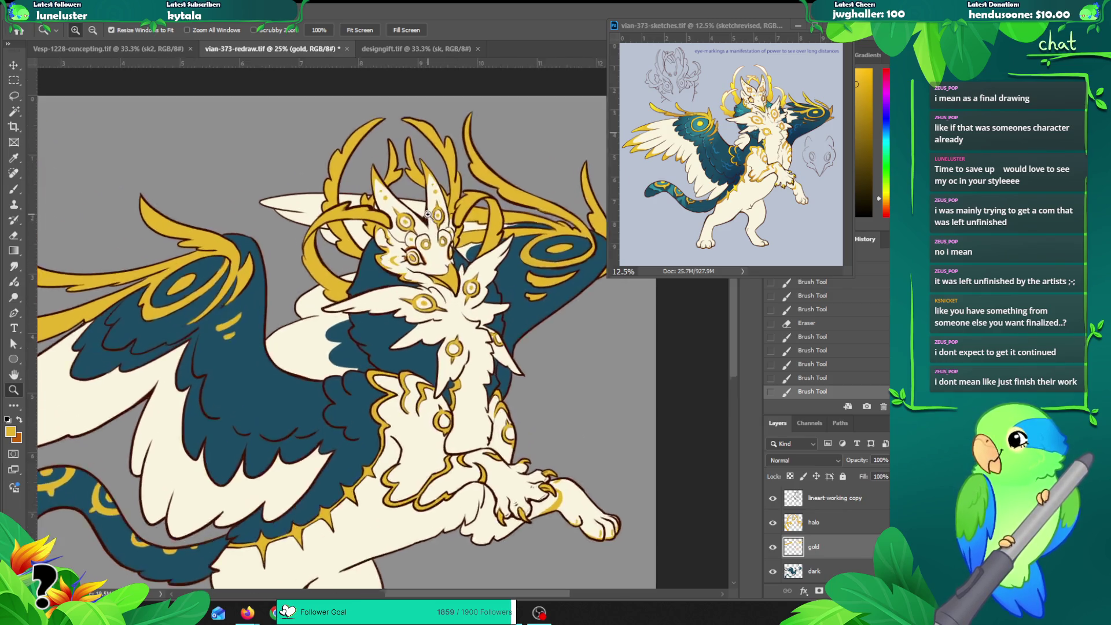
Step: Try gold strands curving near the head and ear, undoing both attempts
key("v")
key("b")
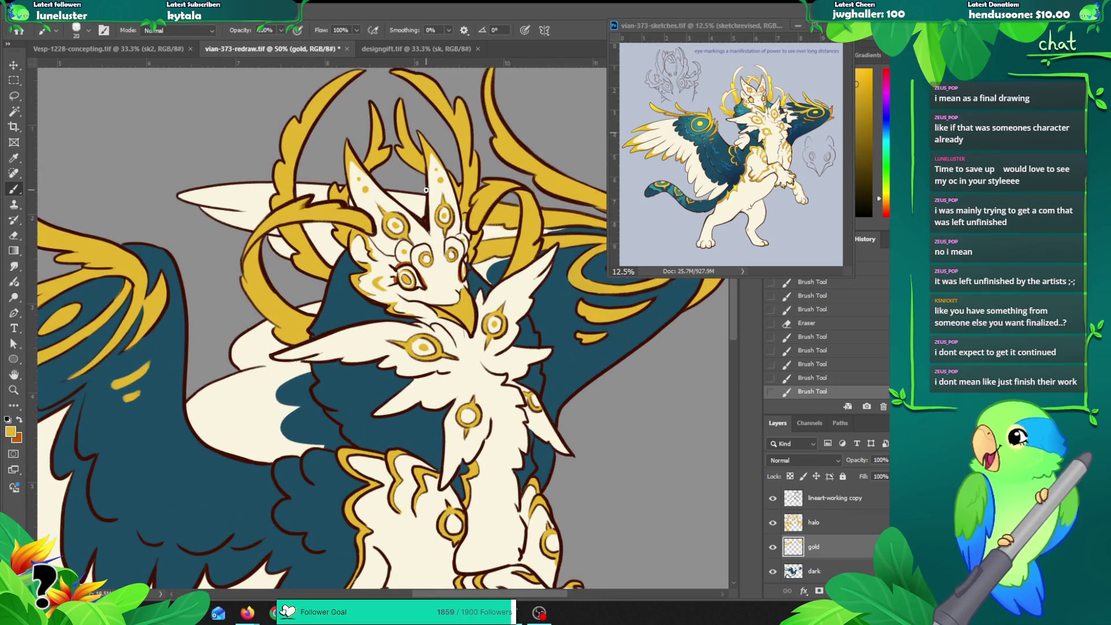
left_click_drag(492, 219, 472, 231)
key("ctrl+z")
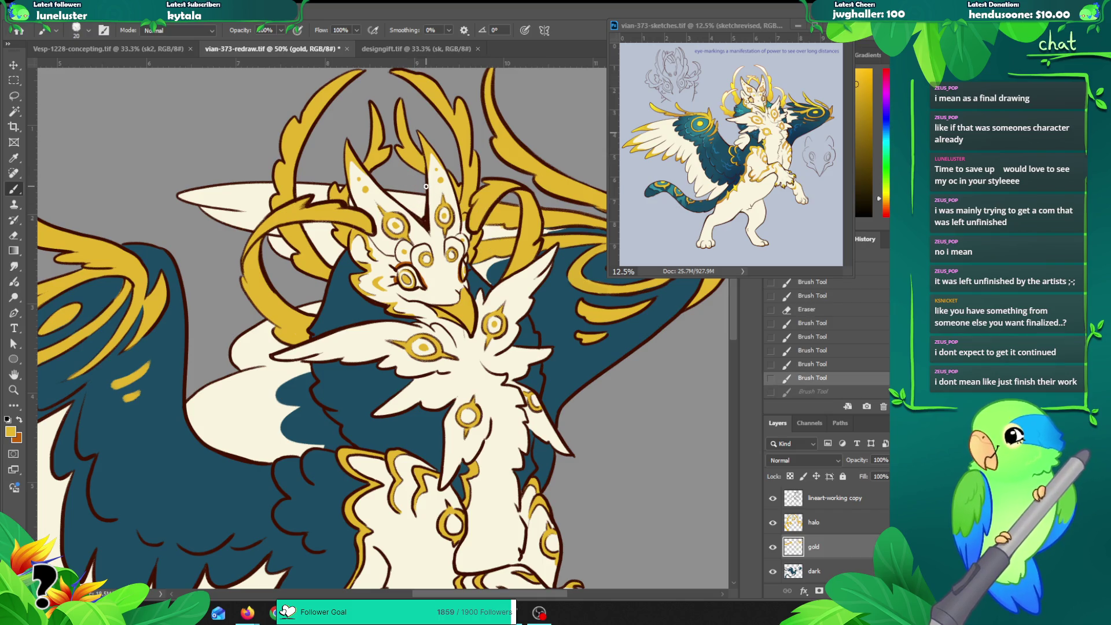
left_click_drag(395, 174, 427, 200)
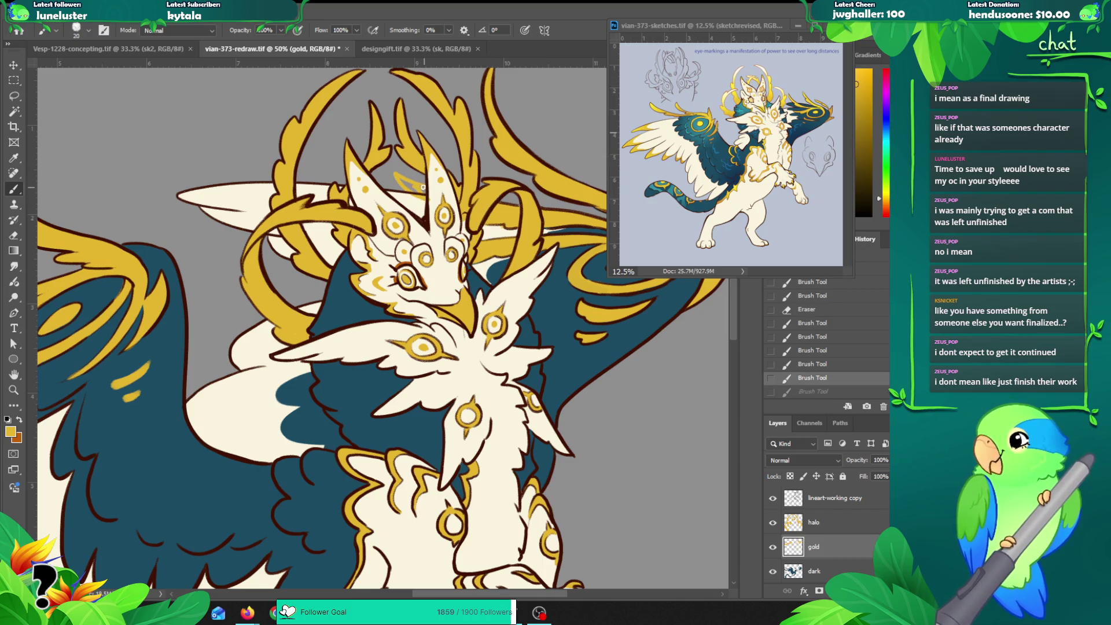
key("ctrl+z")
Step: Reframe on the head, test an erase near the gold strands (undone), and pick the halo layer
left_click_drag(488, 302, 292, 340)
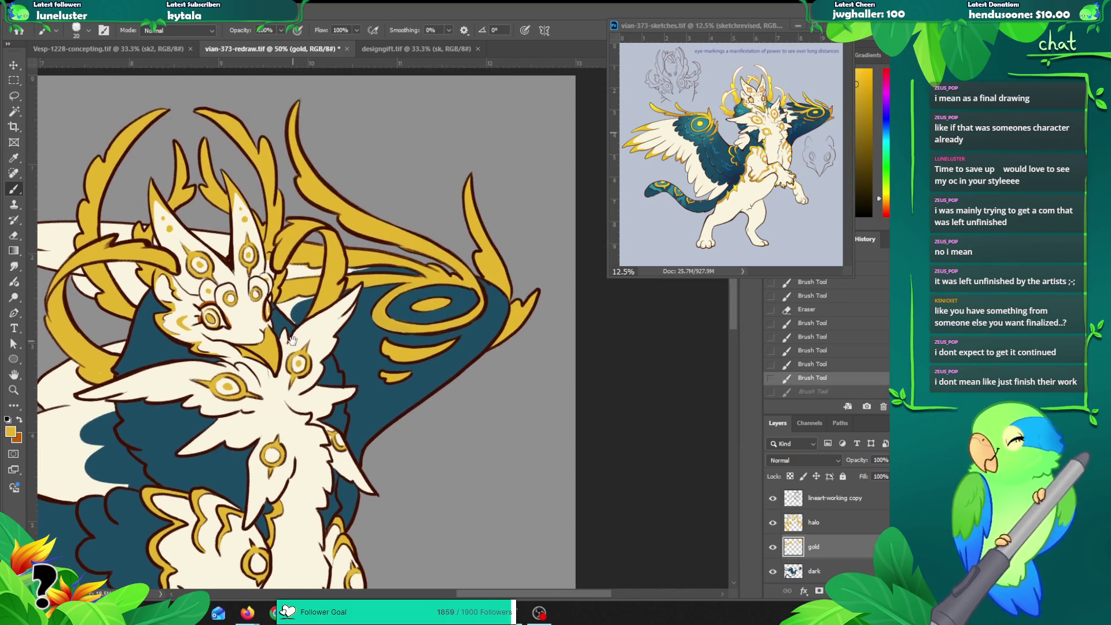
left_click(319, 331, "alt")
left_click(320, 331, "alt")
left_click_drag(432, 338, 519, 307)
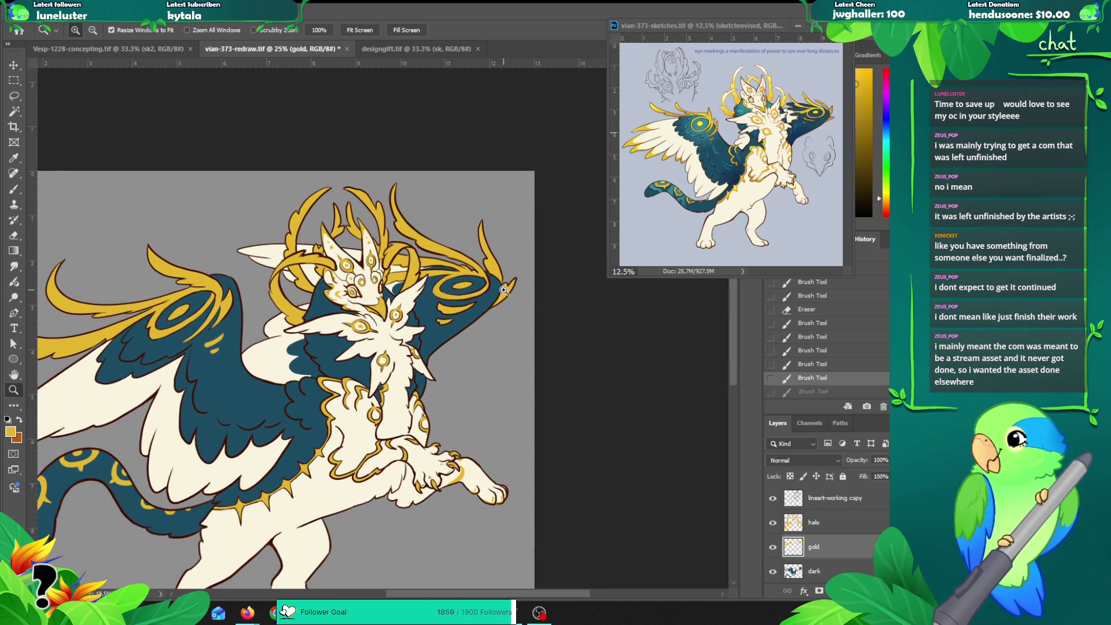
left_click(410, 255)
key("e")
left_click_drag(396, 245, 383, 265)
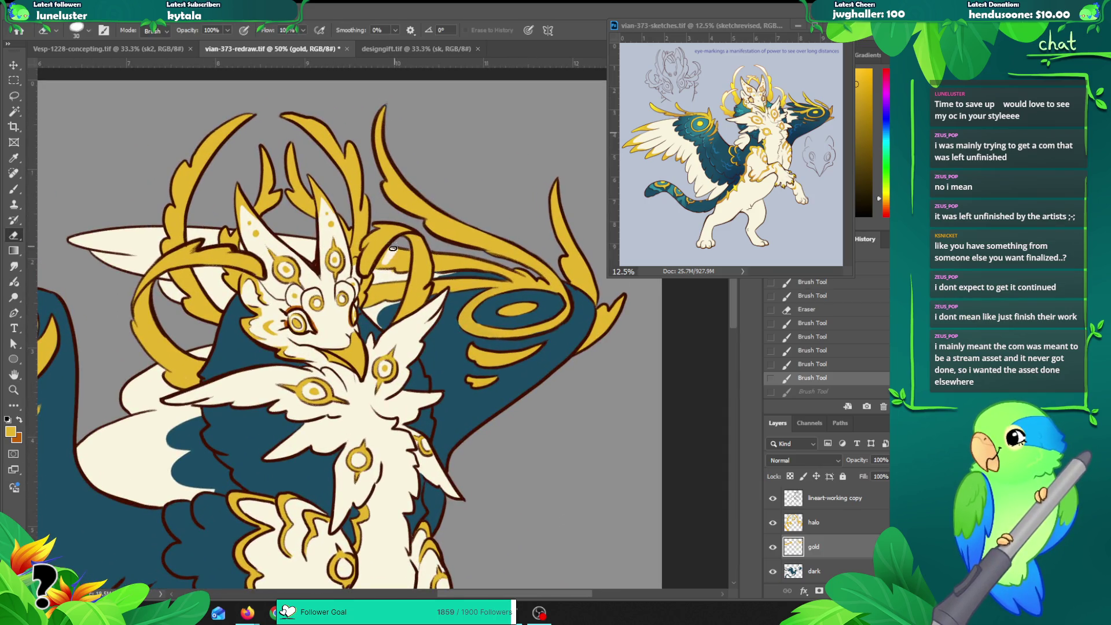
key("ctrl+z")
key("v")
left_click(403, 247)
left_click(816, 522)
left_click(819, 526, "ctrl")
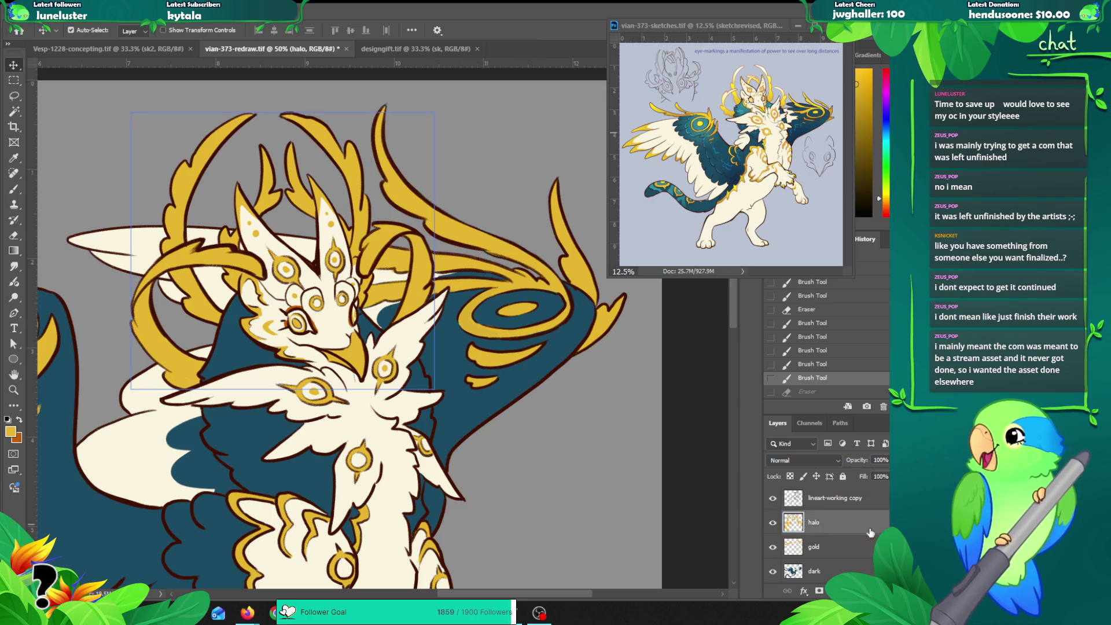
Step: Group and hide the colour layers, then erase stray line bits beside the swirl on lineart-working copy
scroll(827, 528, "down", 3)
key("ctrl+g")
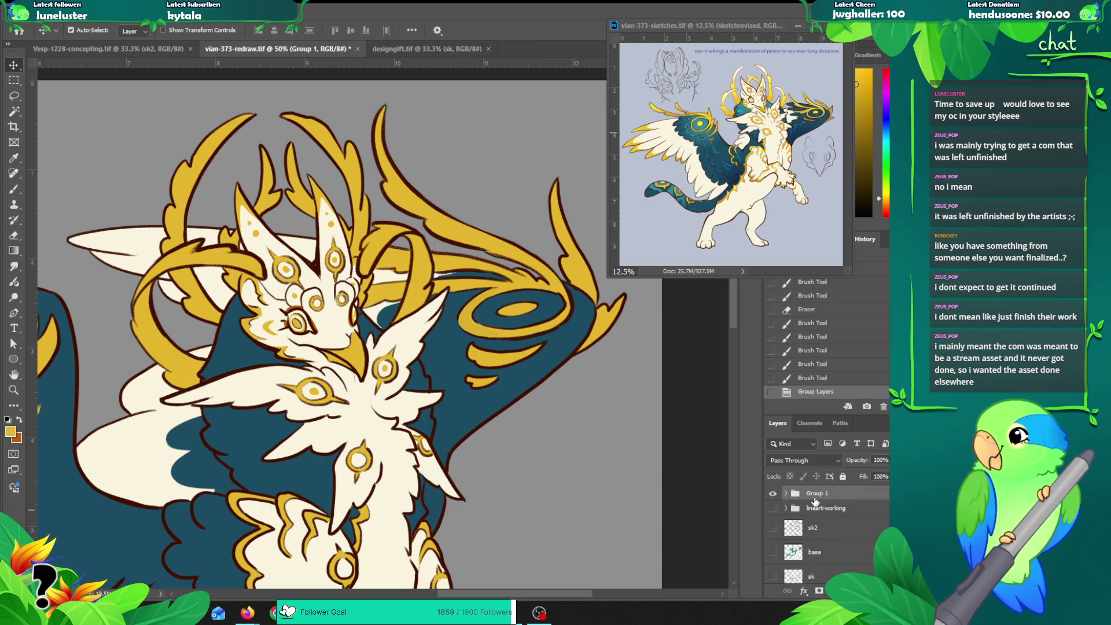
left_click(773, 498)
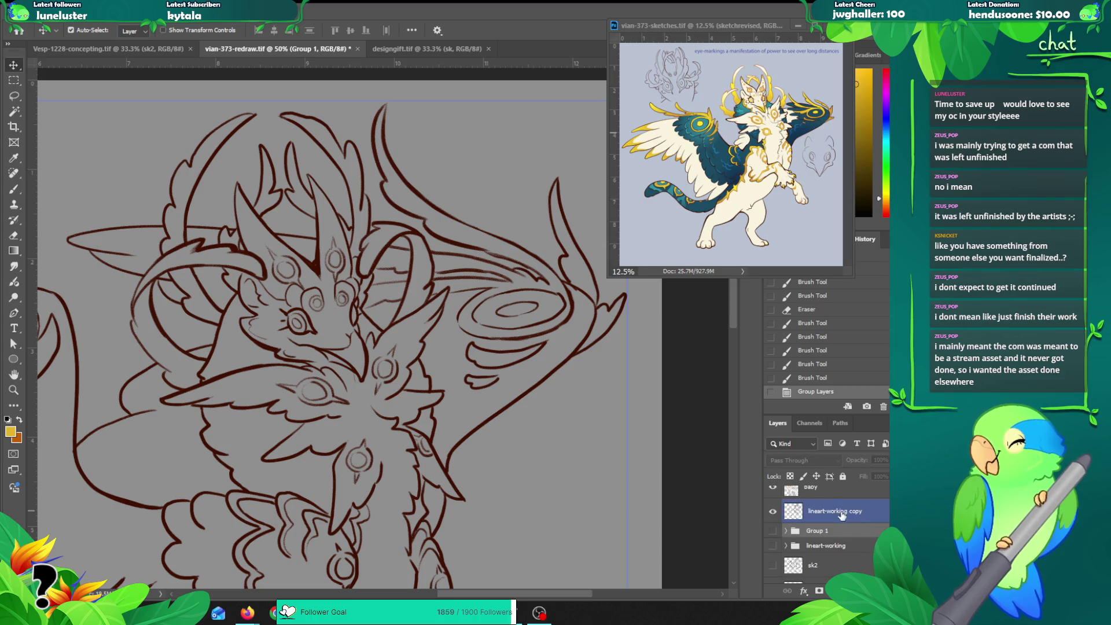
left_click(835, 510)
key("e")
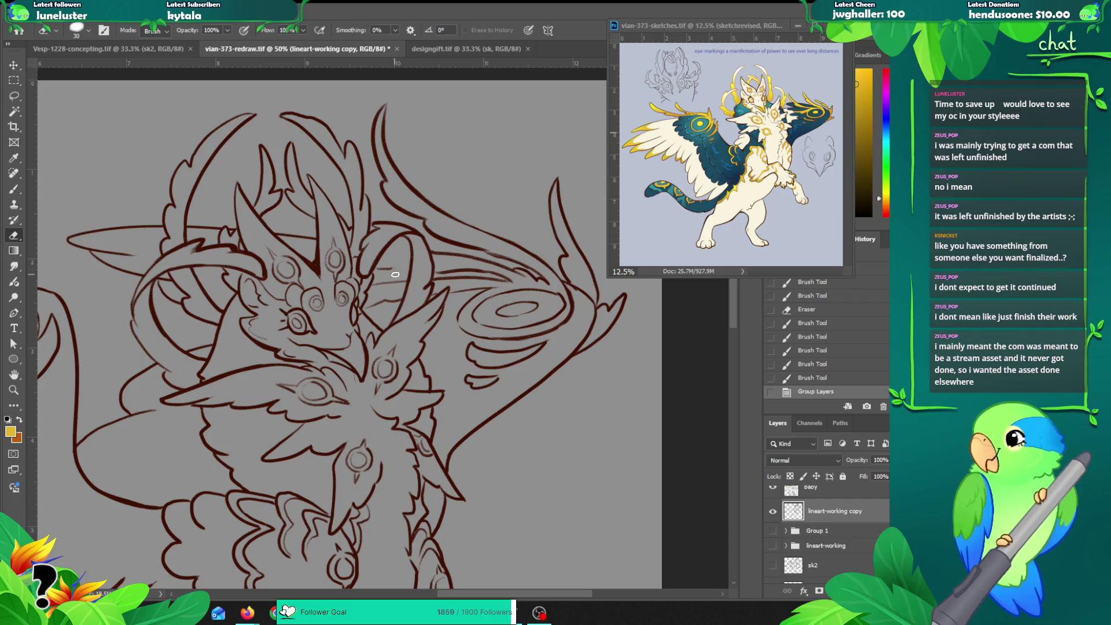
left_click_drag(380, 268, 386, 265)
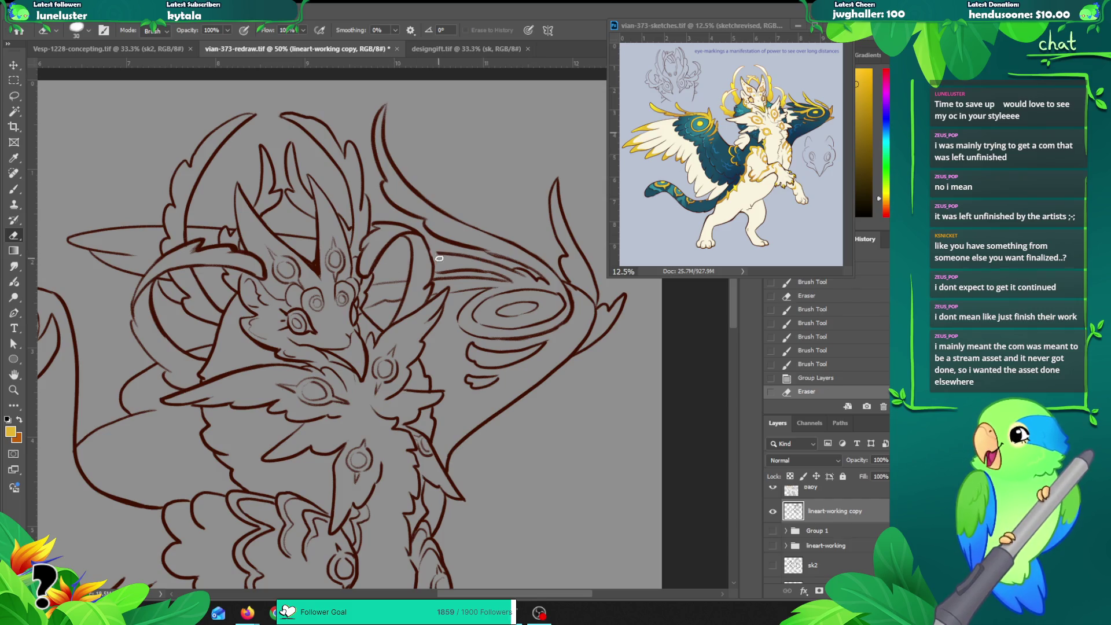
key("ctrl+z")
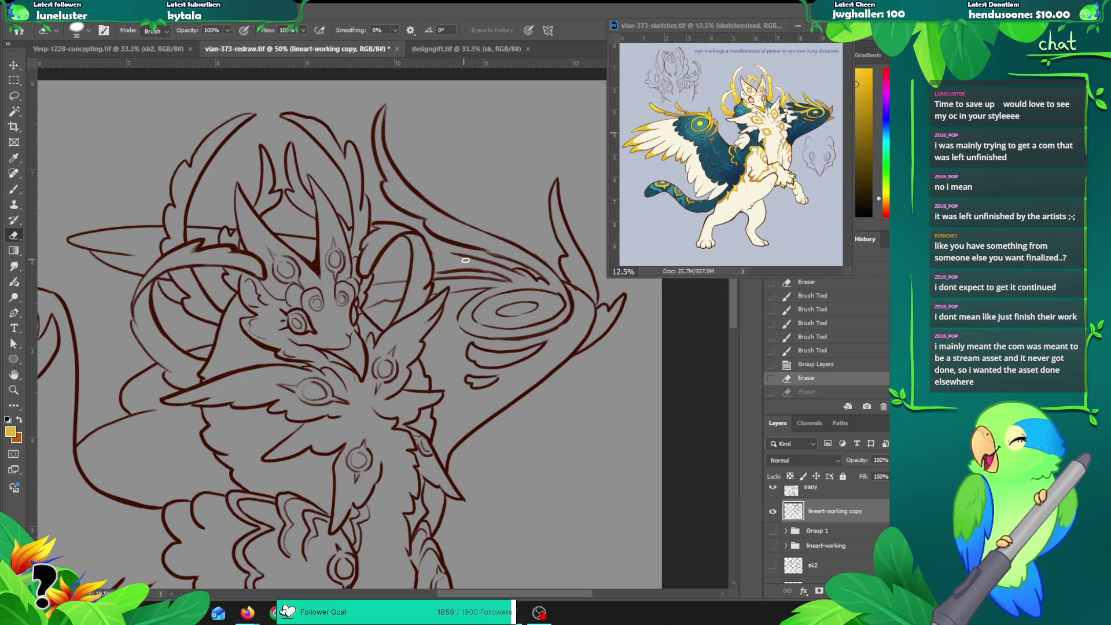
mouse_move(450, 254)
left_mouse_down()
mouse_move(496, 265)
mouse_move(458, 270)
mouse_move(491, 271)
left_mouse_up()
Step: Try brown line redraws curving from the swirl toward the horn, undoing them
key("b")
left_click(428, 258, "alt")
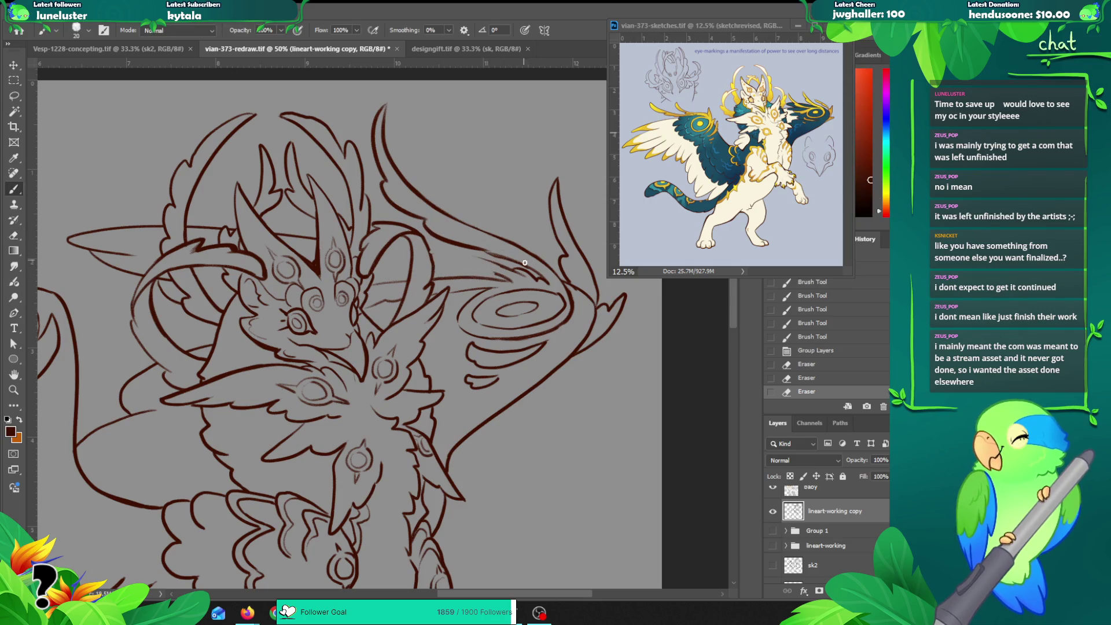
mouse_move(496, 264)
left_mouse_down()
mouse_move(446, 243)
mouse_move(448, 171)
left_mouse_up()
key("ctrl+z")
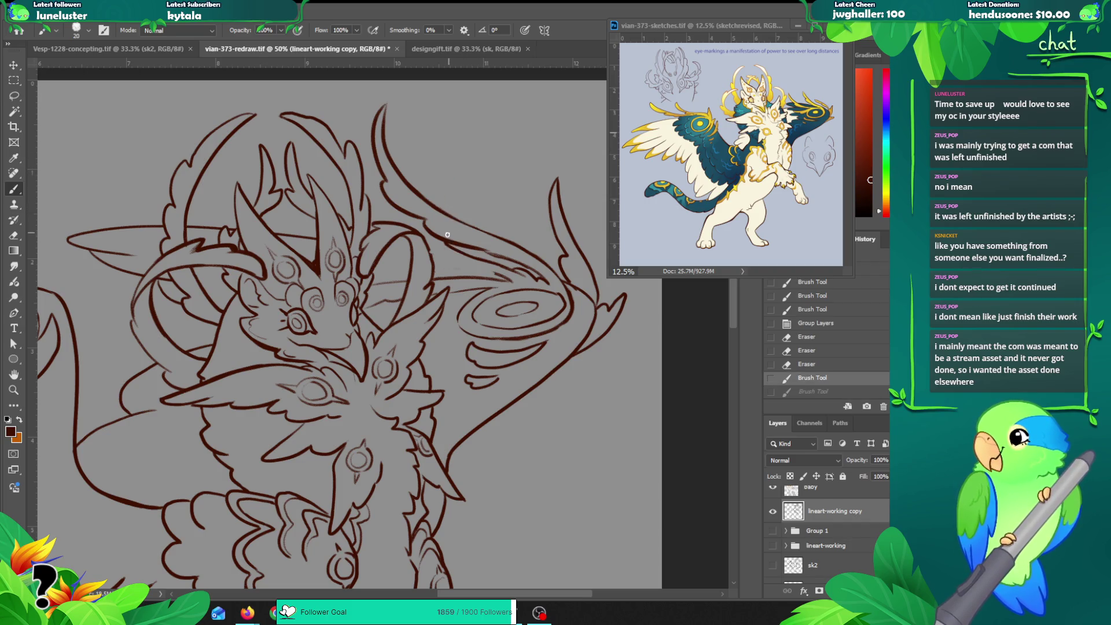
left_click(444, 241)
left_click_drag(451, 219, 469, 177)
key("ctrl+z")
key("ctrl+z")
key("ctrl+z")
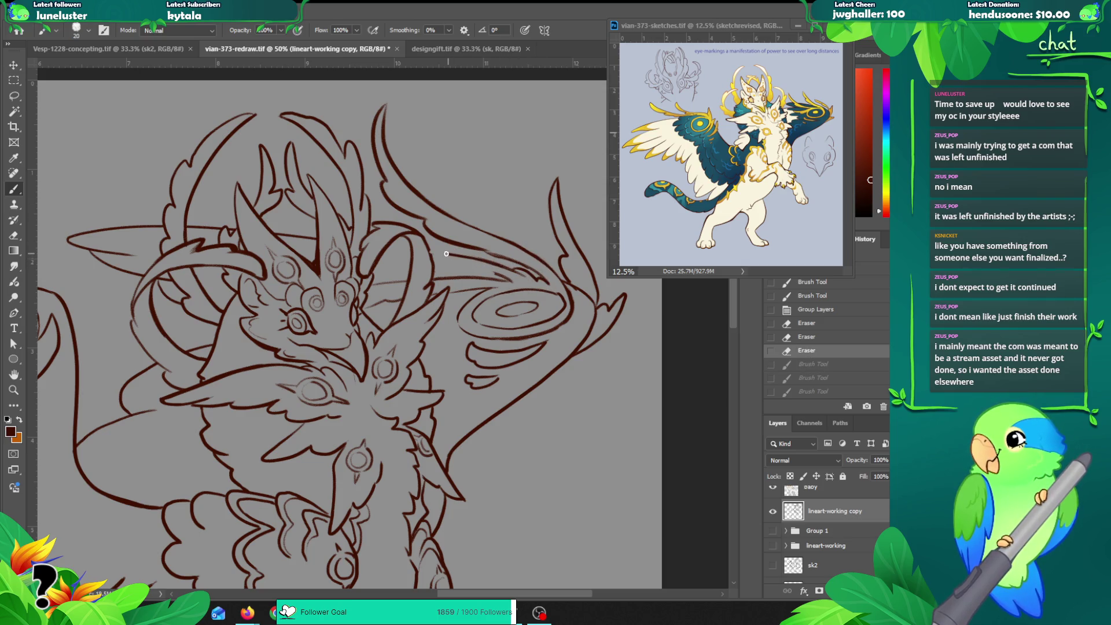
Step: Retry a curved line and a horn stroke, undo them, and add a new empty Layer 1
key("ctrl+z")
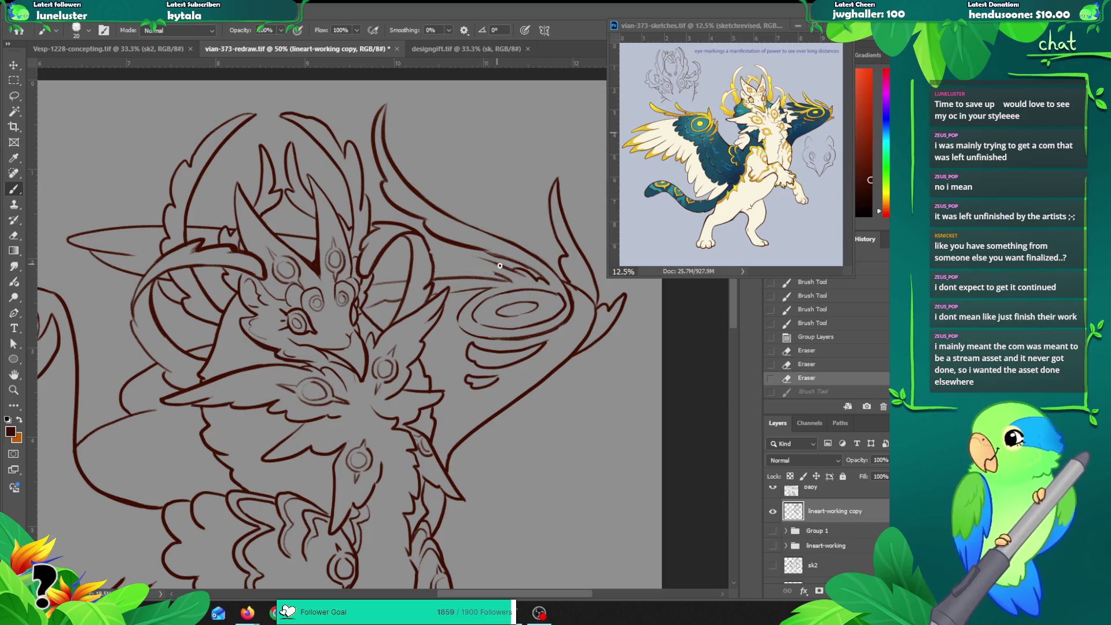
left_click_drag(504, 269, 460, 255)
key("ctrl+z")
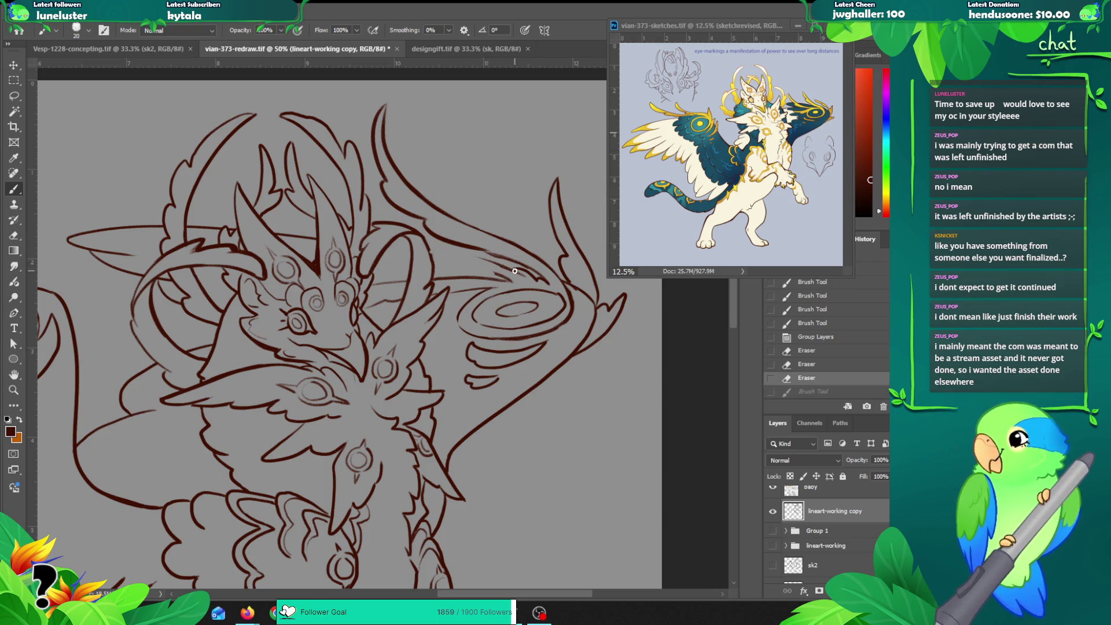
key("ctrl+shift+z")
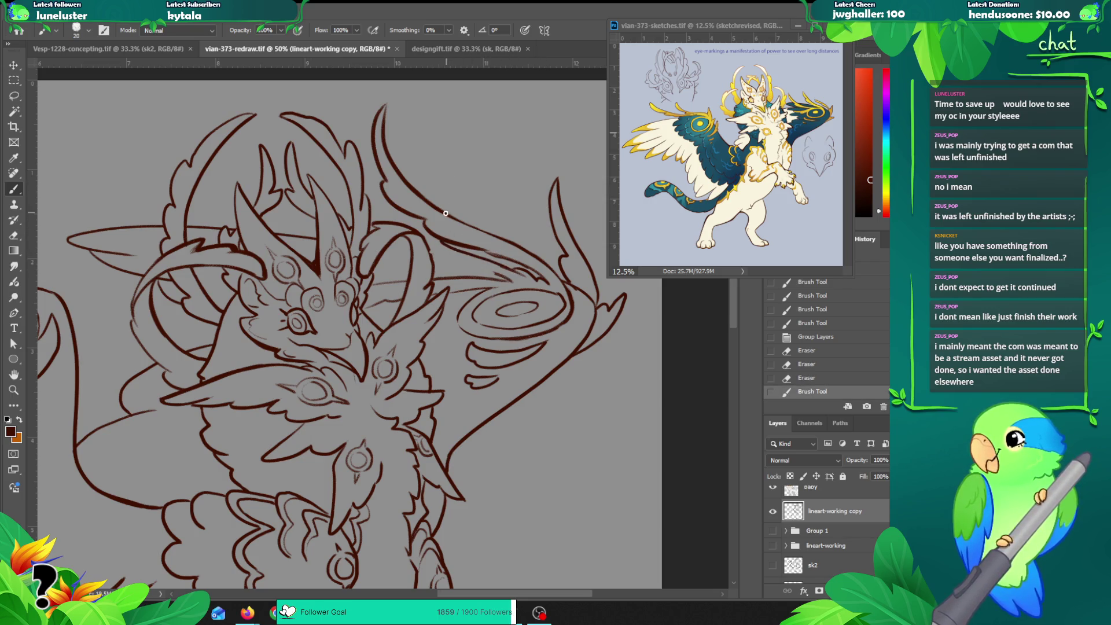
left_click_drag(439, 198, 437, 166)
key("ctrl+z")
key("ctrl+z")
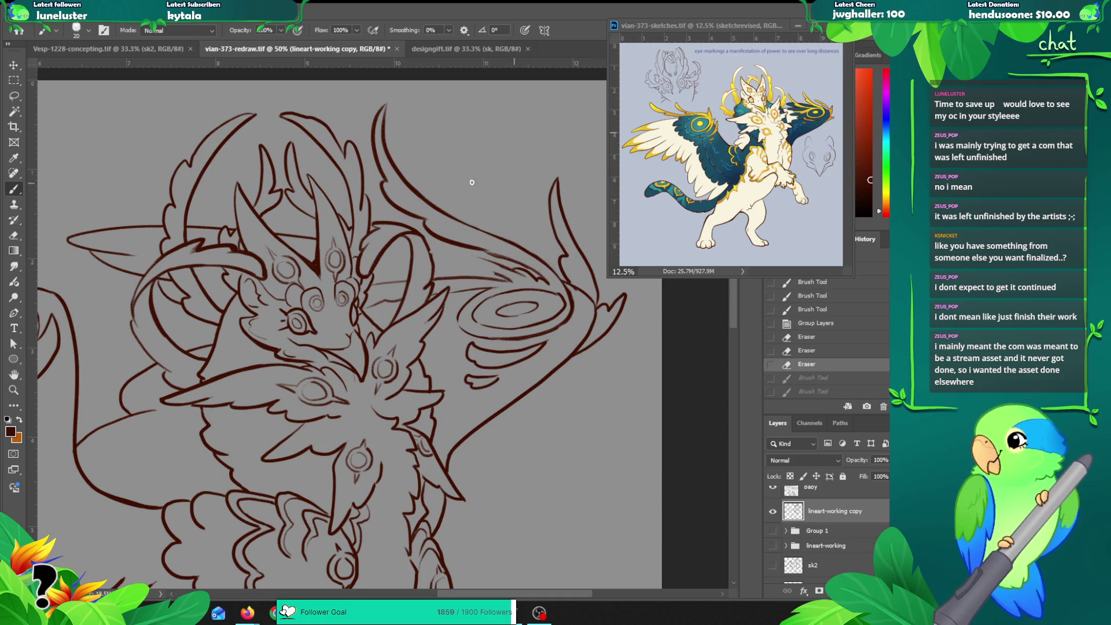
key("ctrl+shift+n")
key("Return")
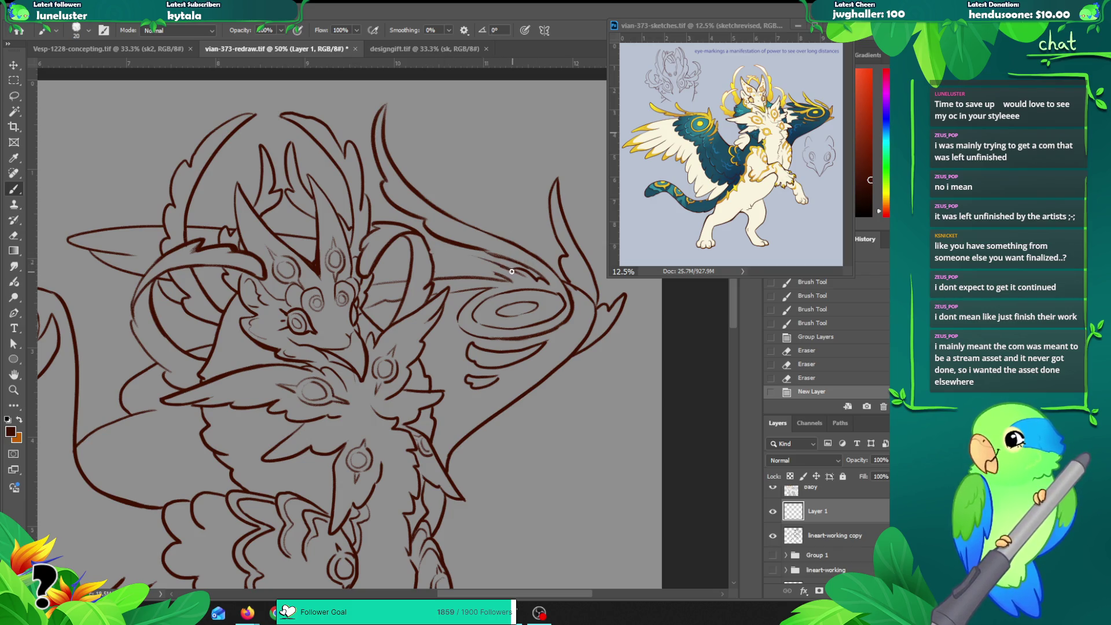
Step: Try eight trial curves running up-left from the swirl on Layer 1, undoing each one
left_click_drag(512, 271, 454, 191)
key("ctrl+z")
left_click_drag(509, 269, 443, 241)
key("ctrl+z")
left_click_drag(497, 264, 447, 212)
key("ctrl+z")
left_click_drag(501, 265, 433, 193)
key("ctrl+z")
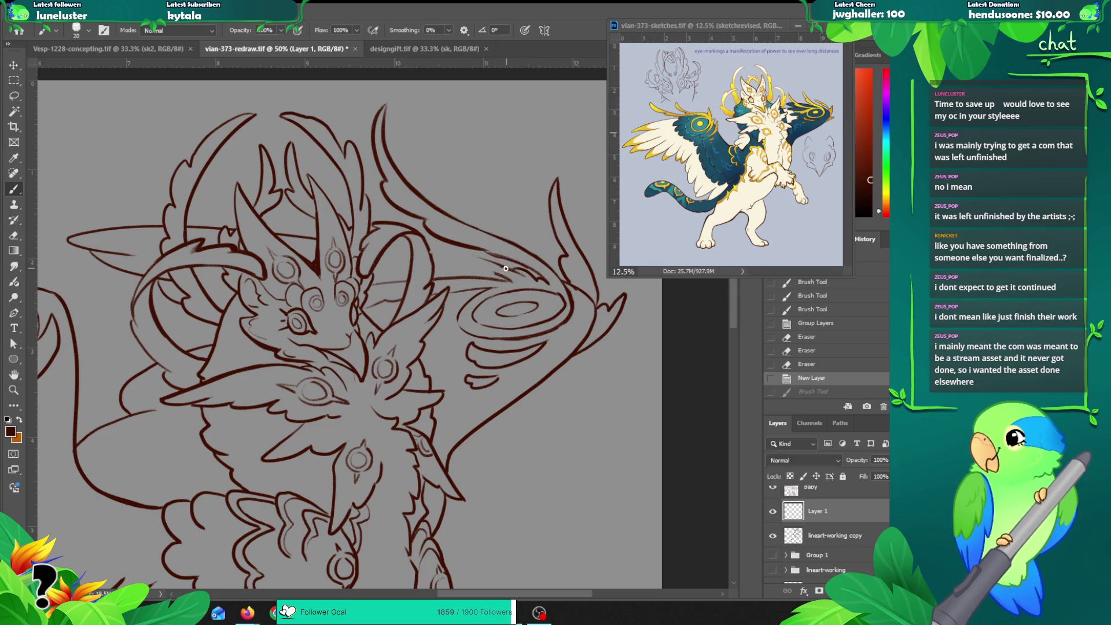
left_click_drag(498, 264, 443, 200)
key("ctrl+z")
left_click_drag(487, 258, 435, 219)
key("ctrl+z")
left_click_drag(501, 266, 428, 237)
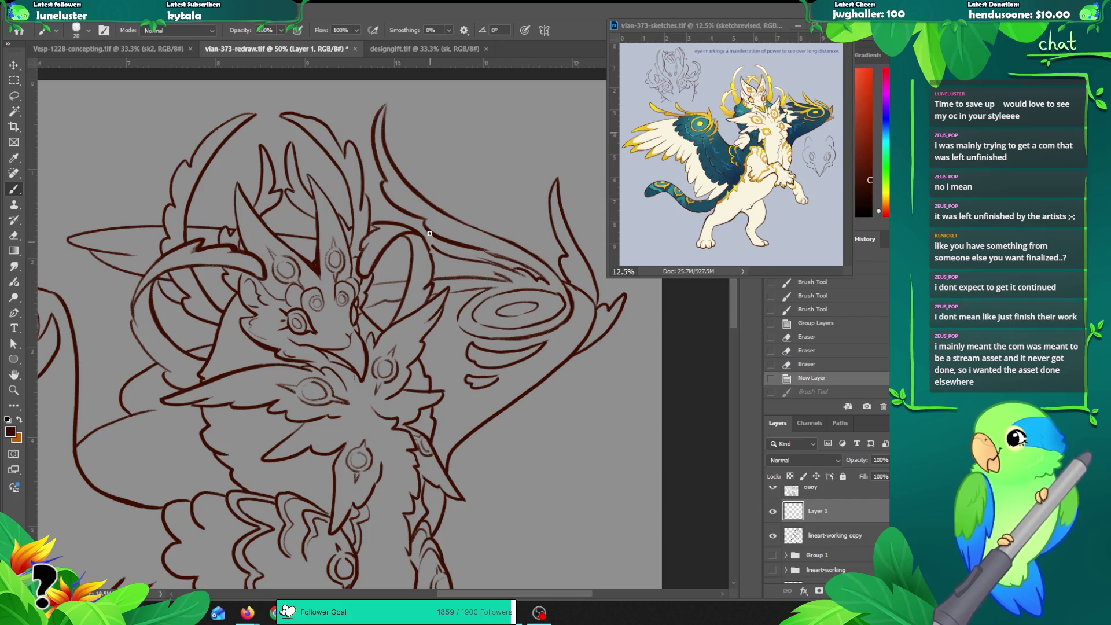
key("ctrl+z")
left_click_drag(494, 264, 496, 210)
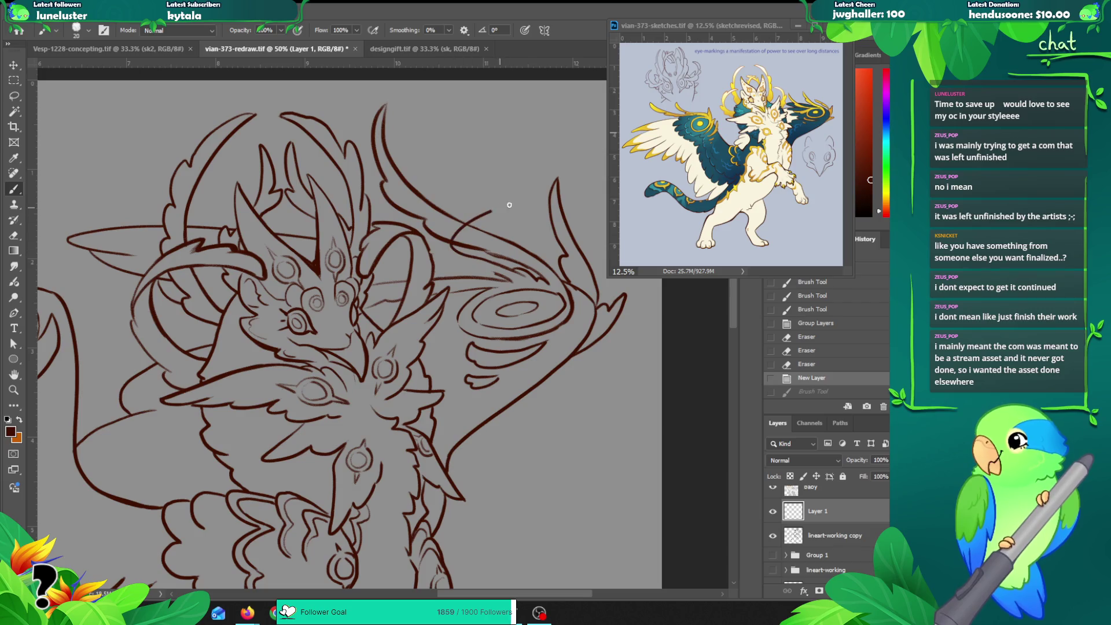
key("ctrl+z")
Step: Try more curves rising from the swirl toward the horn, undoing every attempt
mouse_move(505, 268)
left_mouse_down()
mouse_move(491, 214)
mouse_move(503, 214)
left_mouse_up()
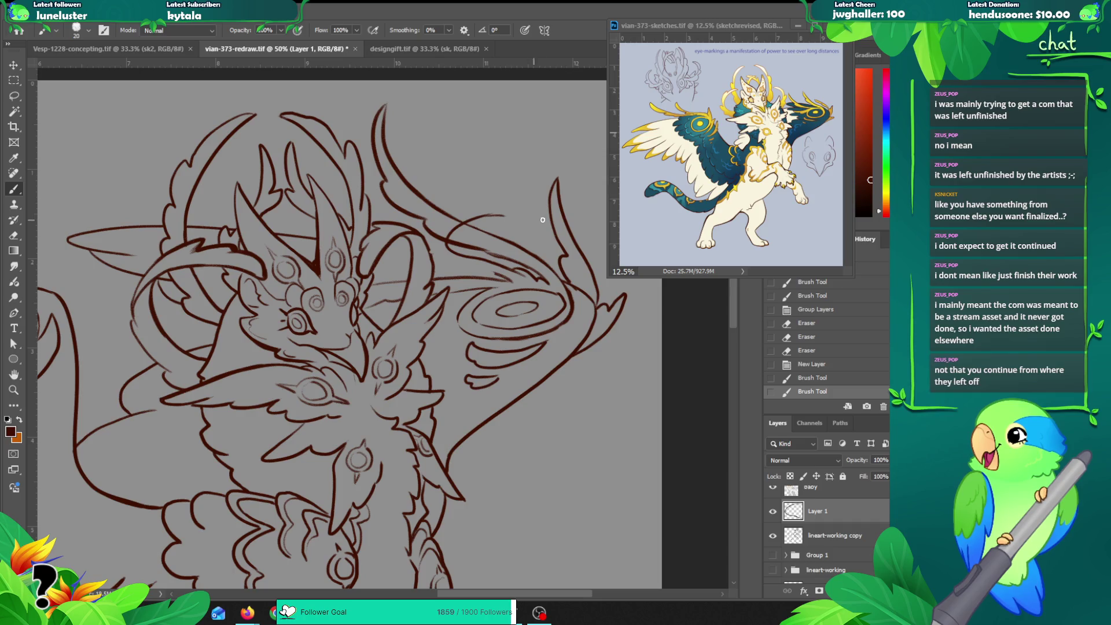
key("ctrl+z")
key("ctrl+z")
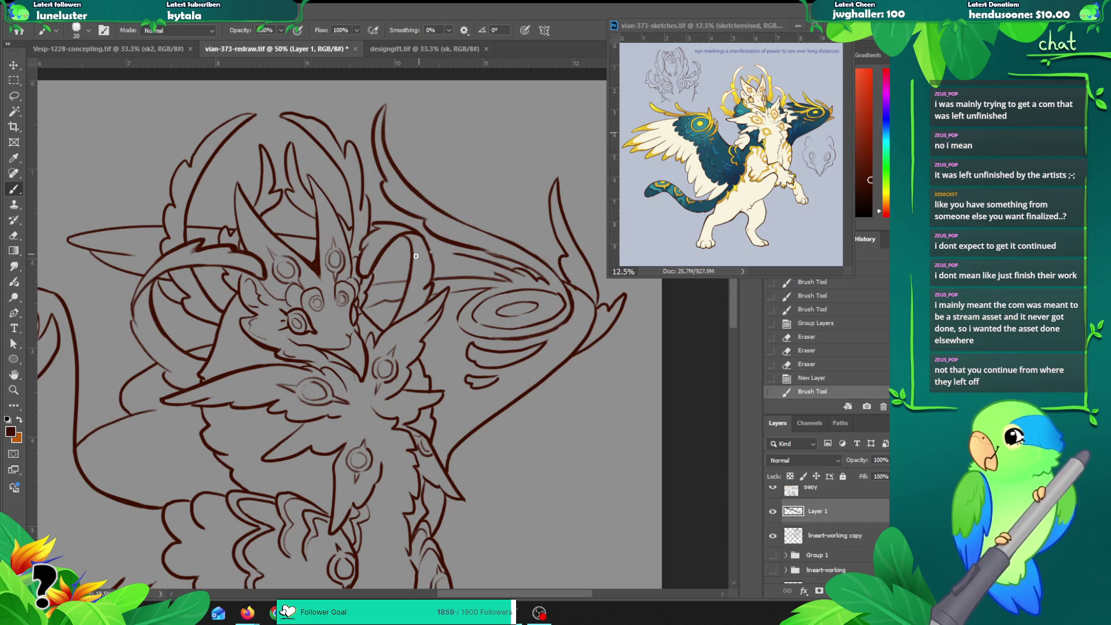
left_click_drag(503, 267, 509, 214)
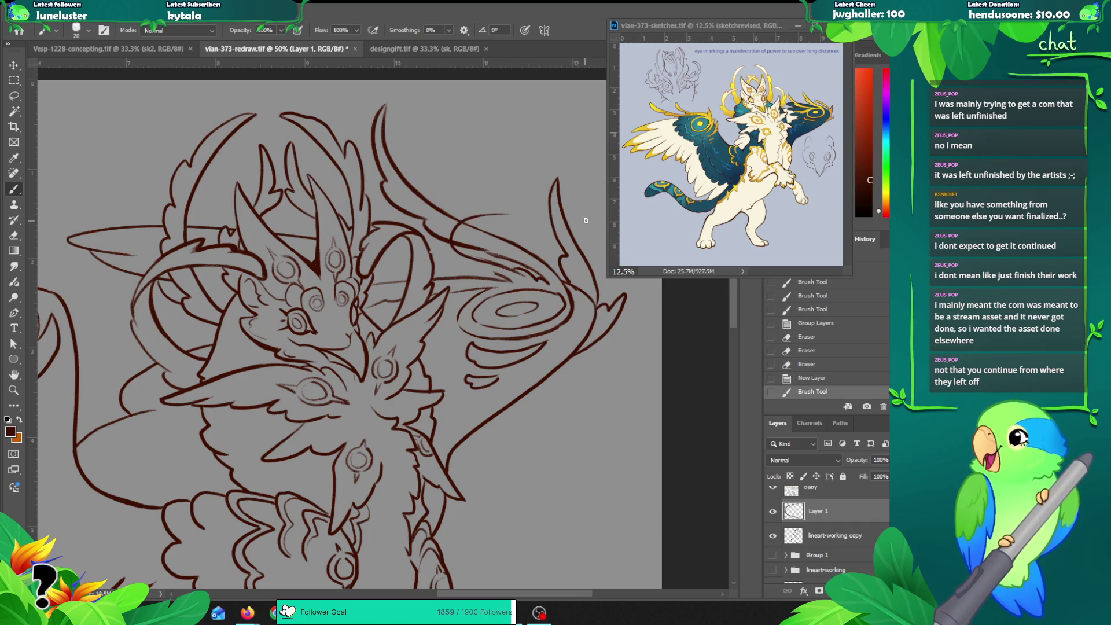
key("ctrl+z")
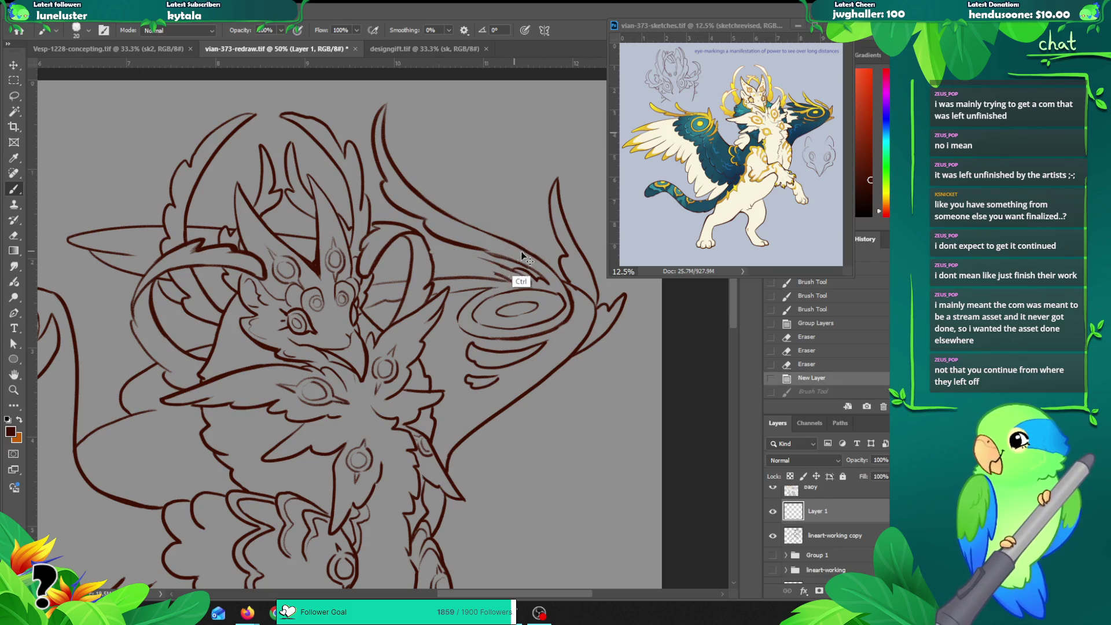
left_click_drag(491, 263, 447, 225)
key("ctrl+z")
mouse_move(504, 267)
left_mouse_down()
mouse_move(448, 250)
mouse_move(519, 252)
mouse_move(479, 257)
mouse_move(509, 267)
mouse_move(448, 220)
left_mouse_up()
key("ctrl+z")
key("ctrl+z")
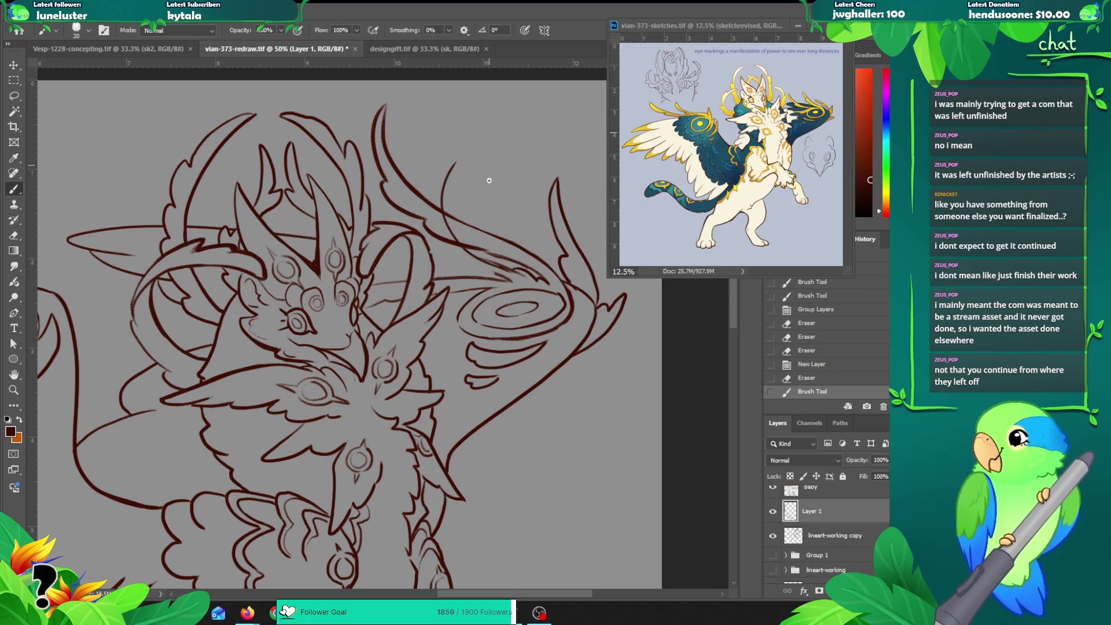
key("ctrl+z")
mouse_move(509, 269)
left_mouse_down()
mouse_move(419, 234)
mouse_move(483, 181)
mouse_move(402, 230)
left_mouse_up()
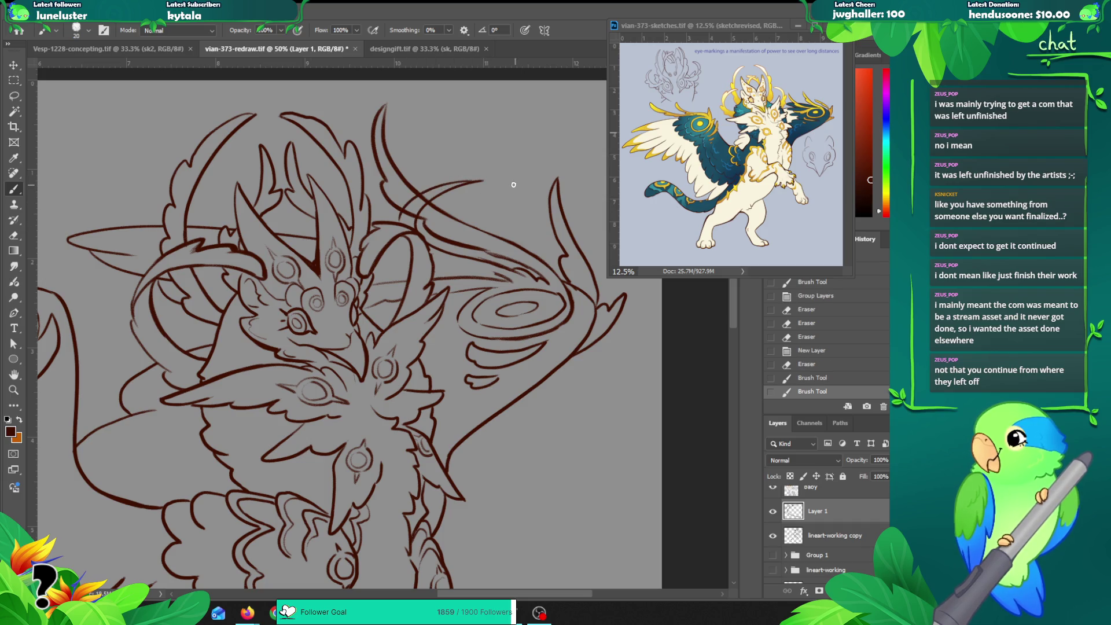
key("ctrl+z")
Step: Add a short dark mark along the line and erase a small bit of it
mouse_move(481, 181)
left_mouse_down()
mouse_move(438, 184)
mouse_move(404, 230)
left_mouse_up()
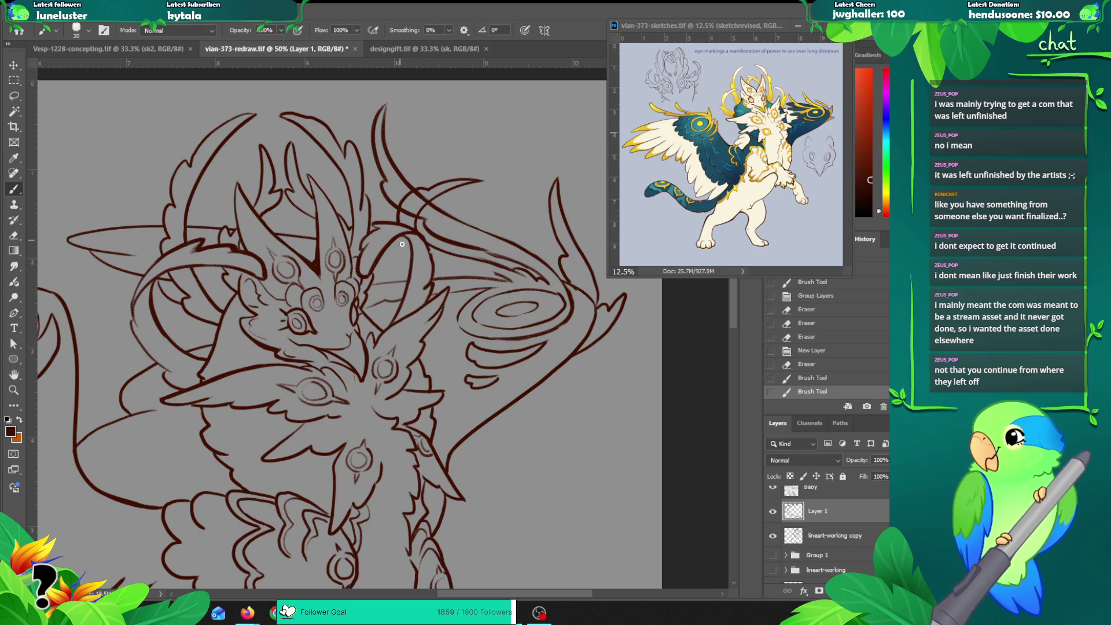
key("ctrl+z")
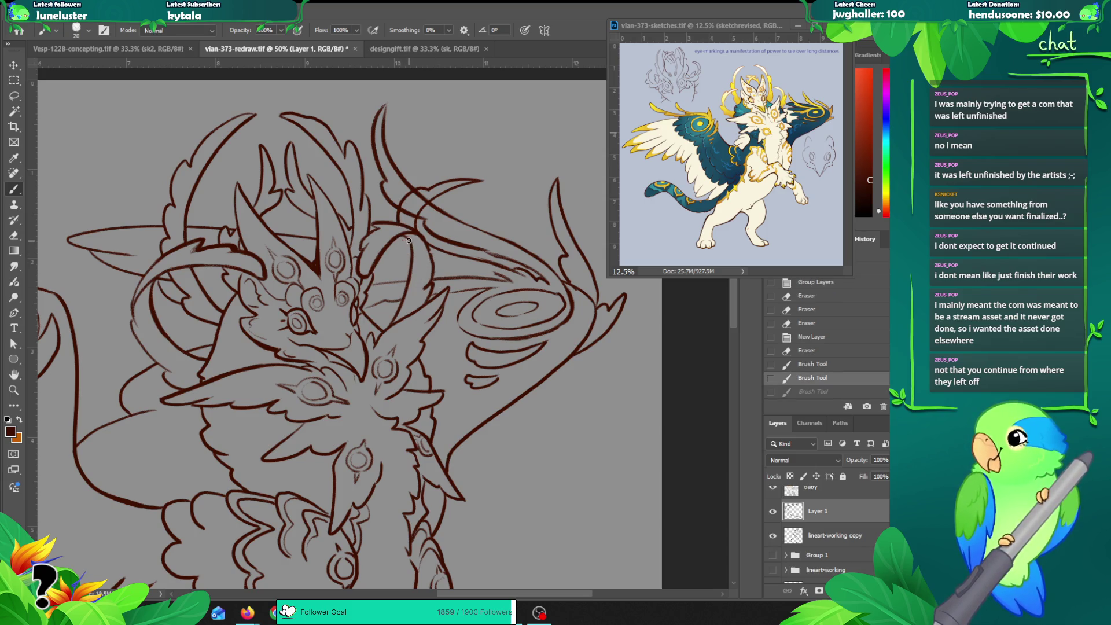
left_click_drag(408, 254, 504, 275)
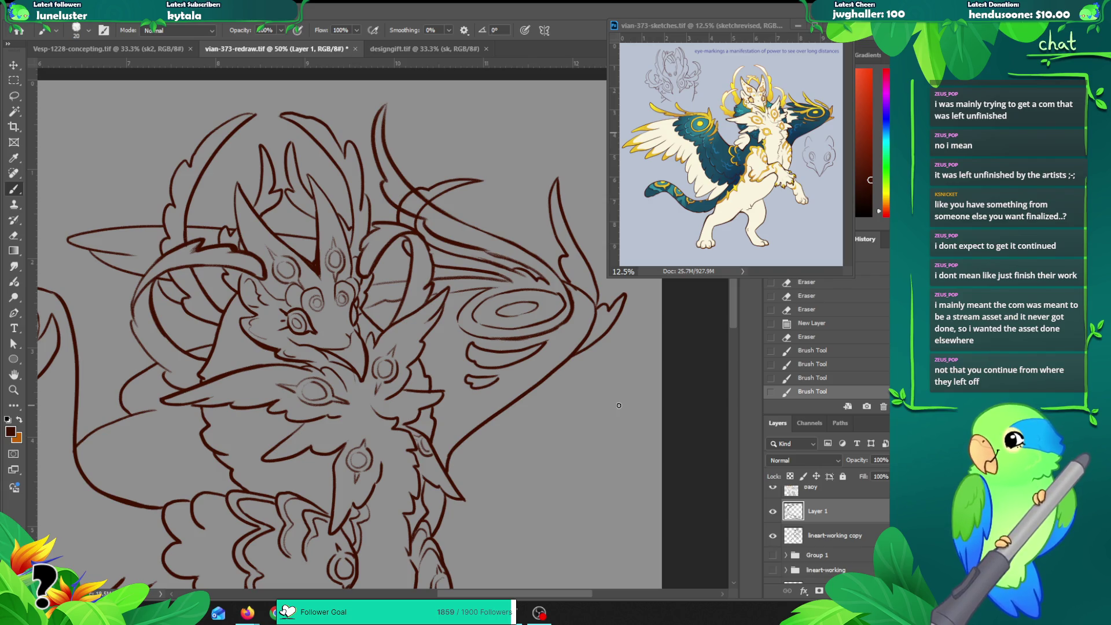
key("e")
left_click_drag(382, 275, 386, 281)
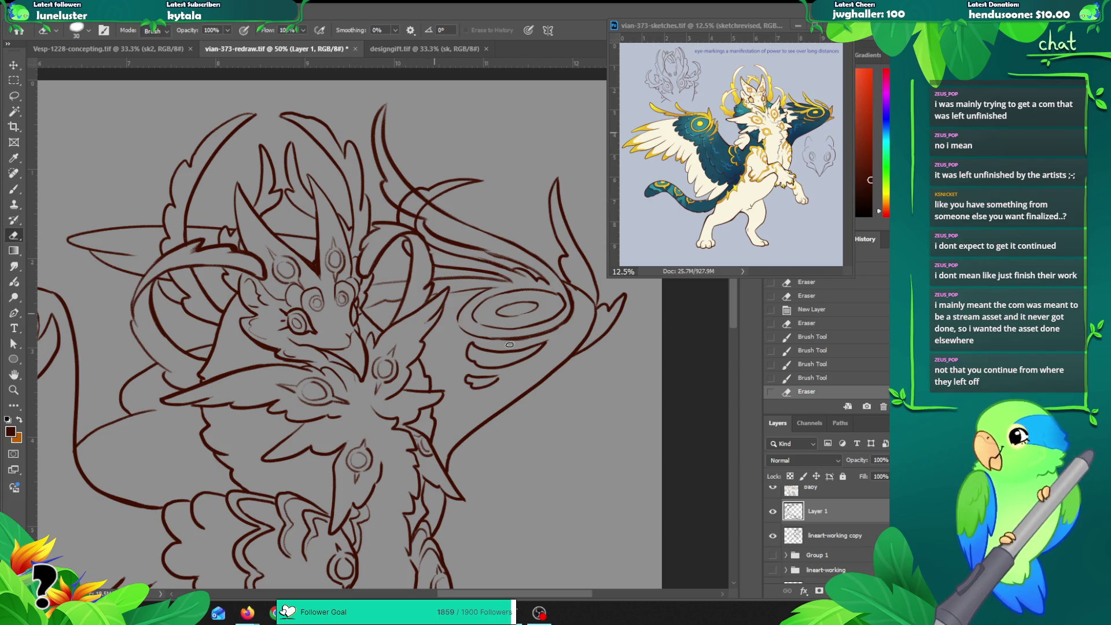
Step: Erase parts of the old horn line near the swirl on the lineart-working copy
left_click(801, 529)
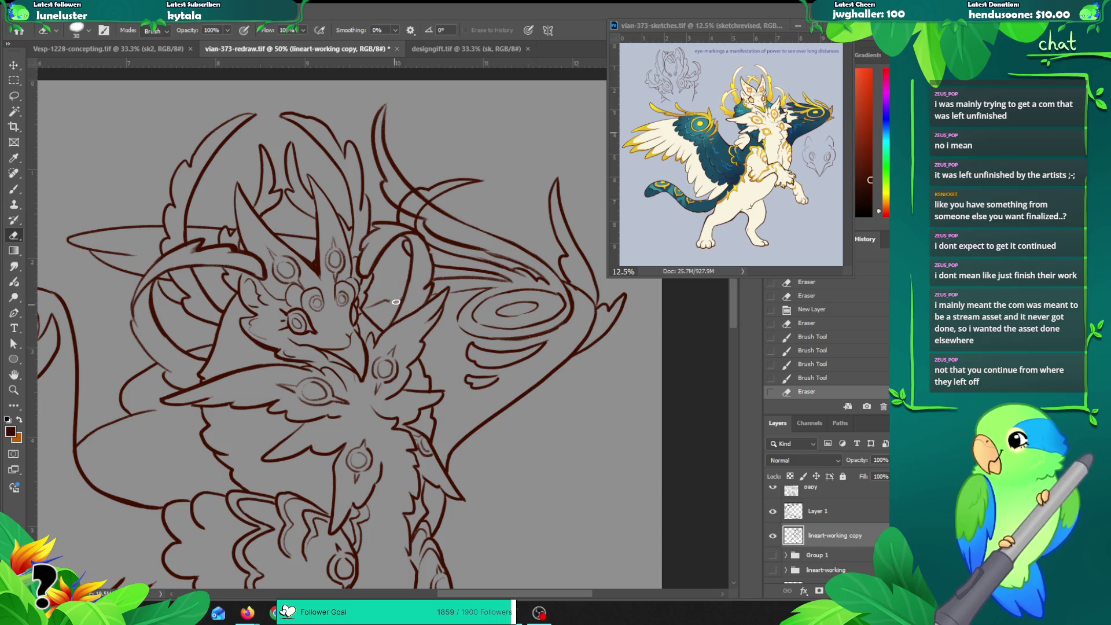
left_click_drag(377, 305, 442, 281)
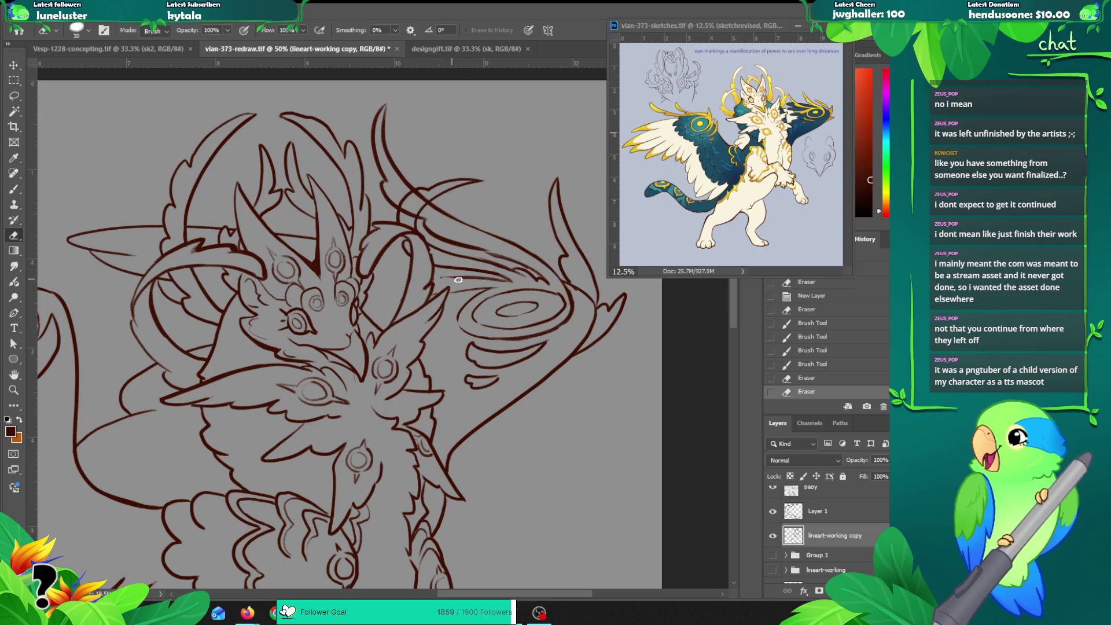
mouse_move(439, 277)
left_mouse_down()
mouse_move(434, 294)
mouse_move(444, 270)
mouse_move(508, 281)
left_mouse_up()
key("b")
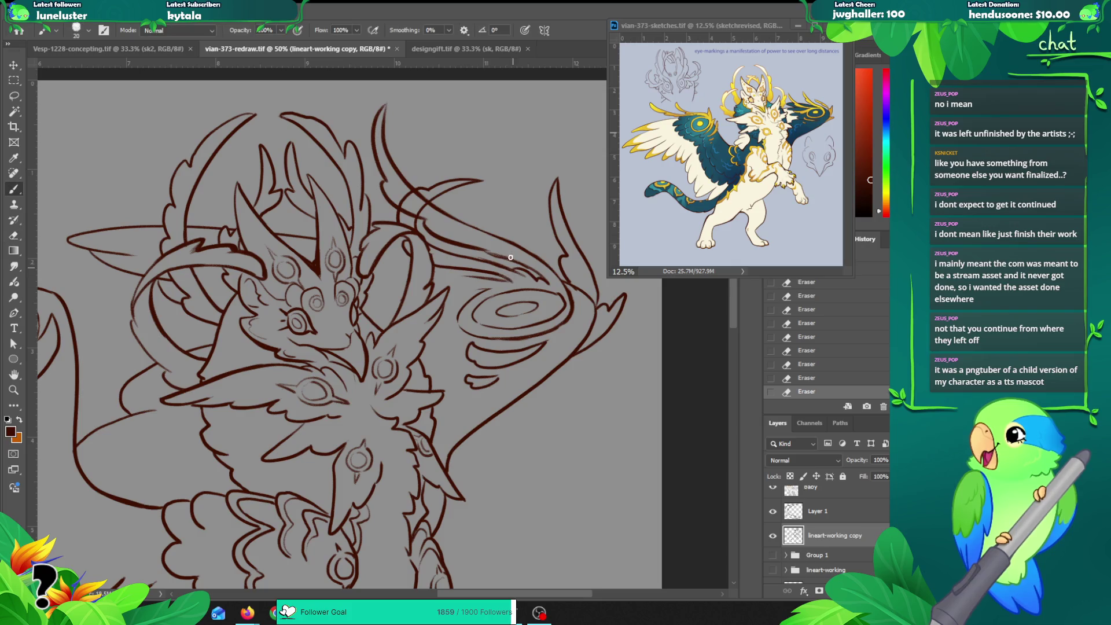
left_click_drag(432, 270, 495, 280)
key("ctrl+z")
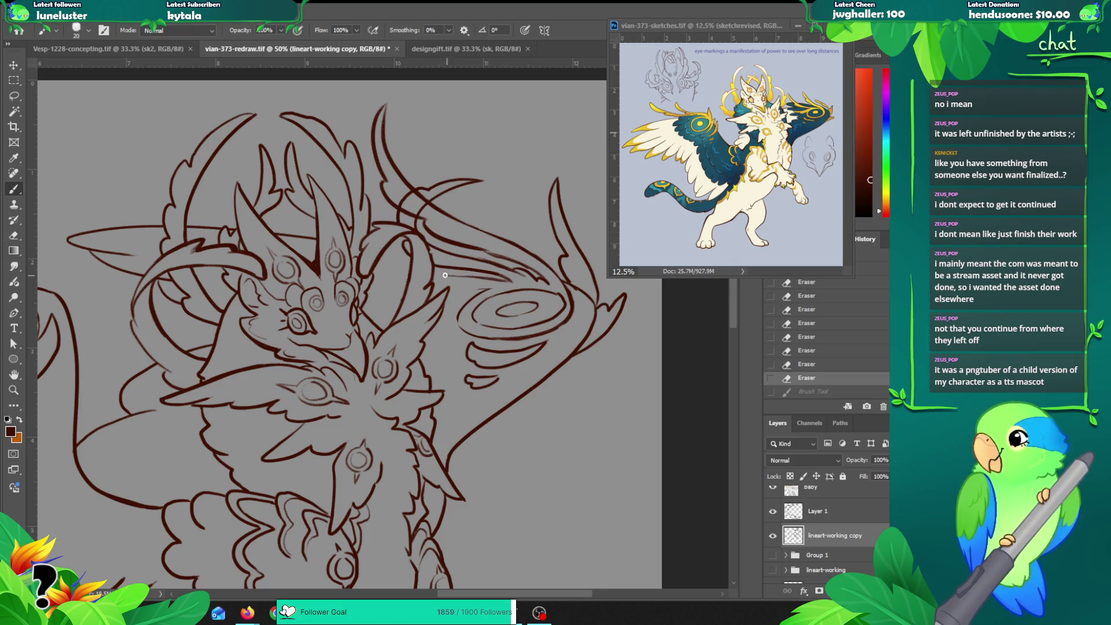
Step: Draw a new horn-curve line near the swirl on Layer 1, then erase loop and horn-tip bits
key("alt+bracketright")
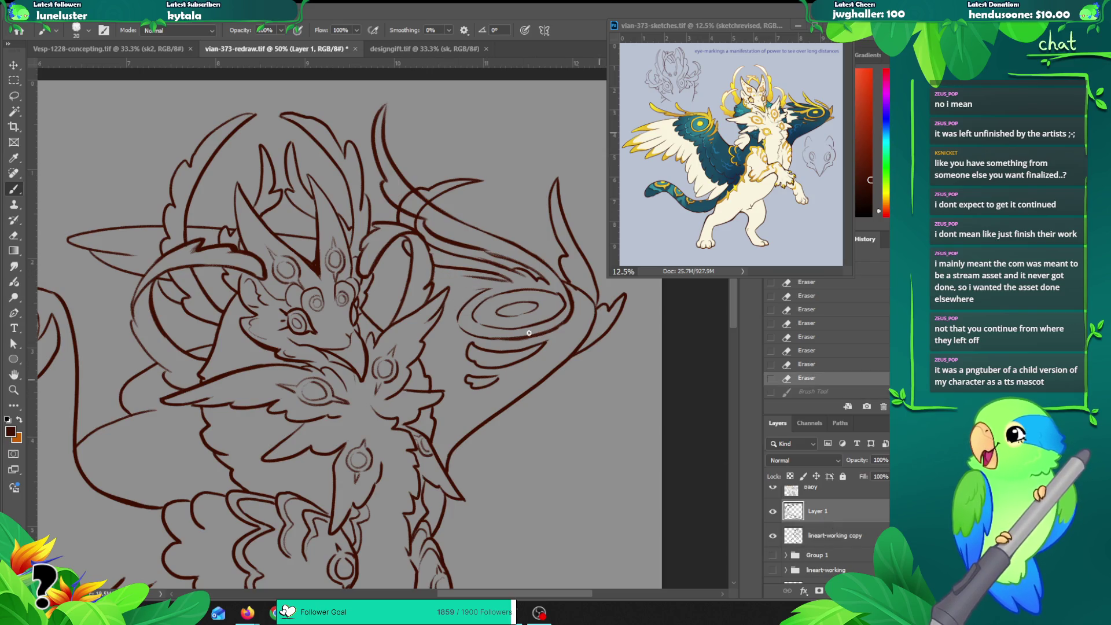
mouse_move(473, 277)
left_mouse_down()
mouse_move(405, 256)
mouse_move(509, 241)
mouse_move(499, 217)
mouse_move(440, 220)
mouse_move(400, 253)
mouse_move(406, 288)
mouse_move(548, 283)
left_mouse_up()
key("ctrl+z")
key("ctrl+z")
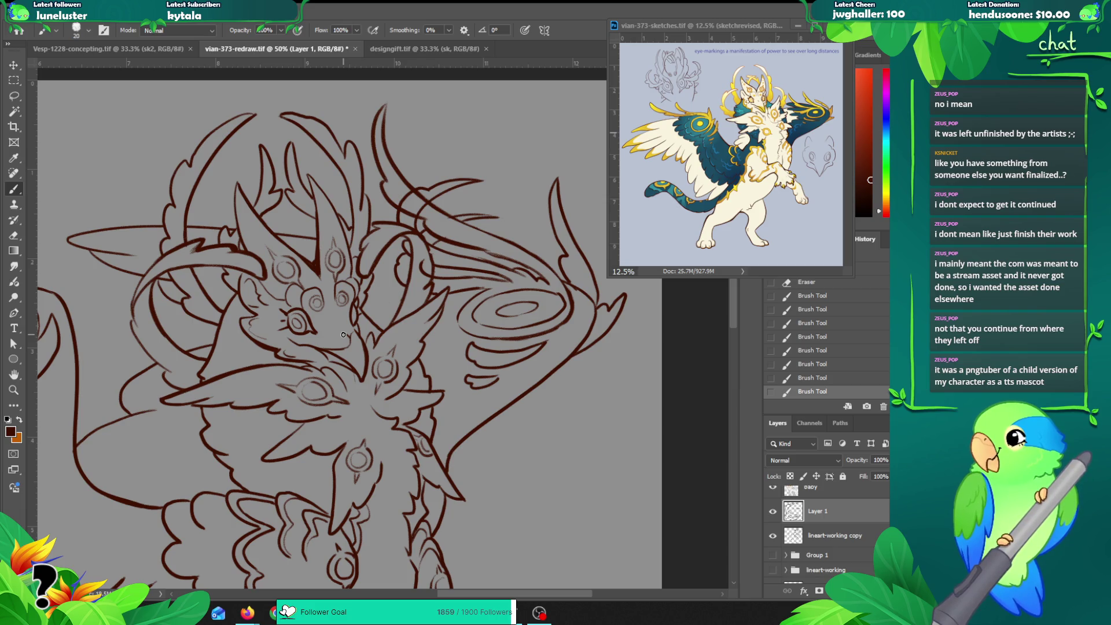
left_click_drag(452, 279, 512, 281)
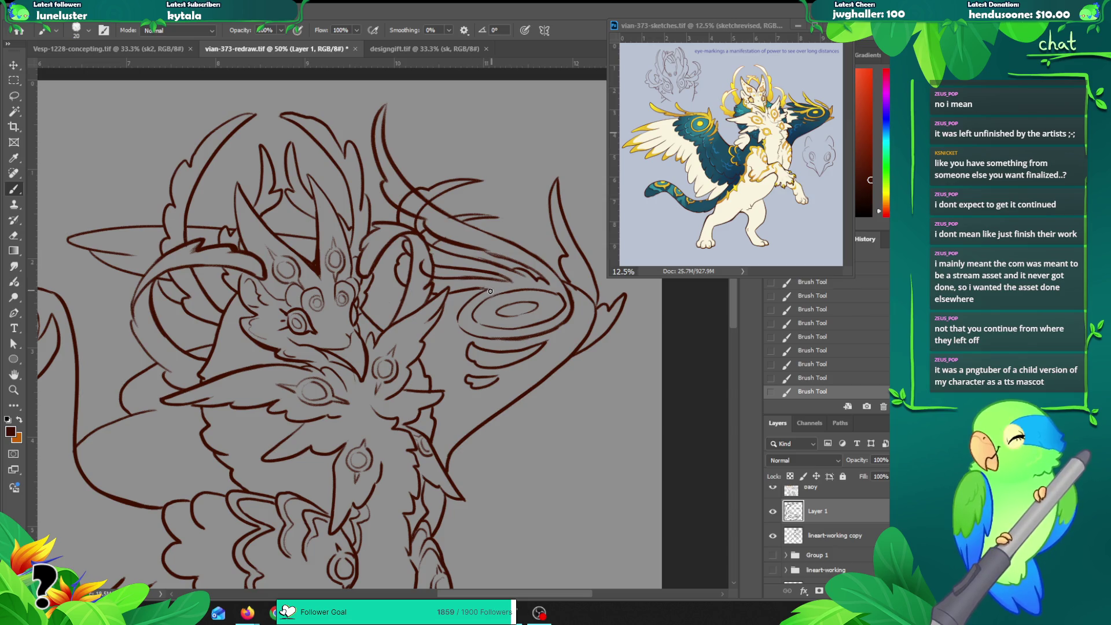
key("e")
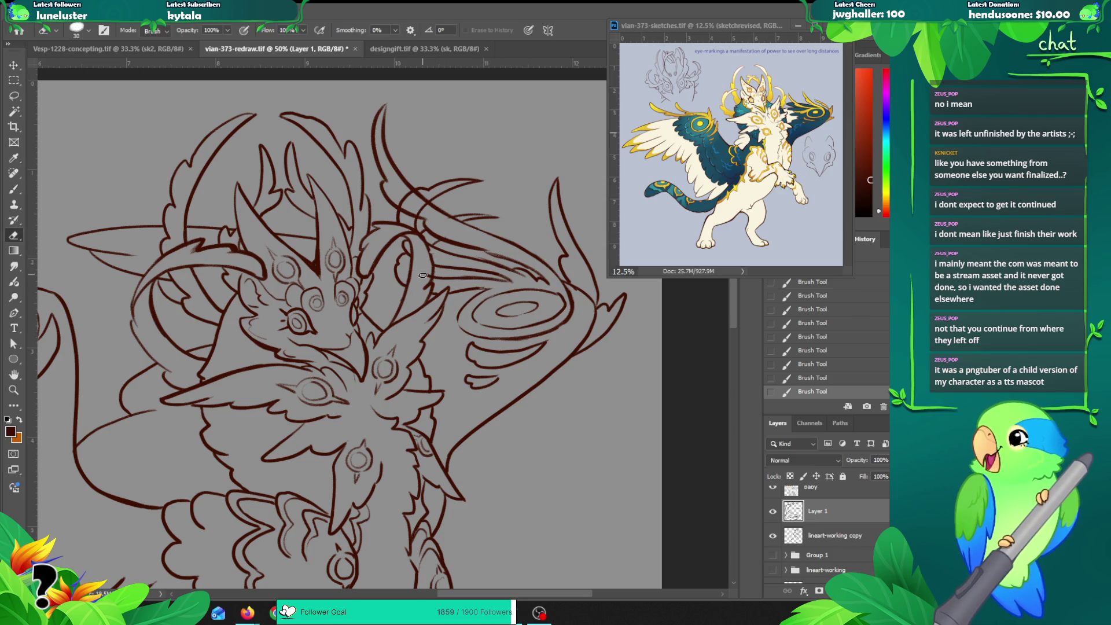
left_click_drag(428, 271, 428, 273)
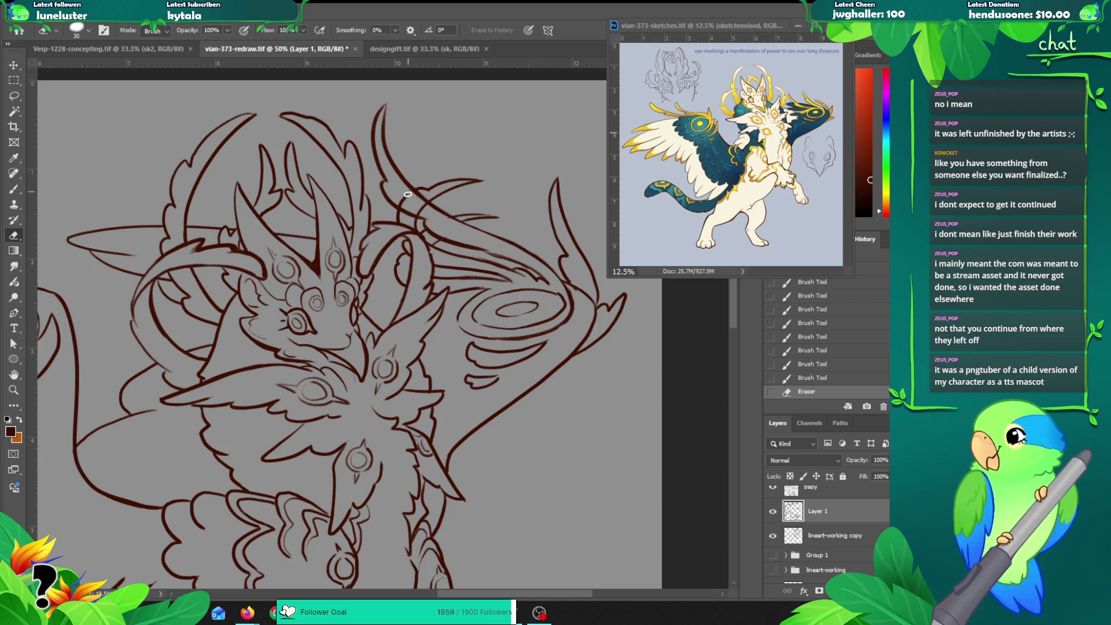
left_click_drag(422, 211, 499, 241)
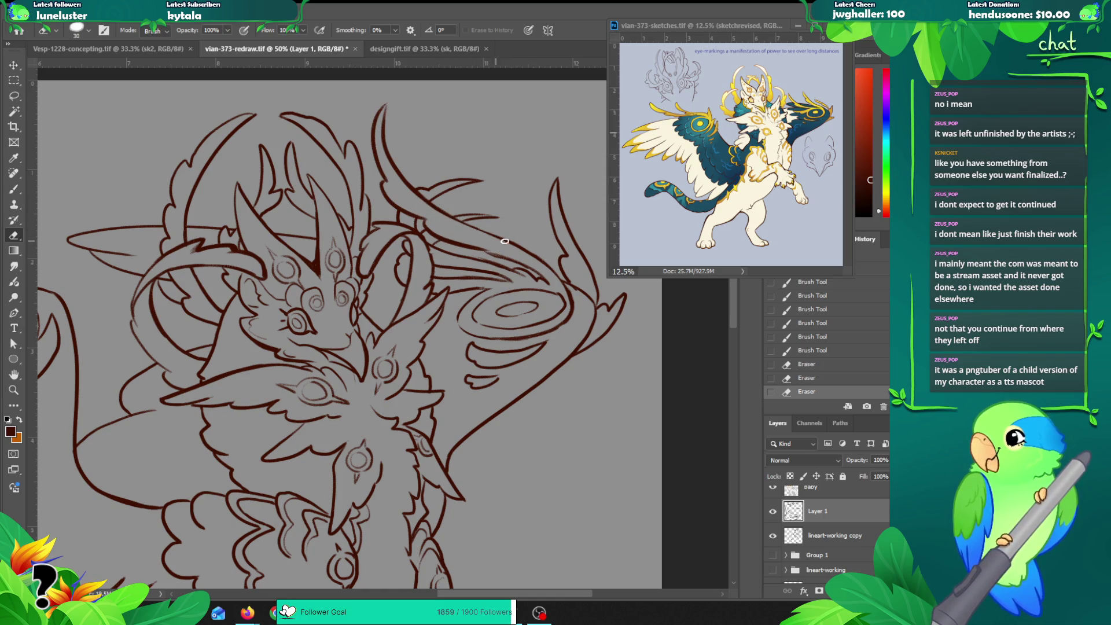
Step: Reconnect the horn line with a short stroke on the lineart-working copy
left_click(815, 529)
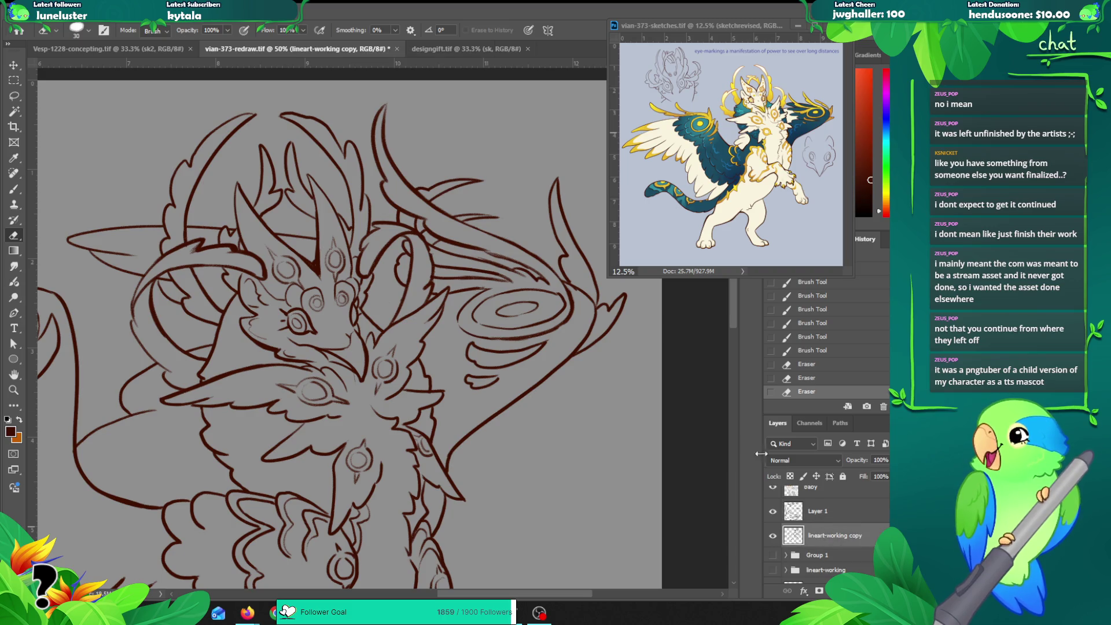
key("b")
left_click_drag(427, 248, 432, 261)
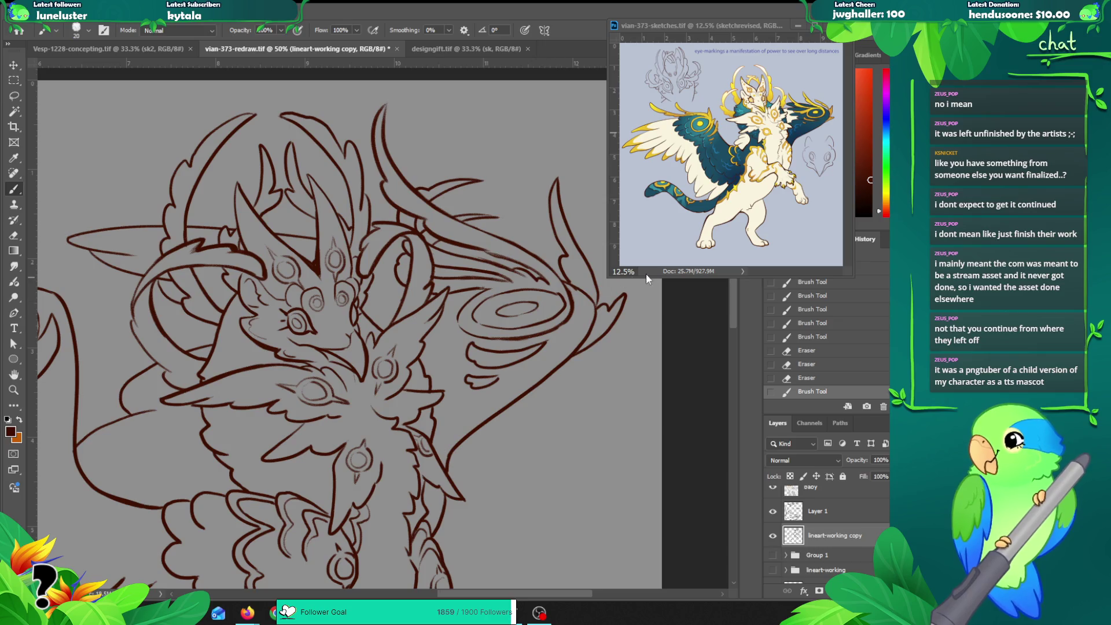
key("z")
left_click(562, 330, "alt")
left_click(596, 328, "alt")
left_click(628, 328, "alt")
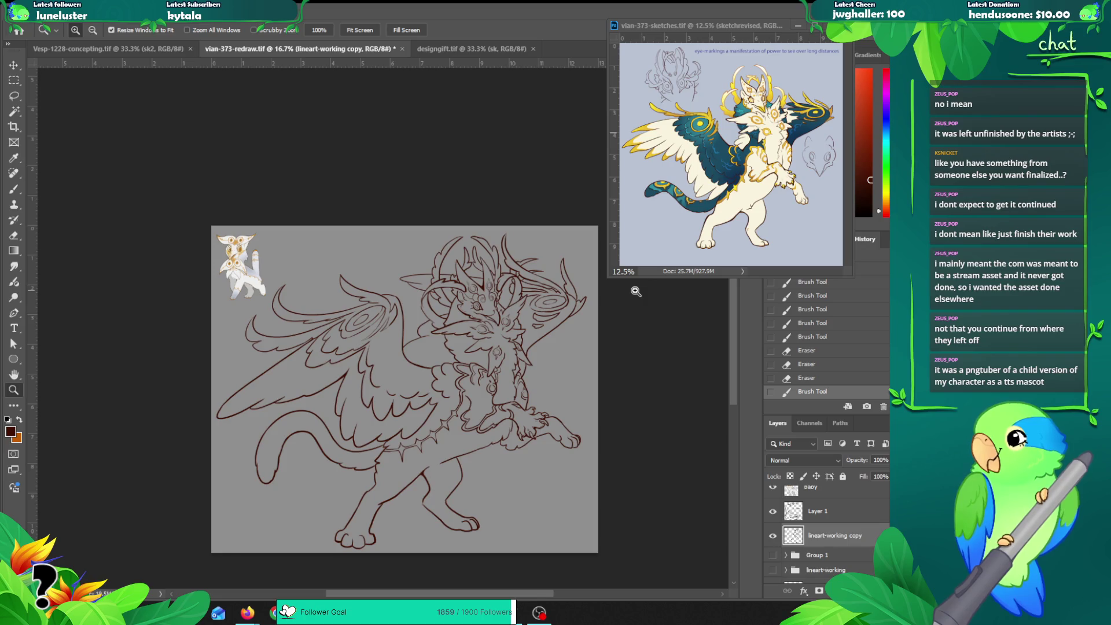
left_click(528, 265)
left_click(528, 265)
left_click(564, 324)
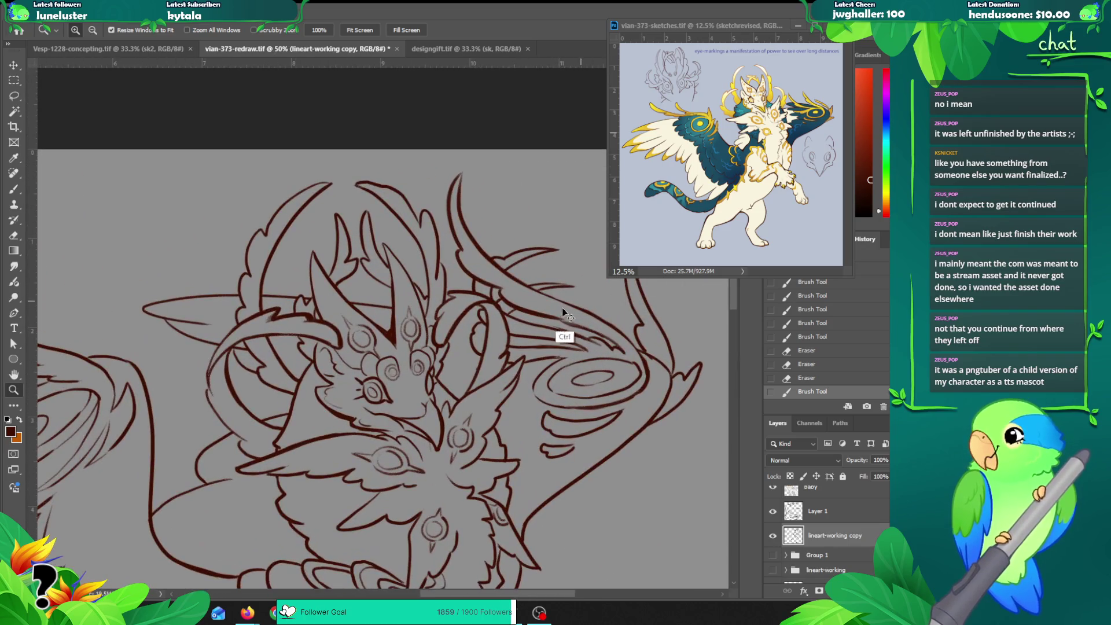
Step: Erase stray horn line work on Layer 1 with a size-50 eraser
key("e")
key("alt+bracketright")
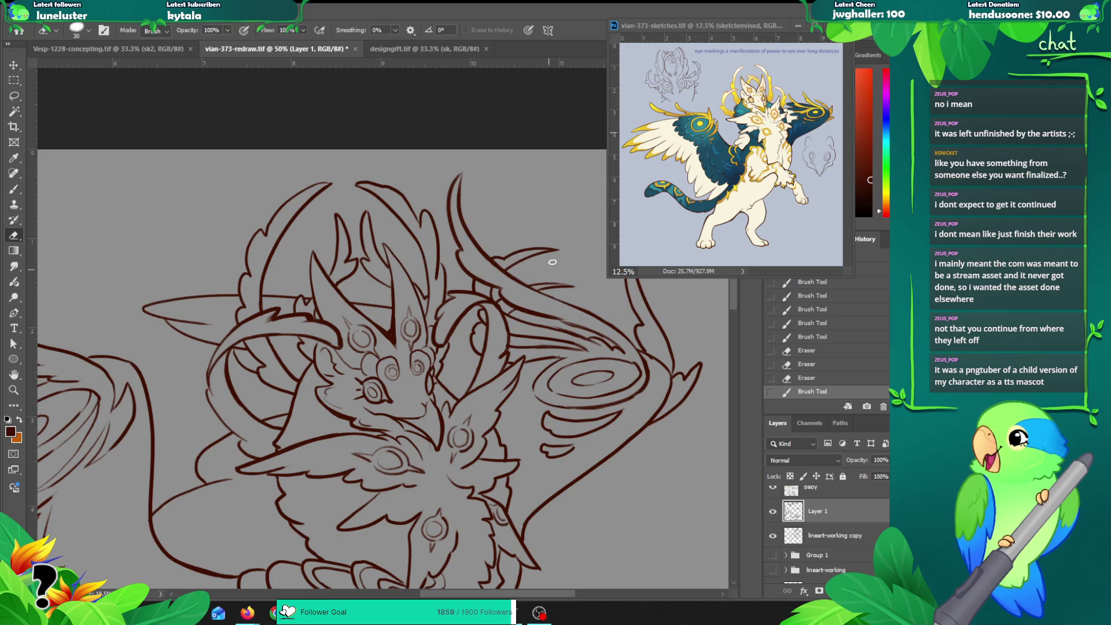
key("bracketright")
key("bracketright")
key("bracketright")
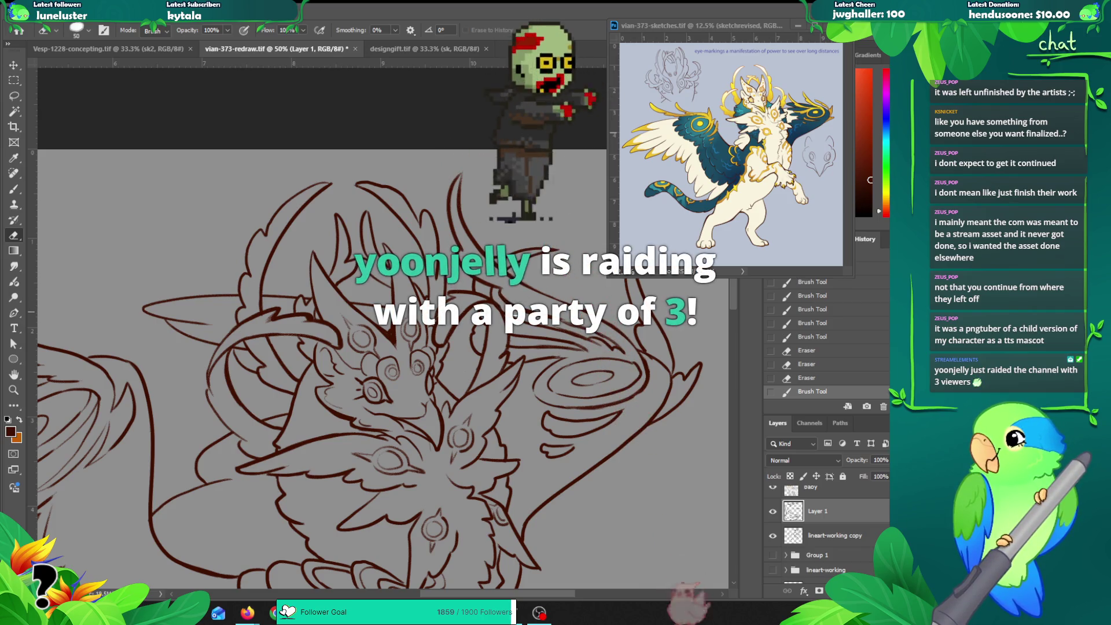
left_click_drag(538, 445, 547, 450)
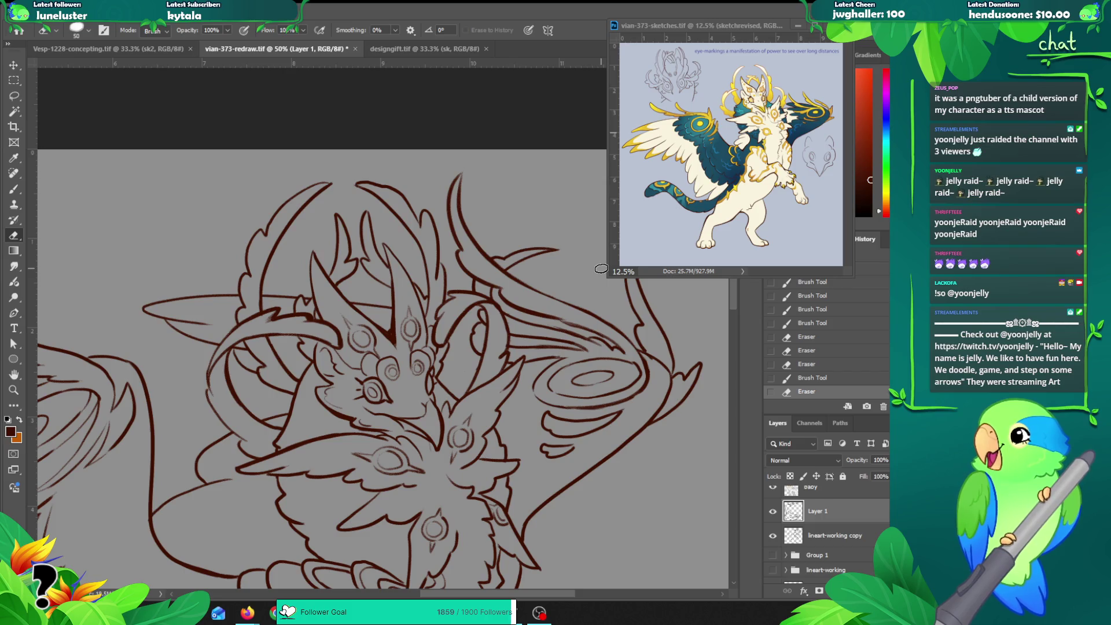
left_click_drag(532, 332, 426, 302)
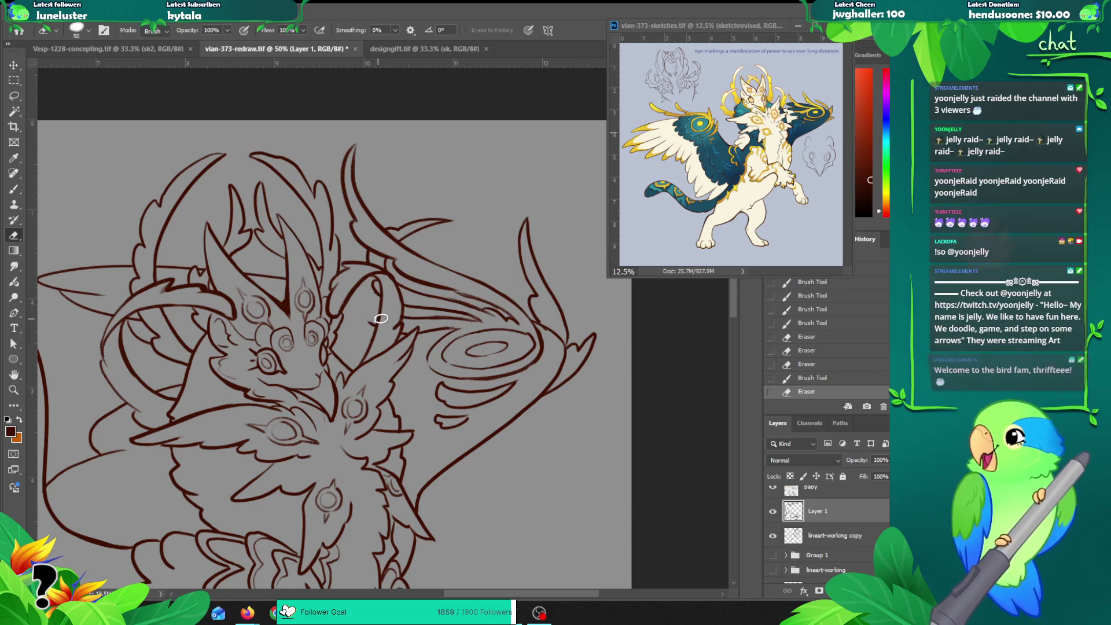
left_click_drag(365, 326, 405, 324)
Step: Try redrawing the horn curves and erasing a short bit, undoing each attempt
key("b")
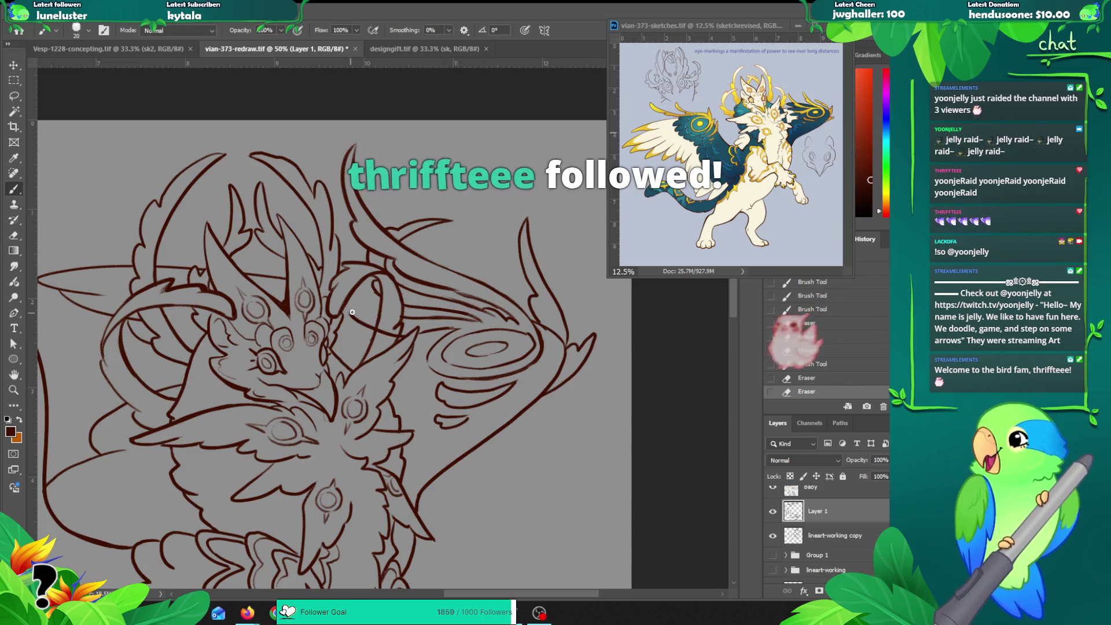
mouse_move(334, 238)
left_mouse_down()
mouse_move(347, 229)
mouse_move(379, 275)
left_mouse_up()
key("ctrl+z")
mouse_move(370, 272)
left_mouse_down()
mouse_move(401, 319)
mouse_move(390, 289)
left_mouse_up()
key("ctrl+z")
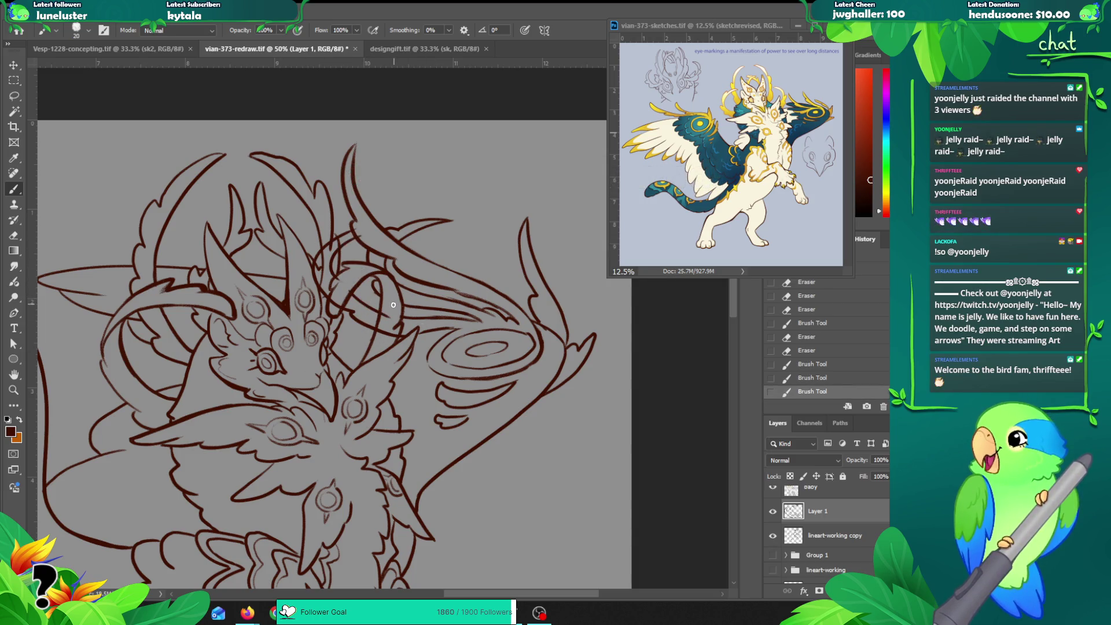
key("e")
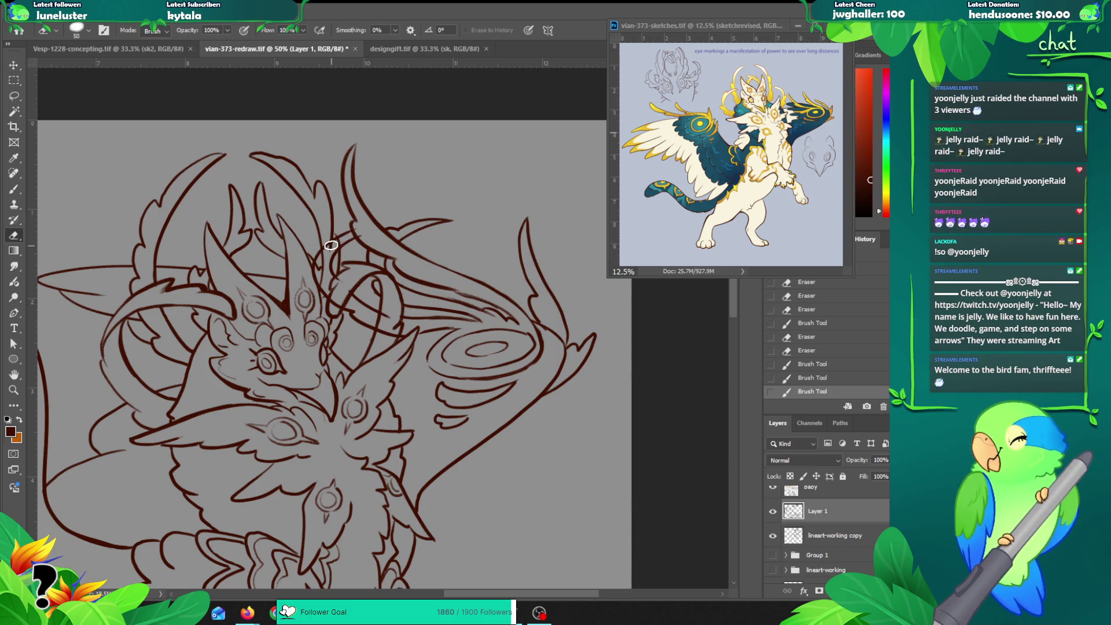
left_click_drag(329, 250, 332, 243)
key("ctrl+z")
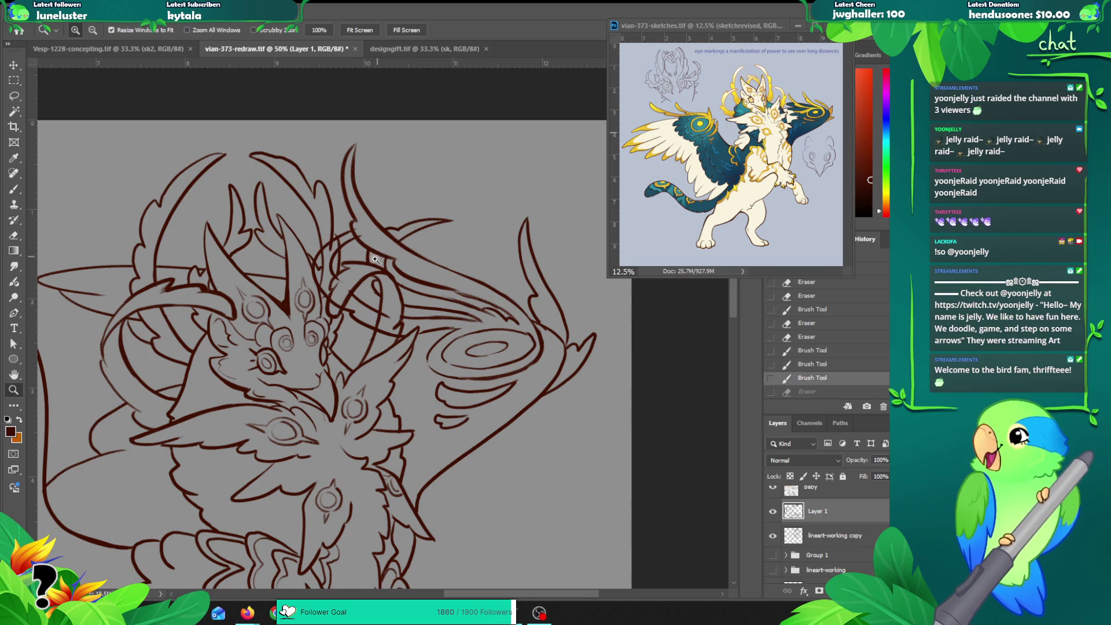
Step: Nudge the sketch reference window left and zoom the canvas to 50% on the horns
key("z")
key("ctrl+minus")
key("ctrl+minus")
left_click_drag(501, 265, 513, 263)
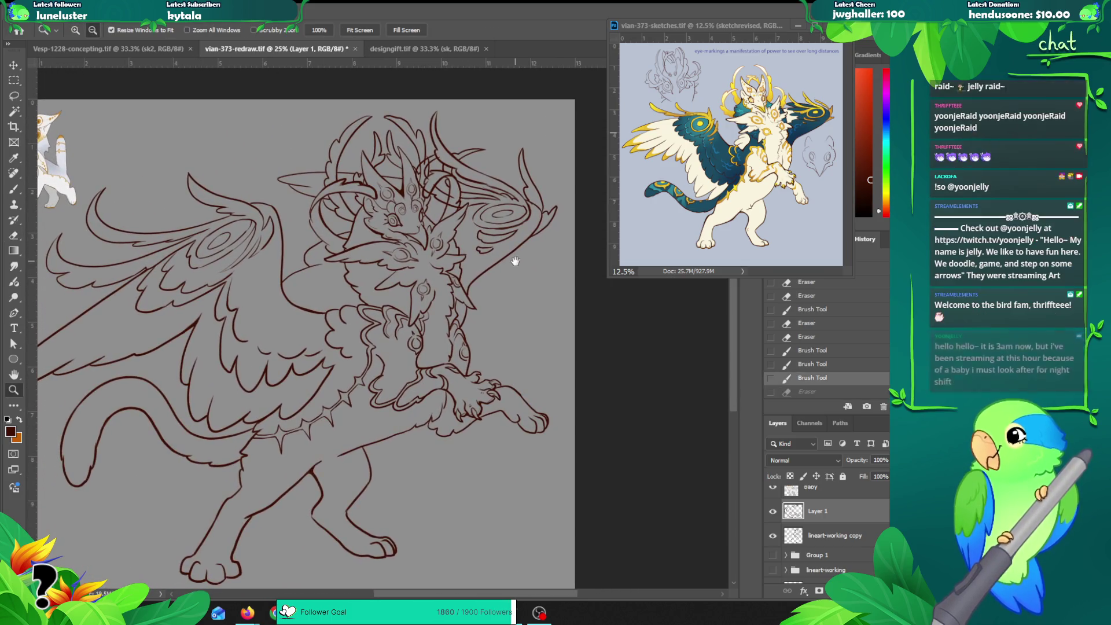
left_click(708, 28)
left_click_drag(706, 25, 697, 23)
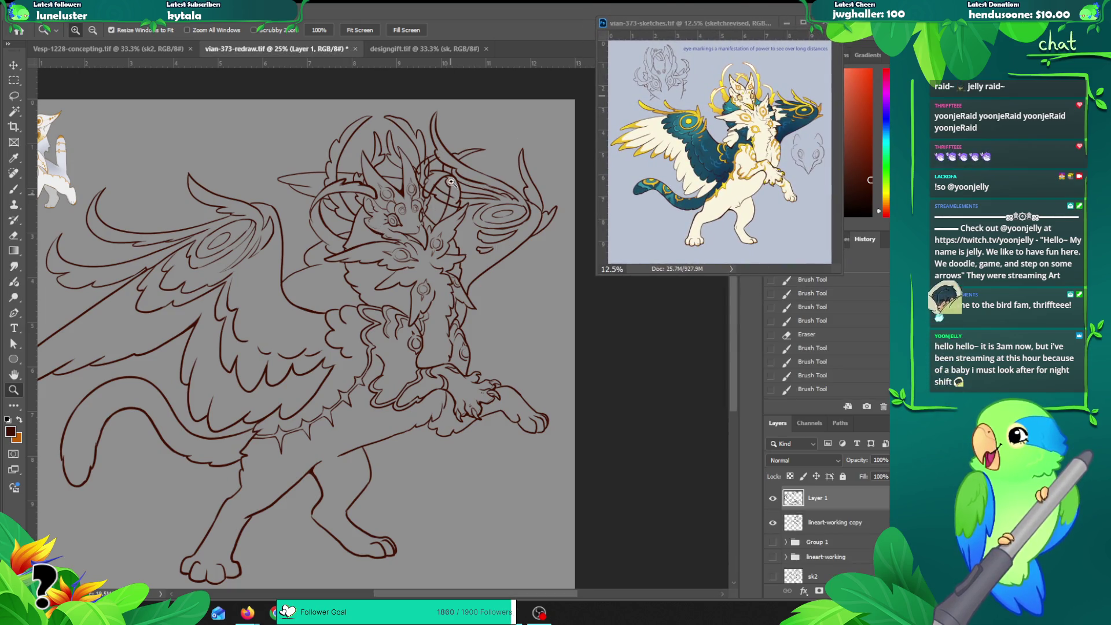
left_click(393, 208)
left_click(393, 209)
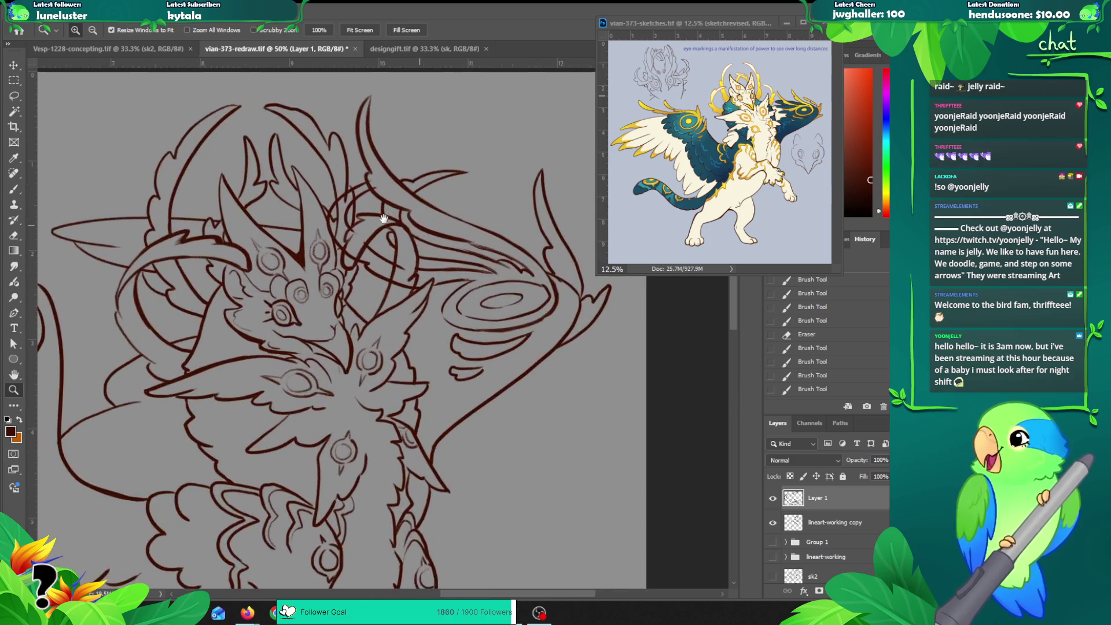
left_click(398, 215)
left_click(402, 221, "alt")
left_click(402, 222, "alt")
left_click(405, 217, "alt")
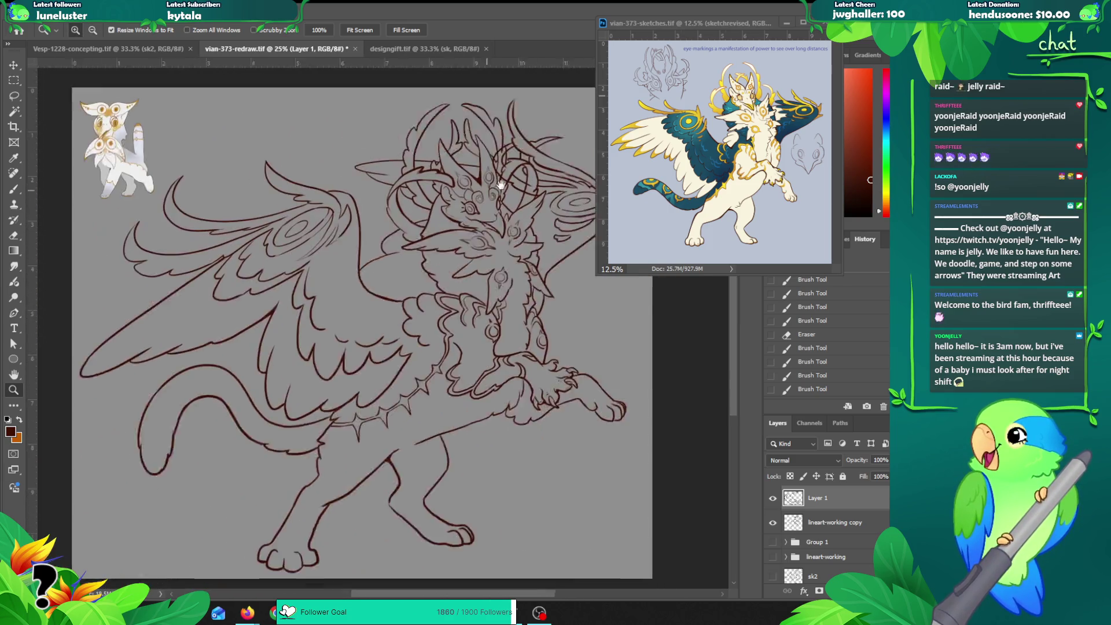
left_click(418, 196)
left_click(417, 197)
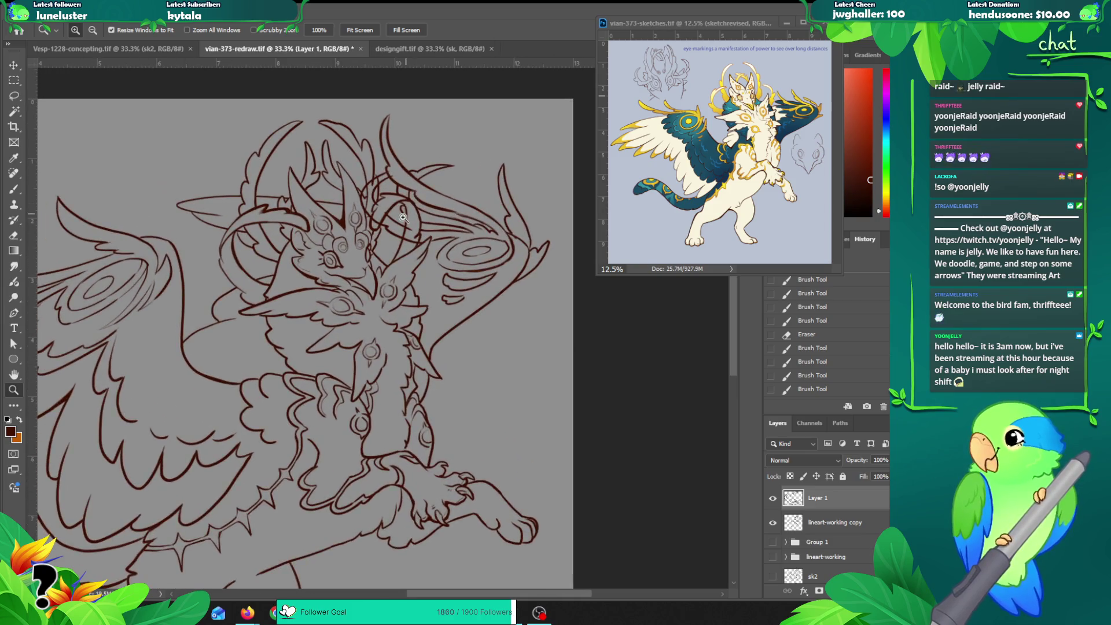
left_click(403, 216)
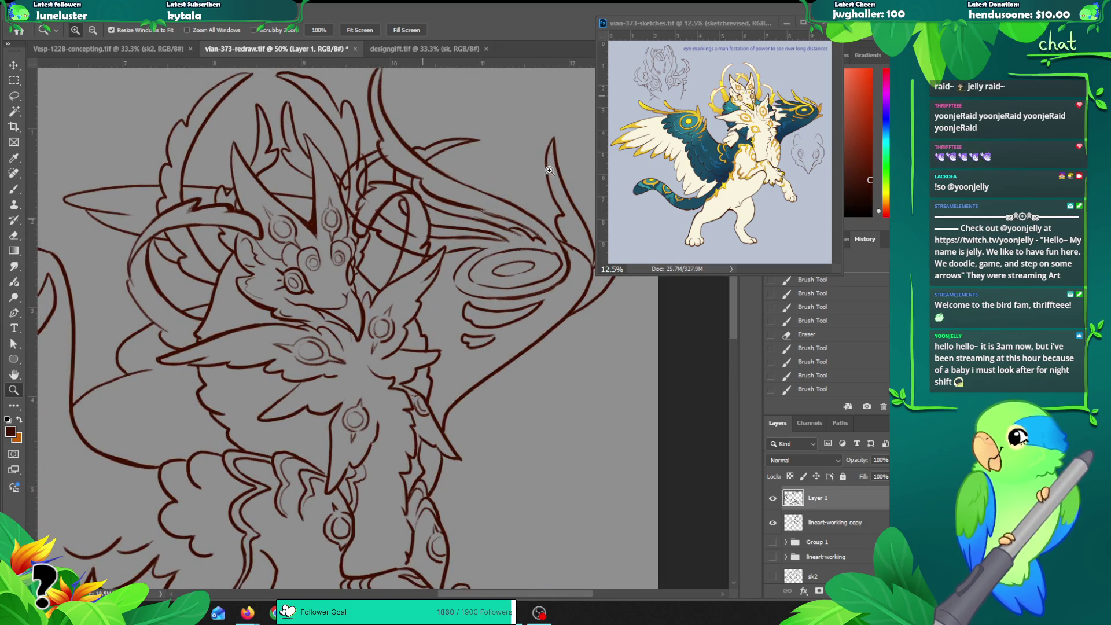
Step: Erase stray and overlapping horn lines around and above the head
key("e")
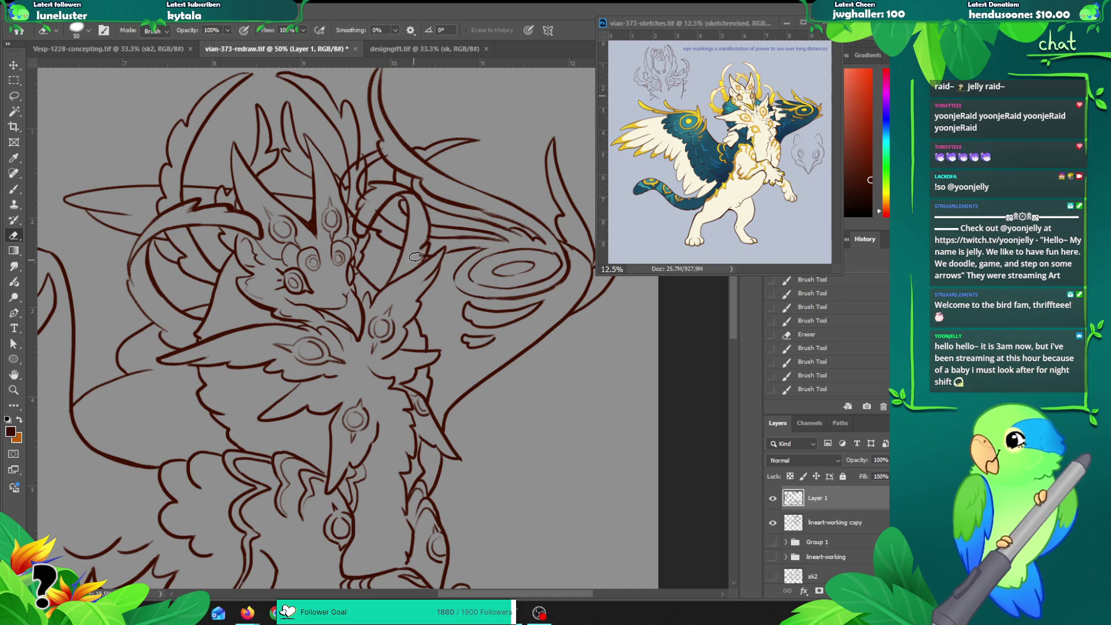
left_click_drag(414, 258, 419, 225)
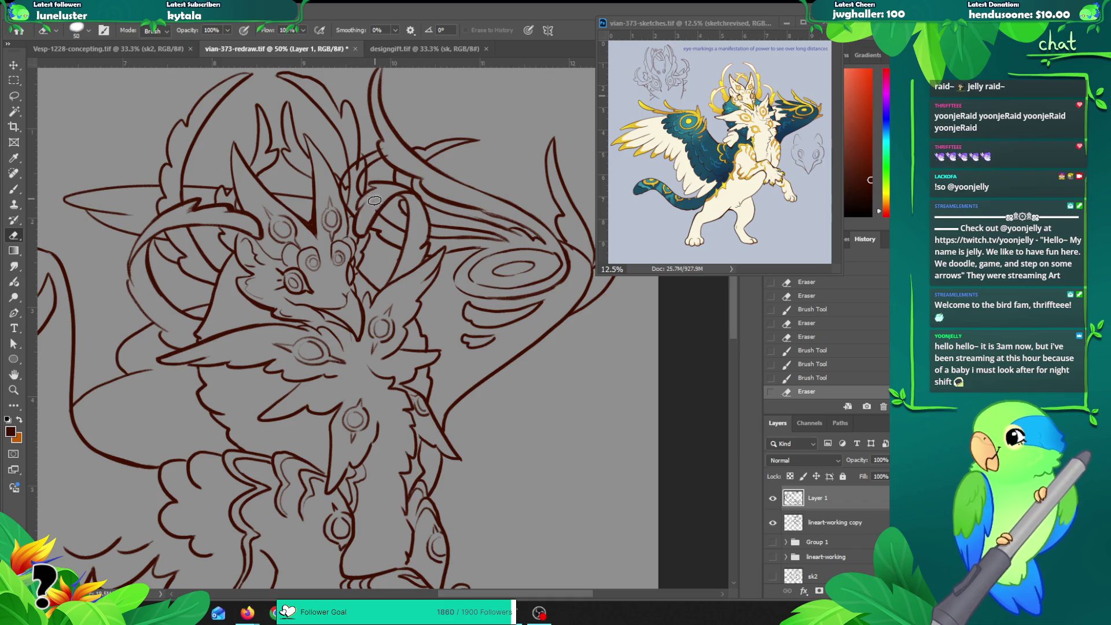
left_click_drag(369, 164, 370, 160)
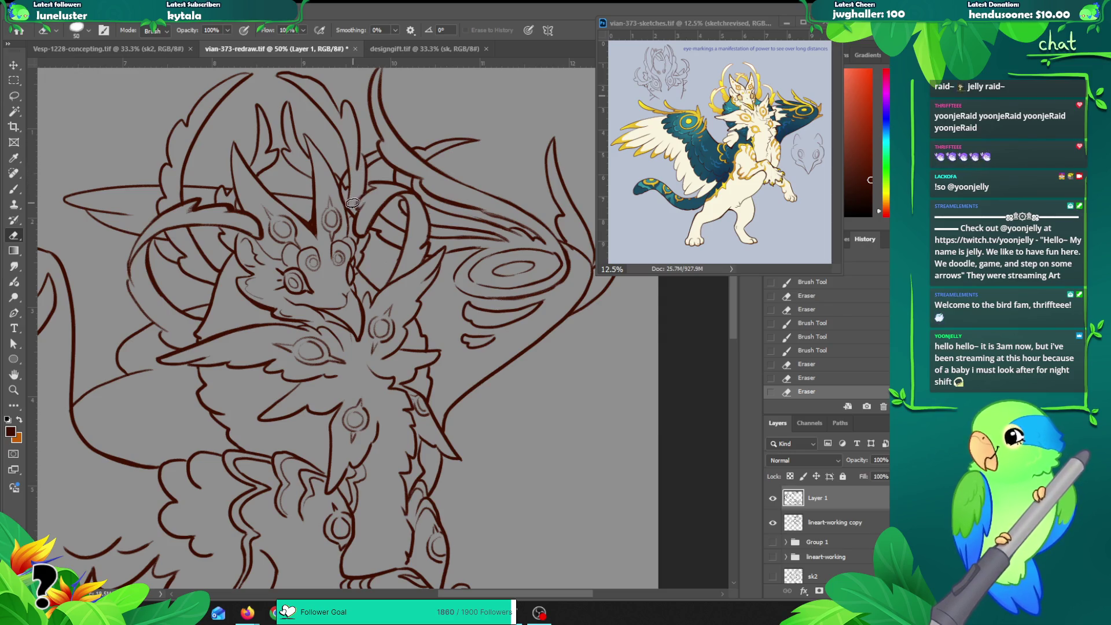
mouse_move(341, 197)
left_mouse_down()
mouse_move(349, 215)
mouse_move(357, 206)
left_mouse_up()
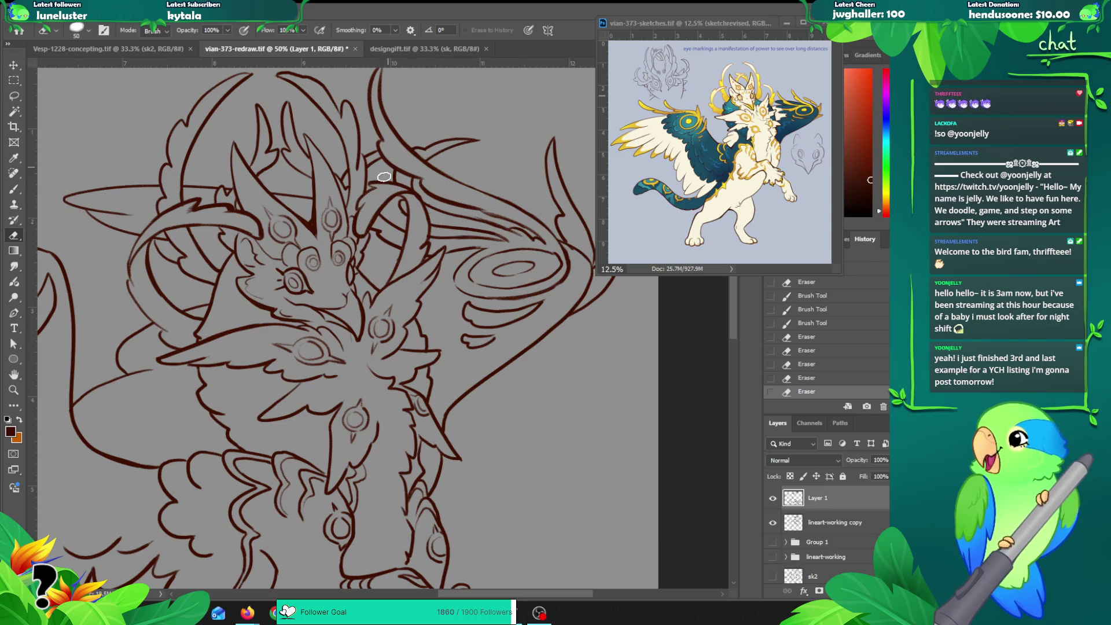
left_click_drag(359, 156, 360, 182)
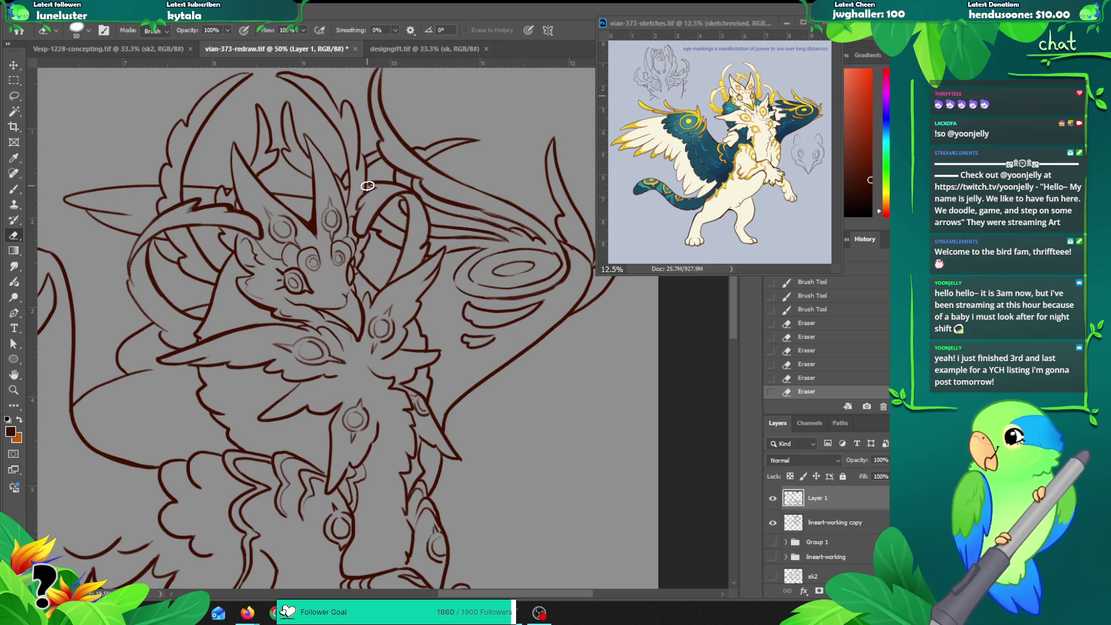
Step: Add short touch-up strokes along the horn near the swirl, undoing the last one
key("b")
left_click_drag(427, 256, 541, 235)
mouse_move(462, 248)
left_mouse_down()
mouse_move(498, 247)
mouse_move(519, 232)
mouse_move(421, 258)
left_mouse_up()
key("ctrl+z")
Step: Zoom between 33.3% and 50% to inspect the head and horn lineart
key("z")
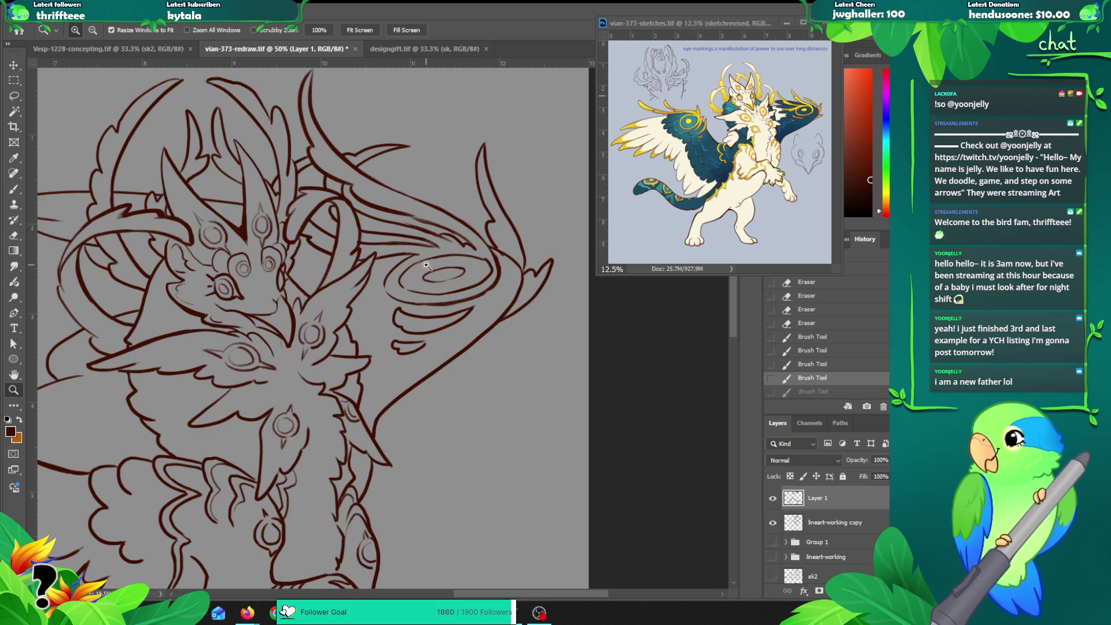
left_click(423, 296, "alt")
left_click_drag(399, 291, 415, 271)
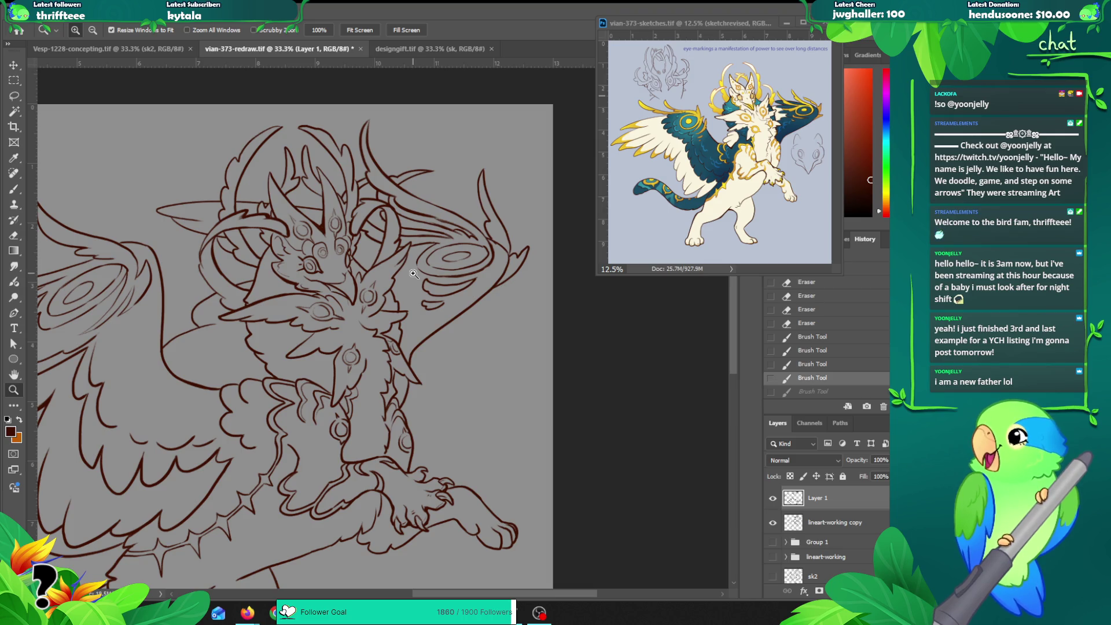
left_click(427, 240)
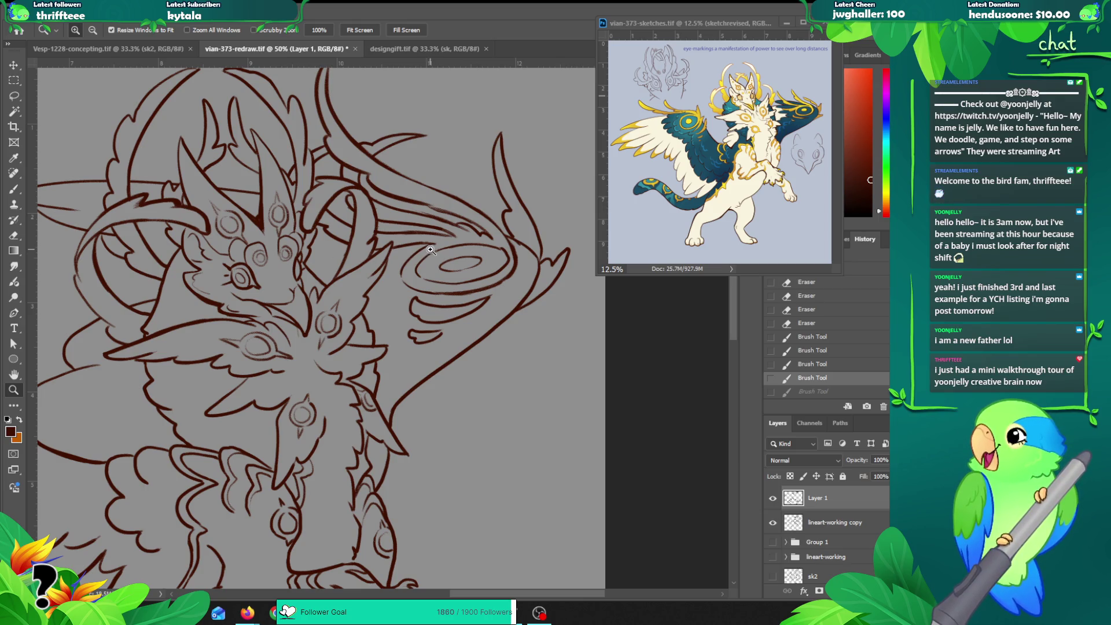
left_click_drag(429, 249, 410, 276)
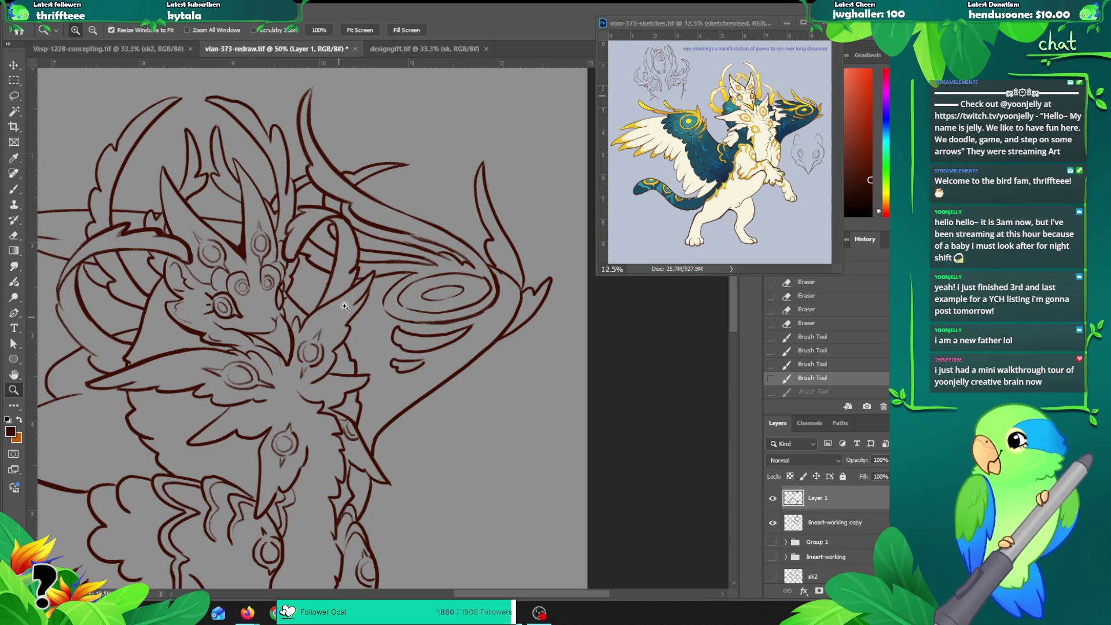
key("e")
key("z")
left_click(491, 267, "alt")
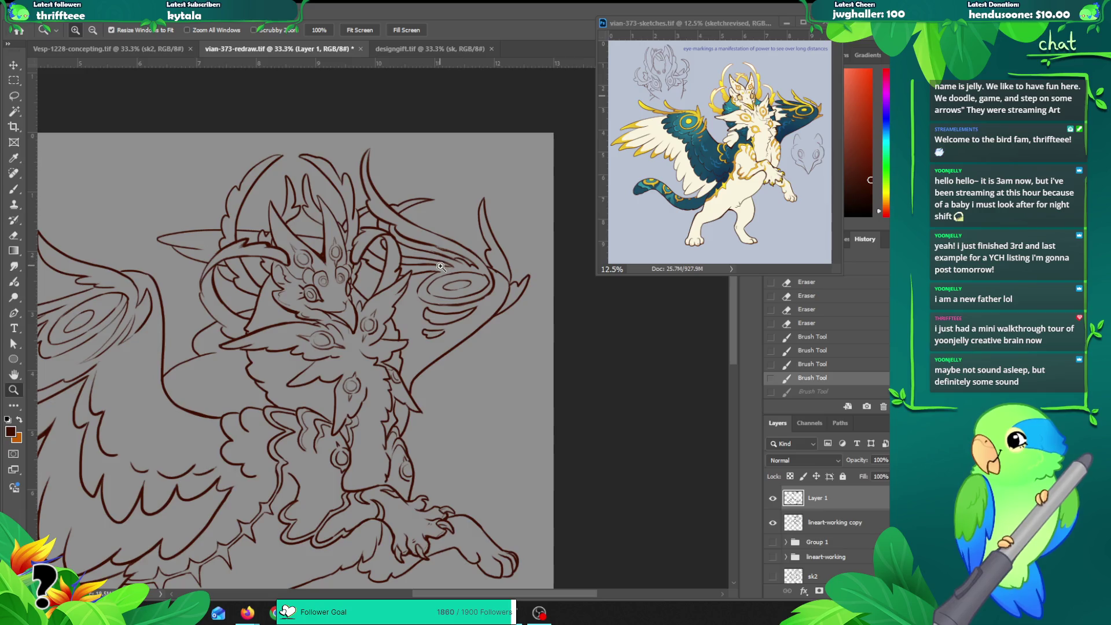
left_click(435, 263)
Step: Redo the last brush stroke and reveal Group 1's coloured artwork under the lineart
key("b")
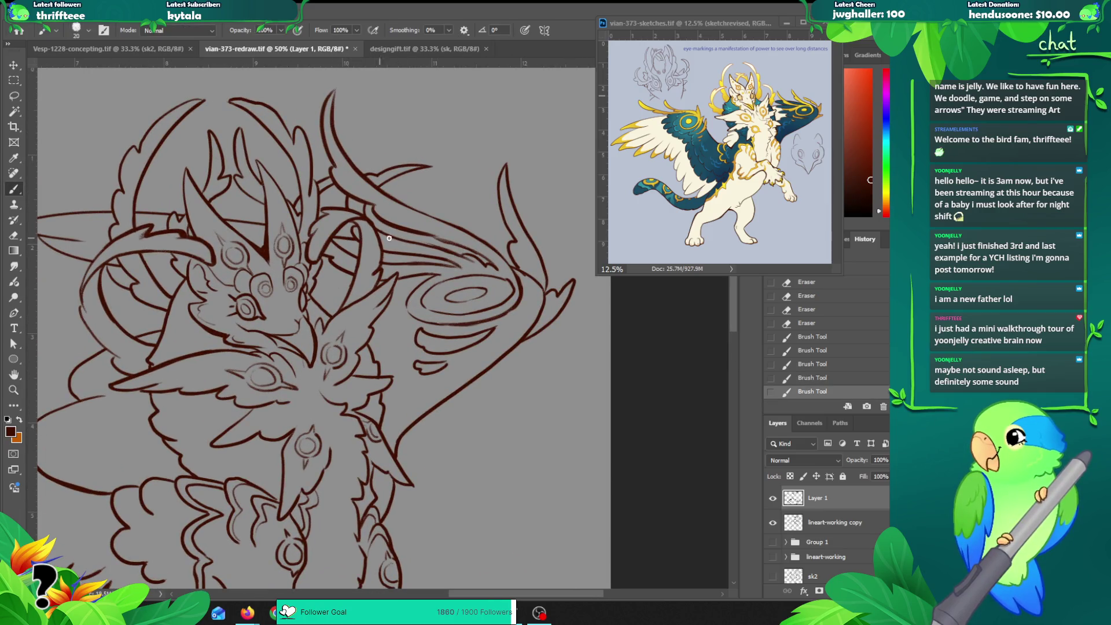
key("ctrl+shift+z")
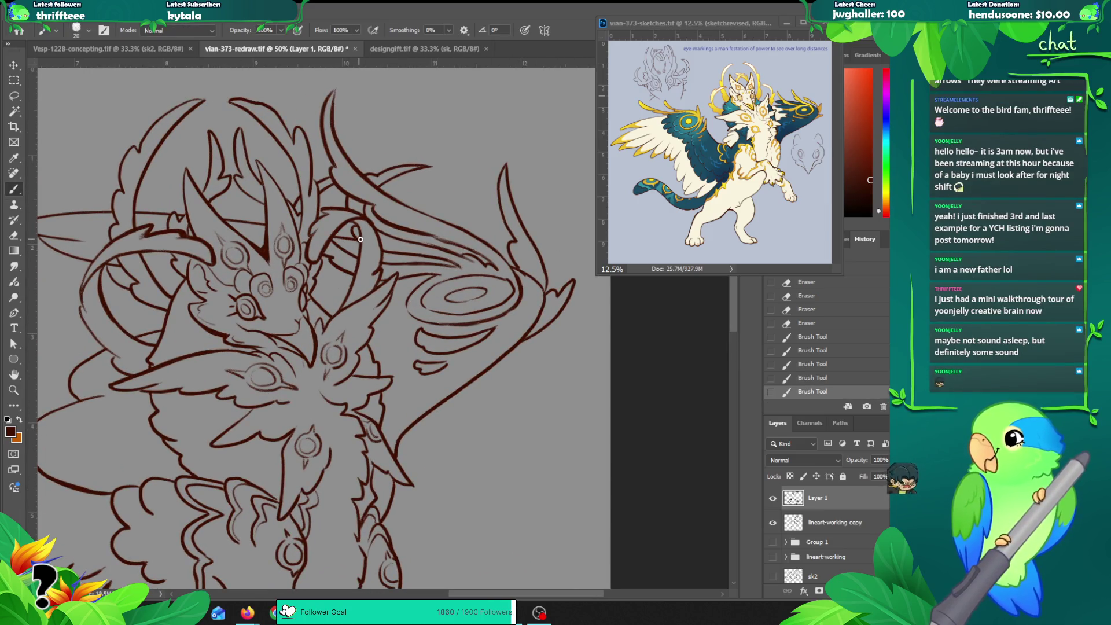
key("z")
left_click(493, 268, "alt")
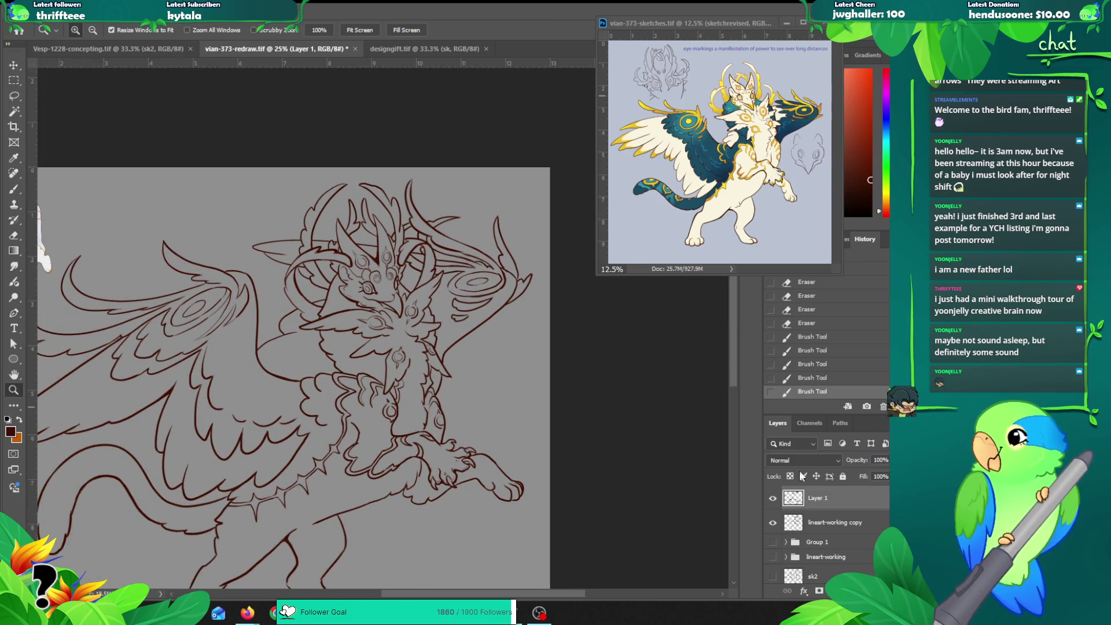
left_click(772, 543)
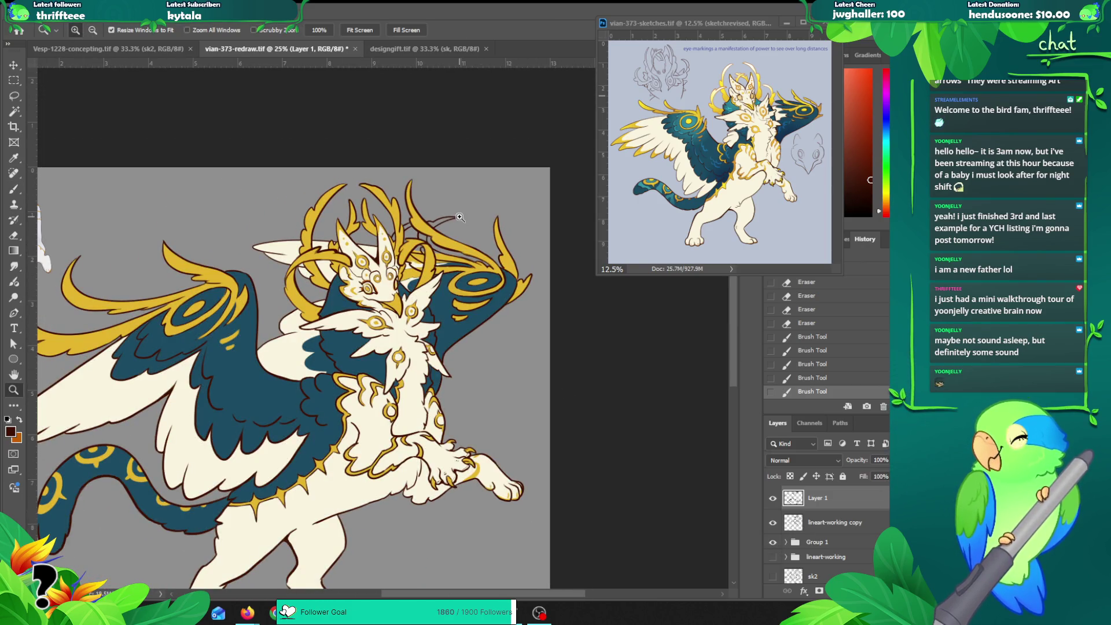
Step: Erase stray gold beside the horn swirl on the gold layer
left_click(459, 217)
key("e")
left_click(425, 296, "ctrl")
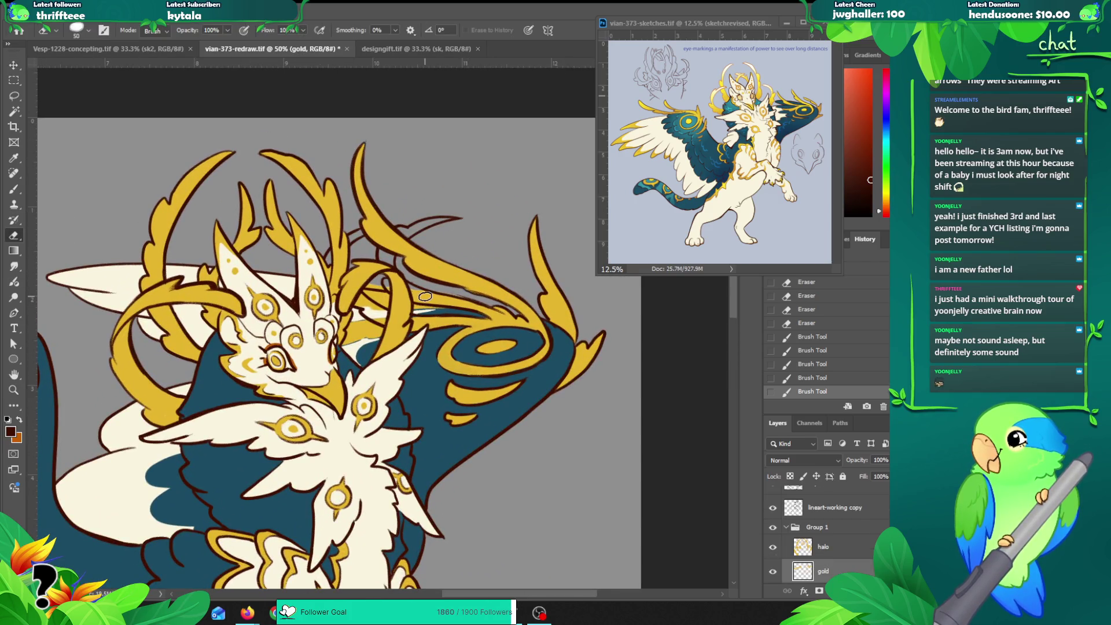
left_click_drag(367, 285, 396, 287)
Step: Sample the gold colour and brush in the light gap in the gold strand
key("z")
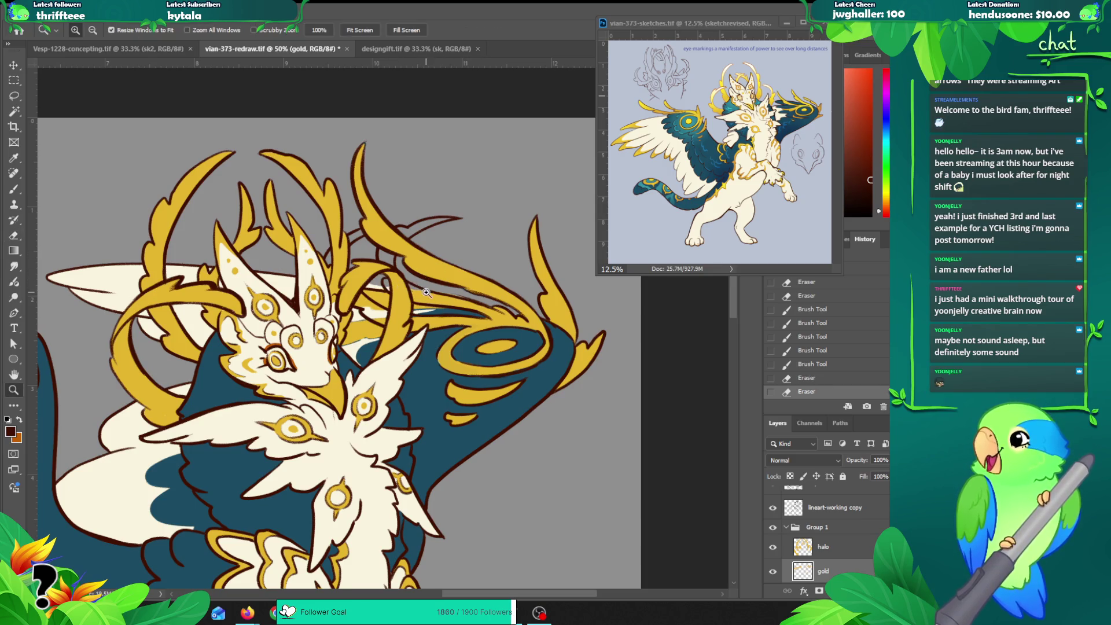
left_click(426, 293)
key("b")
left_click(345, 335, "alt")
left_click_drag(351, 326, 351, 314)
Step: Erase excess gold over the teal wing, trim strand edges, and Magic Wand a lineart region
key("e")
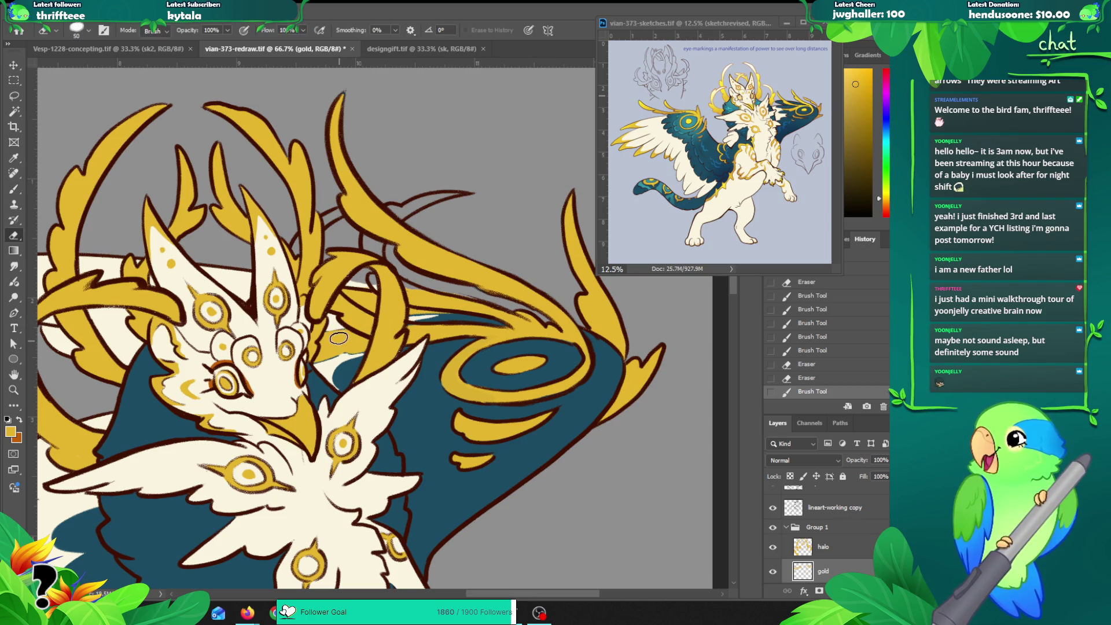
left_click_drag(325, 342, 356, 354)
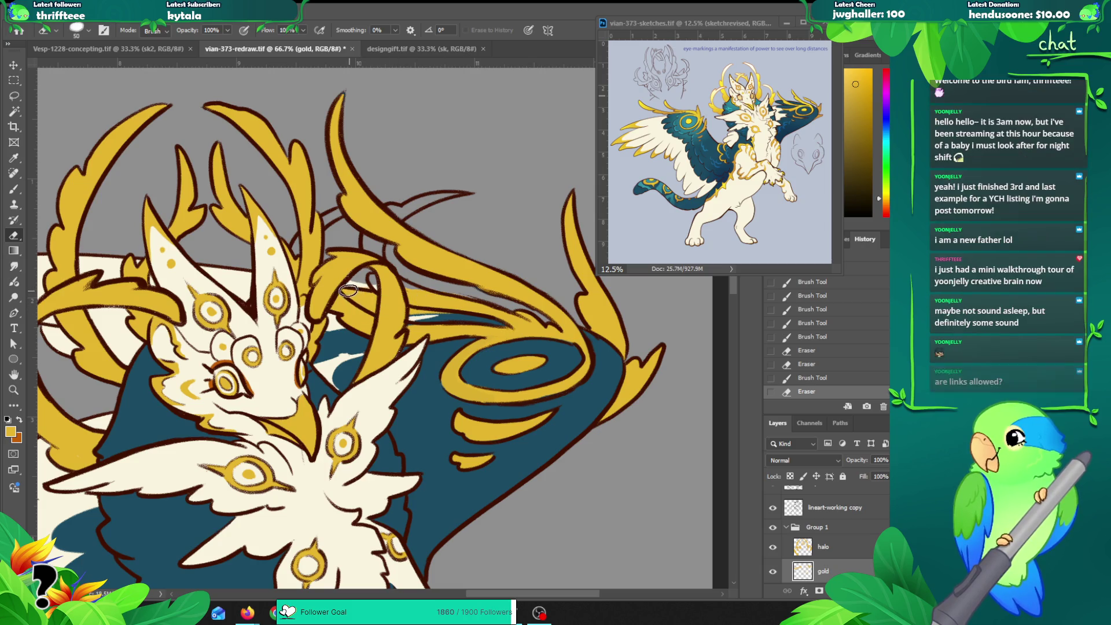
left_click_drag(371, 298, 376, 309)
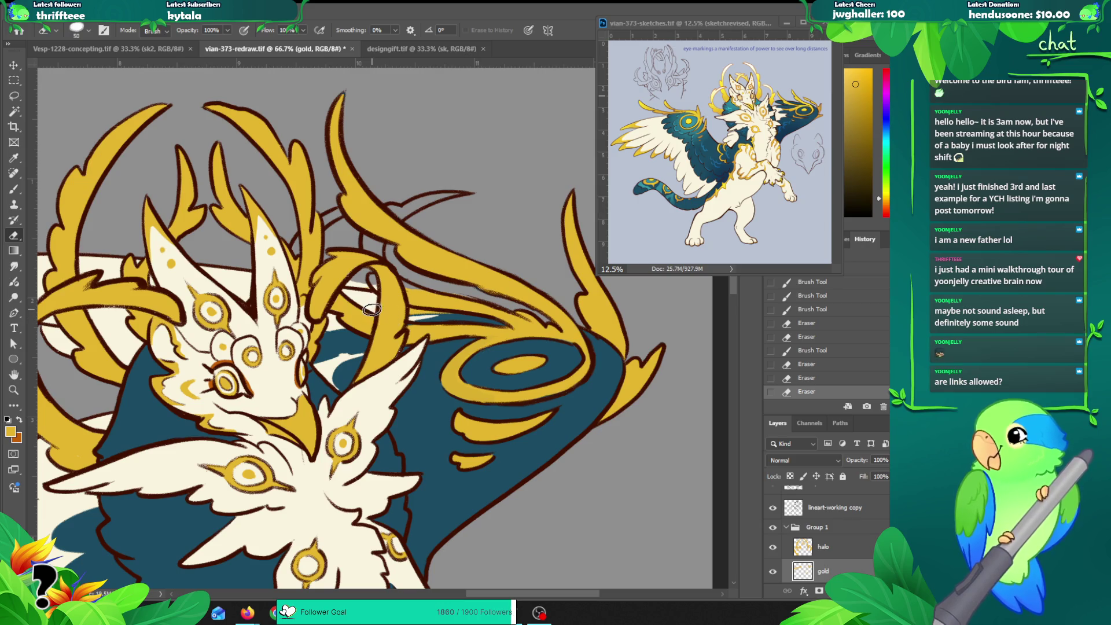
key("w")
key("alt+bracketright")
key("alt+bracketright")
key("alt+bracketright")
left_click(383, 304)
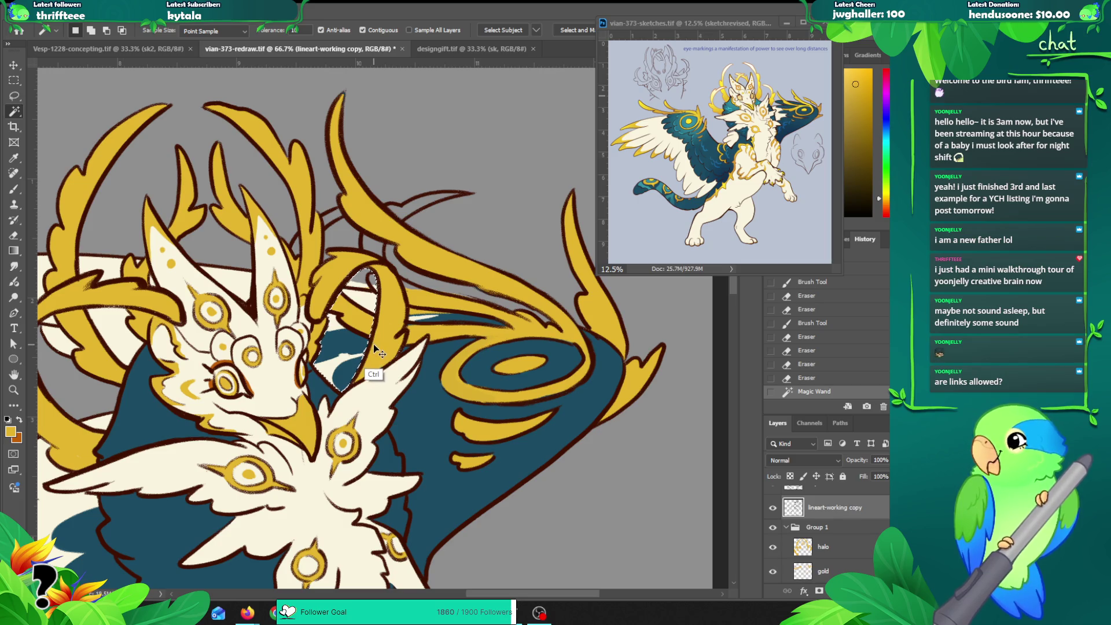
Step: Undo the unwanted selection and merge Layer 1 down into the lineart layer
key("ctrl+z")
left_click(773, 508)
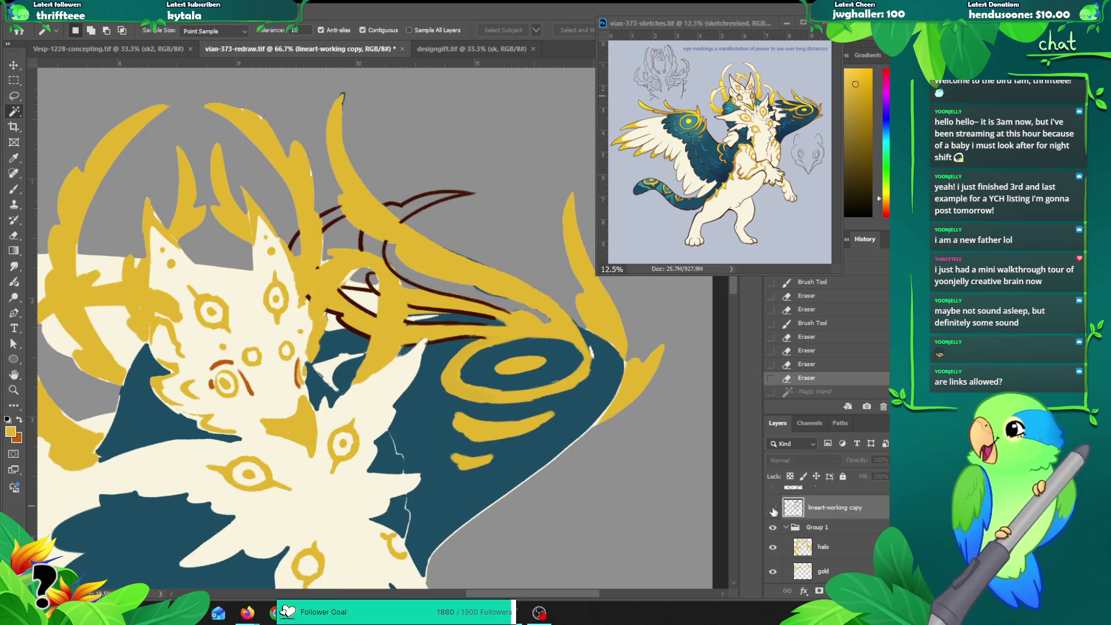
key("ctrl+v")
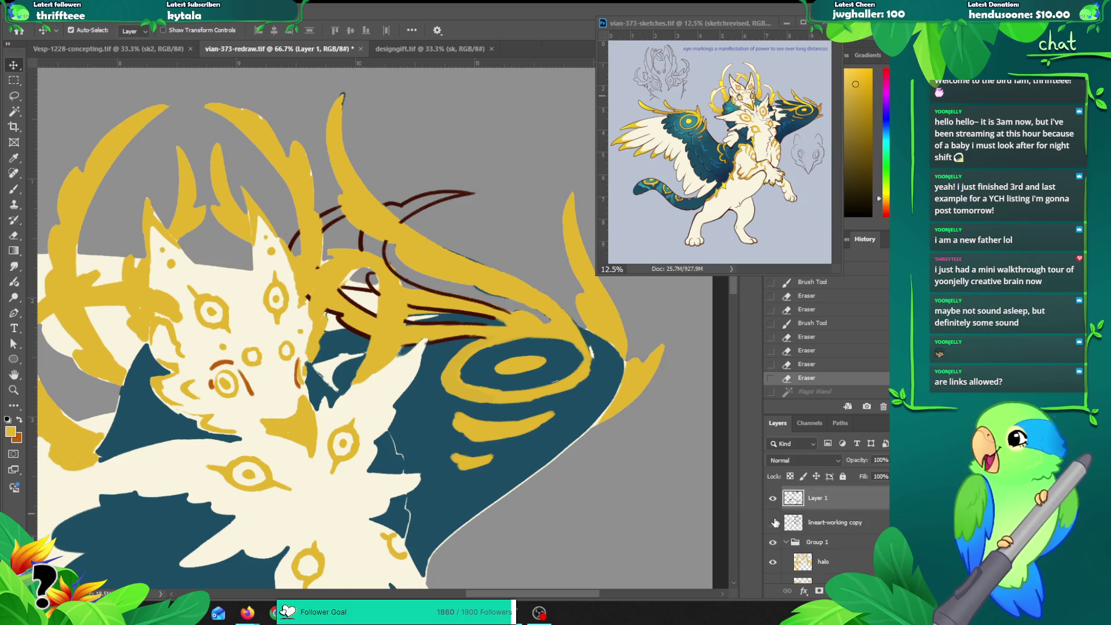
left_click(773, 523)
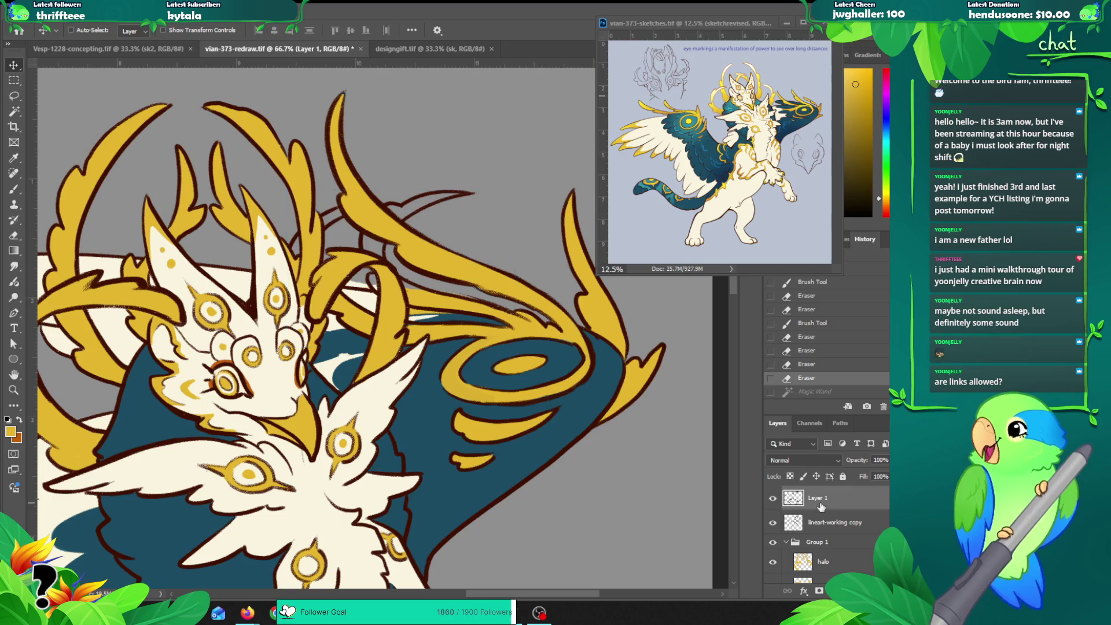
key("ctrl+e")
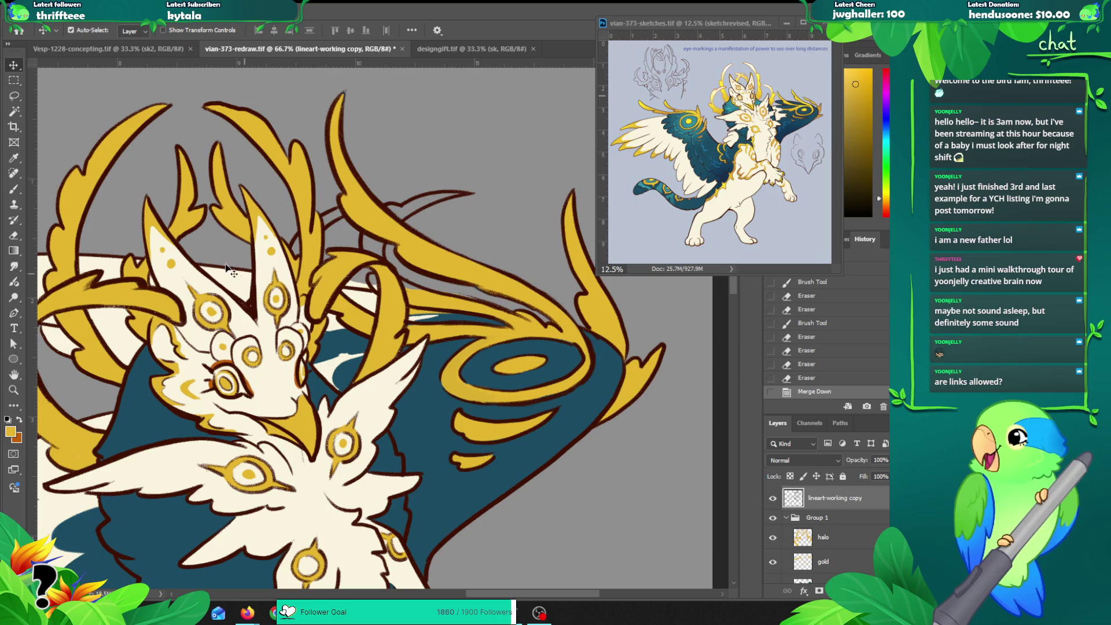
Step: Erase a stray lineart mark near the right-hand horn strands
left_click_drag(421, 244, 393, 253)
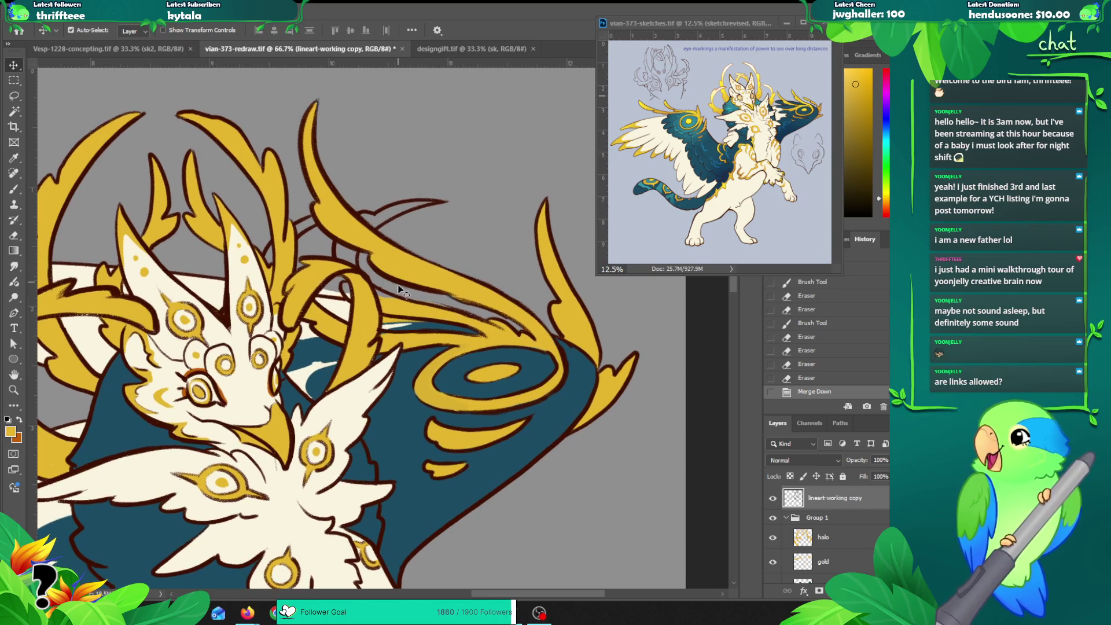
key("e")
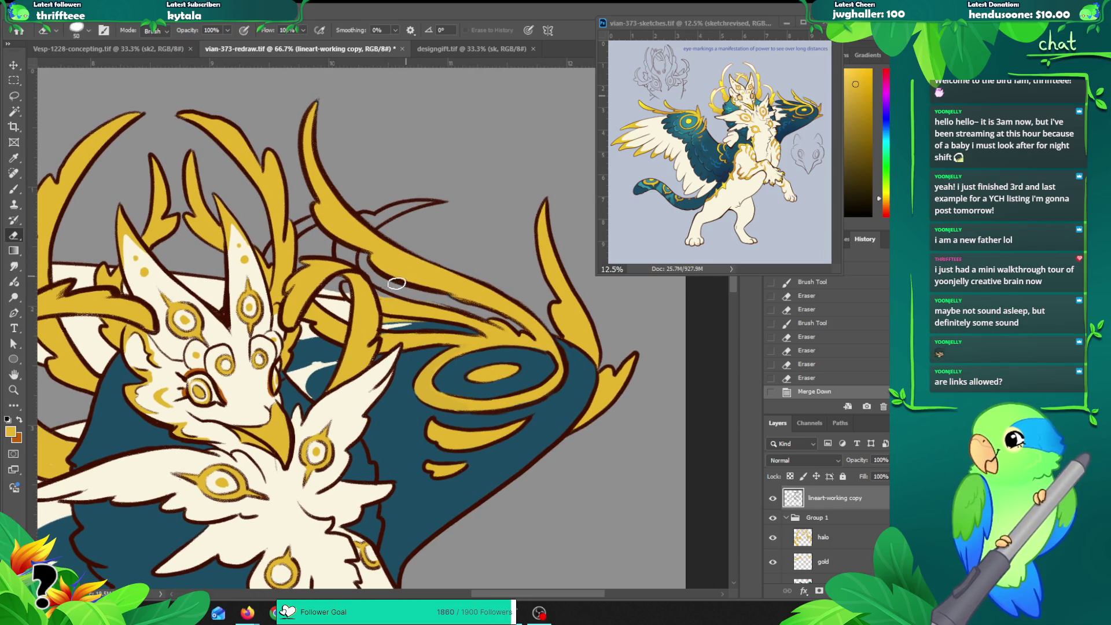
left_click_drag(373, 290, 404, 291)
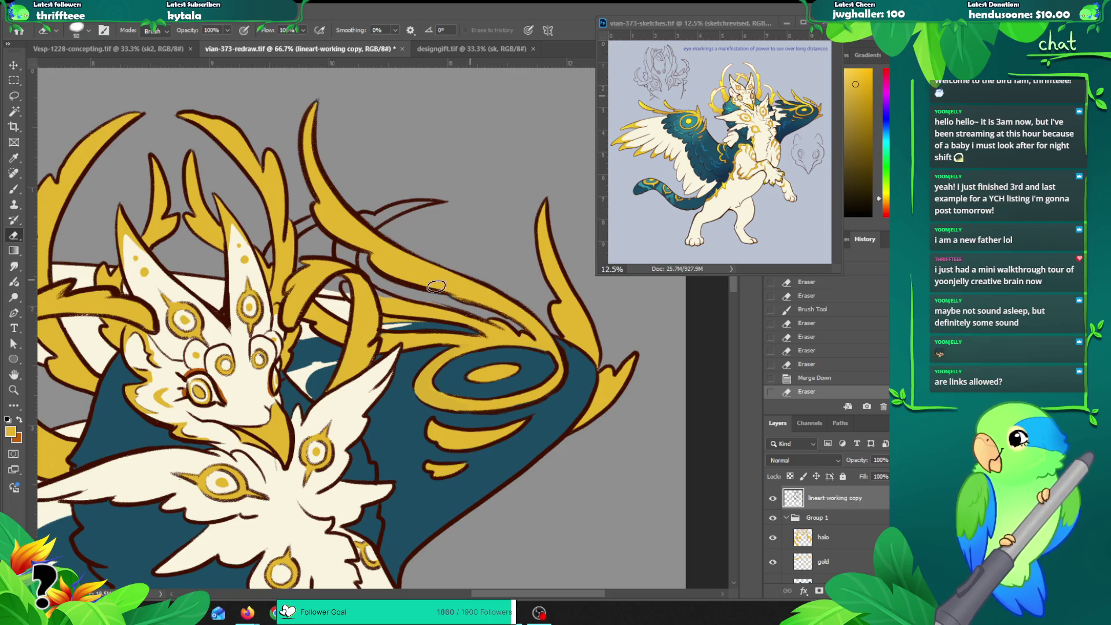
Step: Select the gold horn strand area by colour and expand the selection by 2 pixels
key("v")
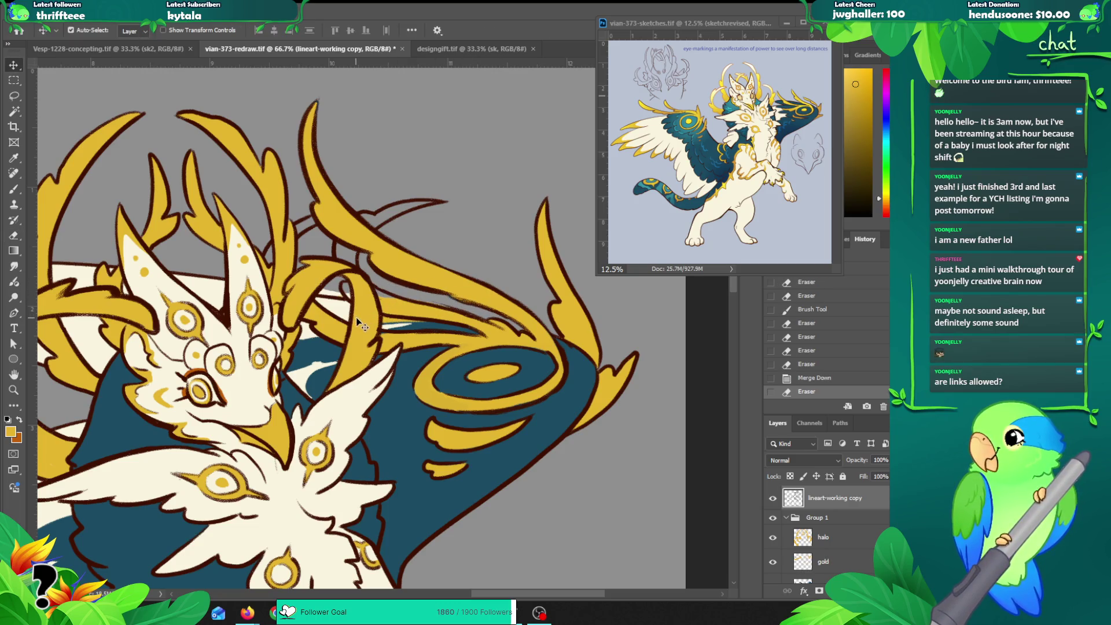
key("w")
left_click(391, 313)
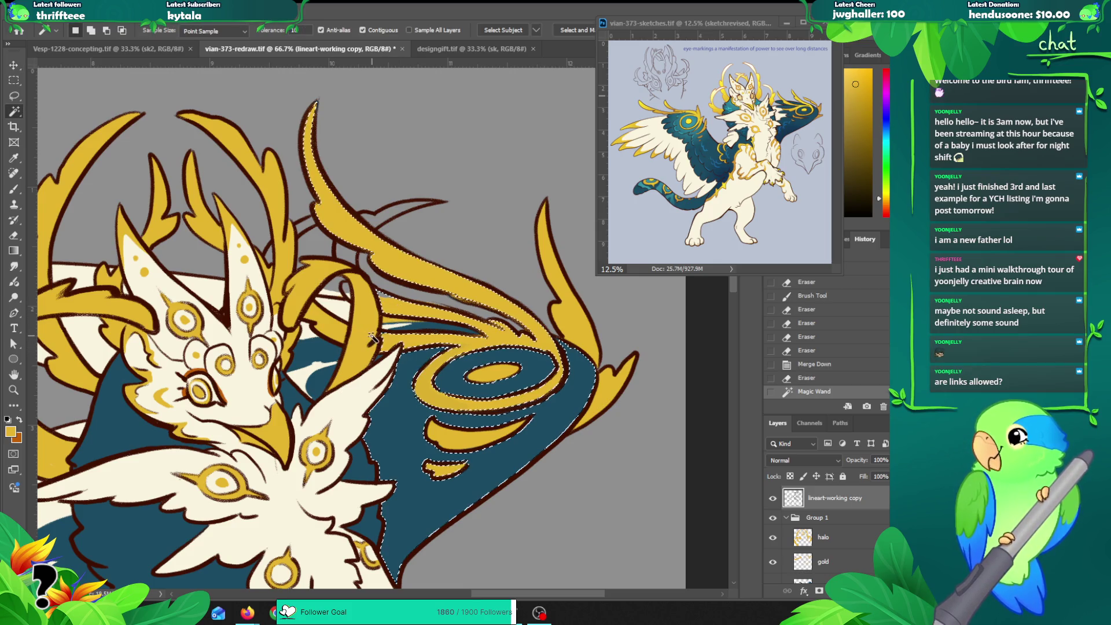
key("alt+s")
key("m")
key("e")
key("Return")
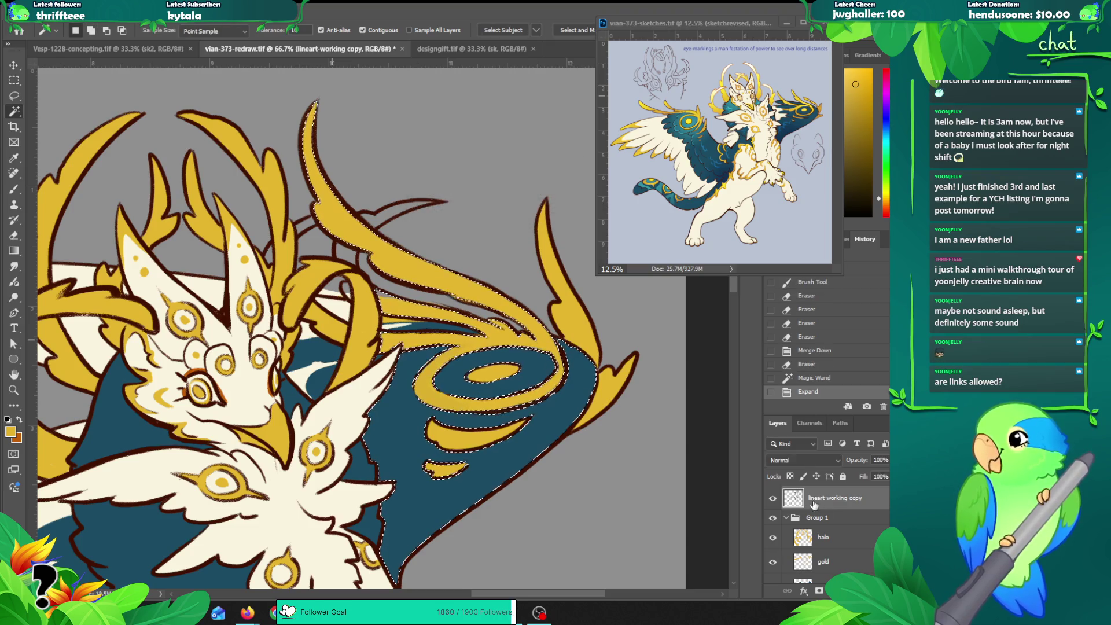
Step: Paint gold inside the expanded selection on the gold layer, then deselect
key("alt+bracketleft")
key("alt+bracketleft")
key("alt+bracketleft")
key("b")
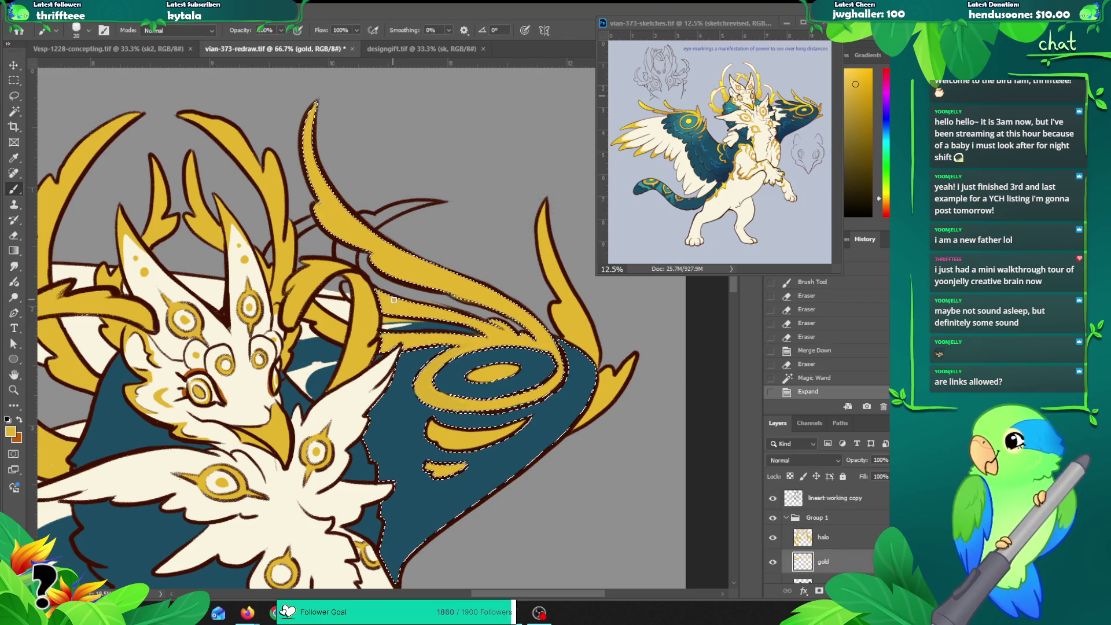
mouse_move(346, 282)
left_mouse_down()
mouse_move(349, 296)
mouse_move(345, 272)
left_mouse_up()
key("ctrl+d")
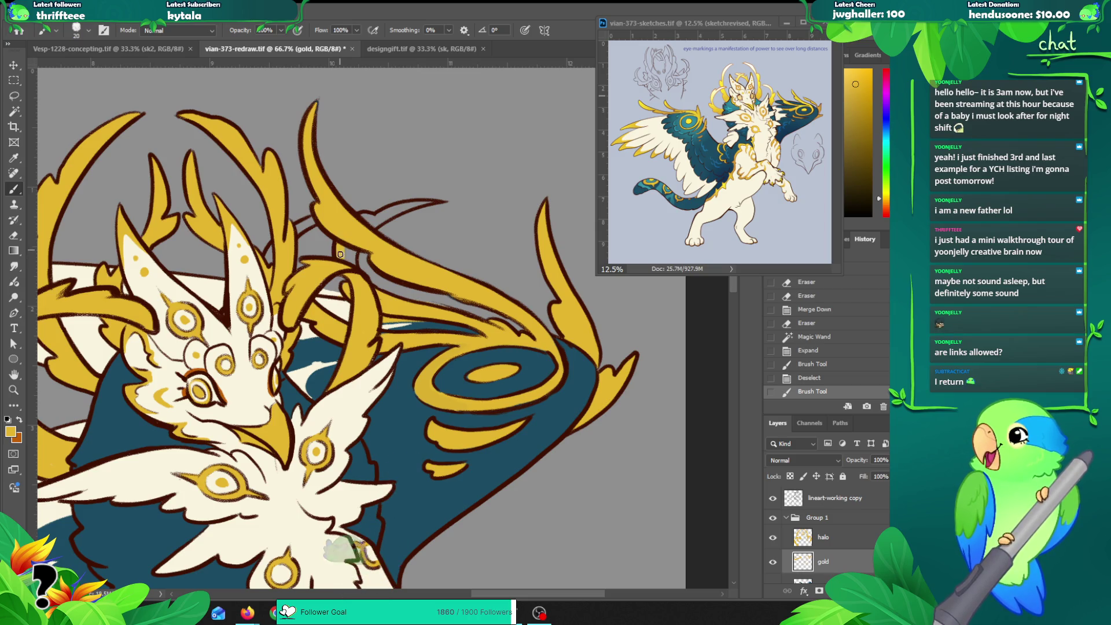
Step: Touch up small gaps in the gold horn swirls with brush strokes
mouse_move(365, 232)
left_mouse_down()
mouse_move(380, 213)
mouse_move(431, 203)
left_mouse_up()
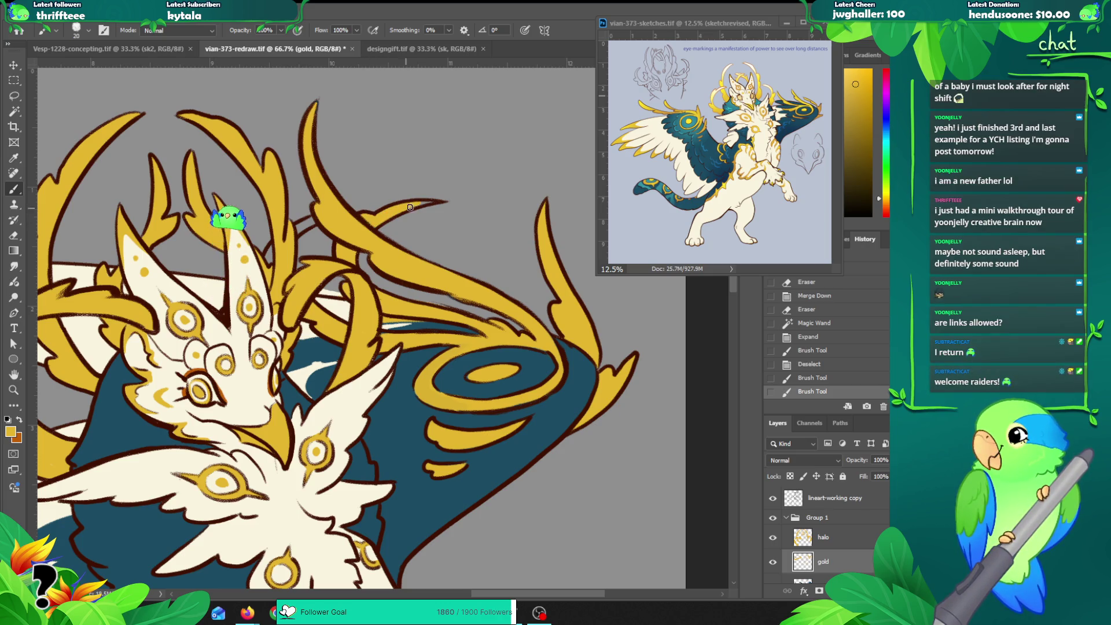
left_click(294, 234)
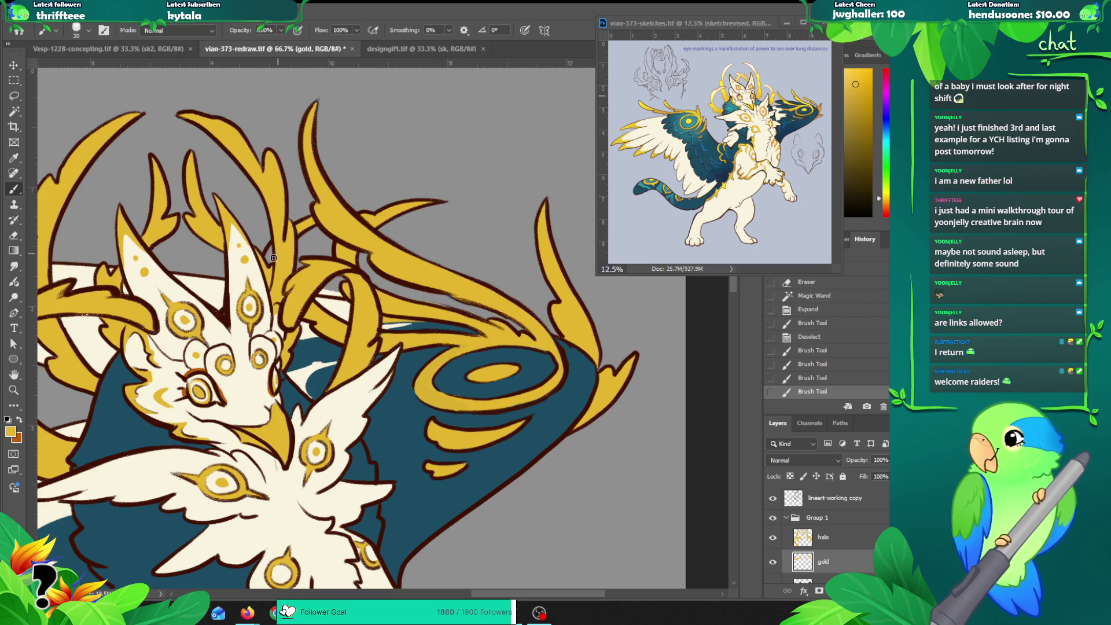
left_click(274, 257)
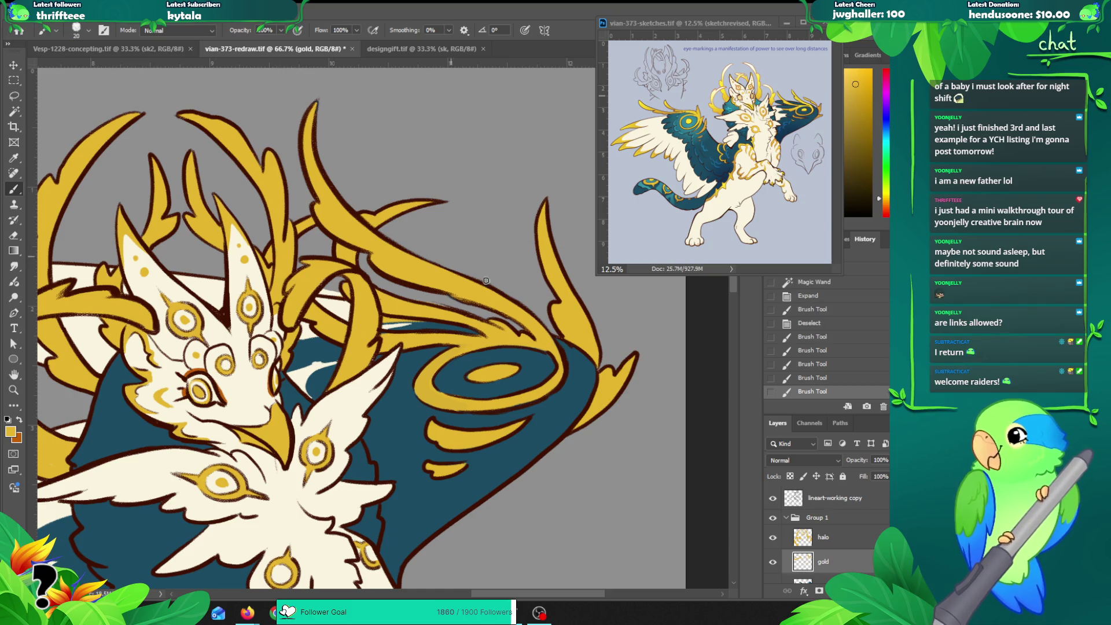
scroll(440, 286, "down", 3)
mouse_move(369, 284)
left_mouse_down()
mouse_move(341, 313)
mouse_move(389, 265)
left_mouse_up()
Step: Erase a small stray gold patch and zoom out to see more of the creature
key("e")
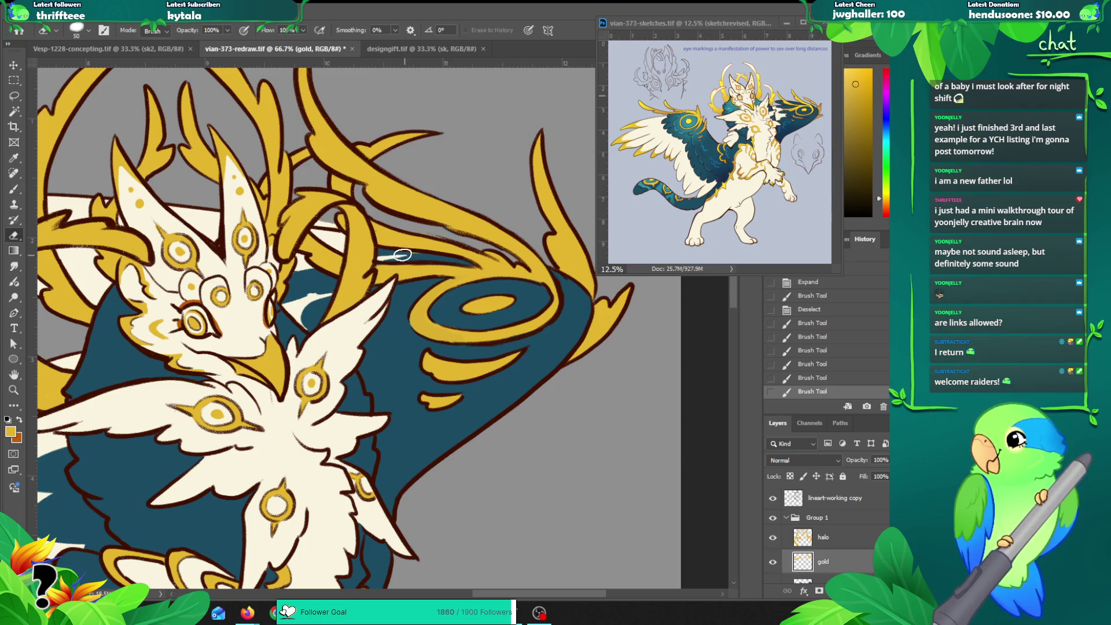
left_click_drag(405, 255, 425, 258)
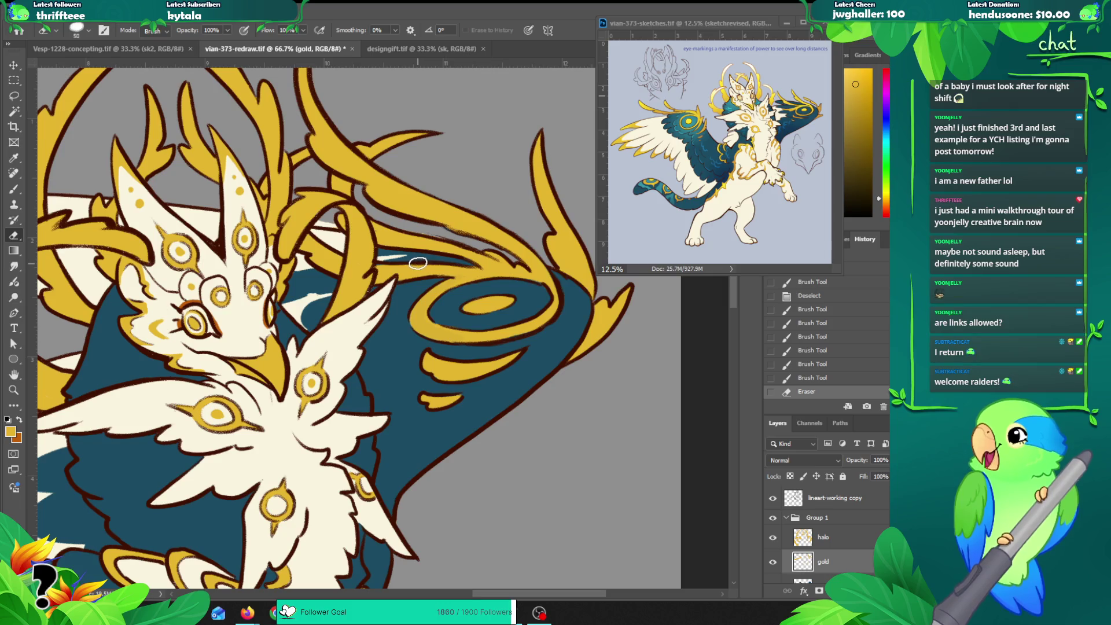
key("z")
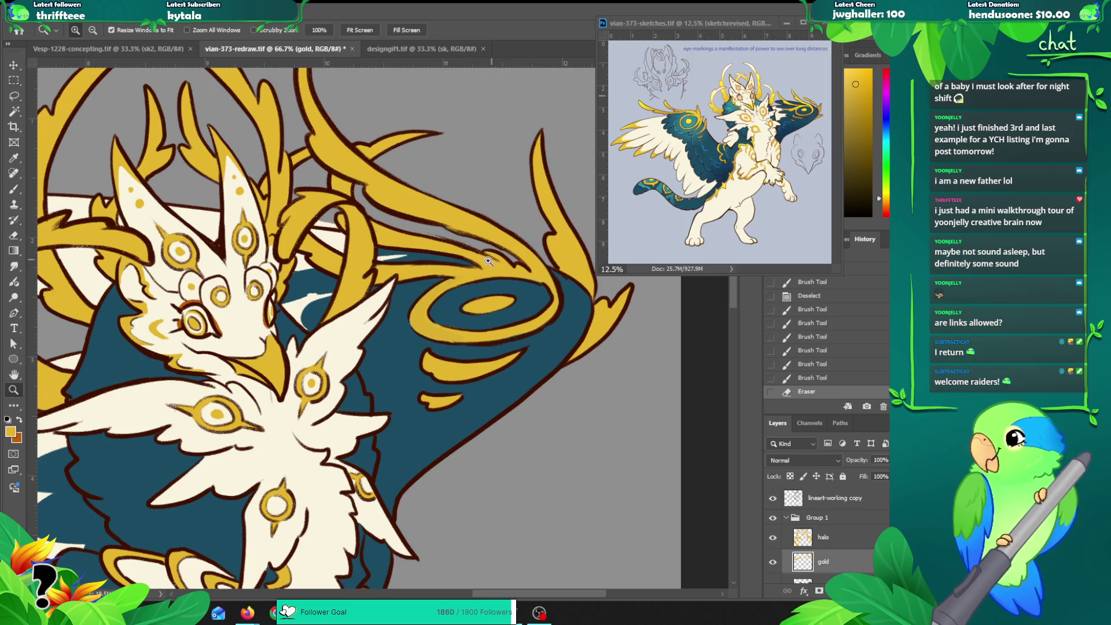
left_click(489, 260, "alt")
Step: Try a sampled cream stroke beside the head on the cream base layer, then undo it
left_click(539, 255, "alt")
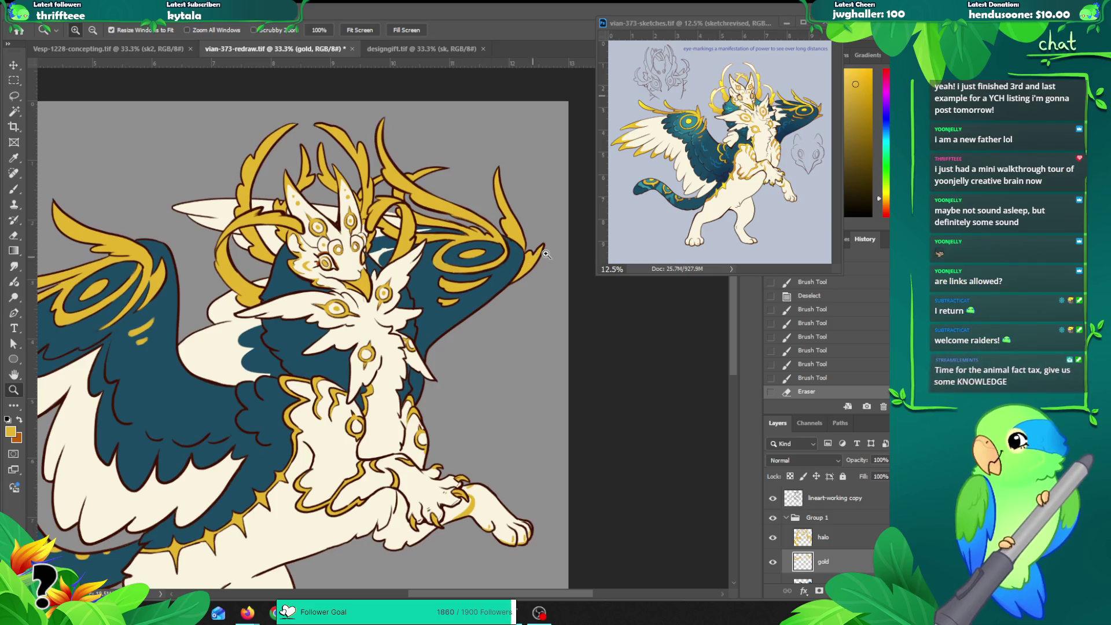
left_click(405, 254)
left_click(382, 241, "ctrl")
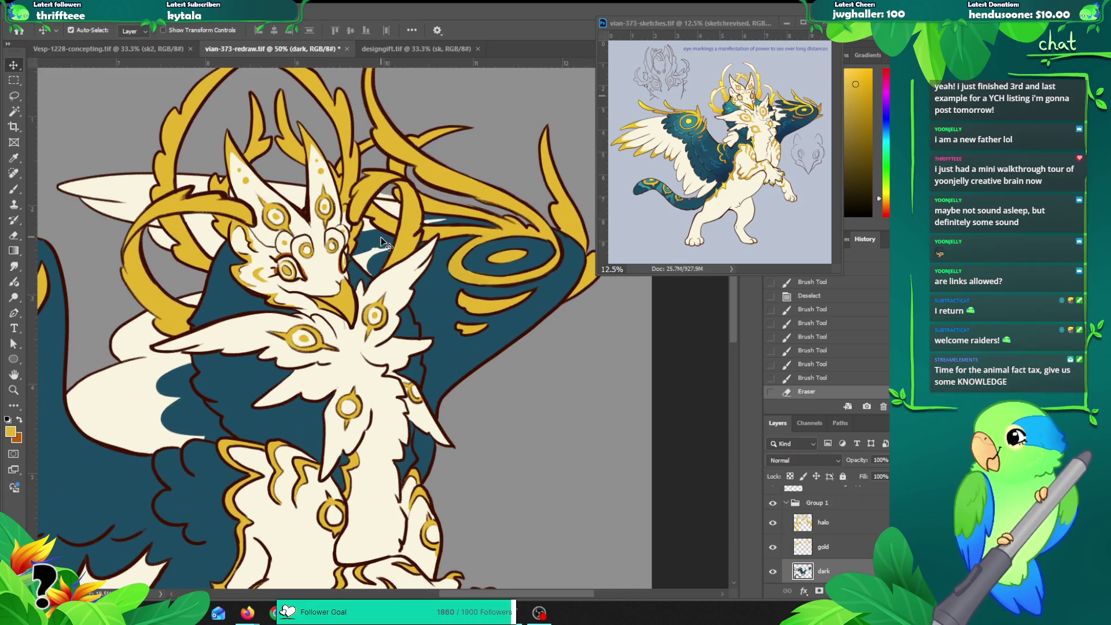
left_click(368, 253, "ctrl")
key("b")
left_click(363, 282, "alt")
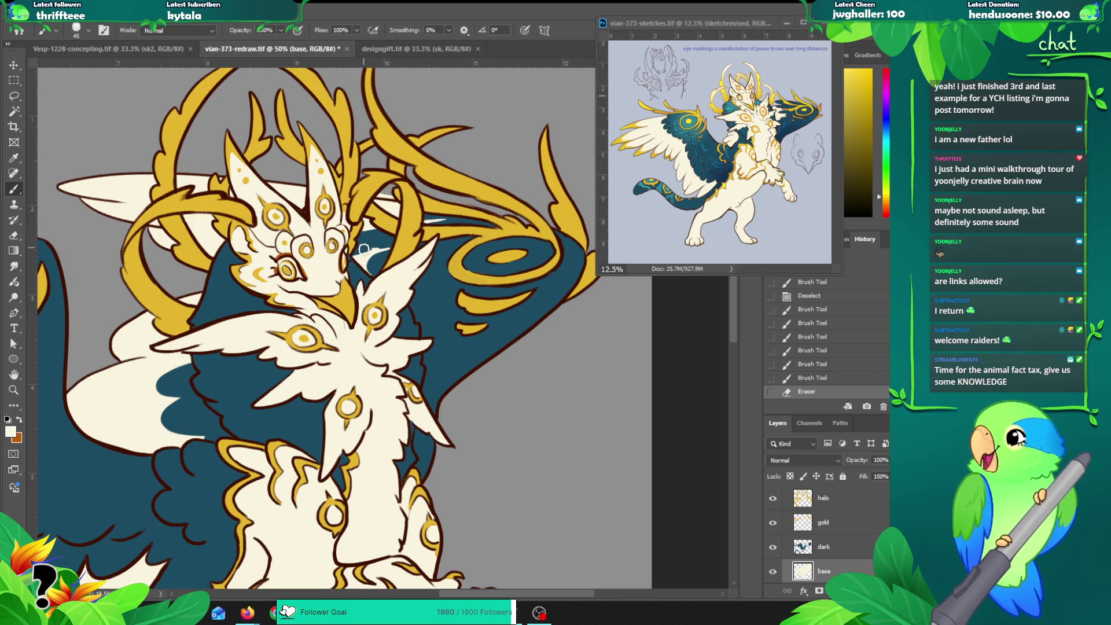
left_click_drag(356, 269, 376, 277)
key("ctrl+z")
Step: Erase the teal behind the head on the dark teal layer
key("e")
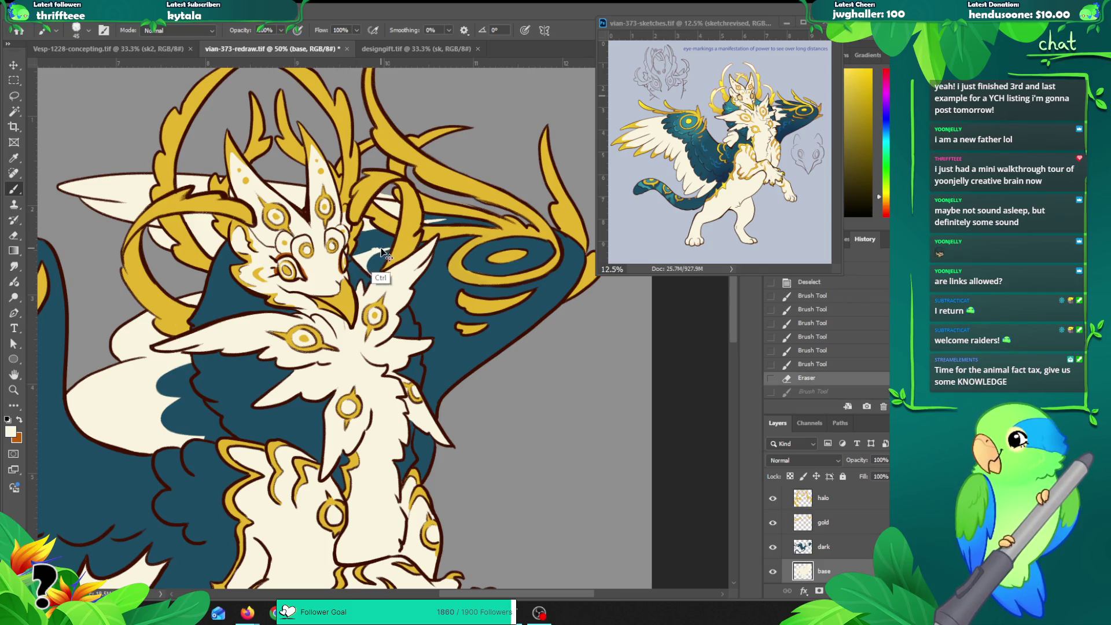
left_click(362, 236, "ctrl")
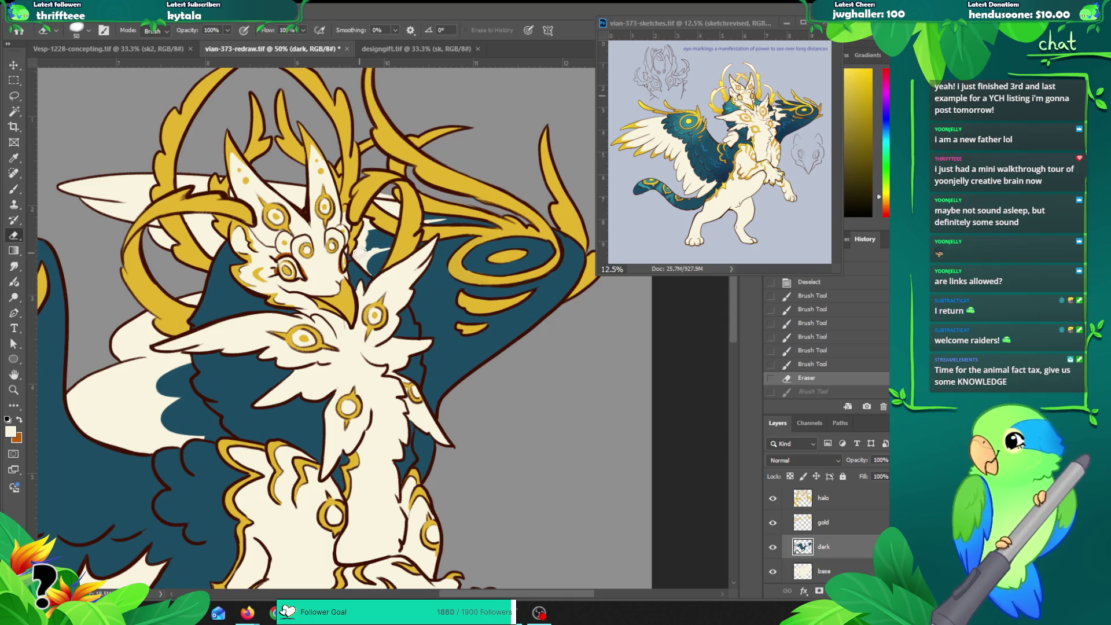
mouse_move(363, 241)
left_mouse_down()
mouse_move(386, 246)
mouse_move(388, 229)
mouse_move(442, 234)
left_mouse_up()
Step: Sample the wing teal, paint a small teal touch-up near the horns, and zoom out
key("b")
left_click(454, 221, "alt")
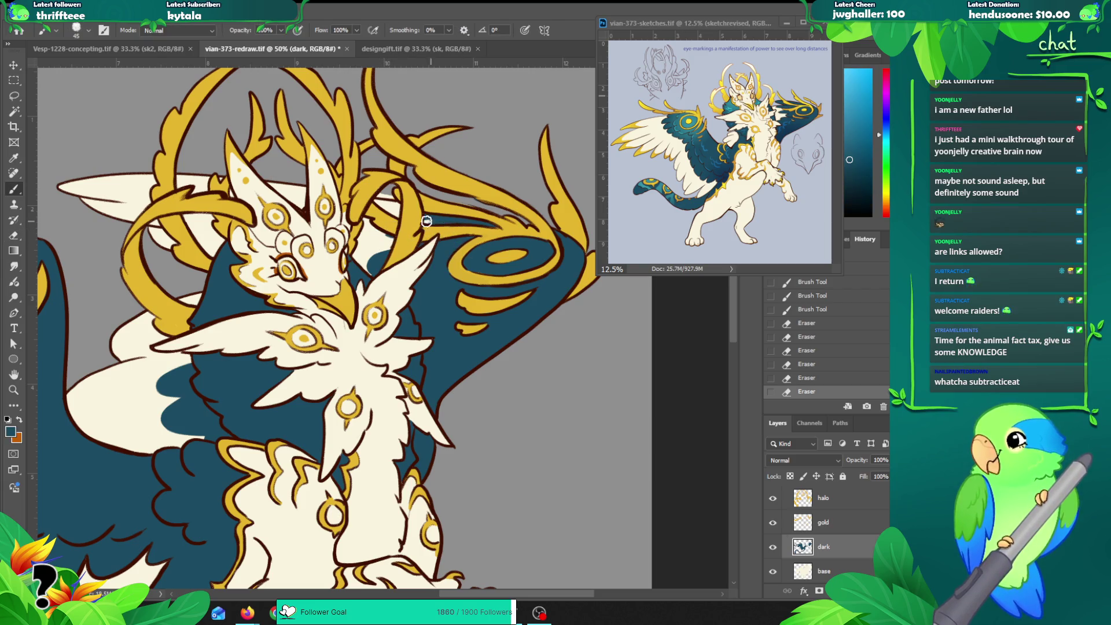
left_click_drag(391, 242, 385, 237)
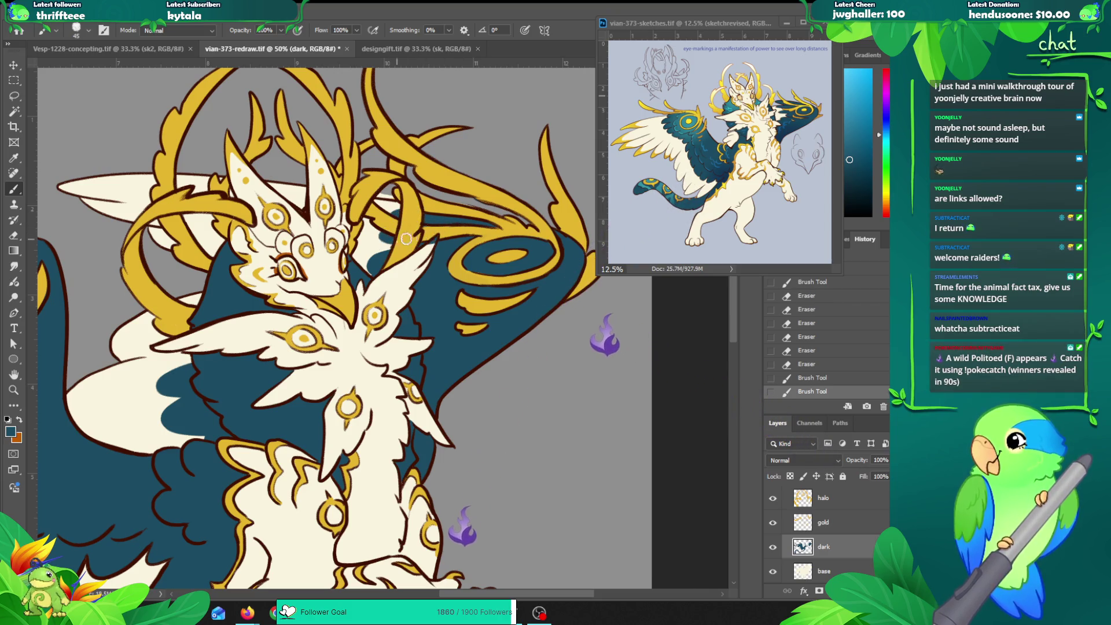
key("ctrl+z")
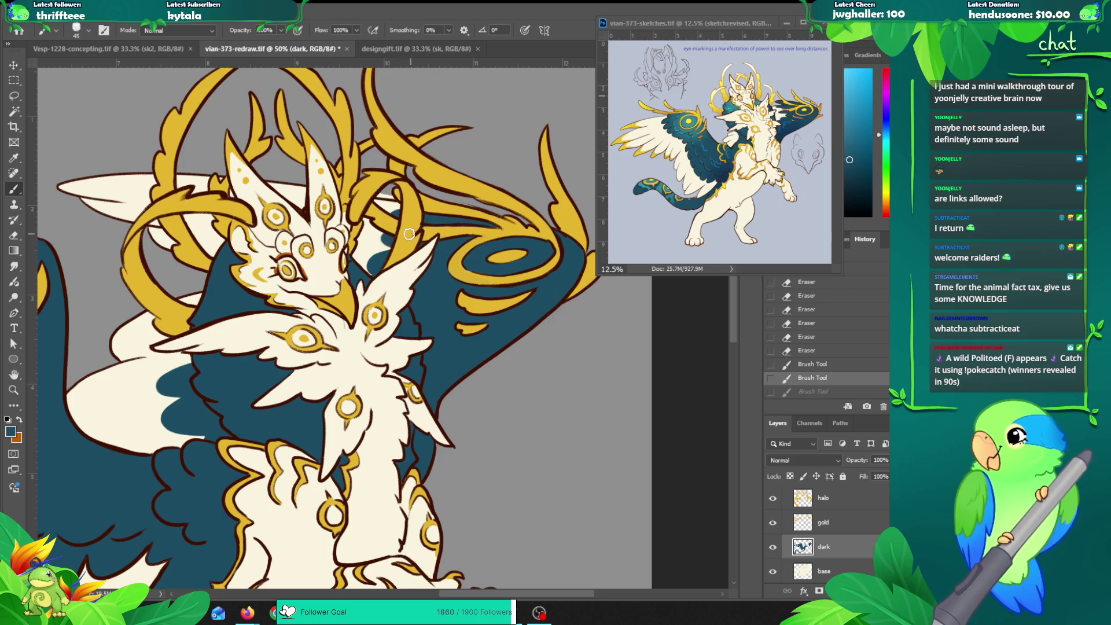
key("ctrl+shift+z")
key("z")
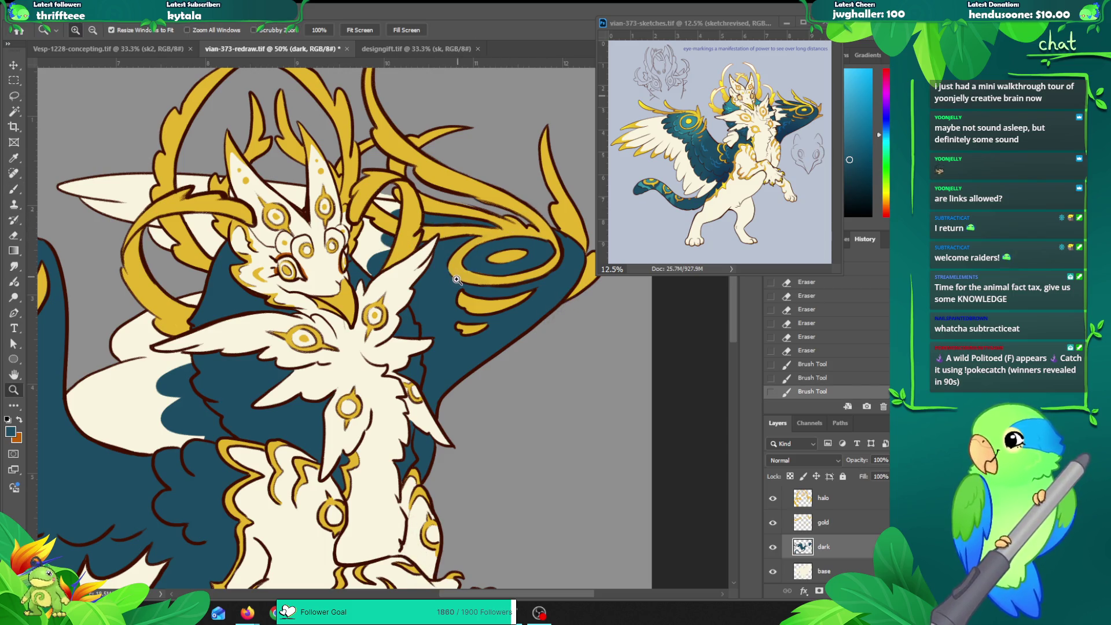
left_click(453, 282, "alt")
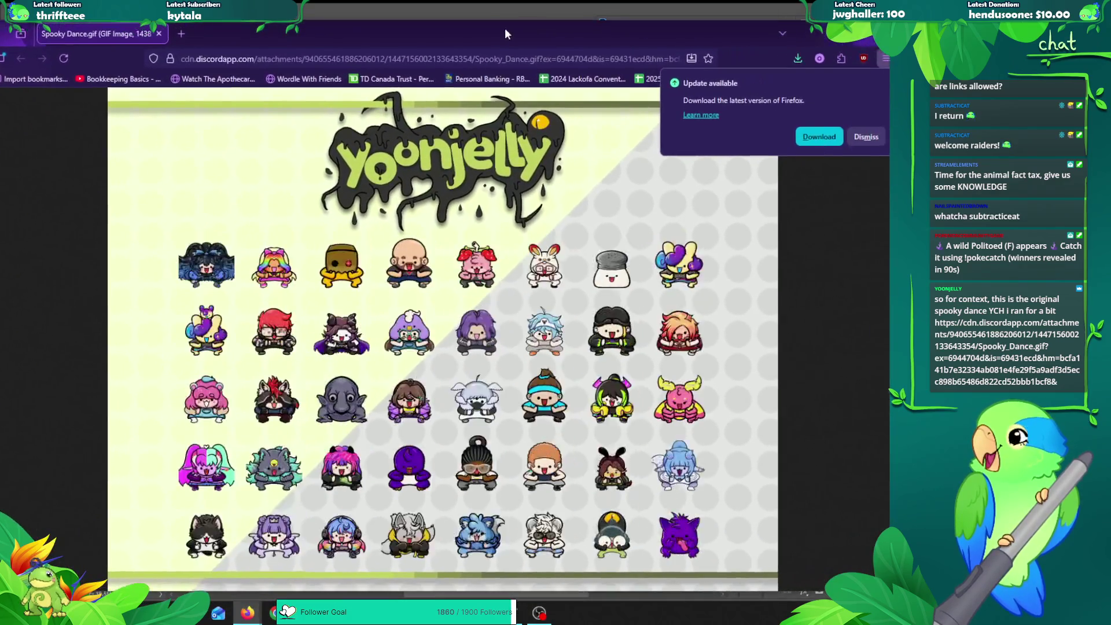
Step: View the Spooky Dance GIF full size, dismiss the Firefox update notice, and fit it to the window
left_click_drag(505, 34, 507, 25)
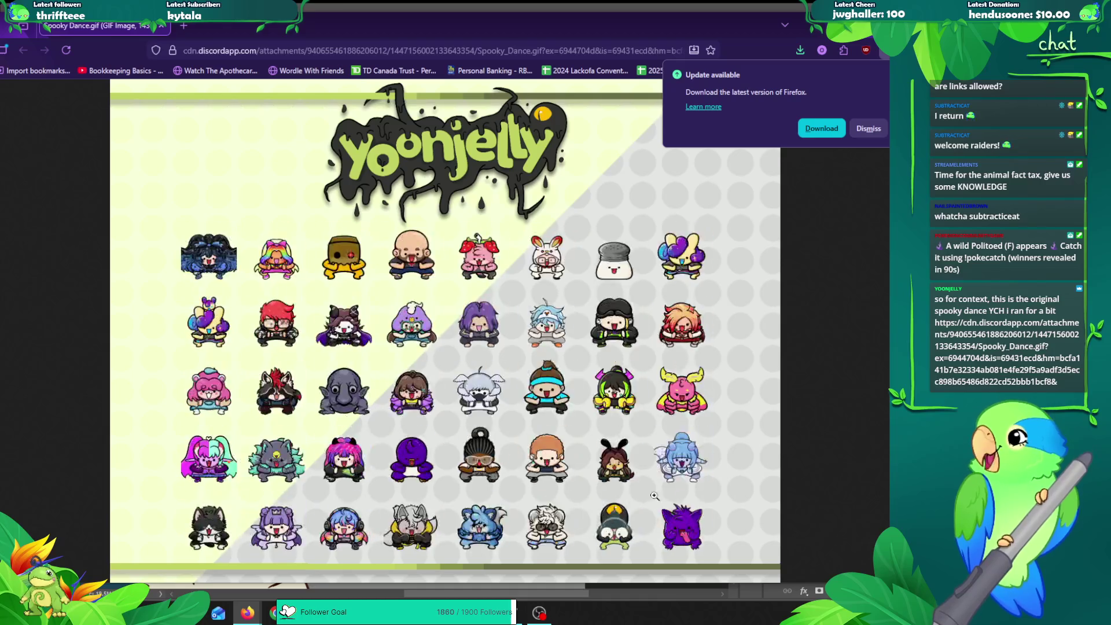
left_click(510, 368)
scroll(506, 366, "down", 1)
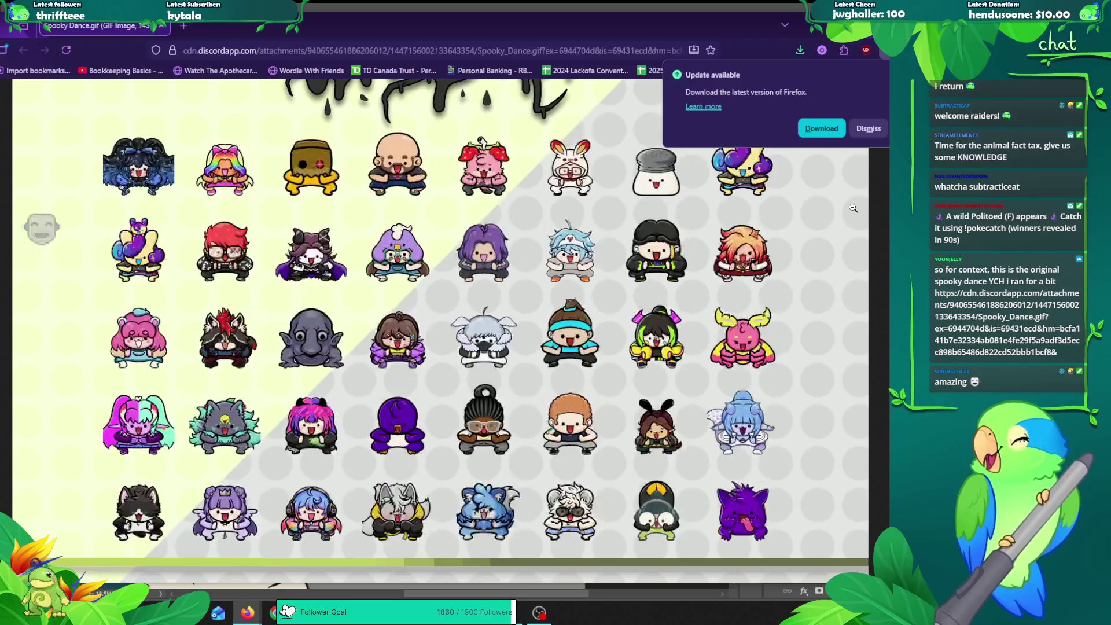
left_click(868, 129)
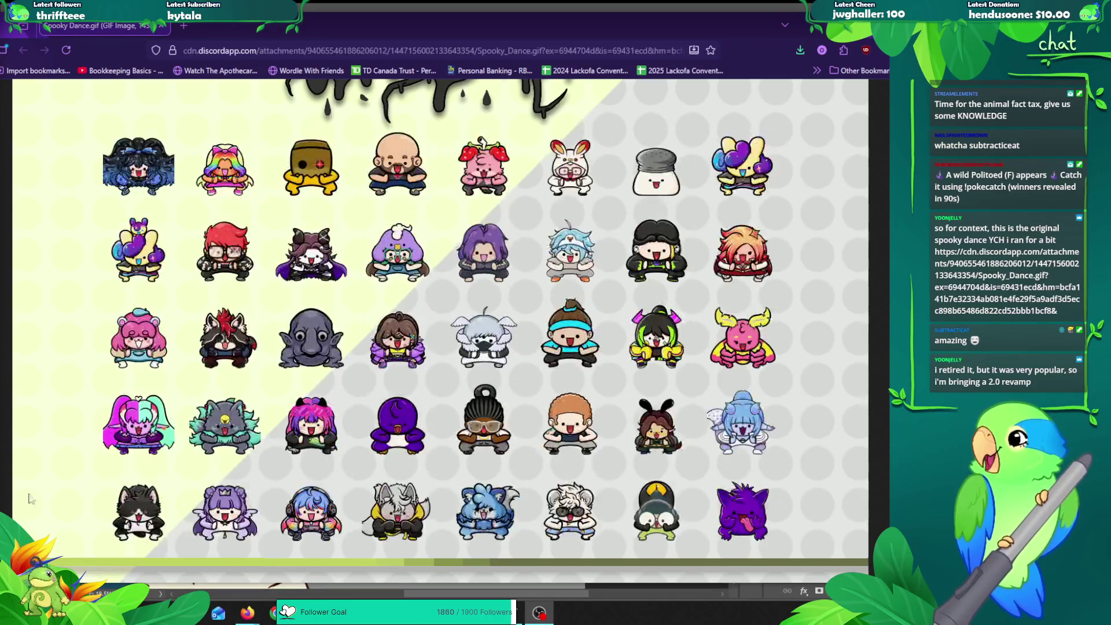
left_click(285, 333)
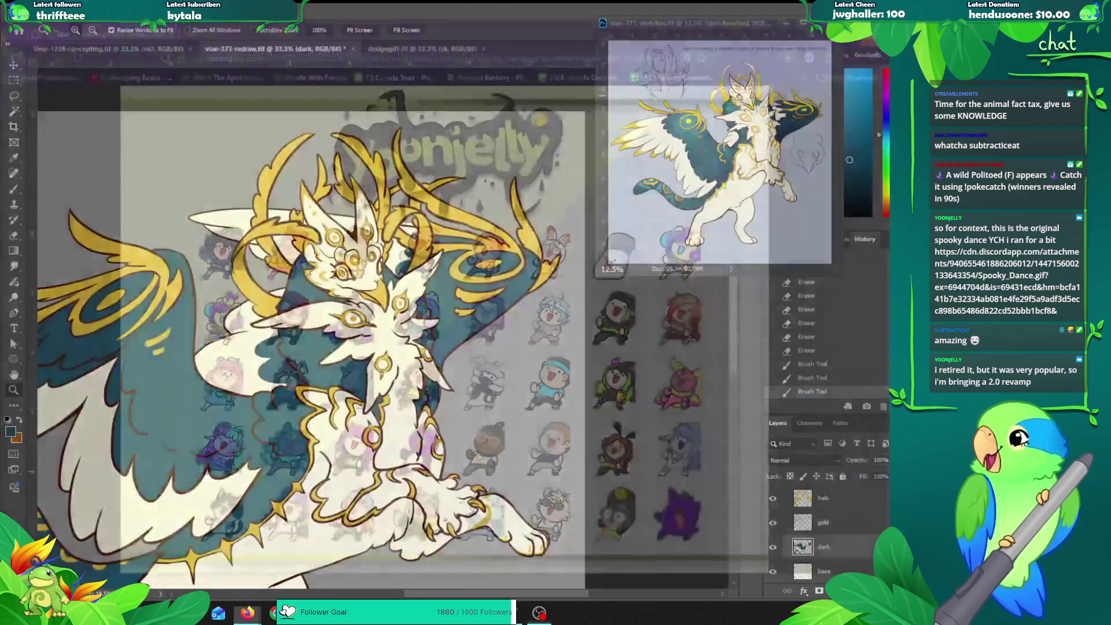
key("alt+Tab")
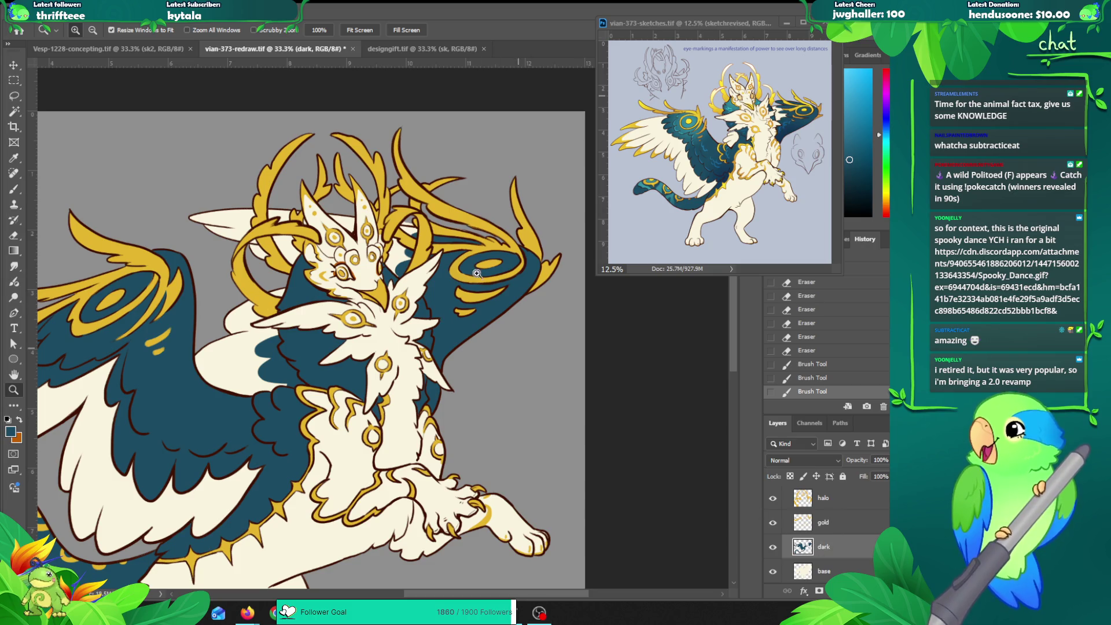
Step: Magic-wand select the dark teal chest patches on the lineart copy layer
mouse_move(282, 371)
left_mouse_down()
mouse_move(352, 308)
mouse_move(343, 321)
left_mouse_up()
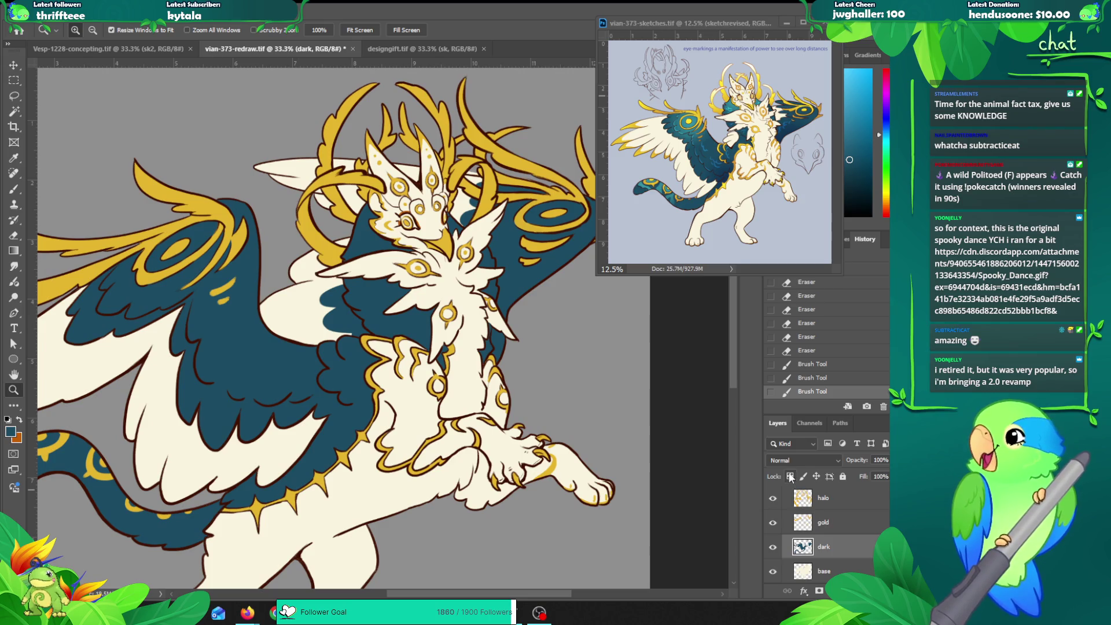
key("v")
left_click(347, 267)
key("w")
left_click(358, 254)
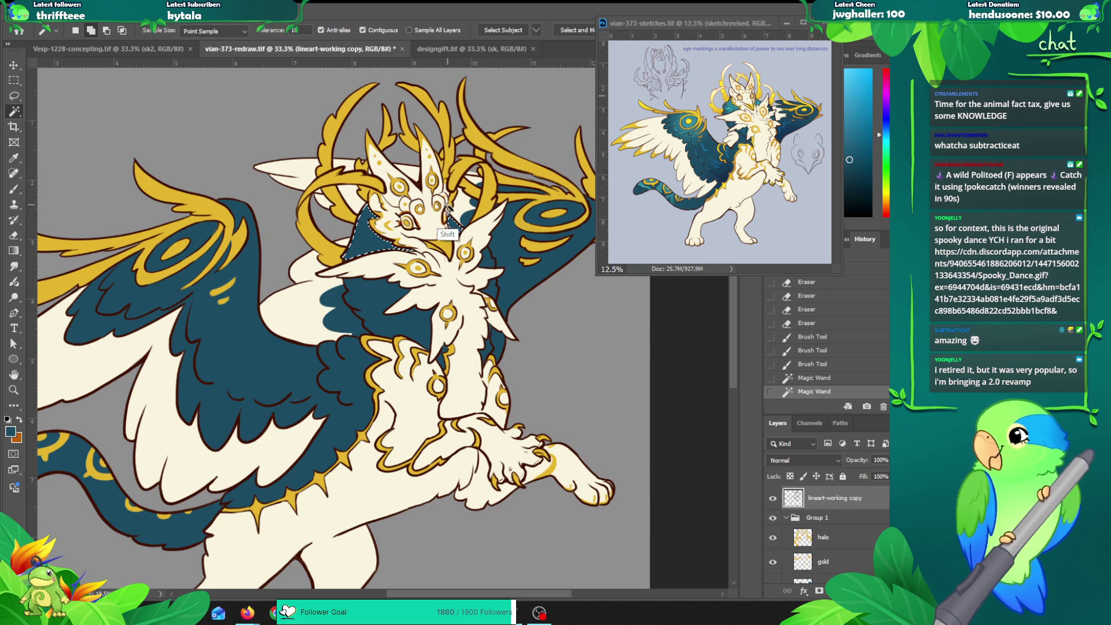
left_click(449, 218, "shift")
left_click(462, 291, "shift")
left_click(373, 316, "shift")
left_click(487, 347, "shift")
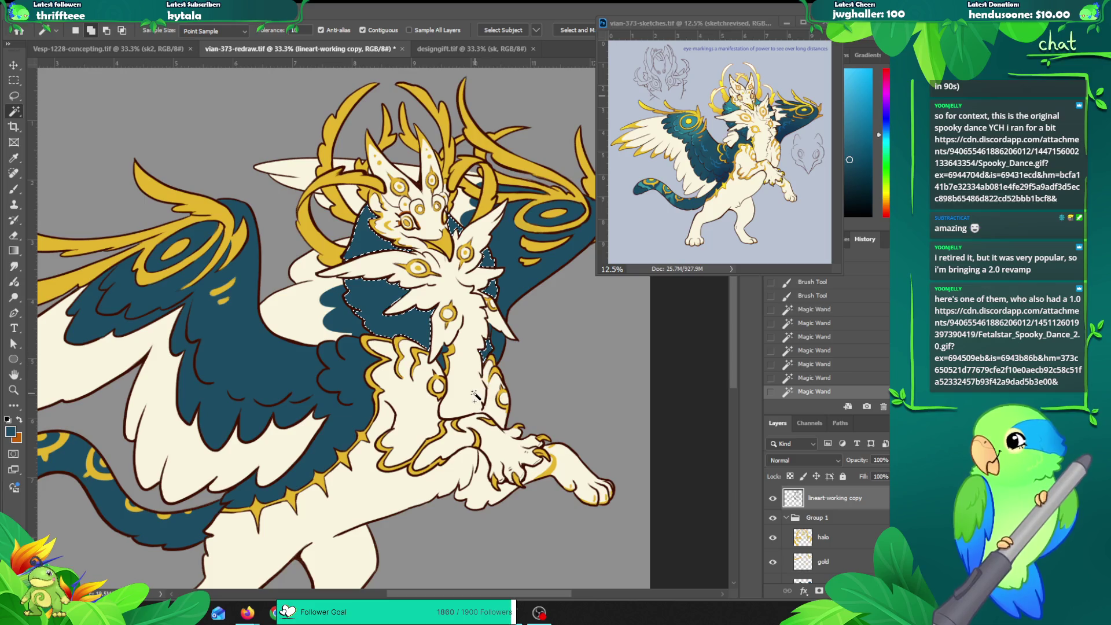
key("ctrl+z")
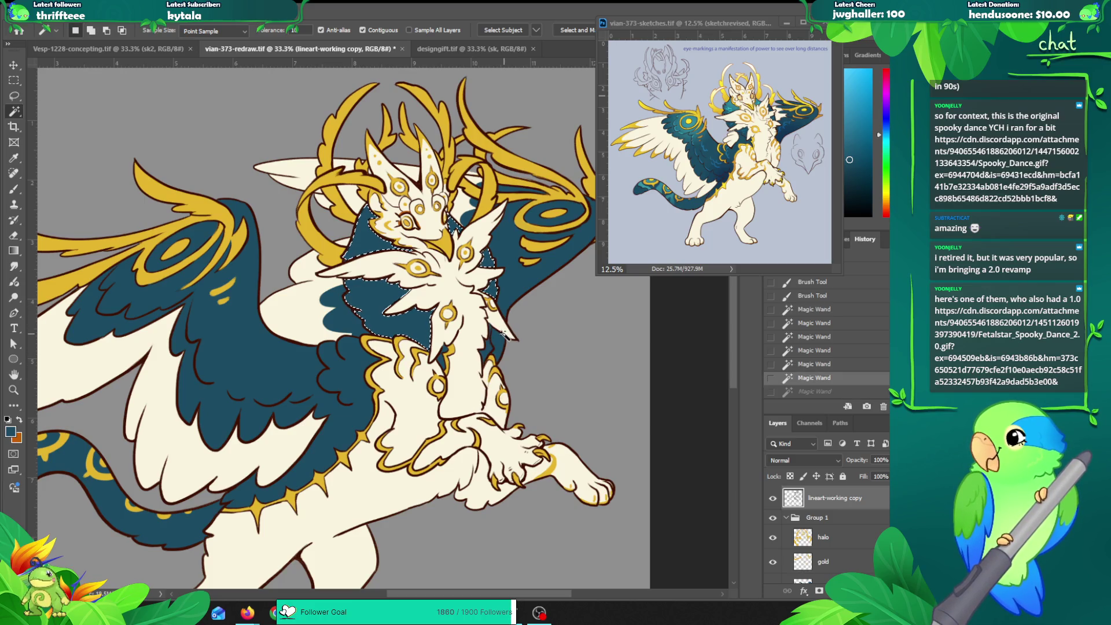
Step: Expand the chest selection slightly and make the dark teal layer active
key("ctrl+alt+e")
key("Return")
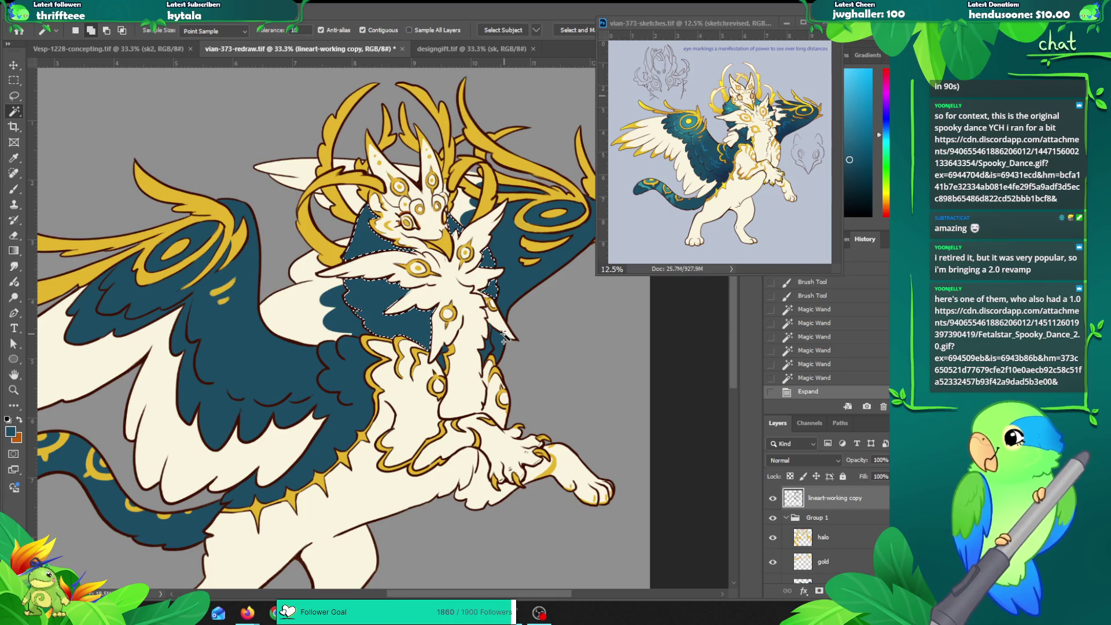
scroll(817, 528, "down", 1)
left_click(822, 535)
Step: Sample a lighter teal from the reference sketch's wing, then shrink it to 12.5% and move it right
key("b")
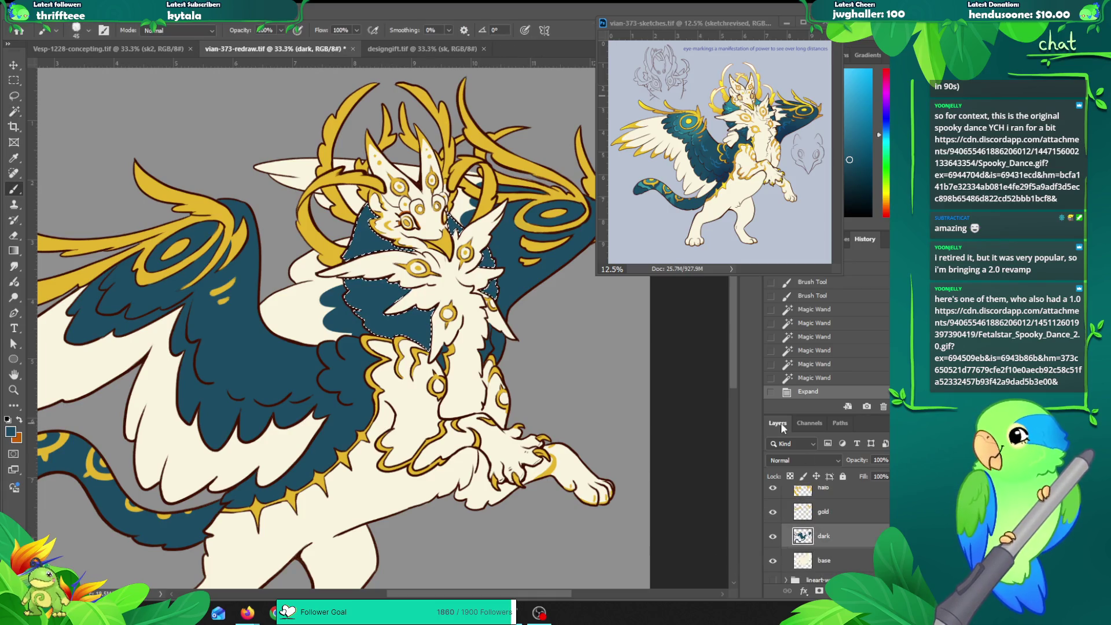
left_click(734, 103, "alt")
key("z")
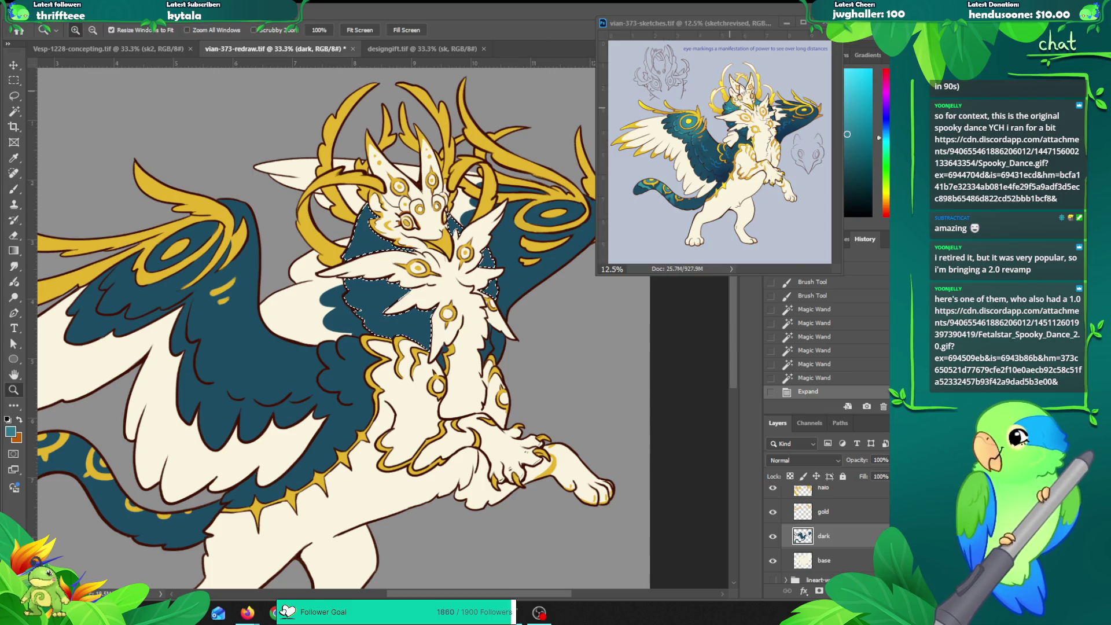
left_click(734, 101)
left_click(549, 190)
left_click(549, 189)
left_click(349, 198)
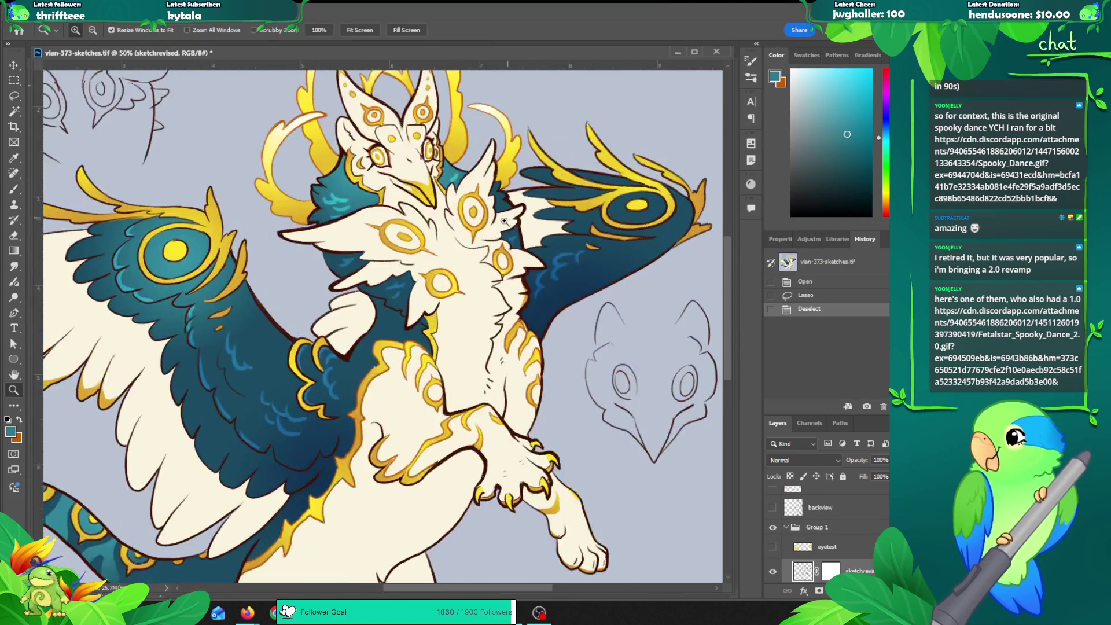
key("b")
left_click(339, 198, "alt")
left_click(343, 163, "alt")
key("z")
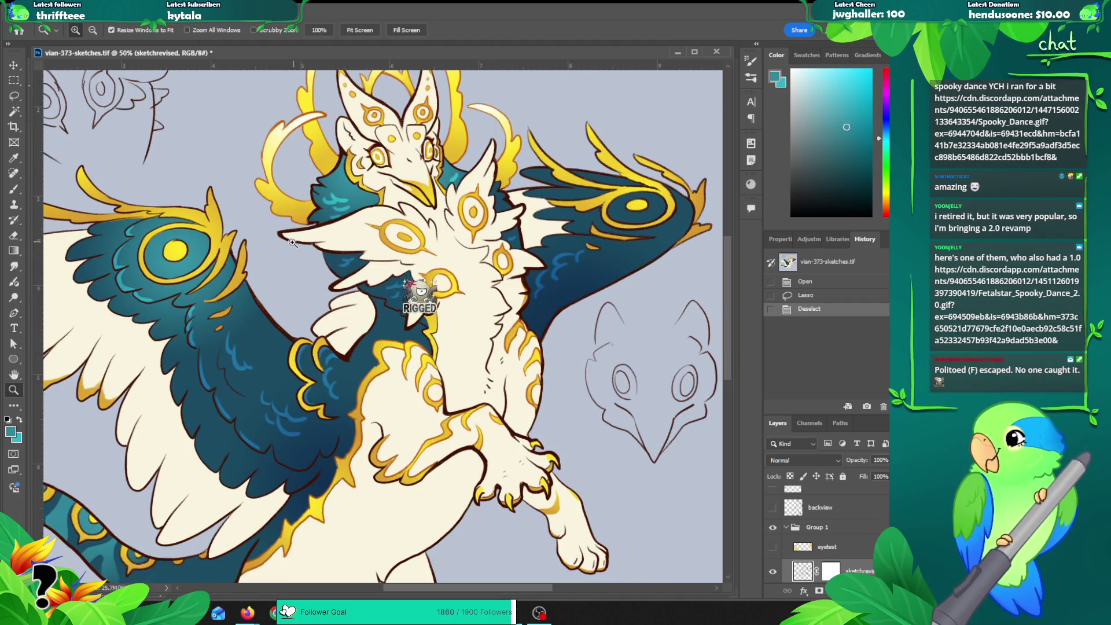
key("ctrl+minus")
key("ctrl+minus")
key("ctrl+minus")
key("ctrl+minus")
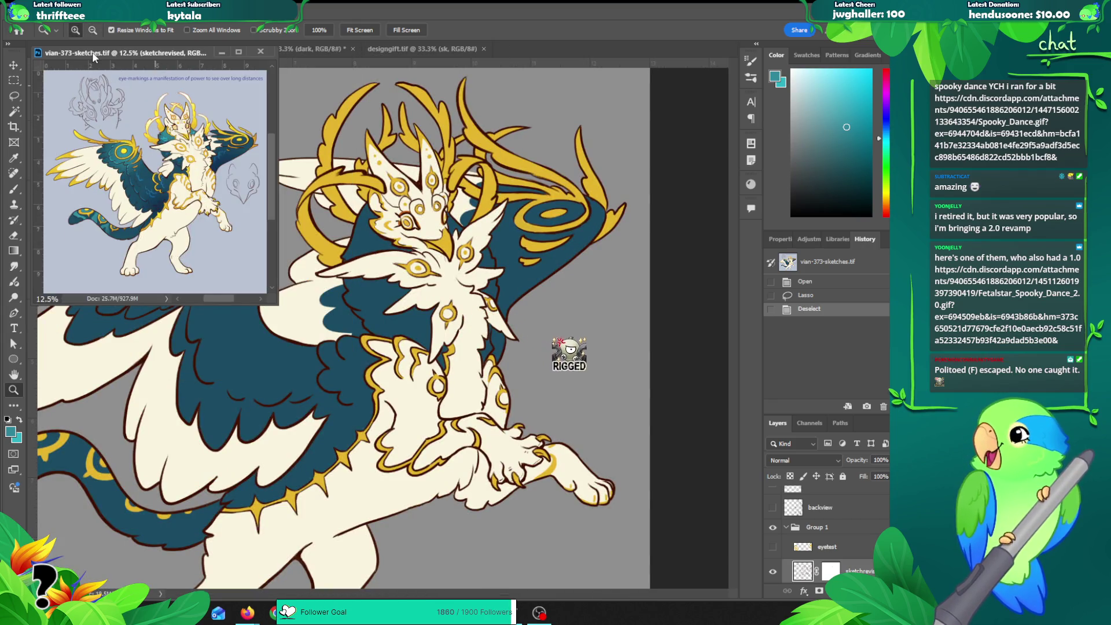
left_click_drag(92, 51, 643, 24)
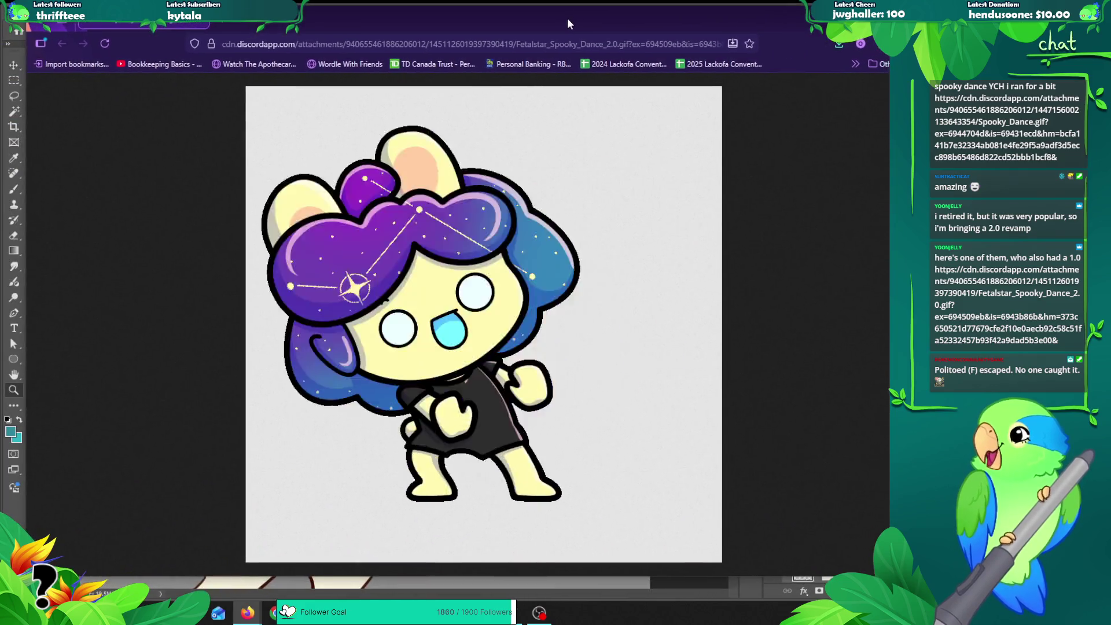
Step: View the purple starry-haired chibi GIF in Firefox, then close the browser
mouse_move(567, 25)
left_mouse_down()
mouse_move(612, 27)
mouse_move(602, 23)
left_mouse_up()
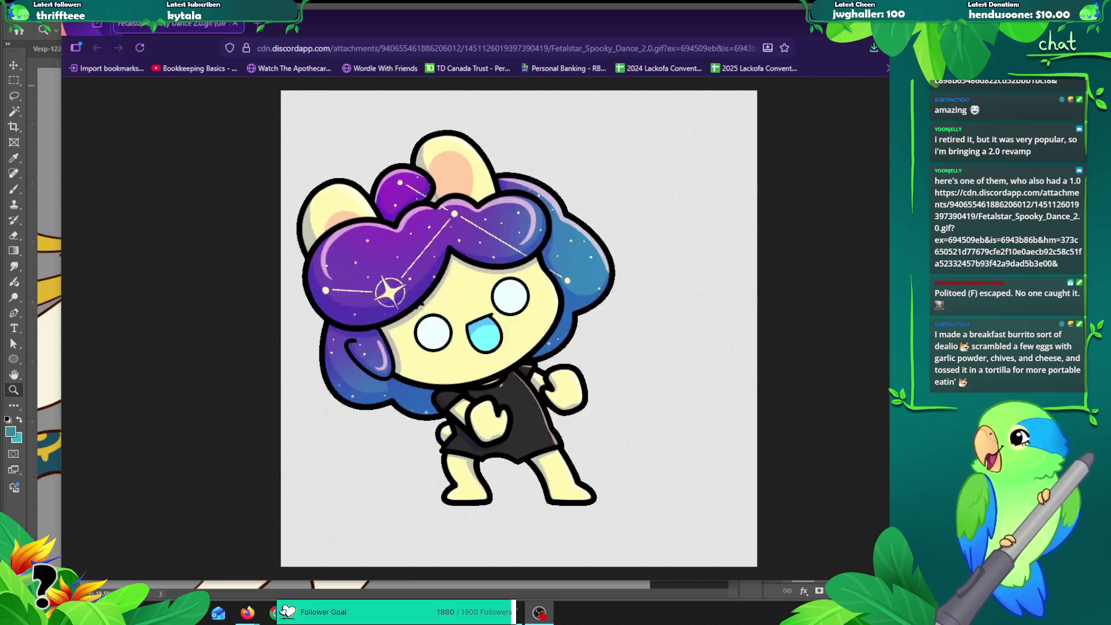
key("ctrl+w")
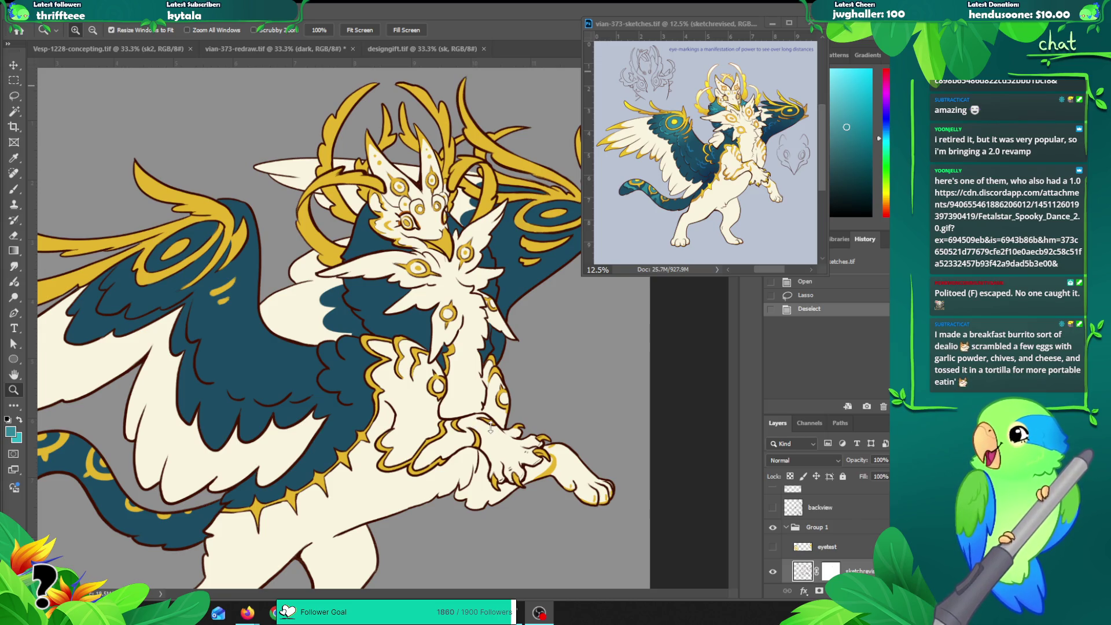
Step: Bring the redraw document forward and add a new layer named 'grad'
scroll(822, 538, "down", 2)
scroll(821, 537, "down", 2)
scroll(821, 538, "down", 2)
scroll(827, 532, "up", 2)
scroll(827, 532, "up", 2)
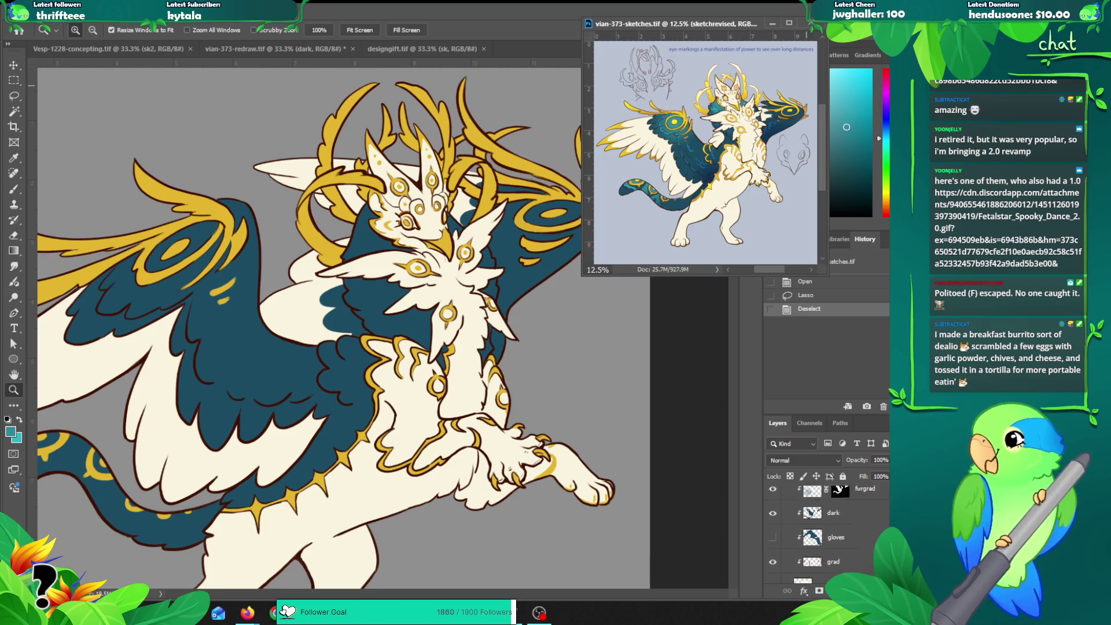
scroll(827, 532, "up", 2)
left_click(391, 324)
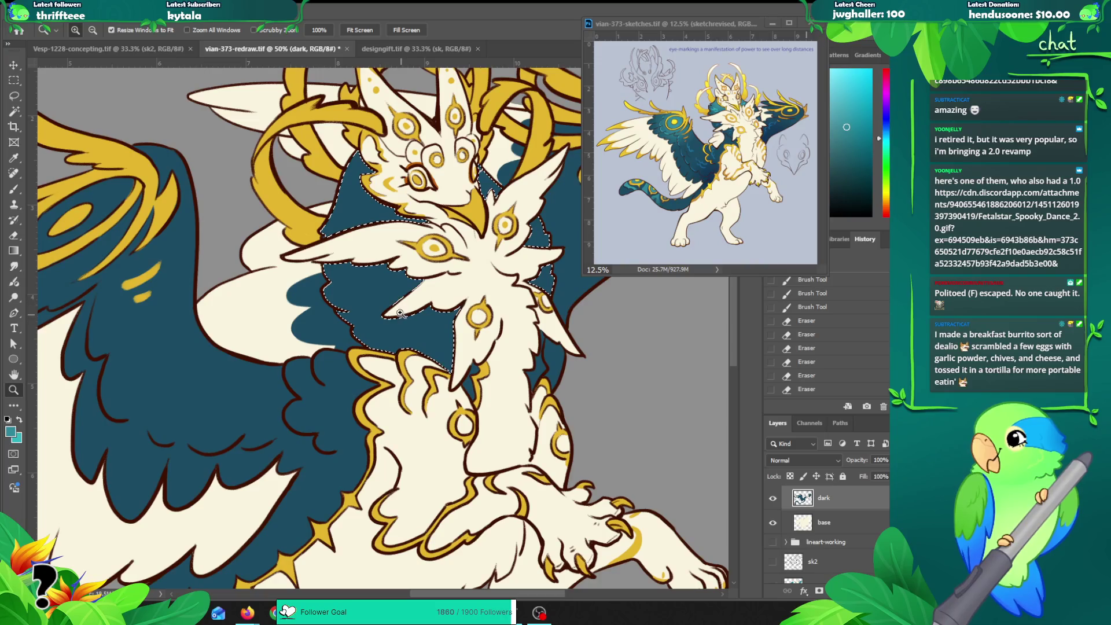
scroll(400, 313, "down", 2)
key("ctrl+shift+n")
type("grad")
key("Return")
key("g")
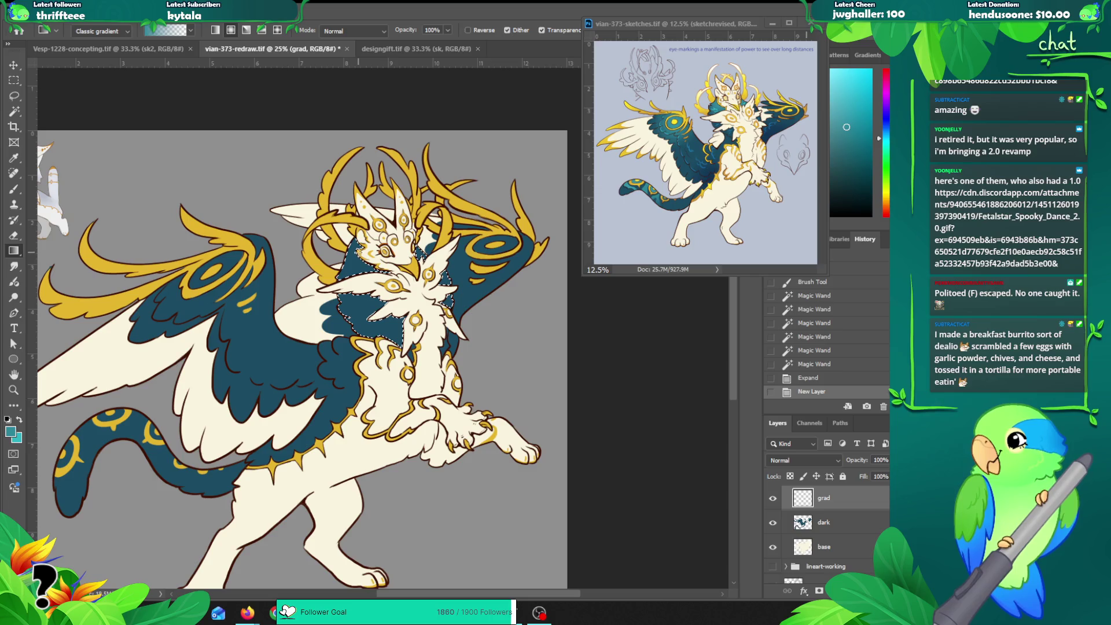
Step: Shade the selected neck area with a gradient and merge it into the dark layer
left_click_drag(353, 272, 354, 304)
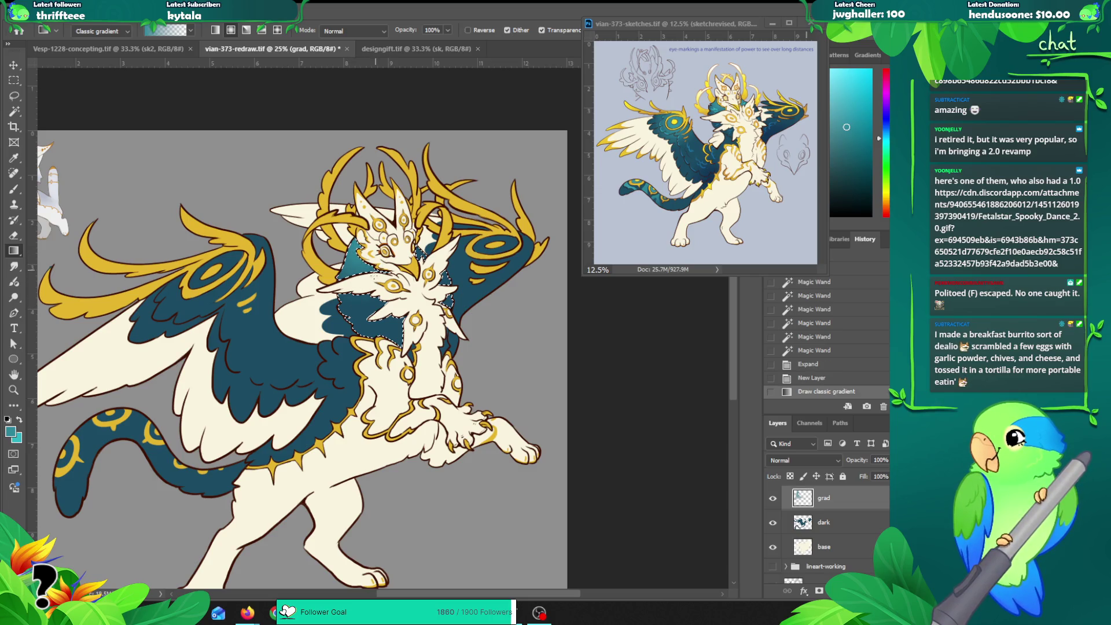
left_click_drag(416, 249, 364, 323)
left_click_drag(438, 287, 445, 277)
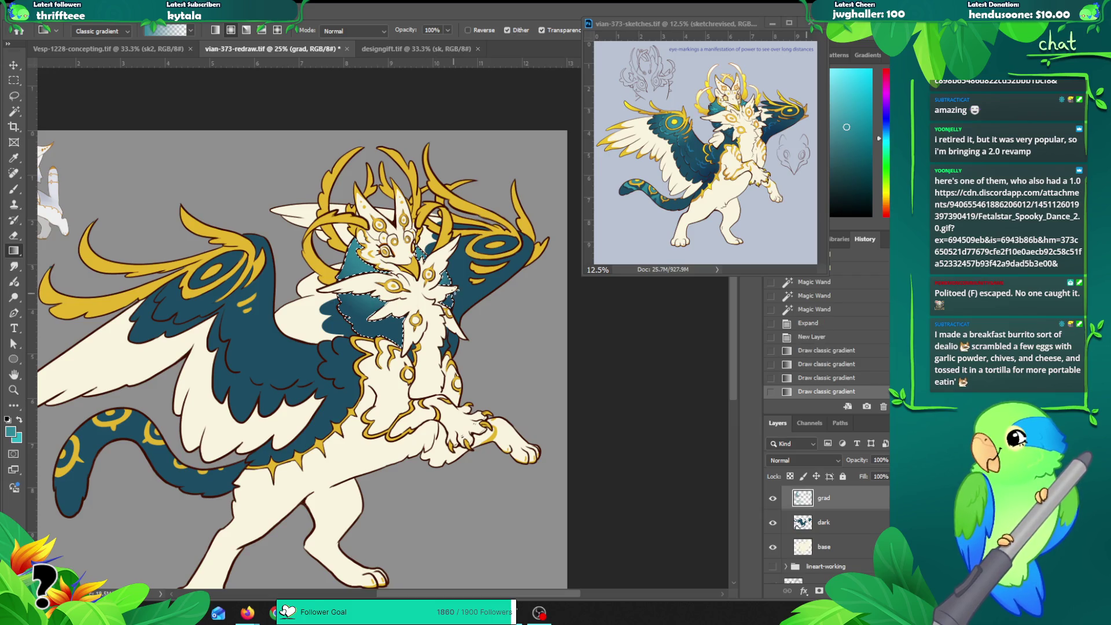
key("z")
left_click(378, 250)
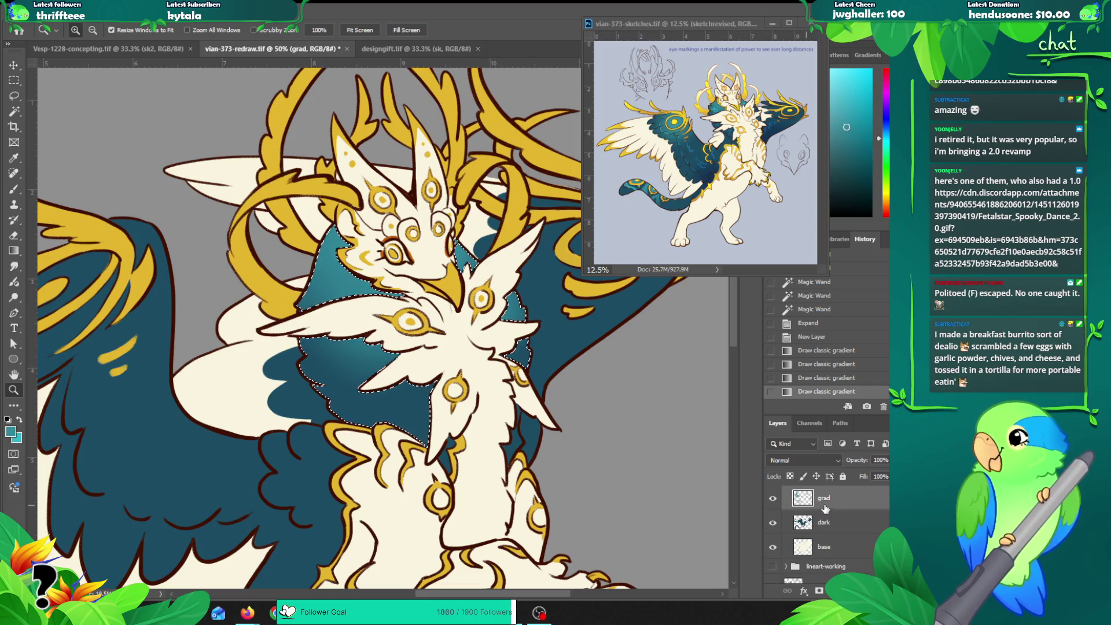
key("ctrl+e")
Step: Add a new 'scale' layer, shrink the brush slightly, and sample the artwork's teal
key("ctrl+shift+n")
type("s")
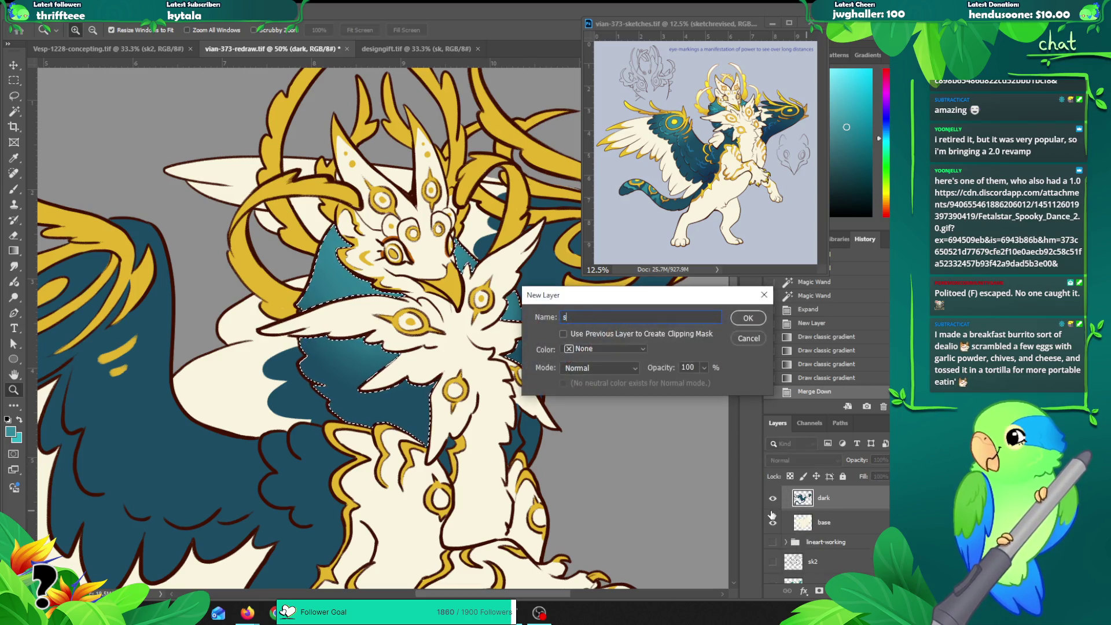
type("cale")
key("Return")
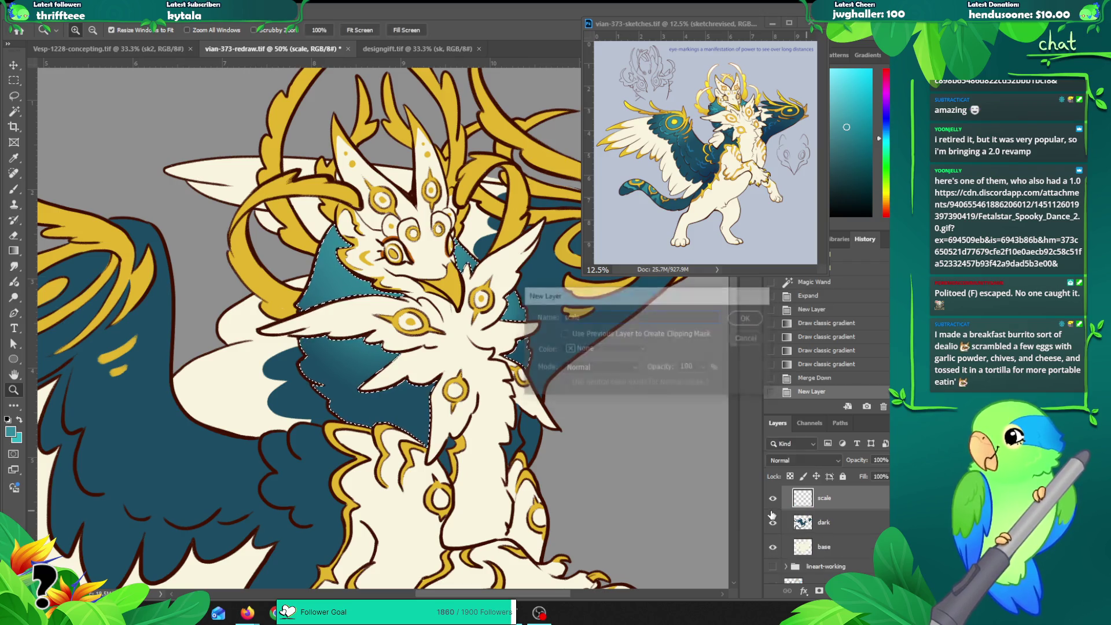
key("b")
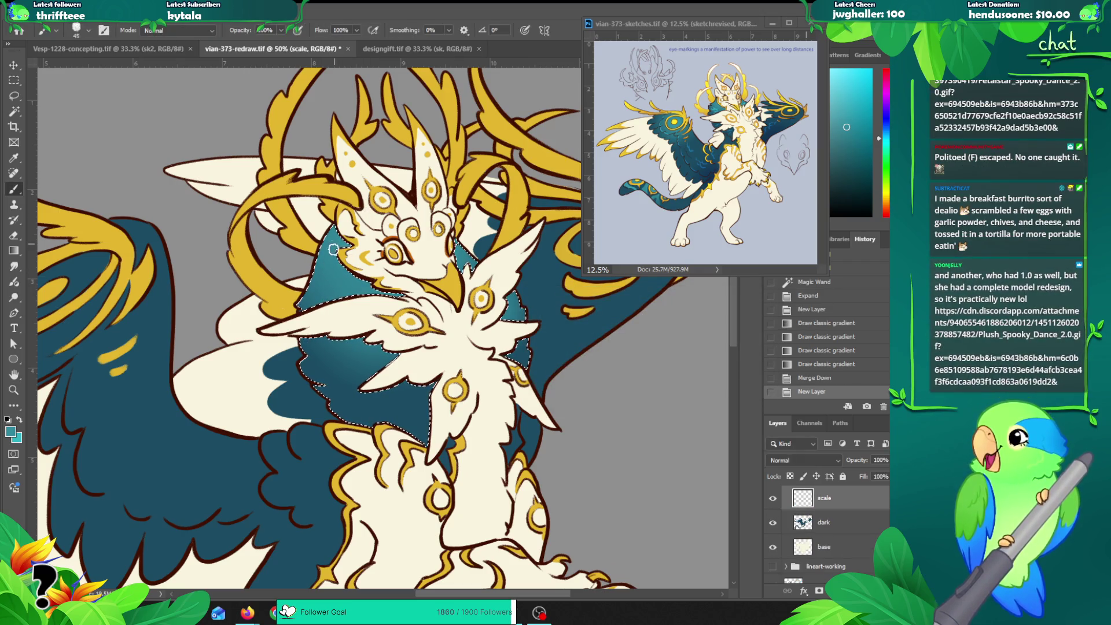
key("bracketleft")
left_click(334, 275, "alt")
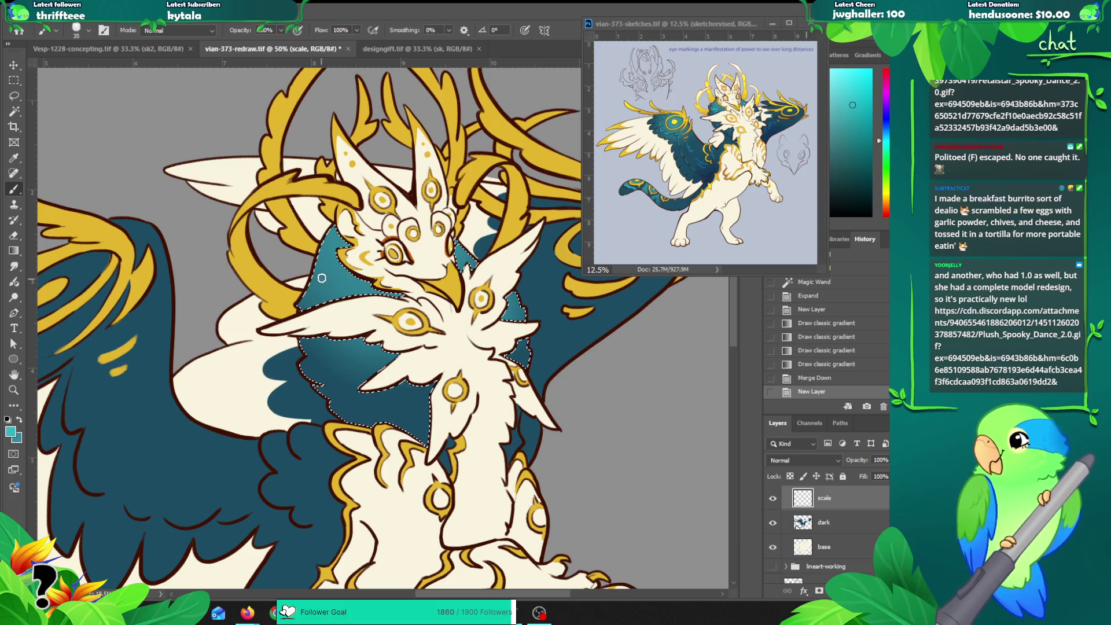
Step: Paint trial teal scale marks on the neck, keeping one light scale stroke on the upper neck
left_click_drag(321, 278, 332, 287)
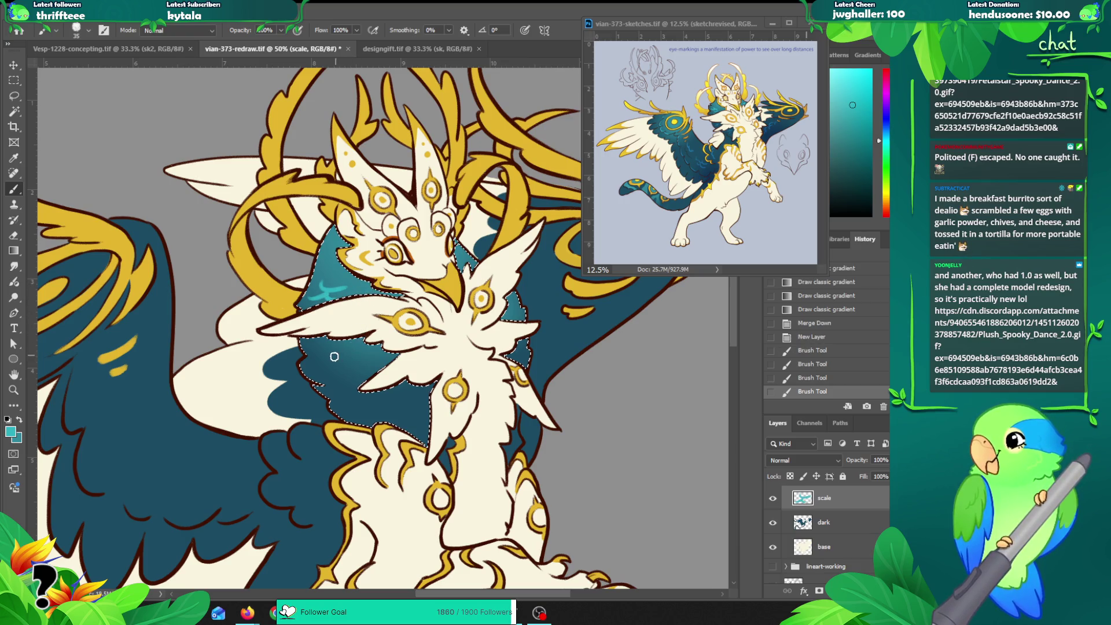
left_click_drag(340, 360, 334, 349)
key("ctrl+z")
key("ctrl+z")
key("ctrl+z")
key("ctrl+z")
key("ctrl+z")
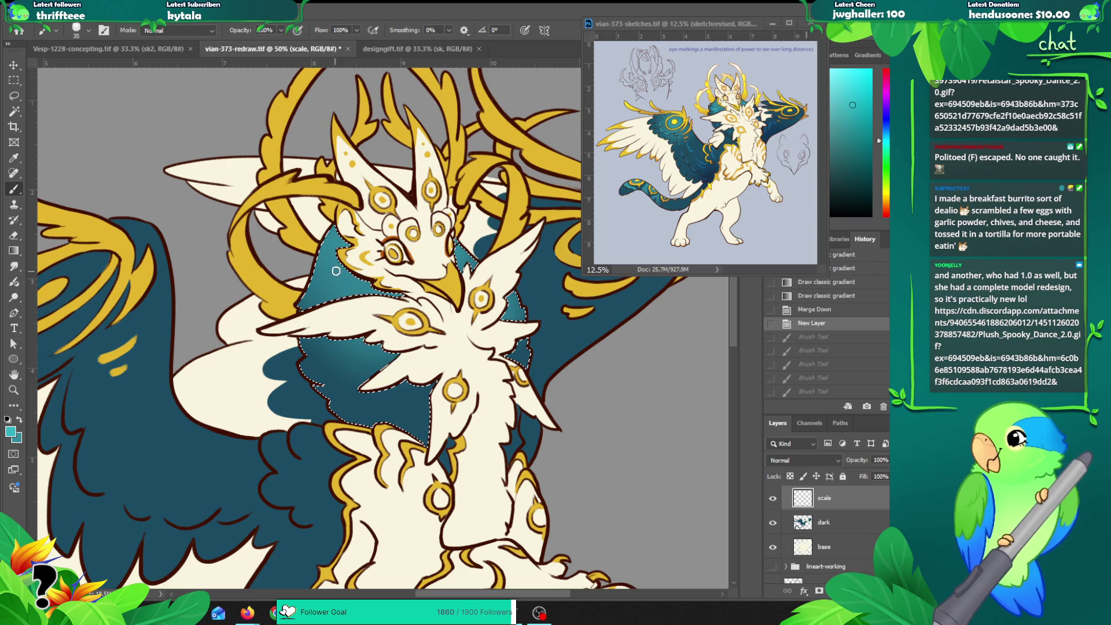
left_click(329, 291)
key("ctrl+z")
left_click_drag(342, 290, 347, 289)
key("ctrl+z")
key("ctrl+z")
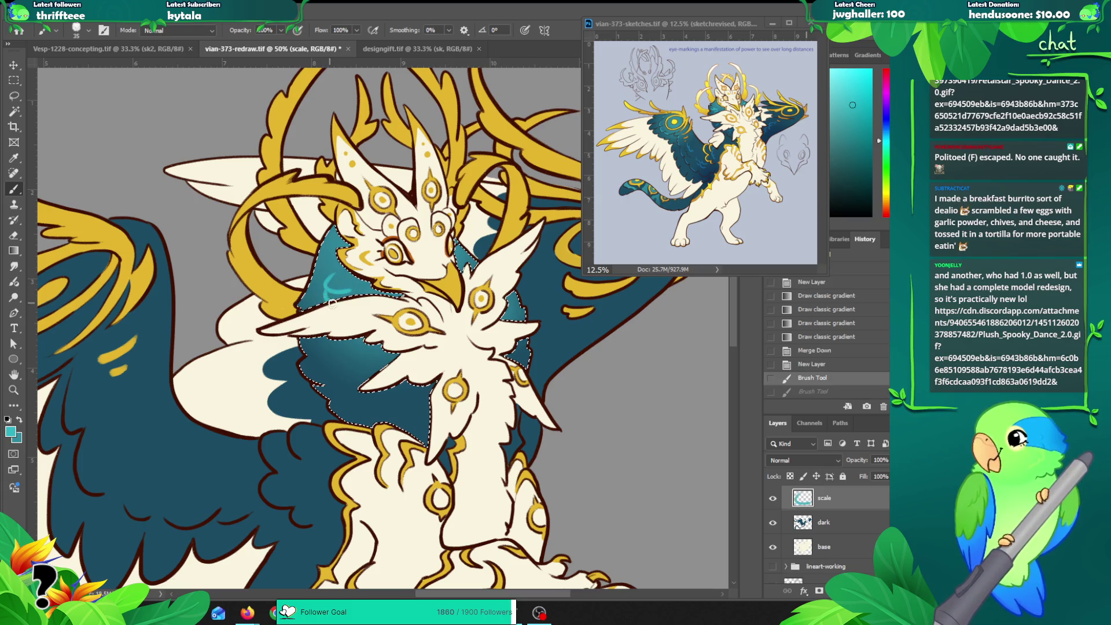
key("ctrl+shift+z")
key("ctrl+z")
key("ctrl+shift+z")
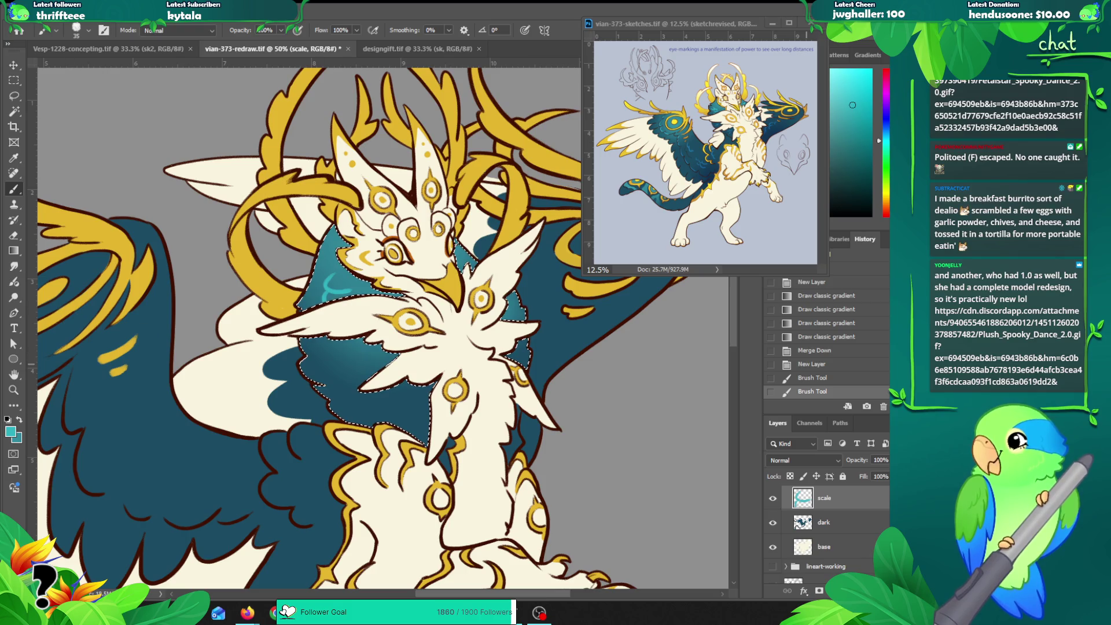
Step: Deselect the neck, then check the GIF in the browser and return to the artwork
key("ctrl+d")
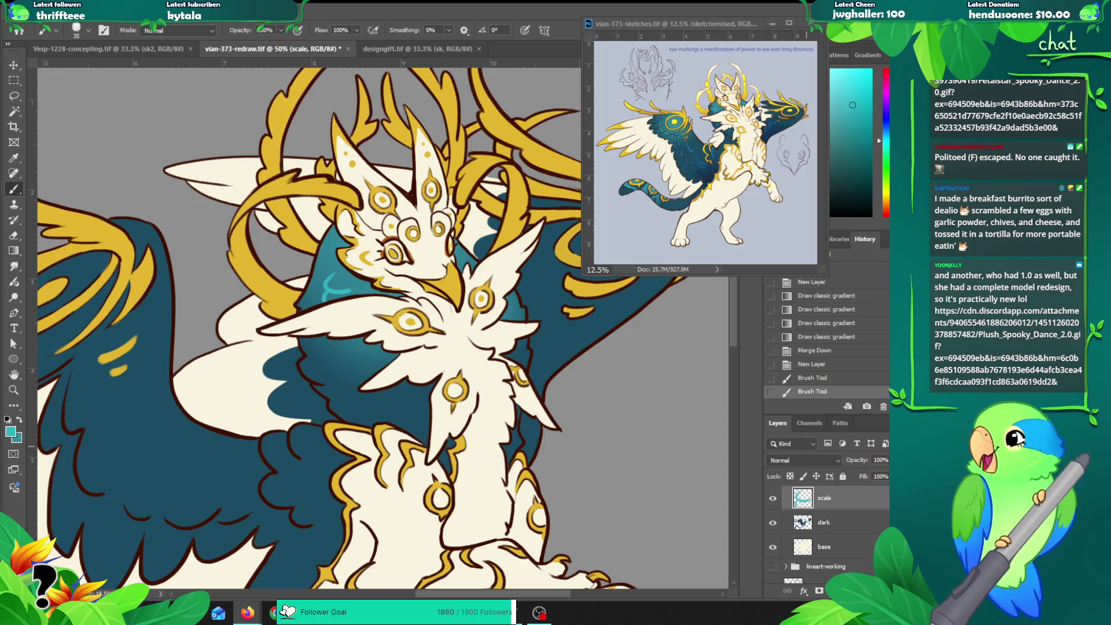
key("alt+Tab")
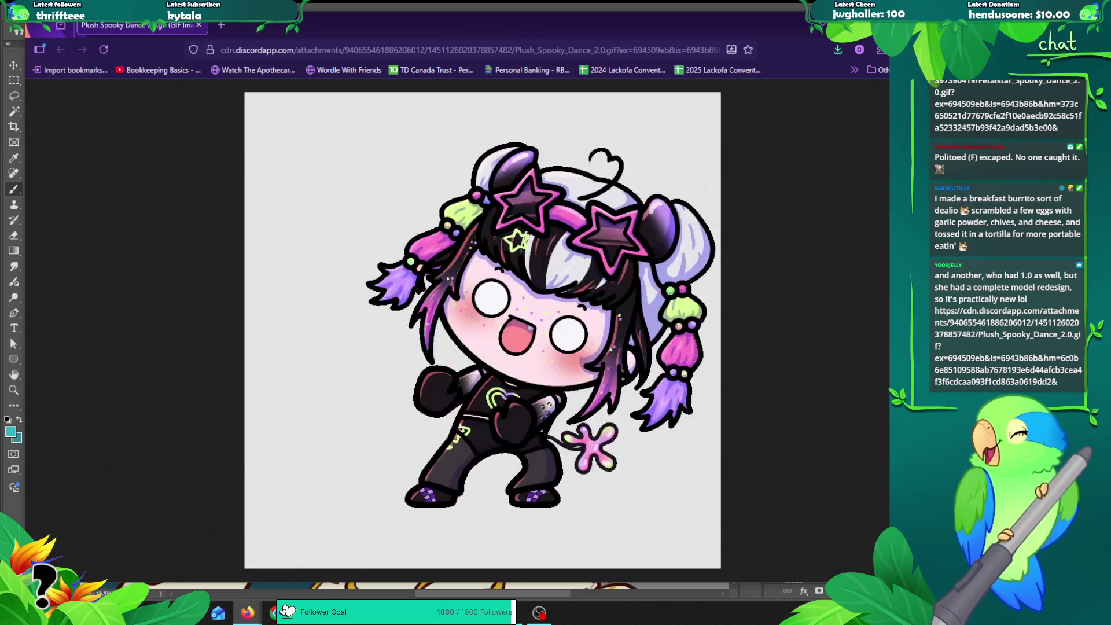
key("alt+Tab")
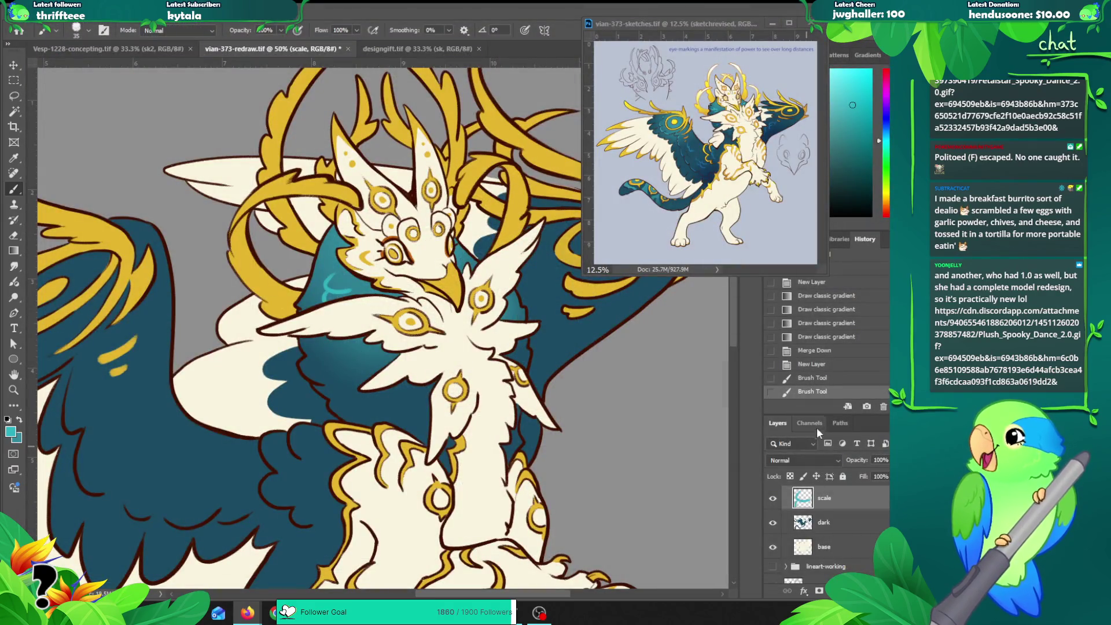
Step: Paint a first teal scale mark on the neck, then move the reference sketch window to the upper right
left_click(802, 498, "ctrl")
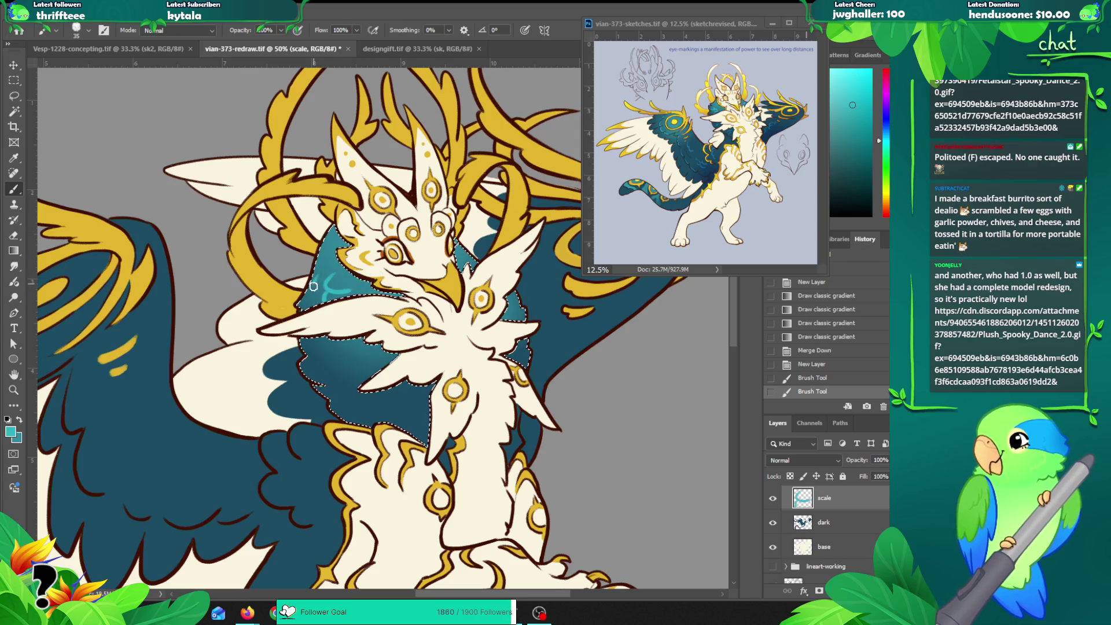
left_click_drag(313, 286, 338, 288)
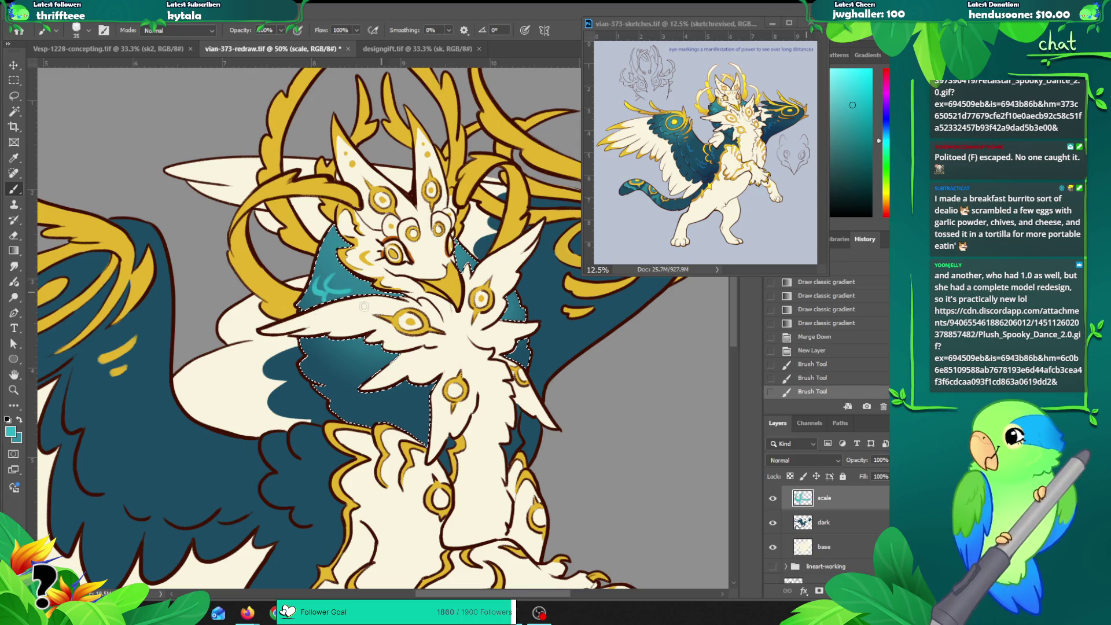
left_click(696, 87)
key("z")
left_click(586, 166)
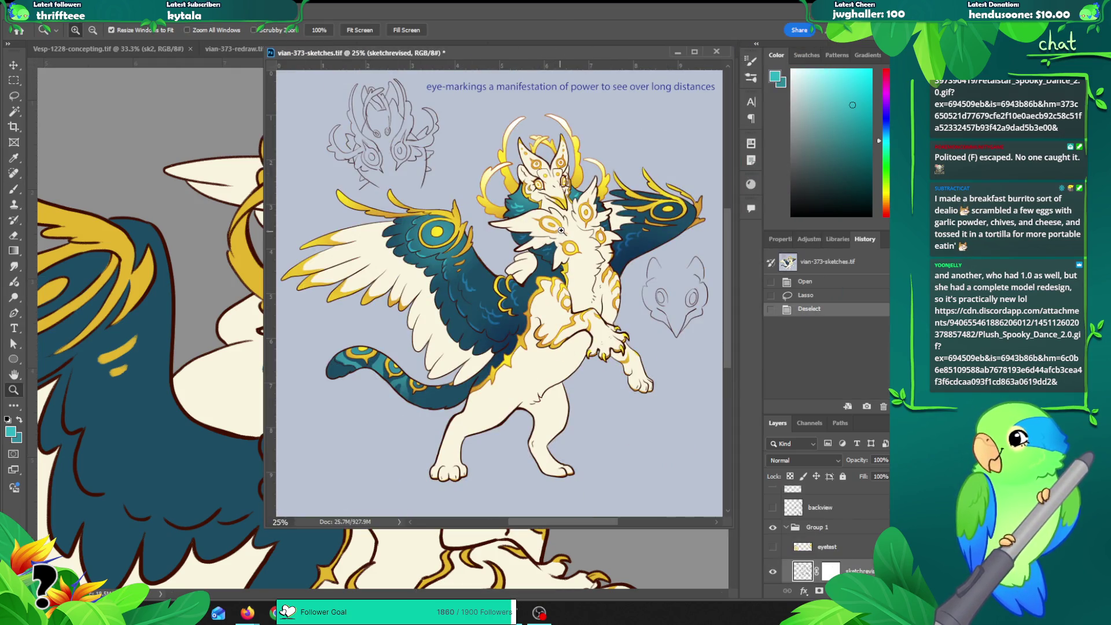
left_click(484, 215, "alt")
left_click_drag(415, 52, 789, 22)
left_click(370, 319)
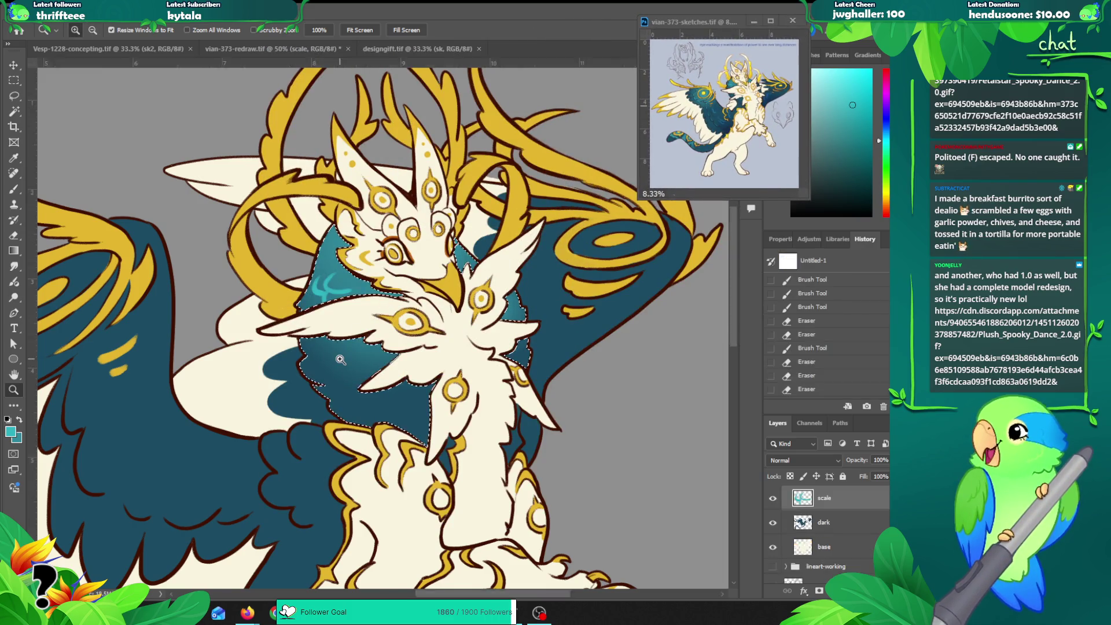
Step: With a smaller brush, add a small scale mark on the neck and a curved mark on the chest
key("b")
key("bracketleft")
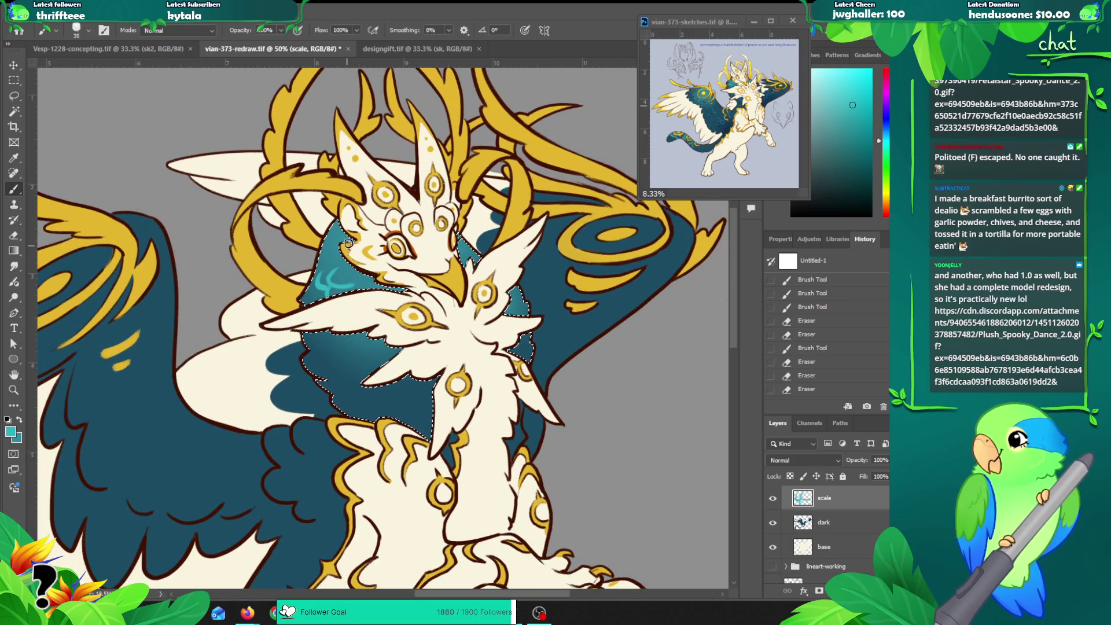
mouse_move(333, 272)
left_mouse_down()
mouse_move(324, 288)
mouse_move(340, 287)
mouse_move(335, 303)
left_mouse_up()
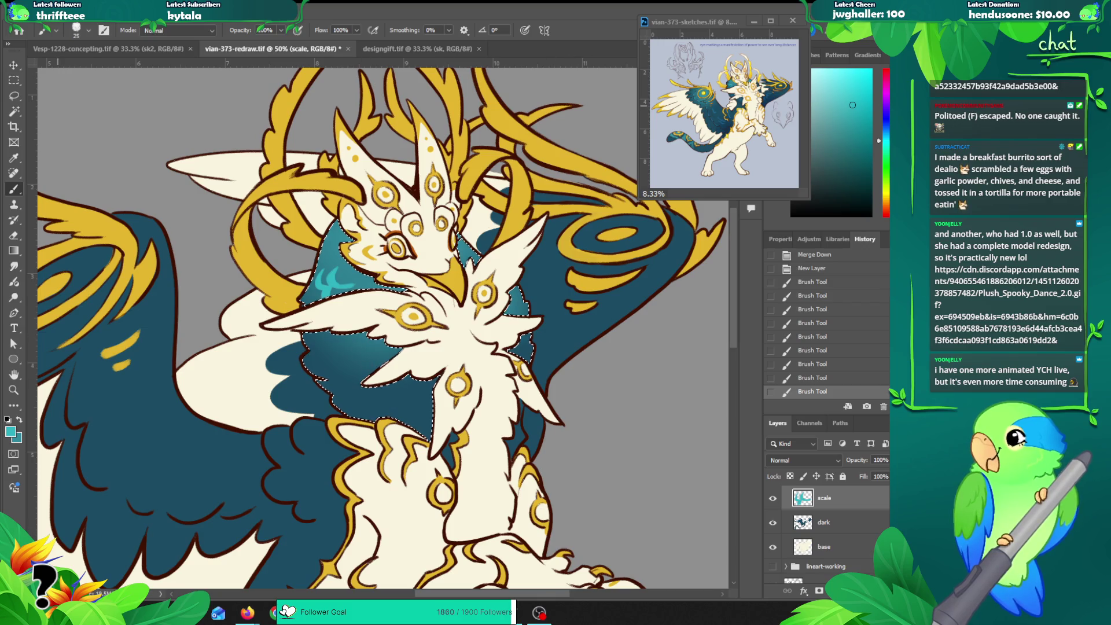
key("ctrl+h")
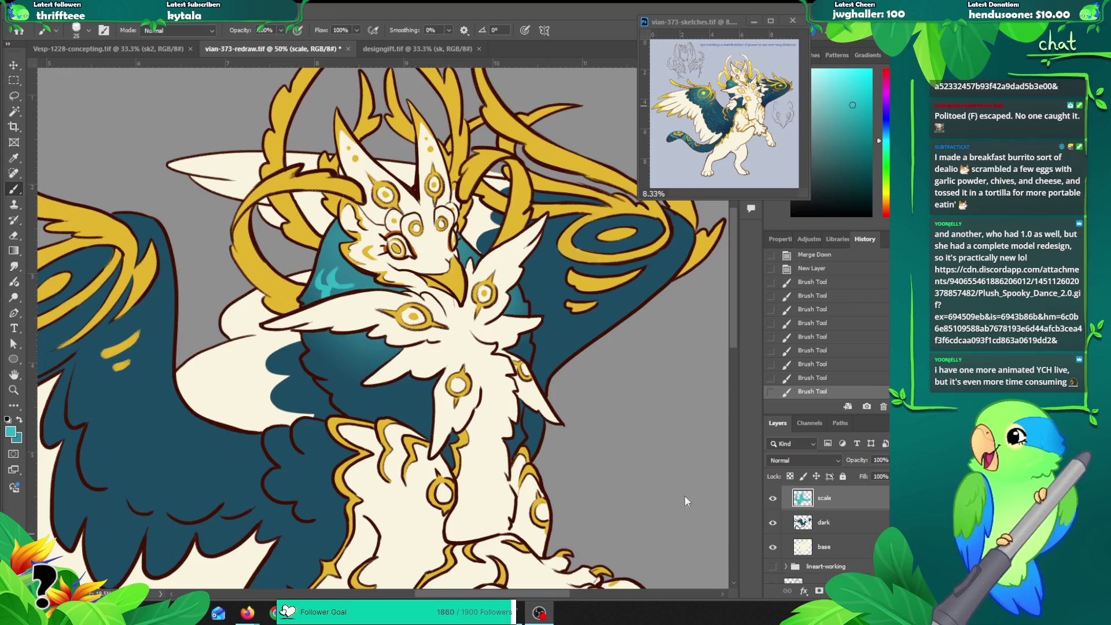
key("ctrl+h")
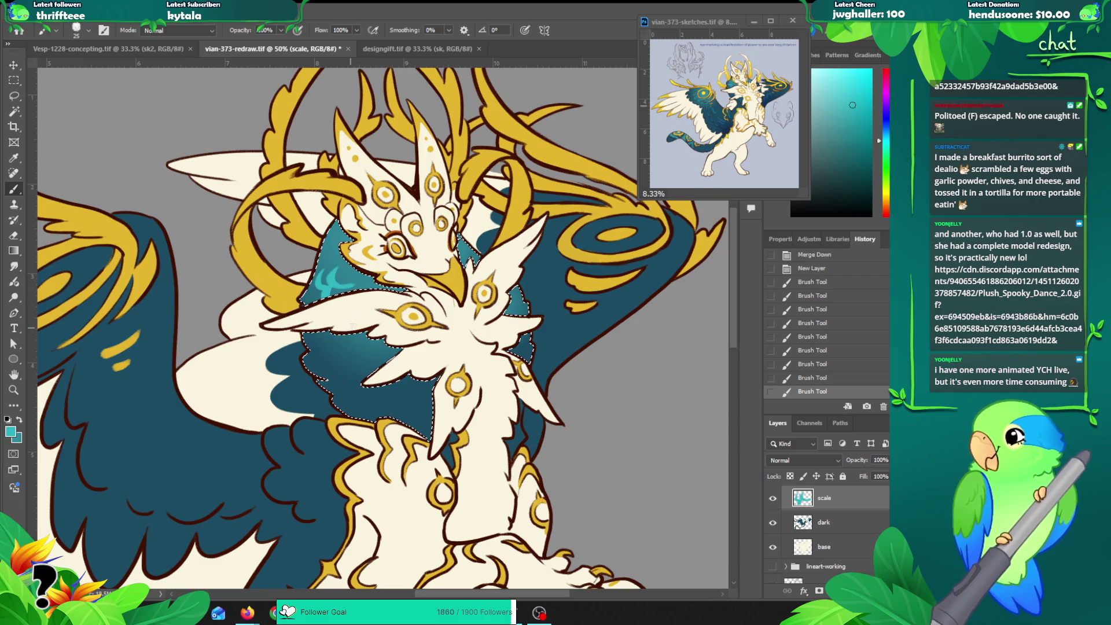
mouse_move(331, 341)
left_mouse_down()
mouse_move(362, 349)
mouse_move(354, 345)
left_mouse_up()
Step: Rework the chest scale mark by undoing, erasing part of it and repainting it
key("ctrl+z")
key("ctrl+z")
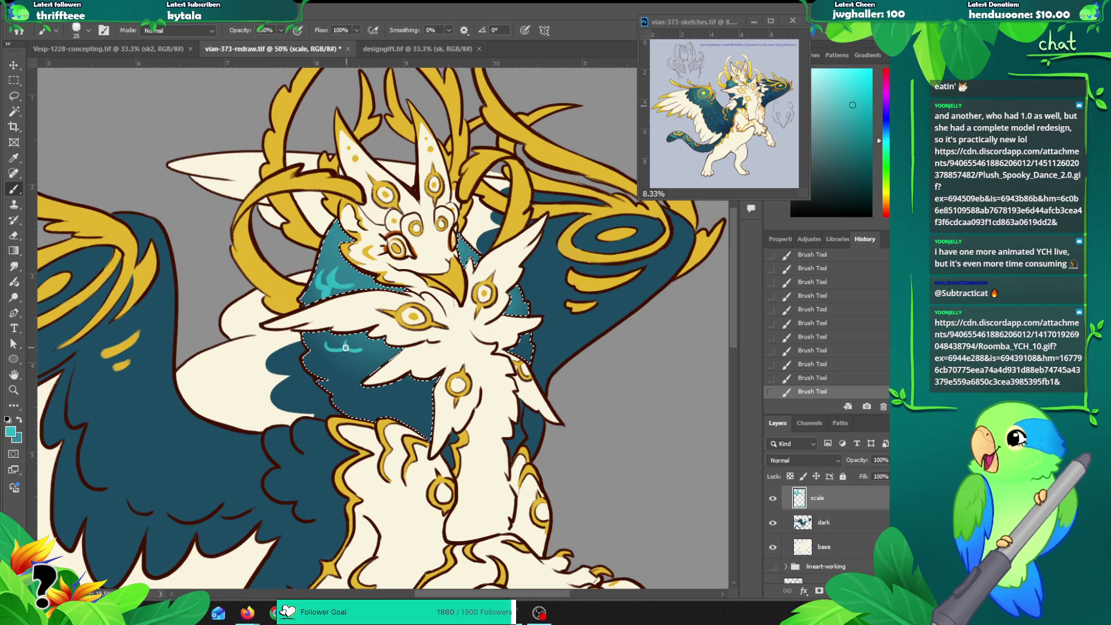
key("ctrl+z")
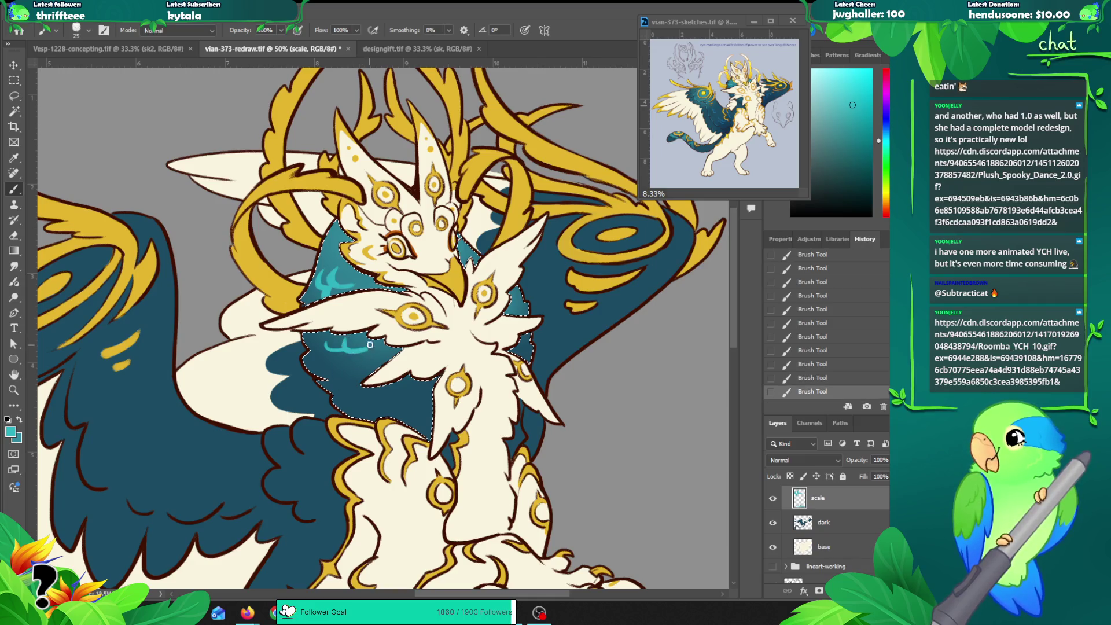
left_click_drag(345, 348, 369, 343)
key("ctrl+z")
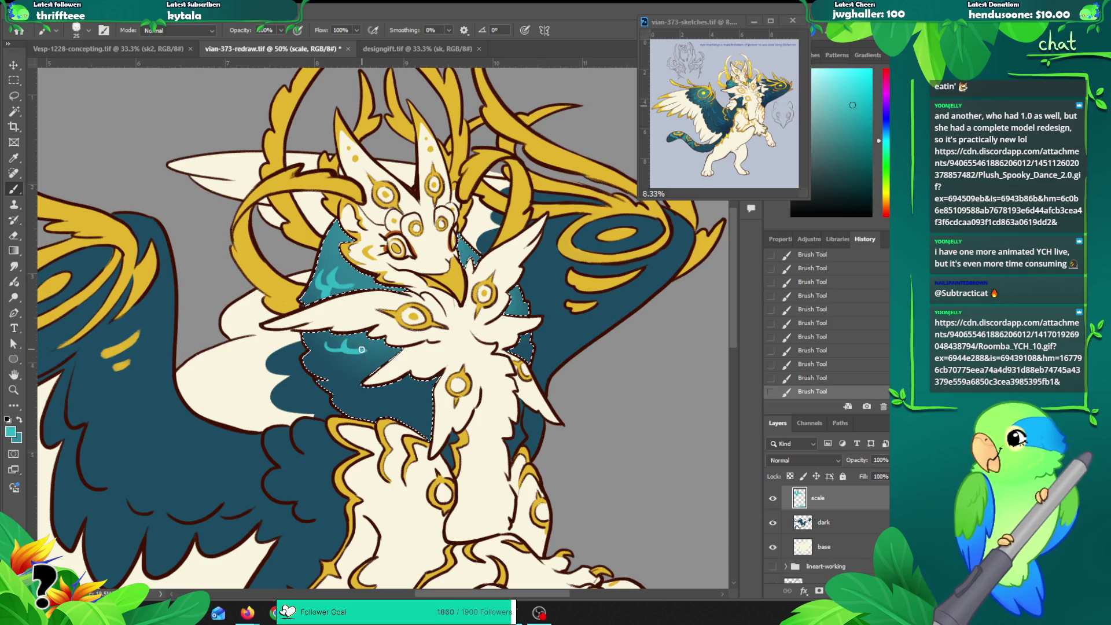
key("e")
left_click(374, 343)
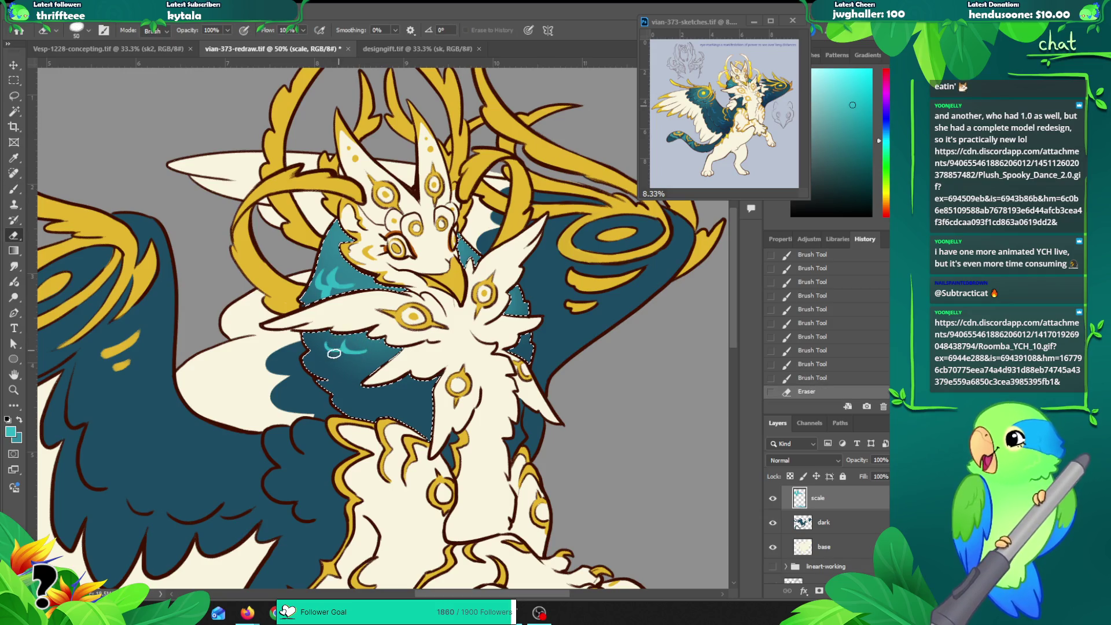
key("b")
left_click_drag(342, 349, 349, 354)
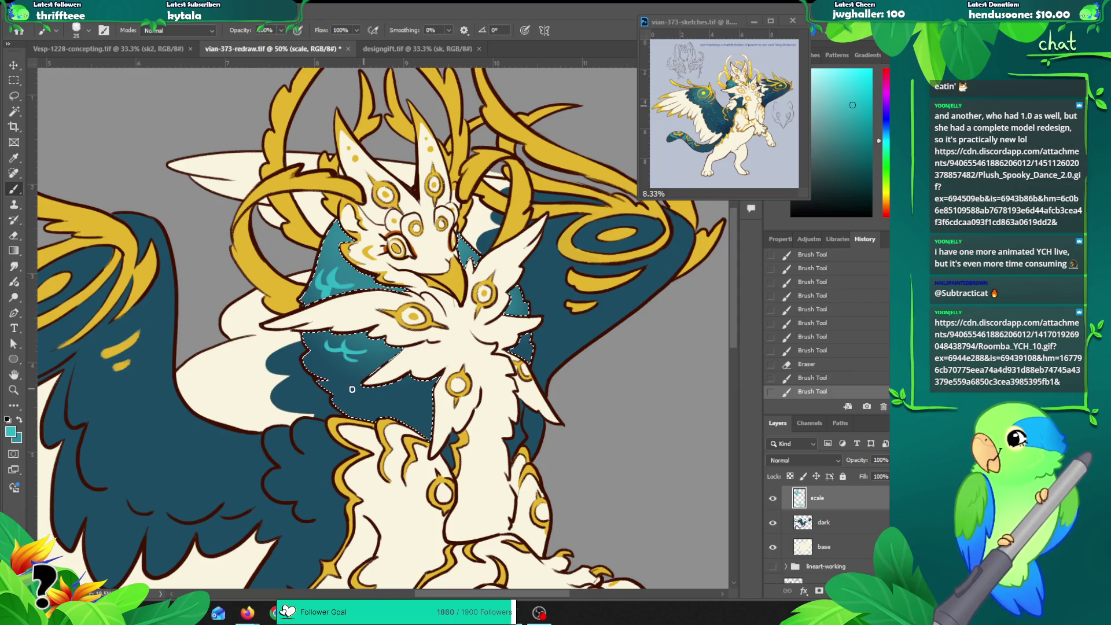
Step: Paint light teal scale marks along the chest edge and clear the neck selection
left_click_drag(369, 384, 404, 390)
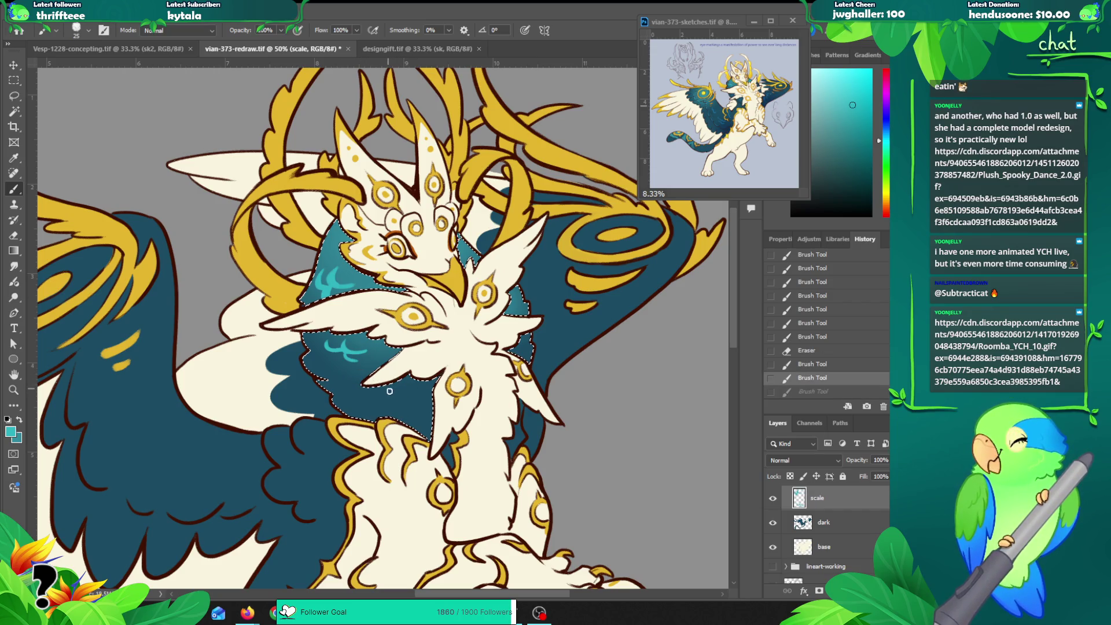
key("ctrl+z")
left_click_drag(403, 393, 417, 394)
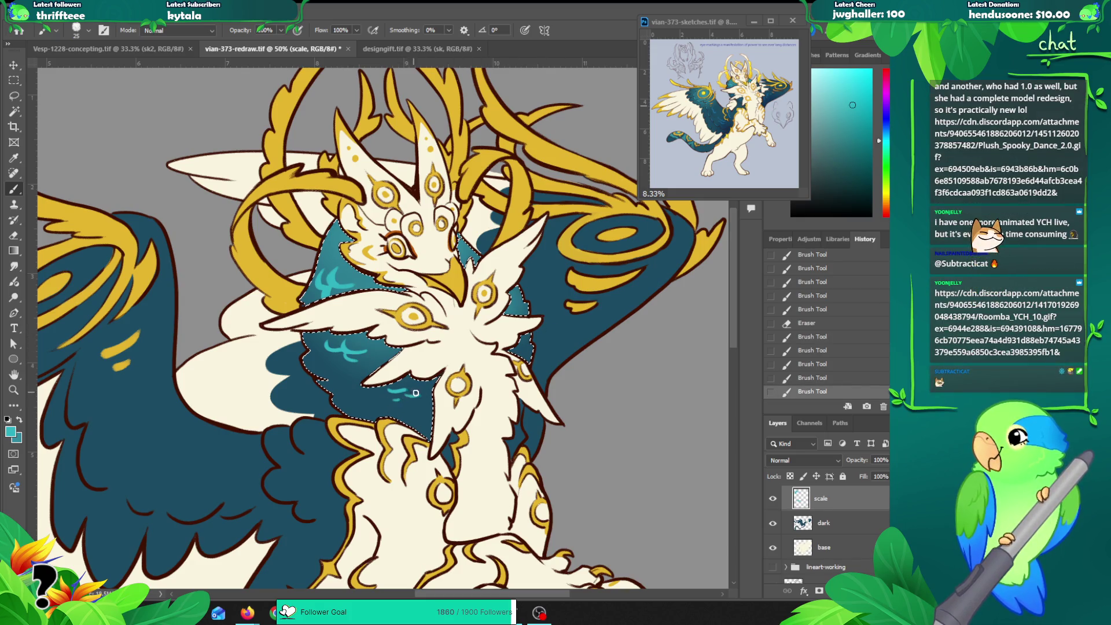
mouse_move(486, 252)
left_mouse_down()
mouse_move(497, 233)
mouse_move(479, 238)
mouse_move(490, 232)
left_mouse_up()
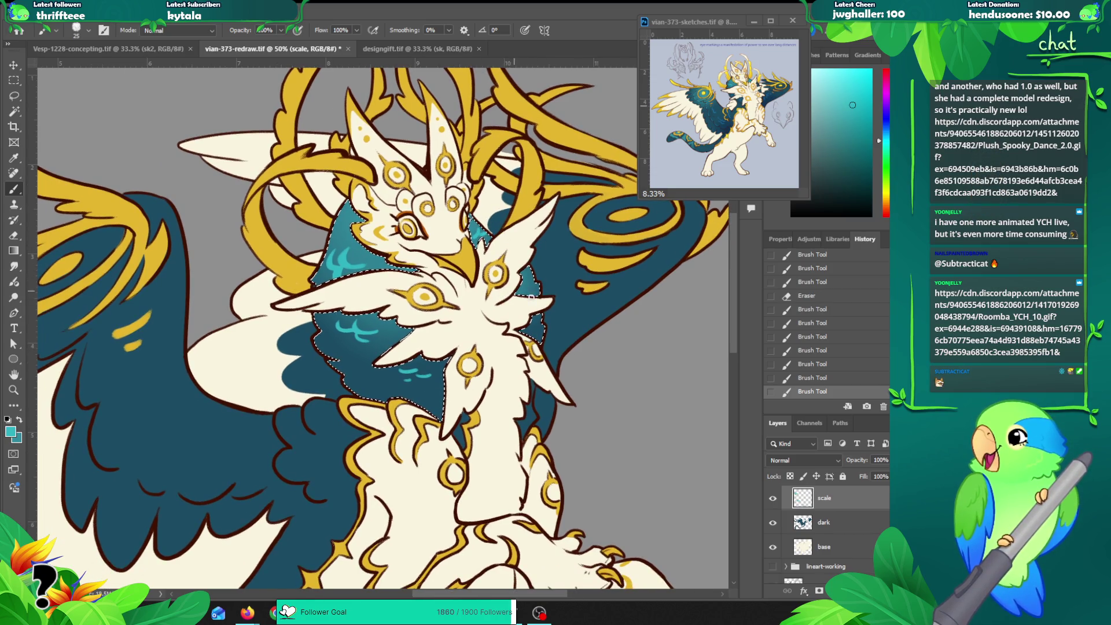
key("ctrl+h")
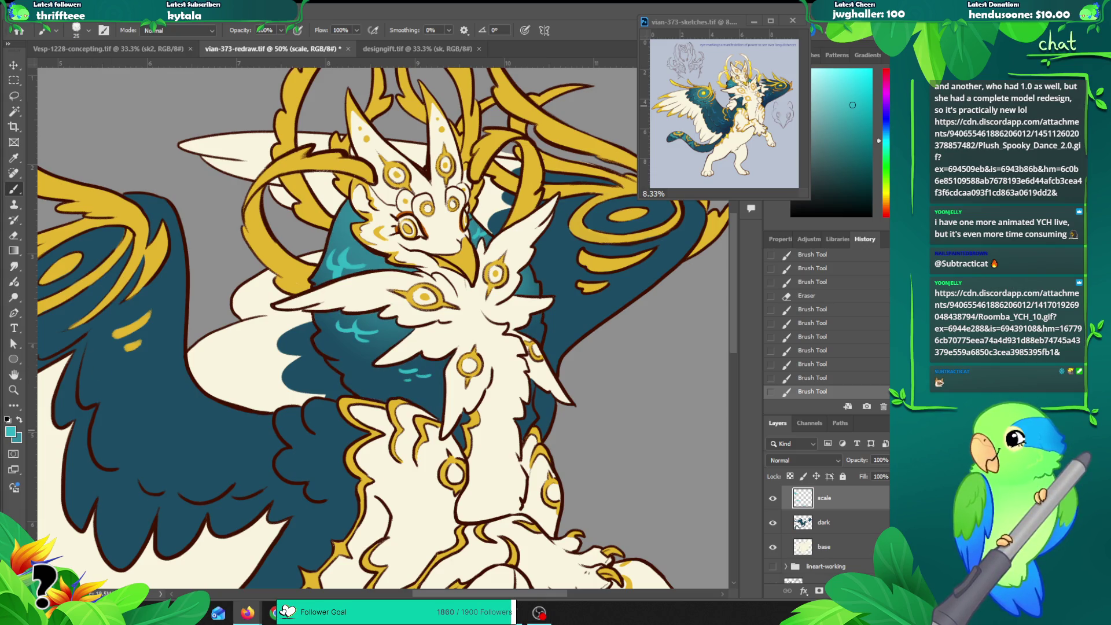
left_click_drag(0, 23, 481, 22)
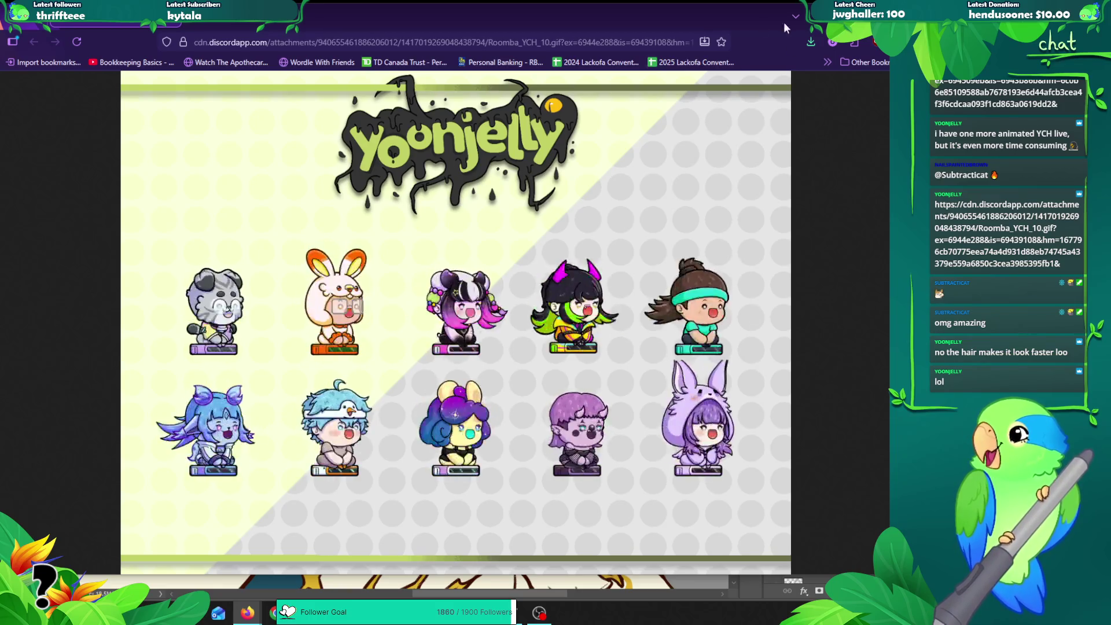
left_click_drag(693, 18, 708, 26)
key("super+Down")
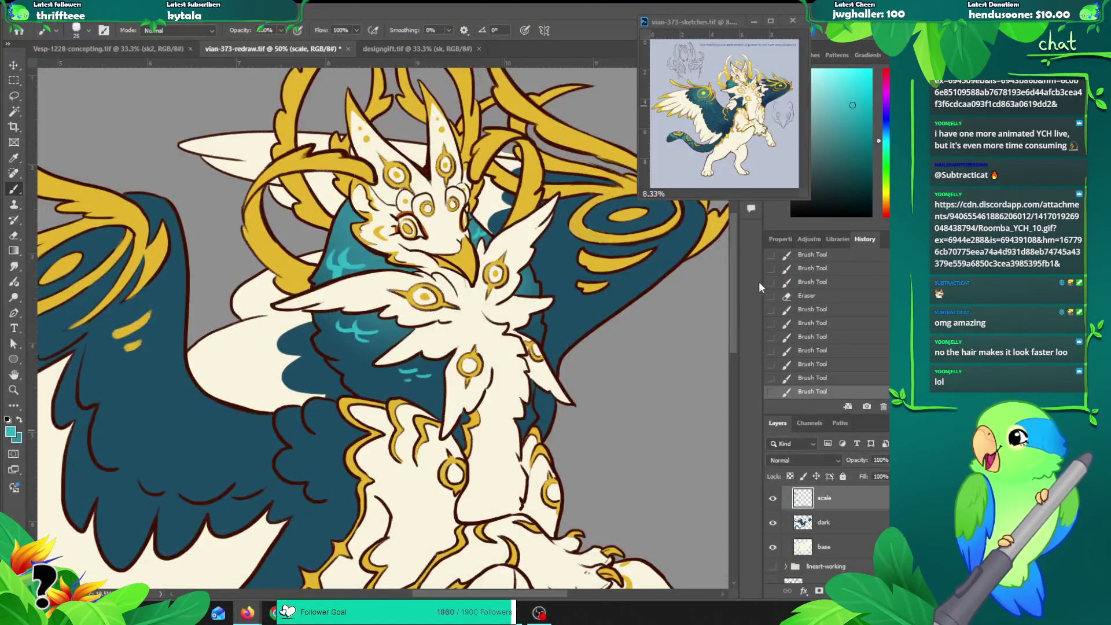
Step: Drop the stray neck stroke, deselect the neck, and zoom out to the whole creature
left_click(802, 499, "ctrl")
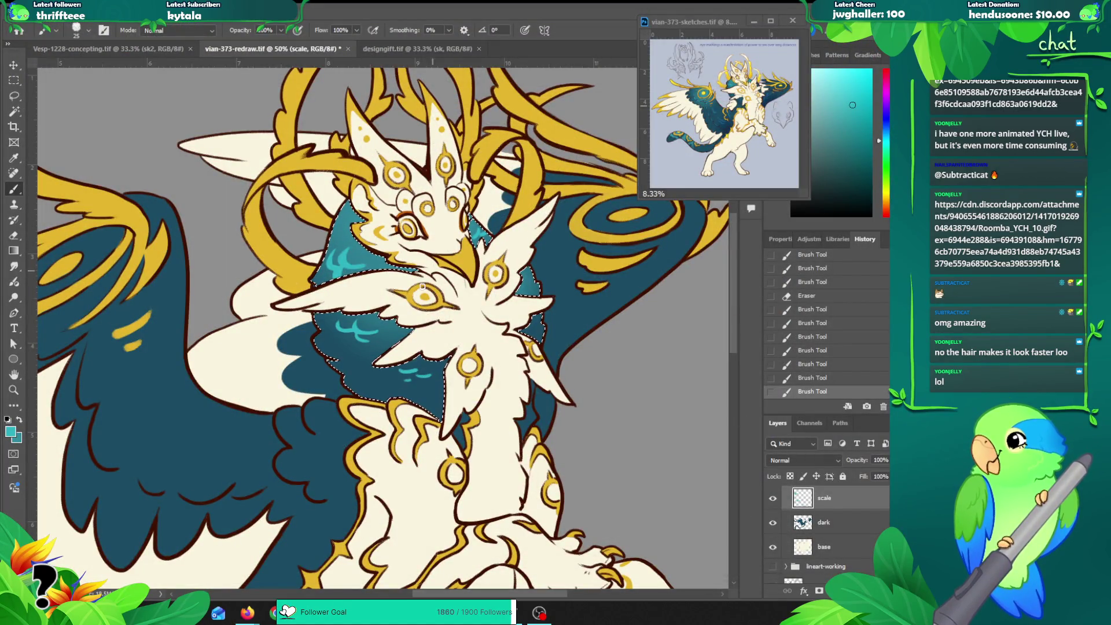
scroll(378, 390, "down", 2)
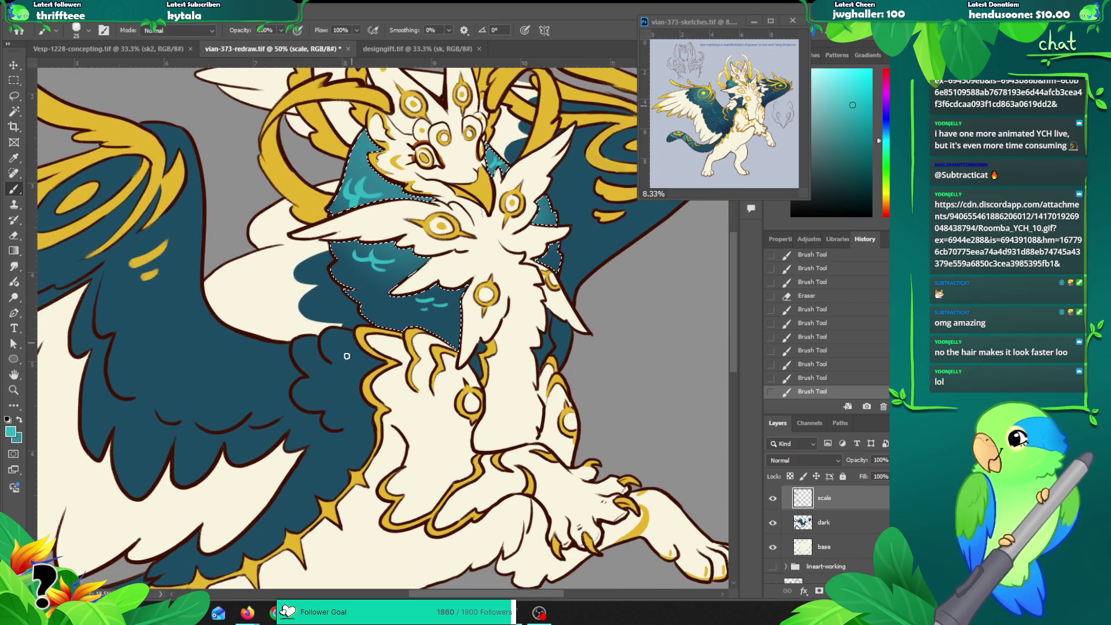
mouse_move(348, 365)
left_mouse_down()
mouse_move(339, 343)
mouse_move(377, 340)
left_mouse_up()
key("ctrl+d")
key("ctrl+z")
key("z")
left_click(331, 377, "alt")
Step: Lock transparency on the dark layer and add two lighter radial gradients on the teal wing
left_click(801, 529)
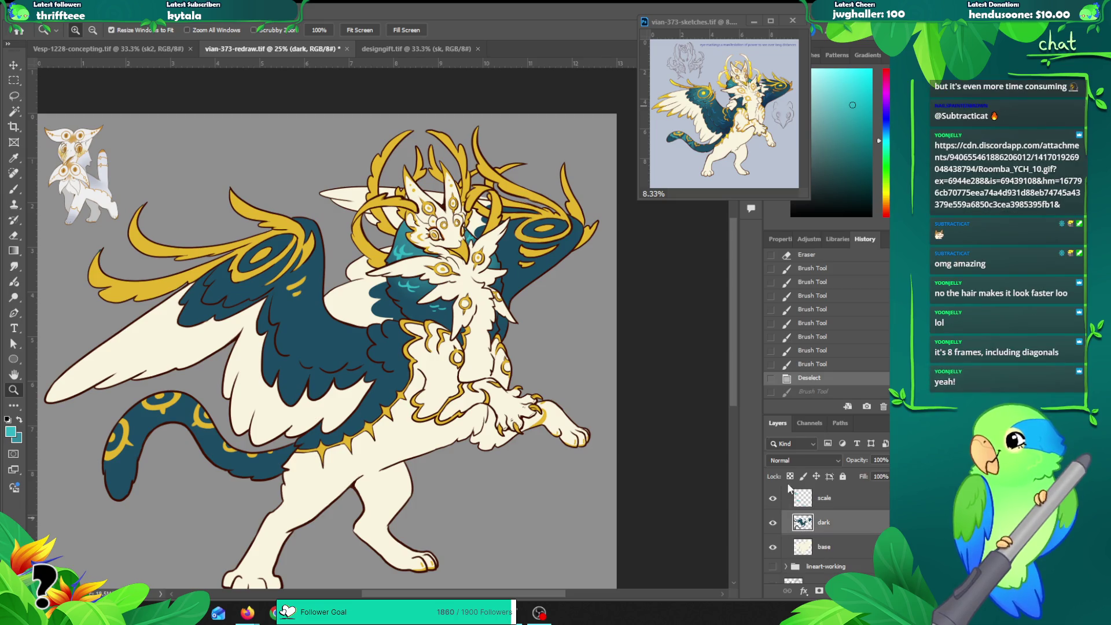
left_click(790, 476)
key("g")
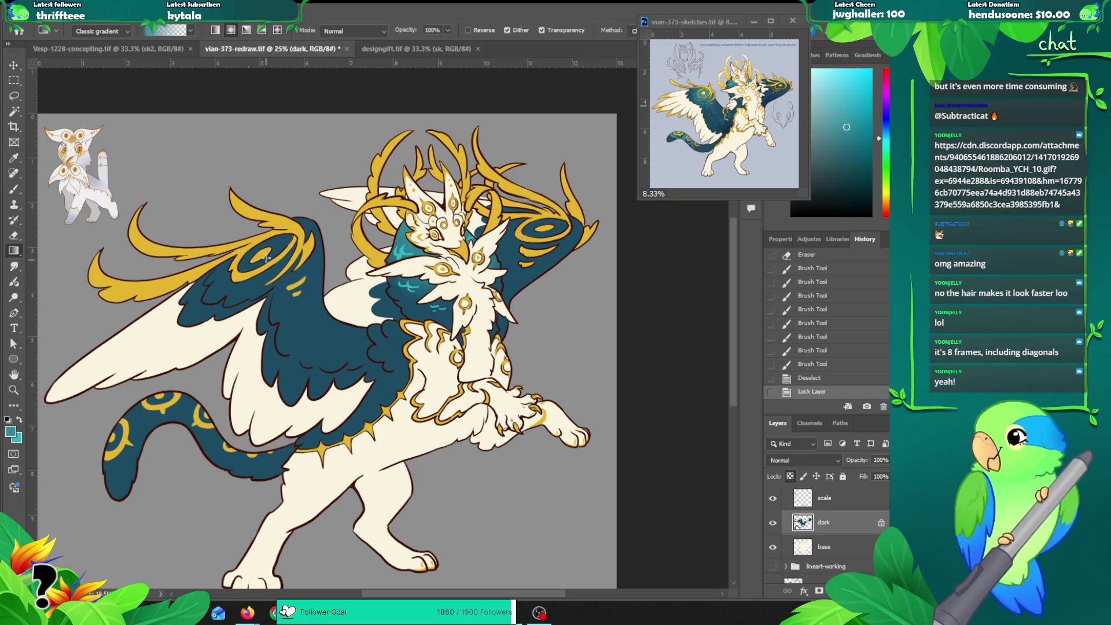
left_click_drag(265, 258, 227, 331)
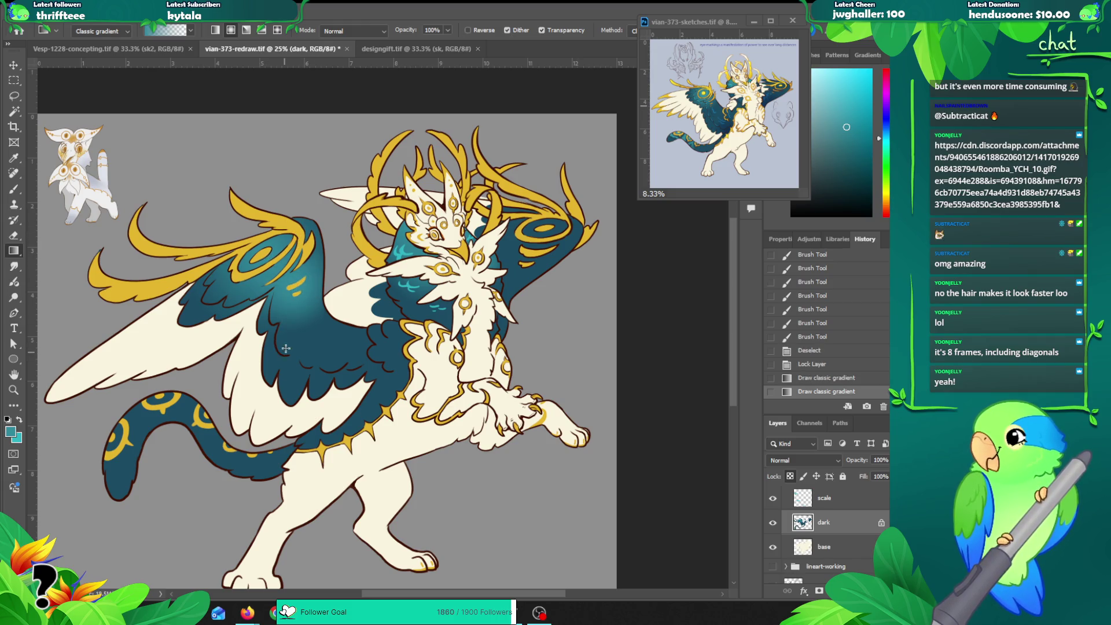
left_click_drag(286, 284, 275, 357)
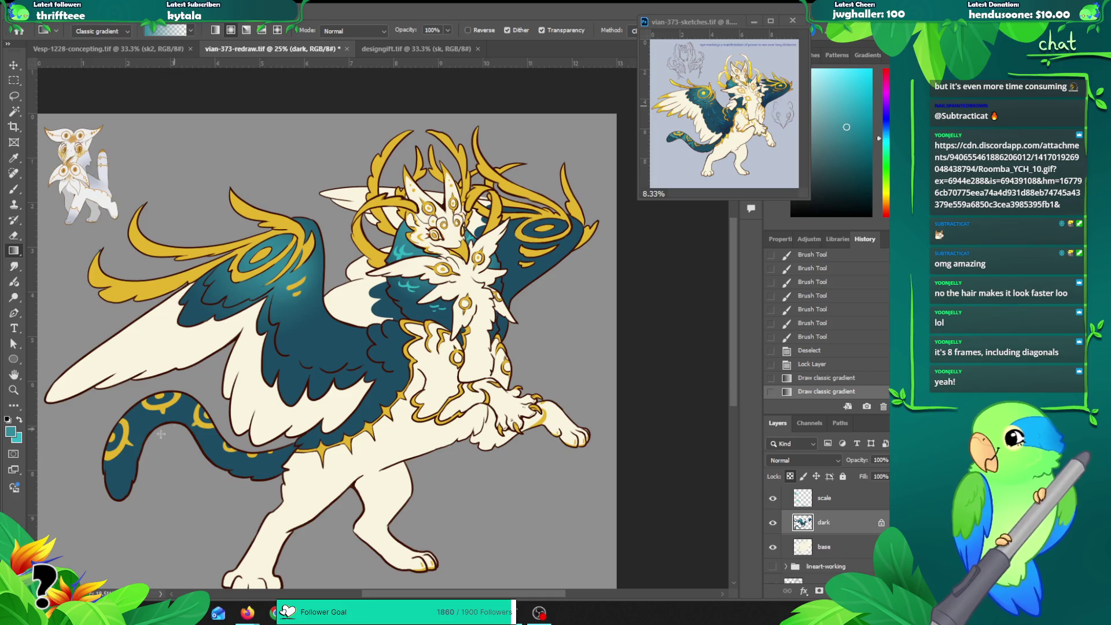
Step: Shade the tail with a lighter radial gradient, redrawing it until it looks right
mouse_move(134, 426)
left_mouse_down()
mouse_move(185, 448)
mouse_move(181, 423)
left_mouse_up()
key("ctrl+z")
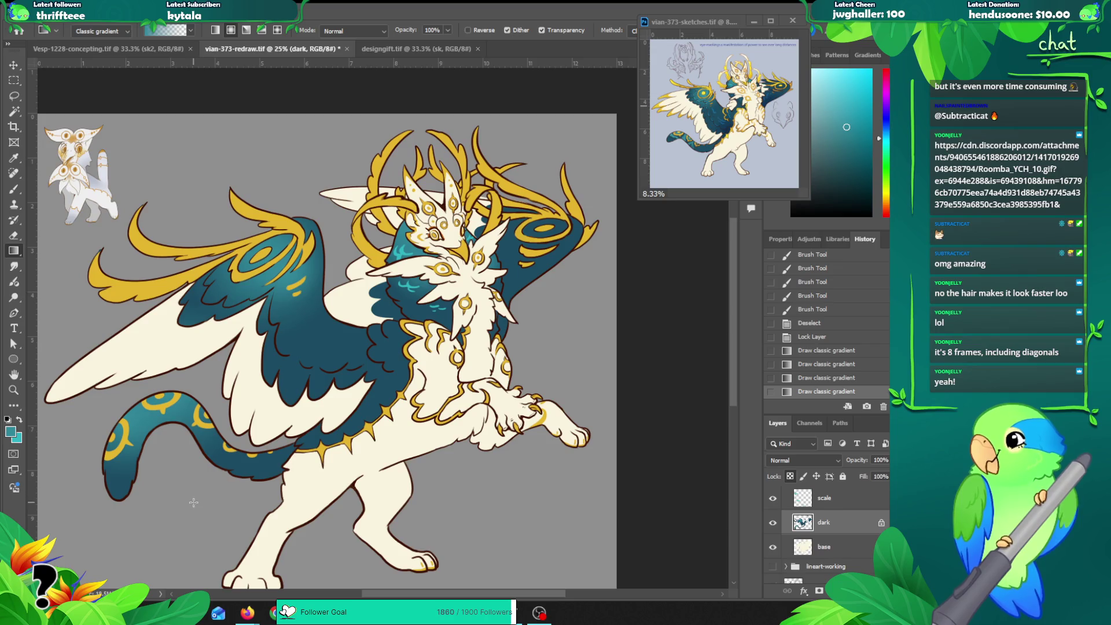
left_click_drag(199, 485, 199, 469)
left_click_drag(206, 535, 207, 480)
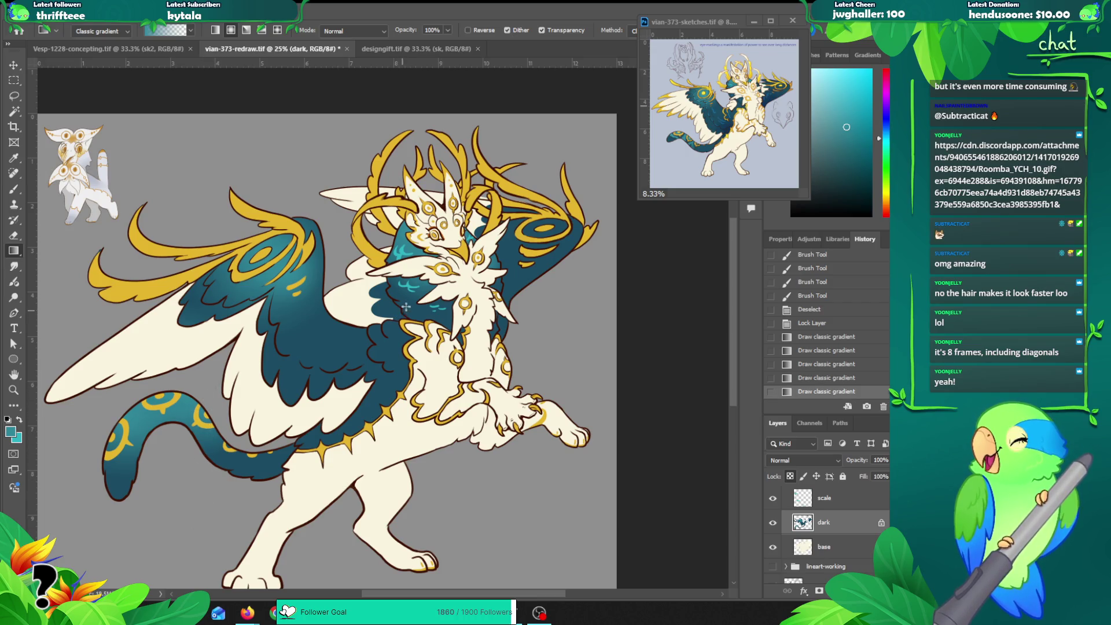
mouse_move(399, 351)
left_mouse_down()
mouse_move(391, 335)
mouse_move(373, 361)
left_mouse_up()
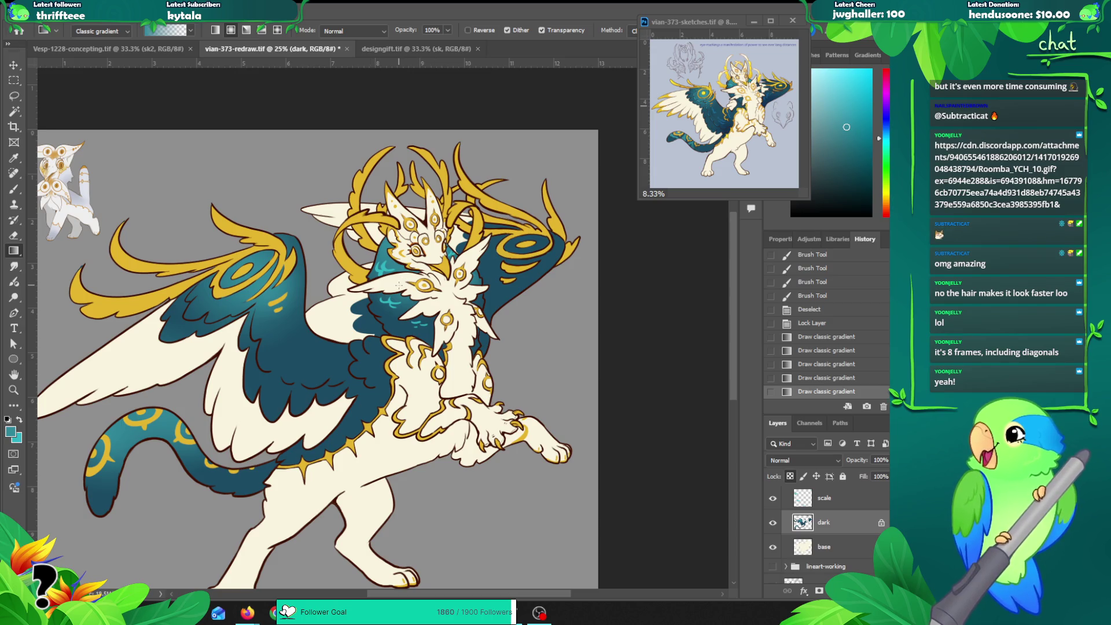
left_click(697, 36)
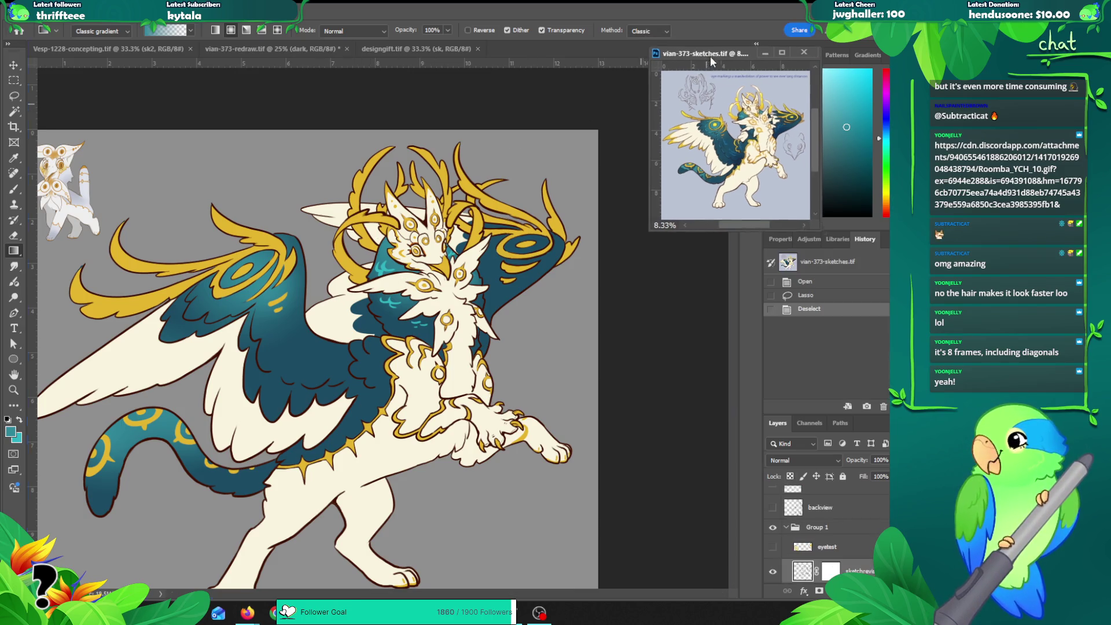
Step: Enlarge the reference sketch to 16.67% beside the artwork and zoom the artwork to 33.3%
key("z")
left_click(665, 86)
left_click(559, 80)
left_click_drag(538, 60, 712, 18)
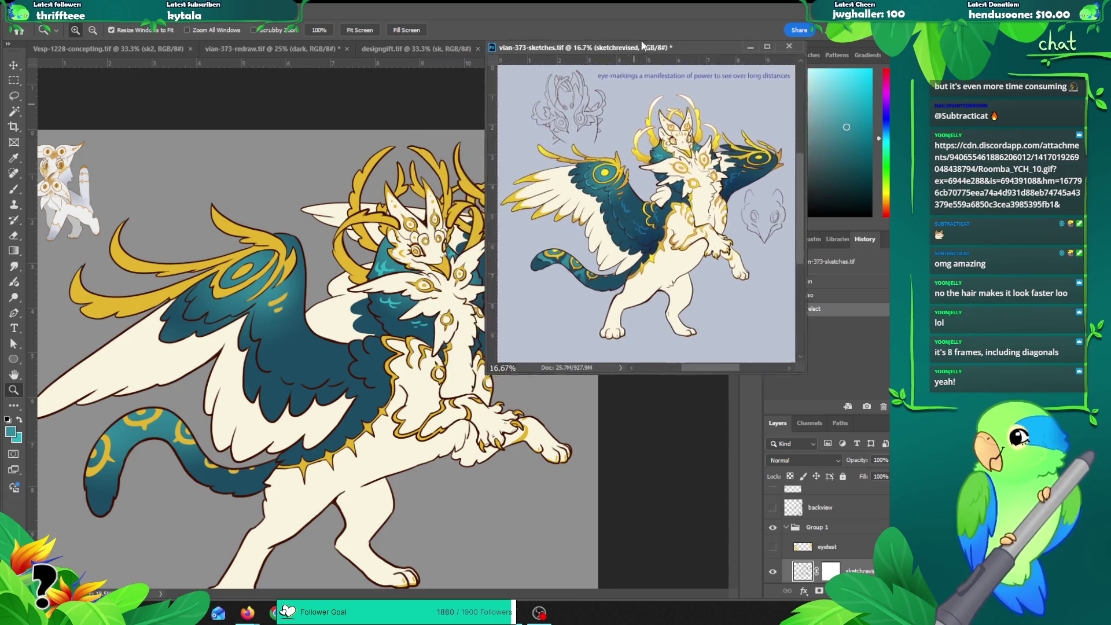
left_click(289, 375)
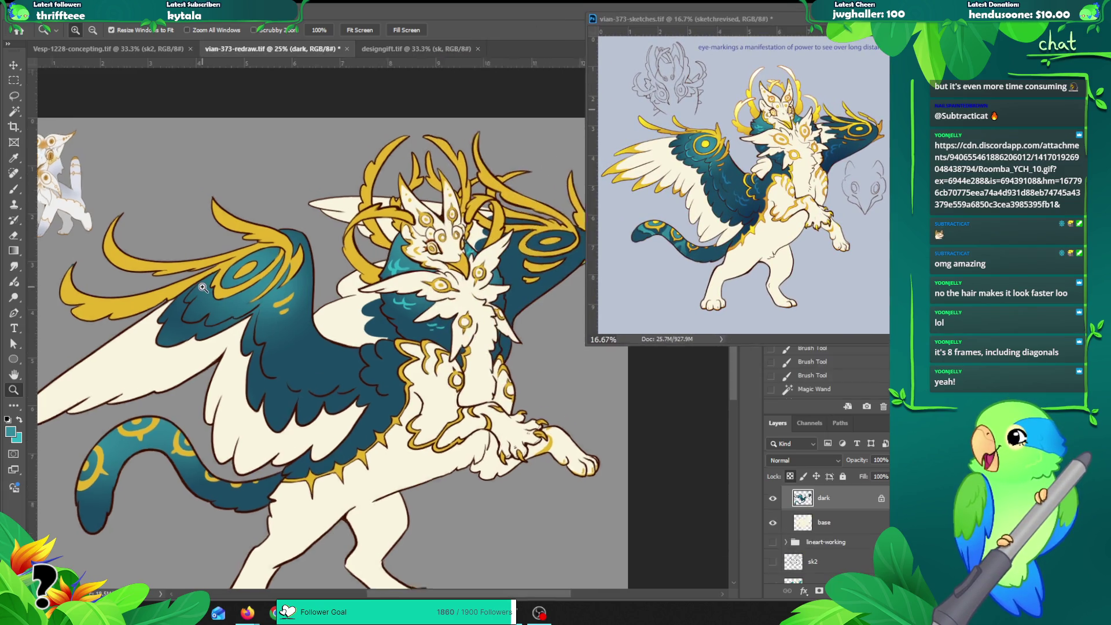
Step: Paint new brush strokes on the teal wing, comparing them with undo and redo
key("b")
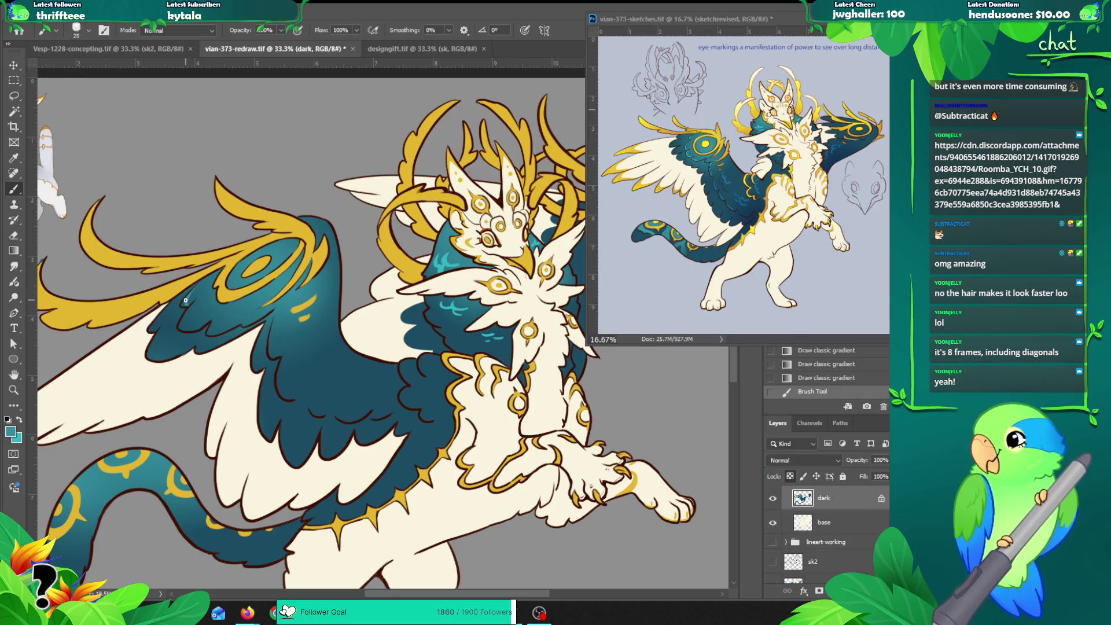
left_click_drag(190, 306, 191, 333)
key("ctrl+z")
key("ctrl+z")
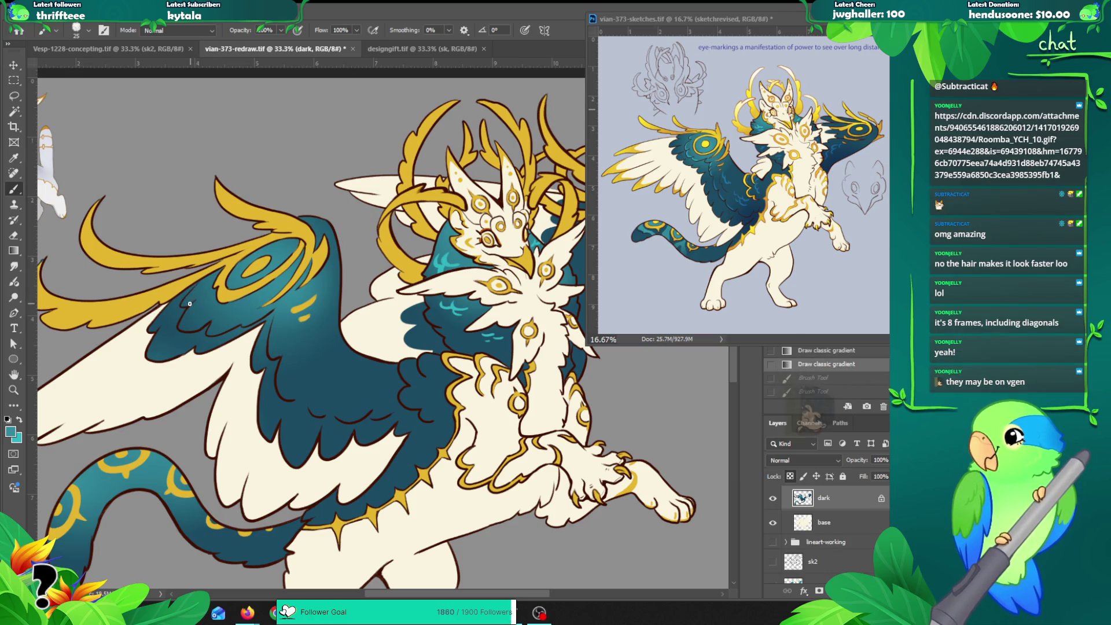
left_click(184, 304)
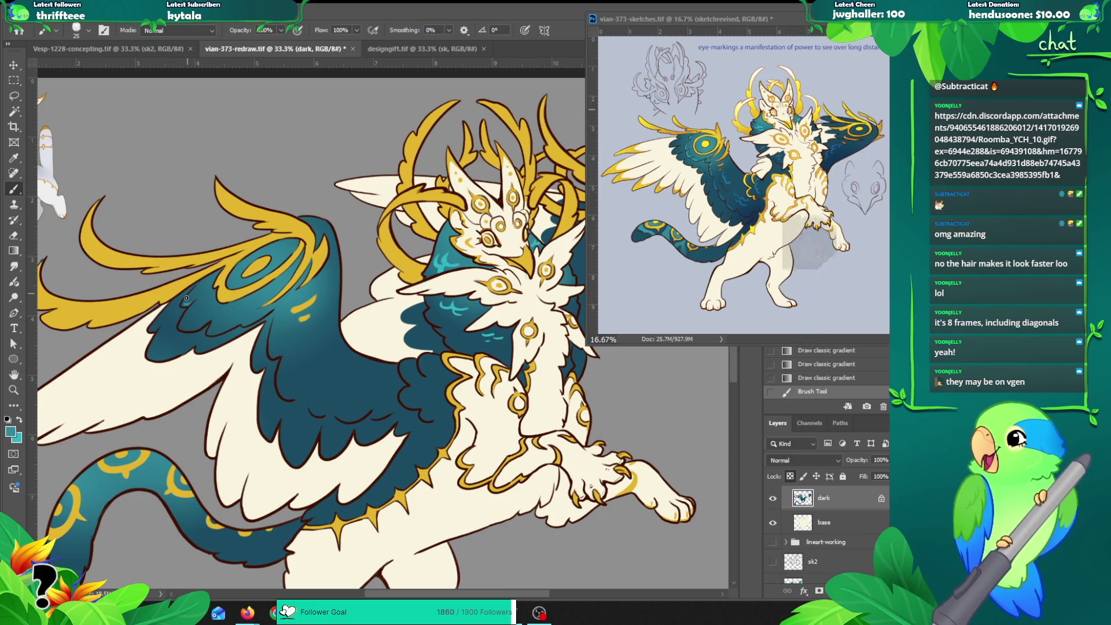
key("ctrl+z")
key("ctrl+shift+z")
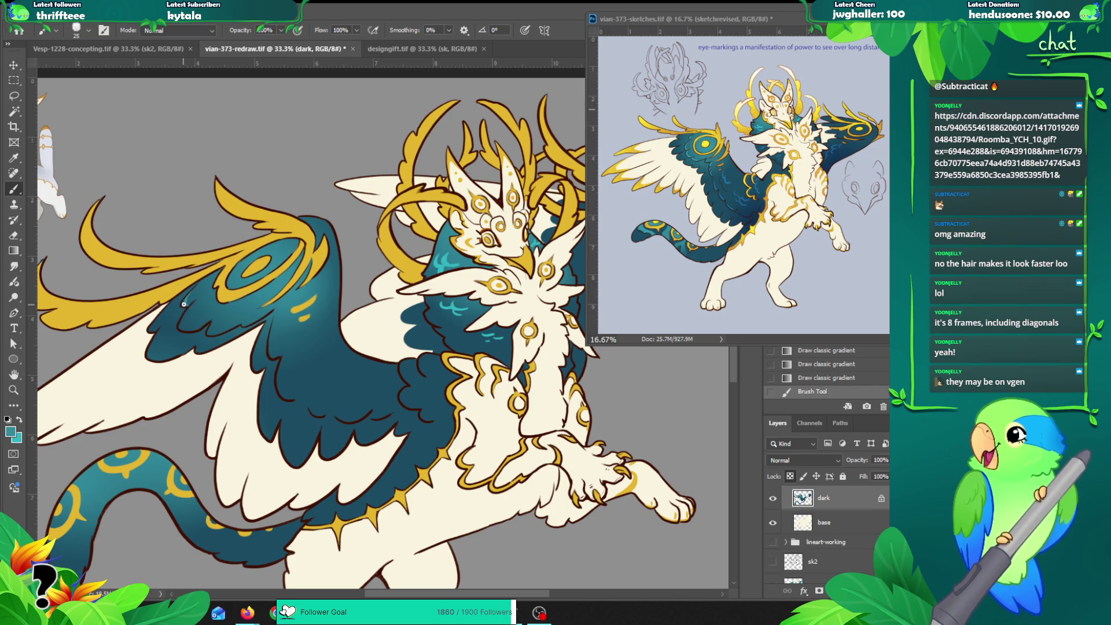
key("ctrl+z")
key("ctrl+shift+z")
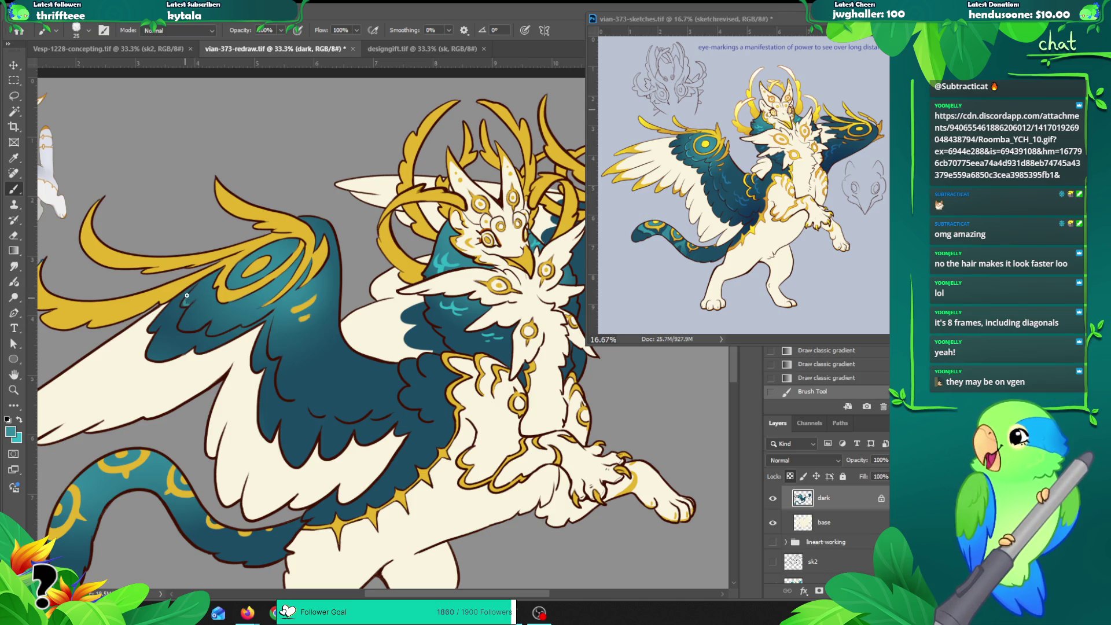
left_click_drag(181, 305, 191, 294)
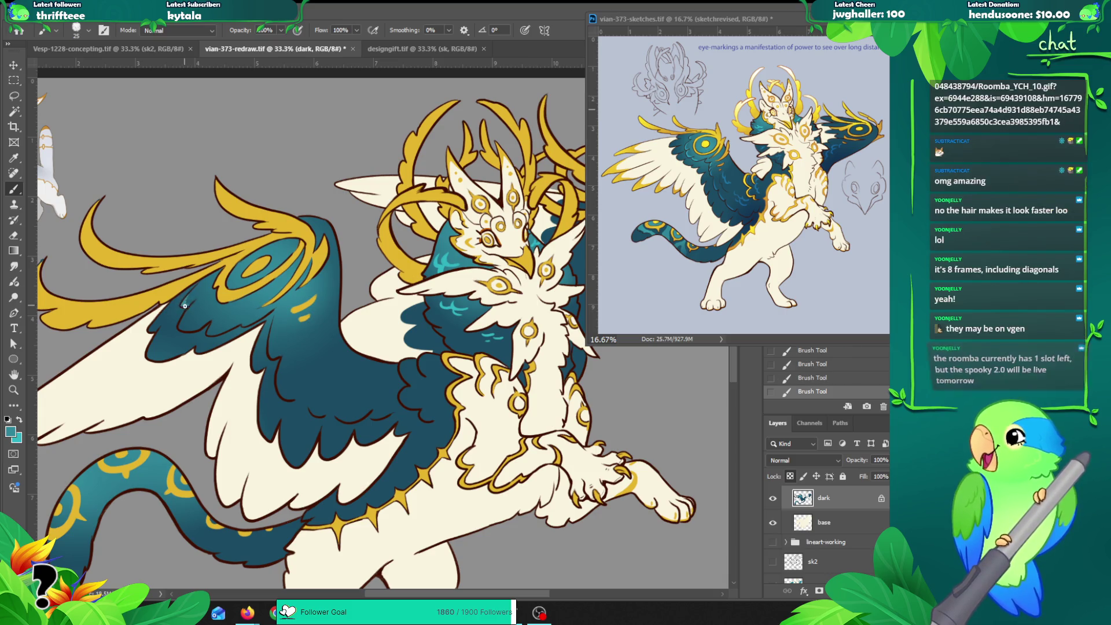
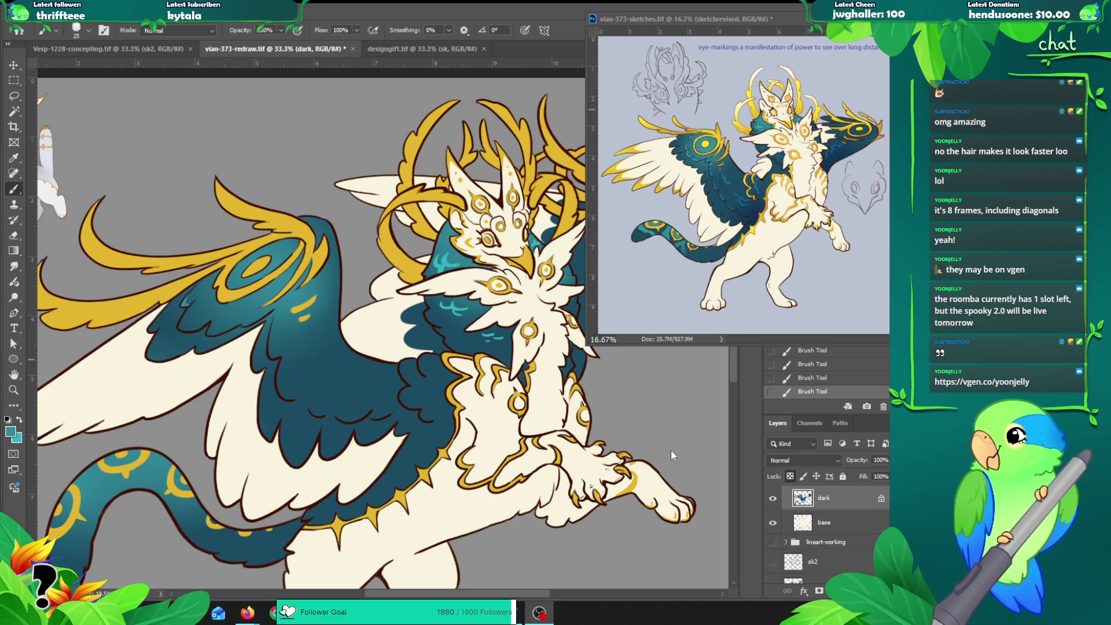
Step: Undo the stray eraser marks on the wing and switch to the scale layer
key("e")
left_click(188, 296)
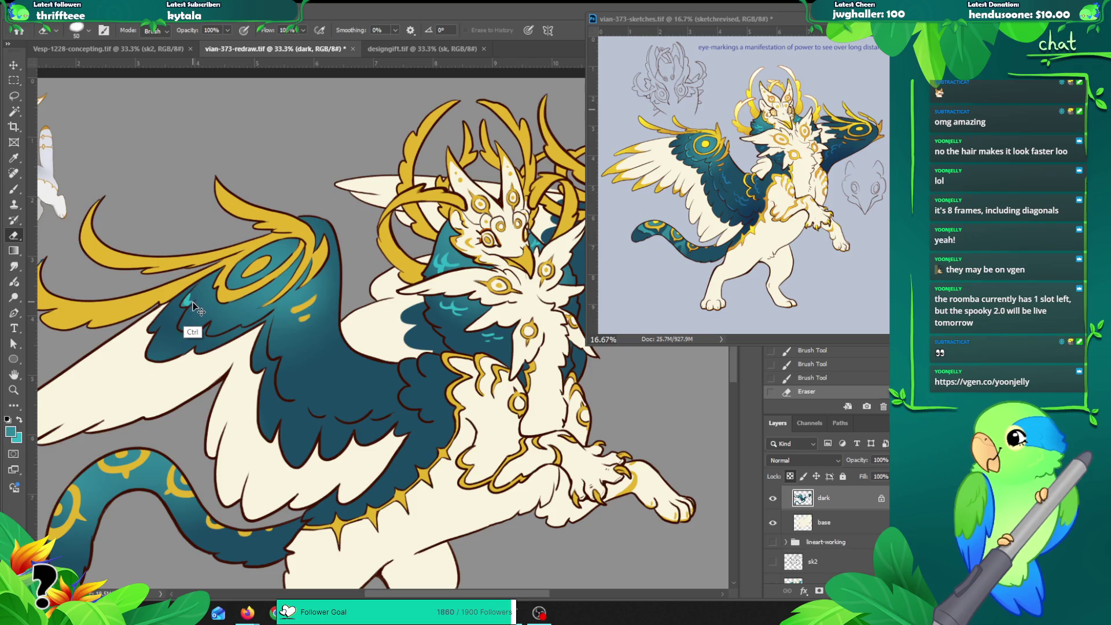
key("ctrl+z")
key("ctrl+z")
key("ctrl+z")
key("ctrl+z")
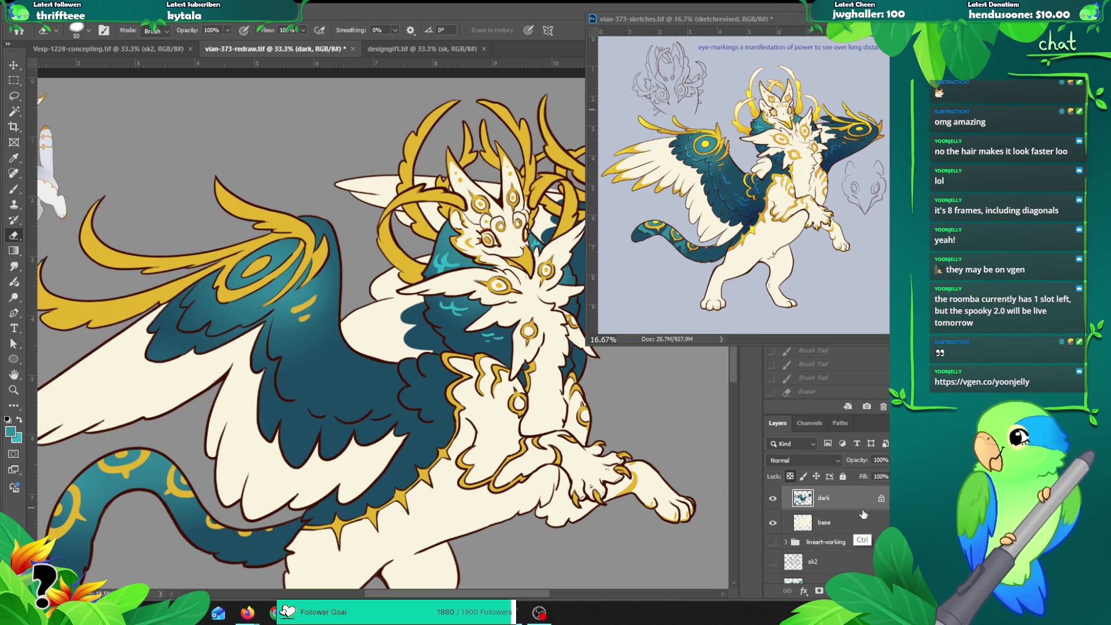
scroll(839, 528, "up", 2)
left_click(839, 527)
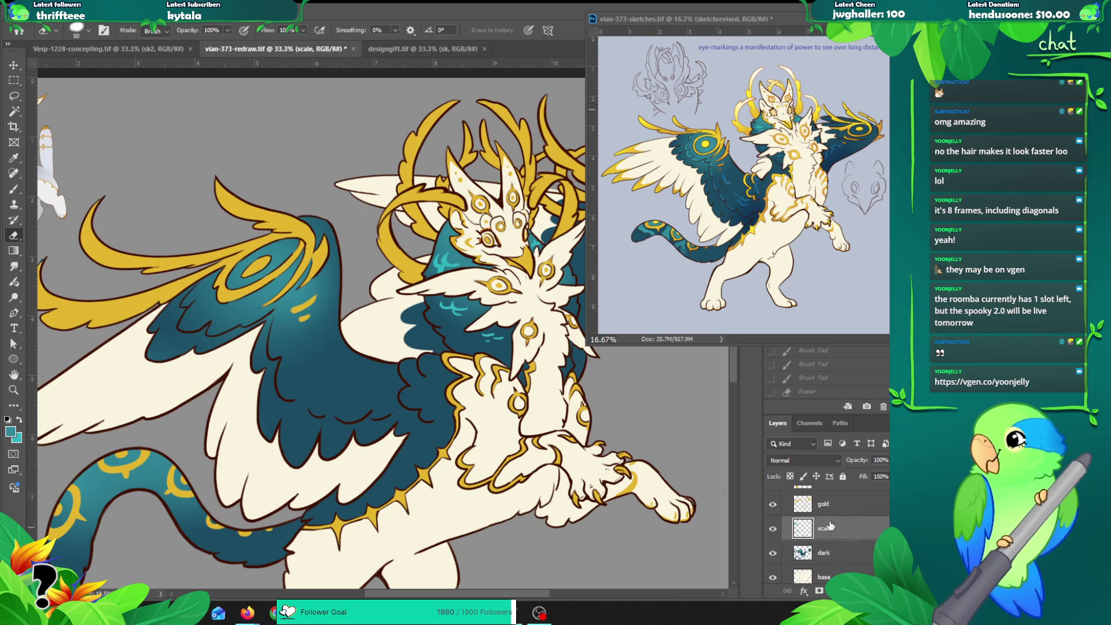
Step: Try first light teal scale strokes on the dark wing, undoing the ones that don't fit
left_click_drag(183, 301, 178, 327)
key("ctrl+z")
key("ctrl+z")
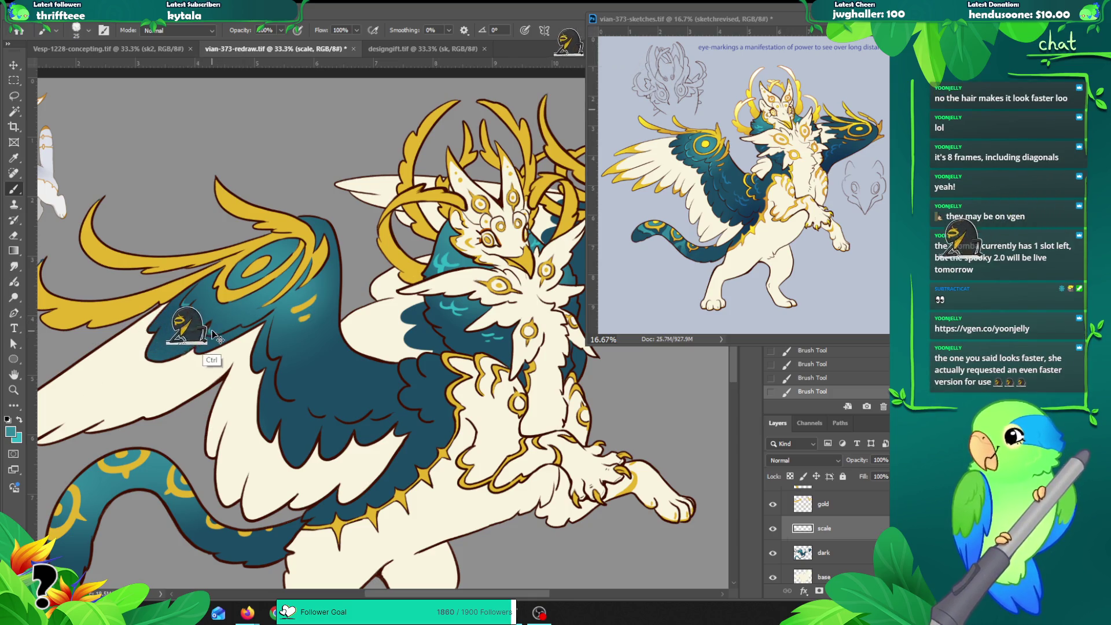
key("ctrl+z")
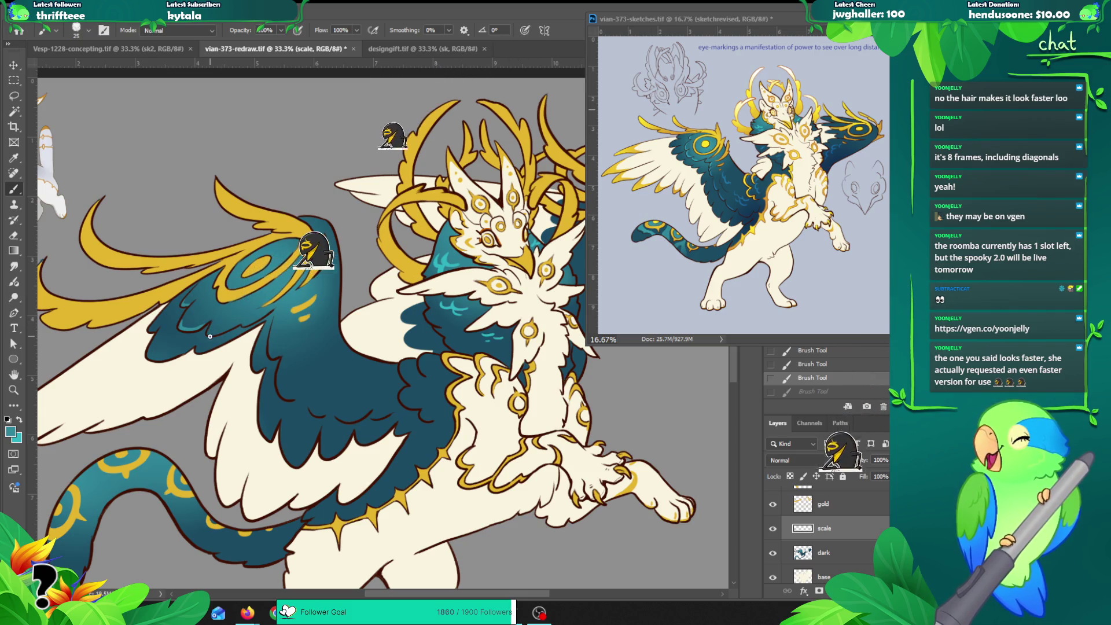
key("ctrl+shift+z")
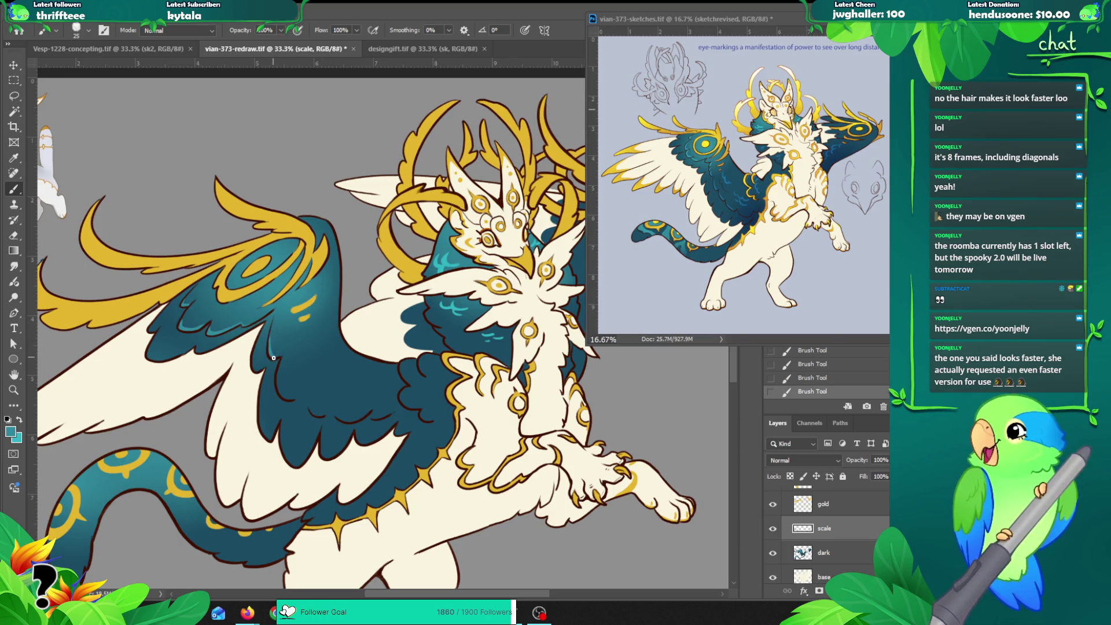
key("ctrl+z")
left_click_drag(272, 357, 288, 397)
key("ctrl+z")
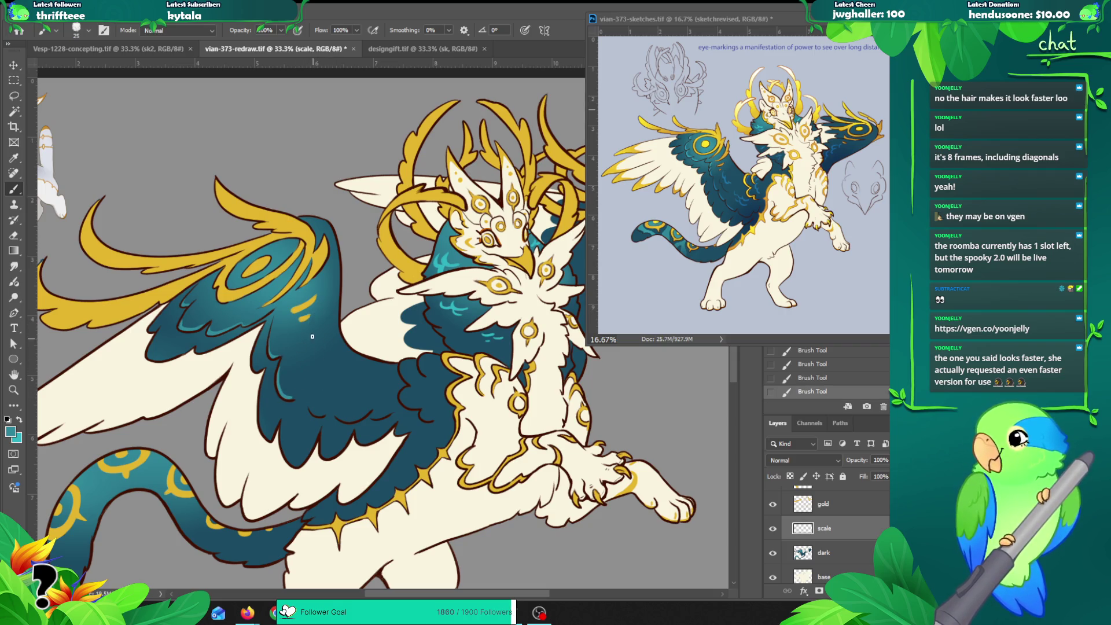
Step: Draw short light teal scallop curves across the wing feathers, redrawing rejected ones
left_click_drag(291, 398, 295, 422)
key("ctrl+z")
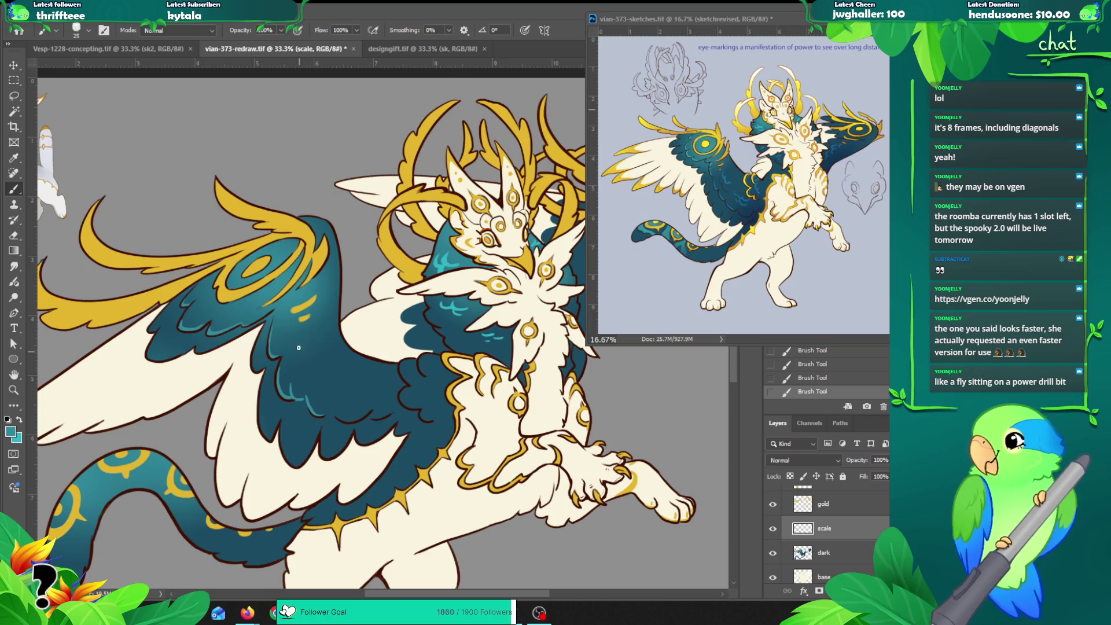
mouse_move(301, 358)
left_mouse_down()
mouse_move(323, 364)
mouse_move(308, 340)
left_mouse_up()
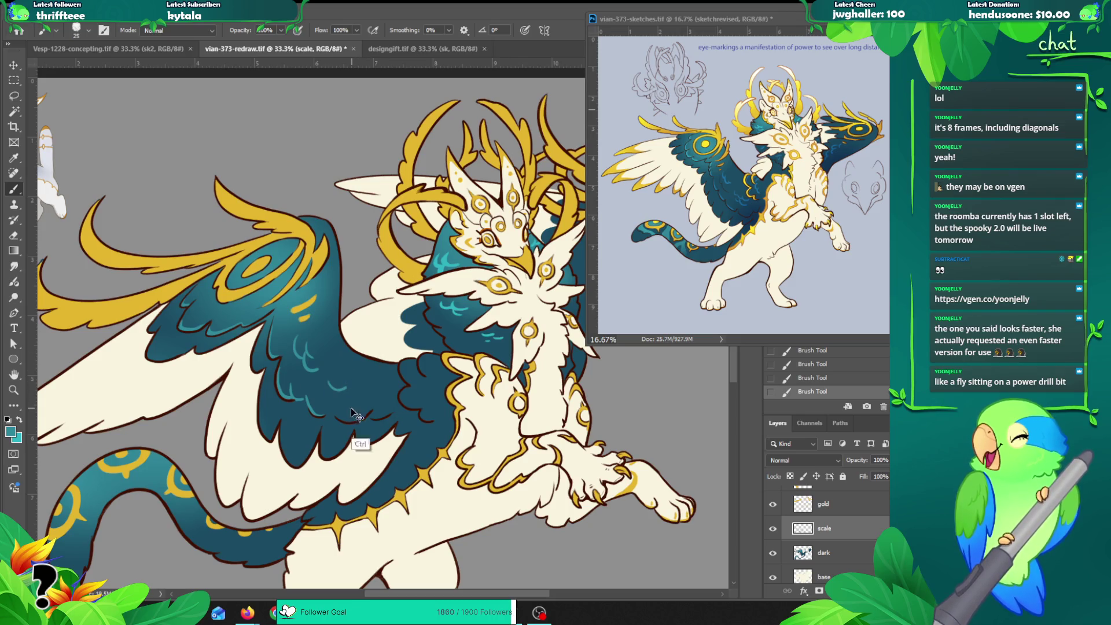
key("ctrl+z")
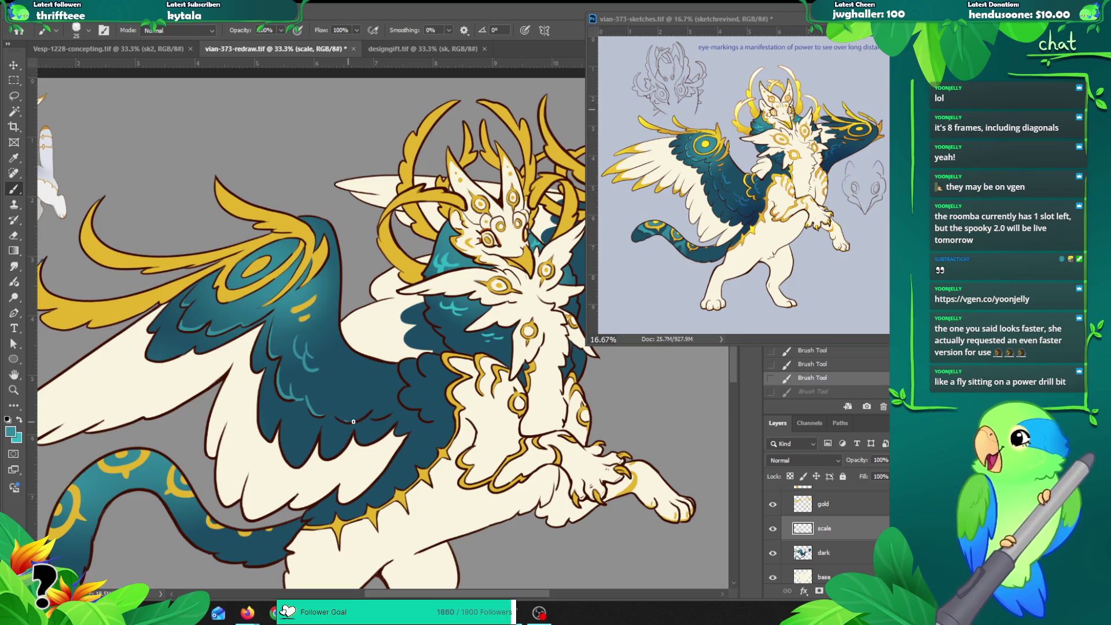
left_click_drag(341, 421, 368, 412)
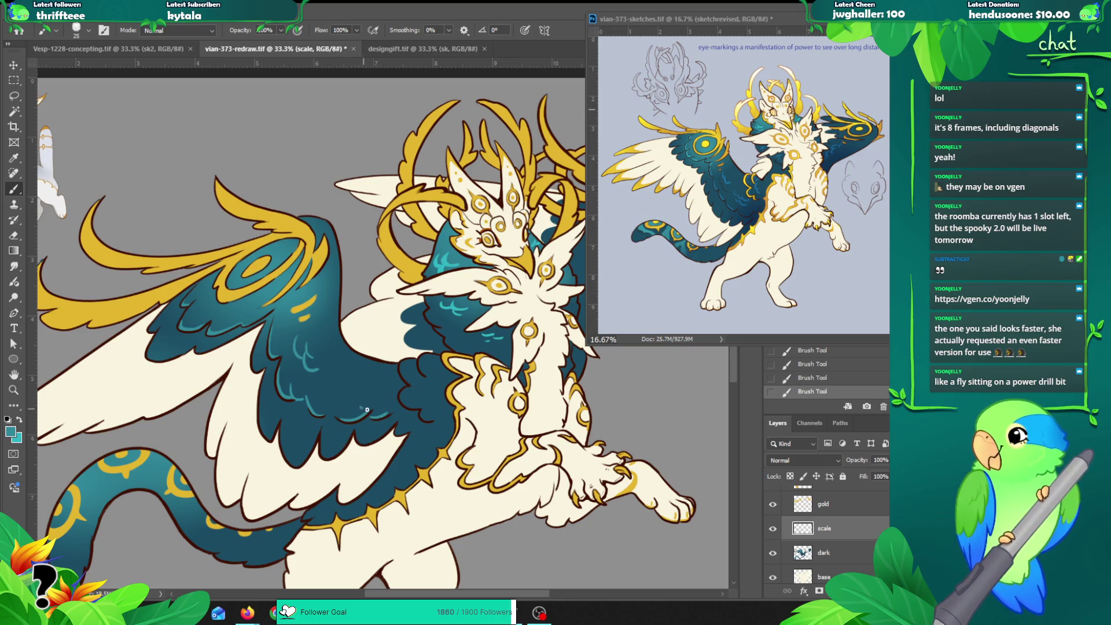
left_click_drag(389, 392, 393, 348)
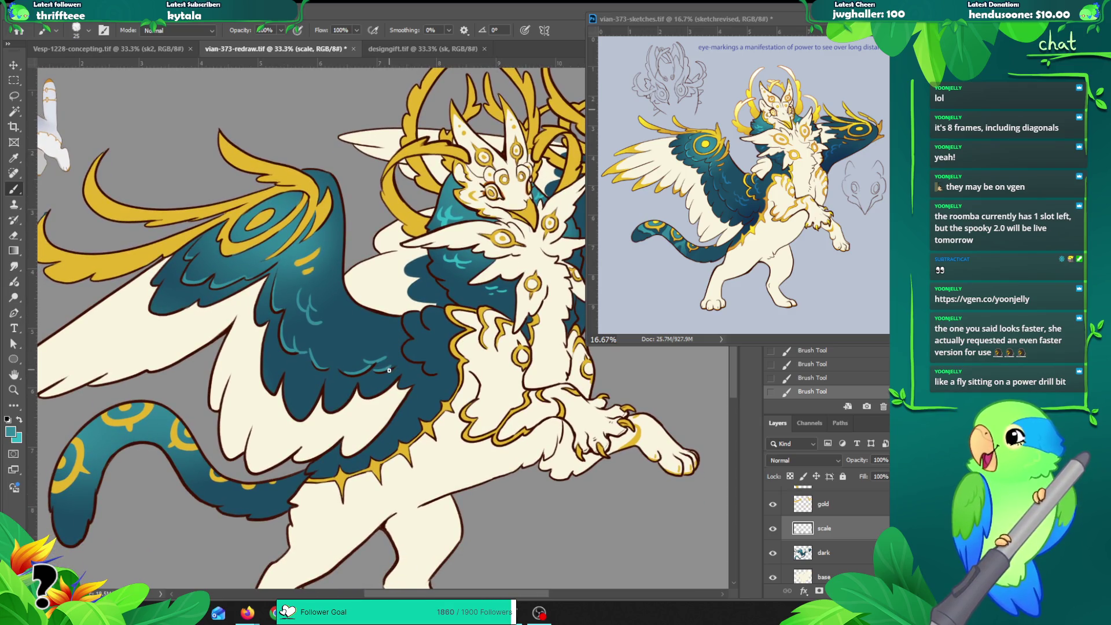
Step: Add small light teal scale marks on the lower wing, comparing with undo and redo
left_click_drag(378, 381, 370, 383)
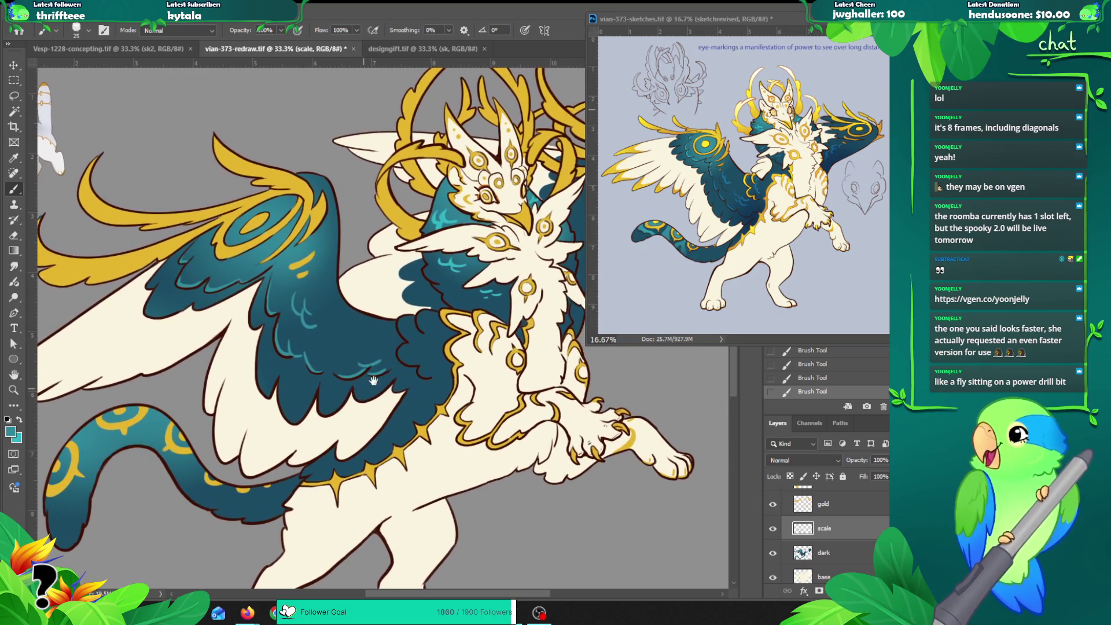
mouse_move(443, 326)
left_mouse_down()
mouse_move(434, 321)
mouse_move(426, 354)
left_mouse_up()
key("ctrl+z")
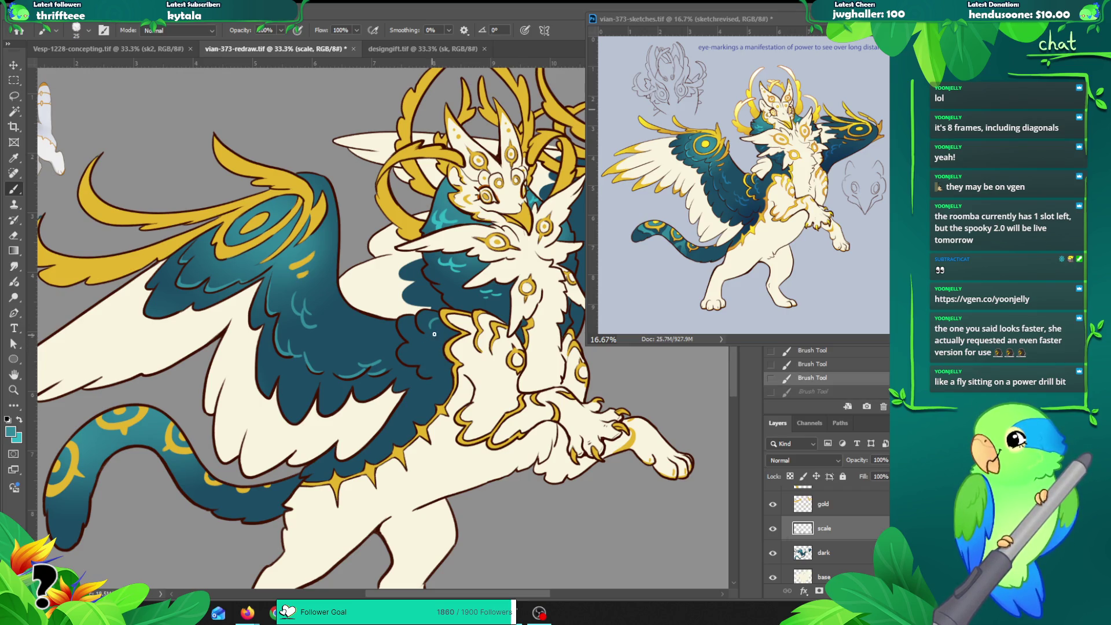
key("ctrl+shift+z")
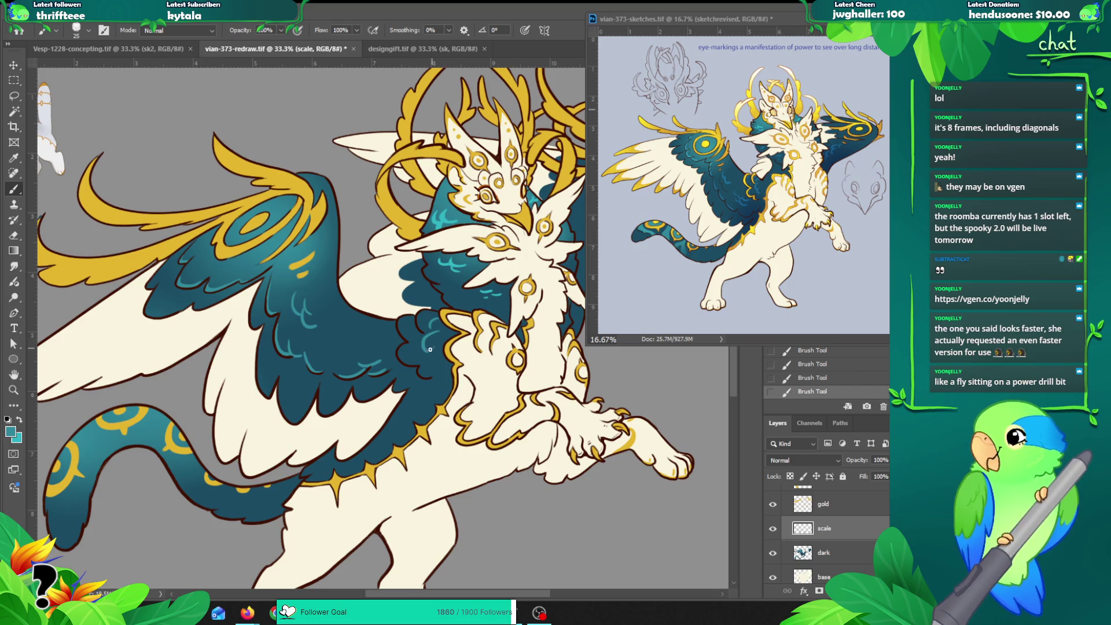
key("ctrl+z")
left_click_drag(442, 399, 443, 367)
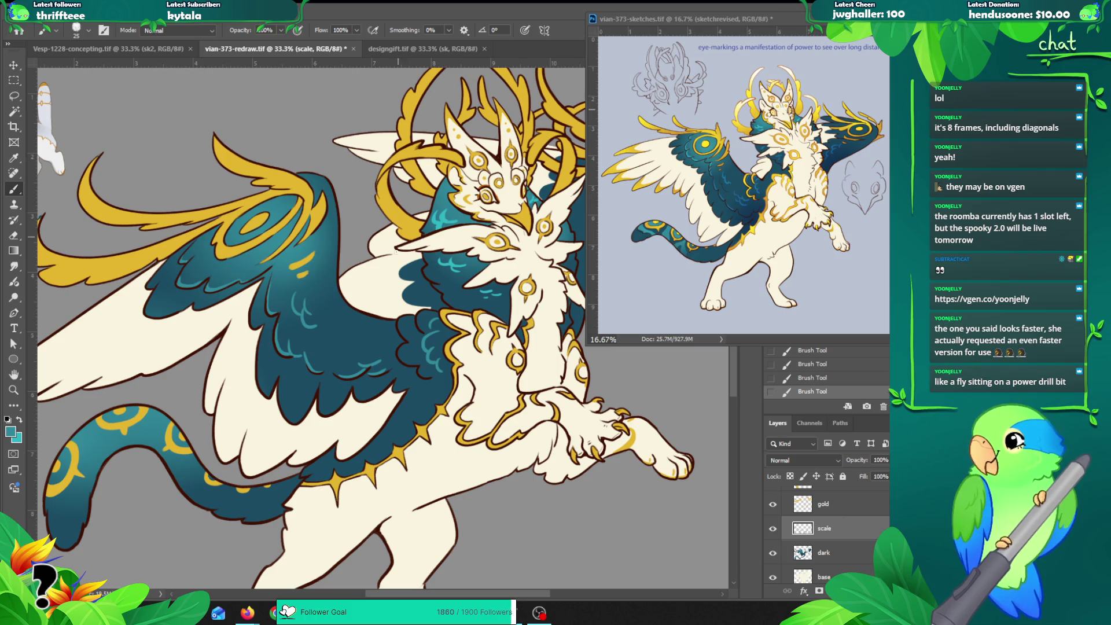
Step: Pan across the design to review the wings, body, legs and tail
left_click_drag(371, 357, 357, 324)
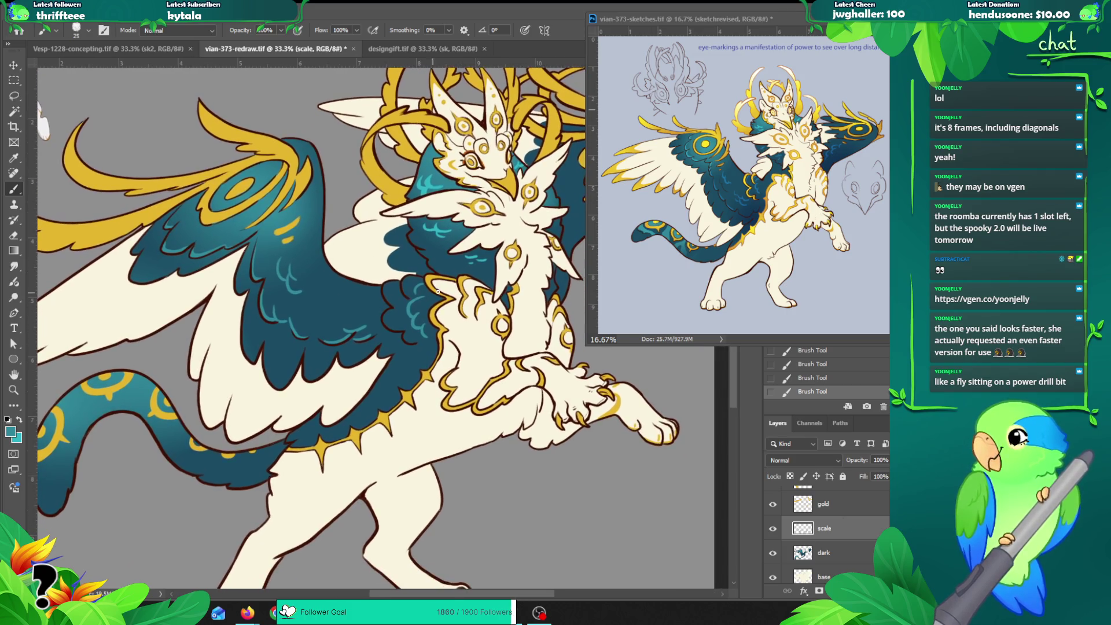
left_click_drag(391, 366, 220, 487)
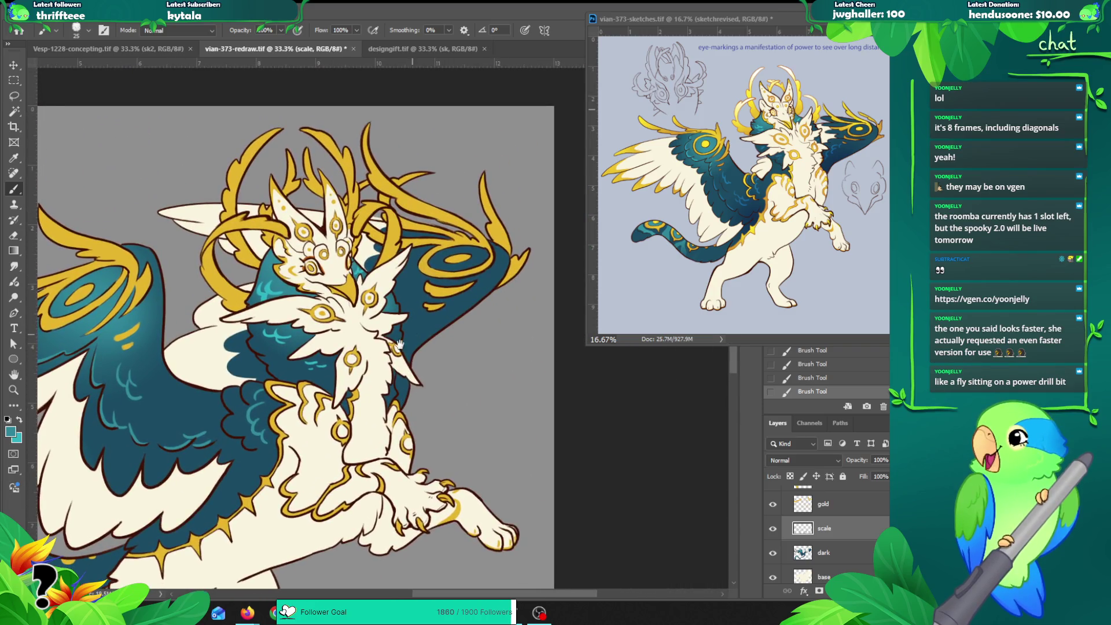
left_click_drag(411, 336, 387, 359)
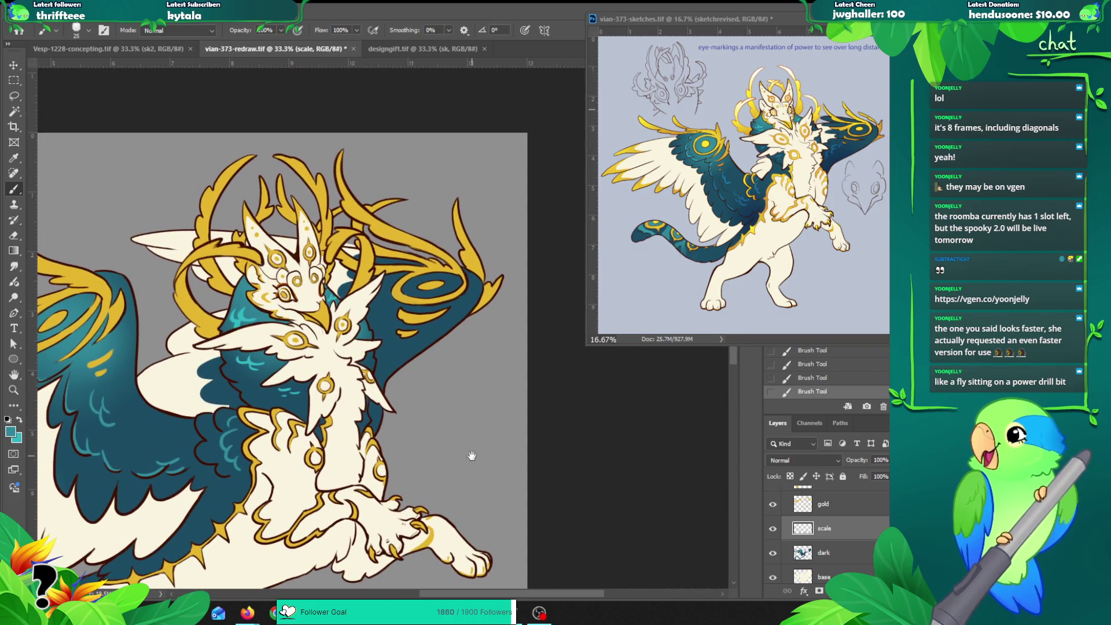
left_click_drag(471, 456, 393, 333)
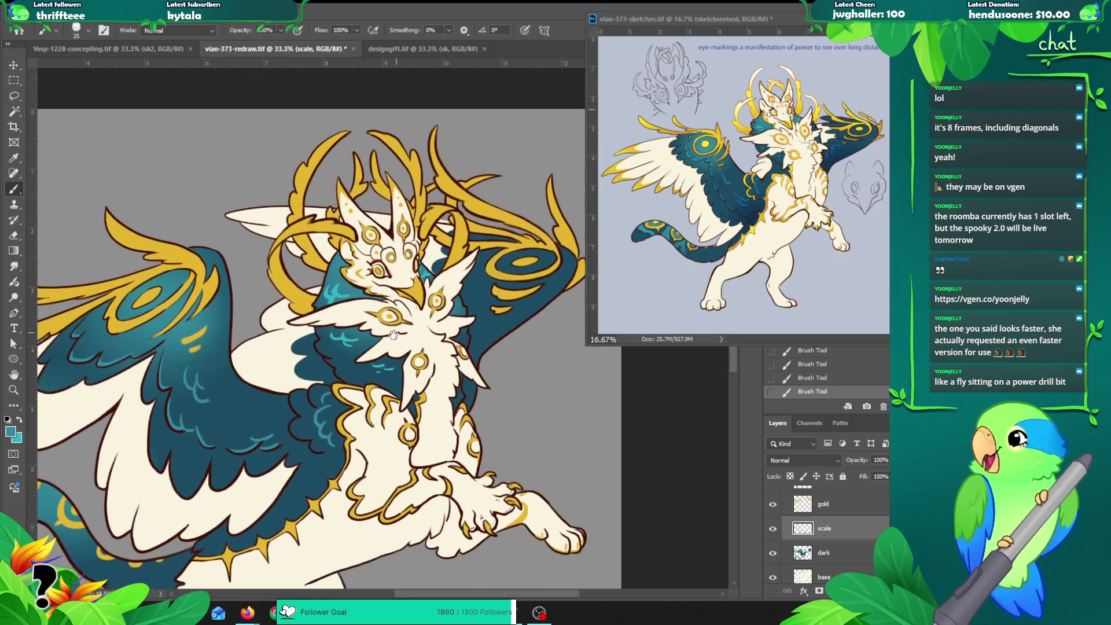
left_click_drag(365, 381, 417, 311)
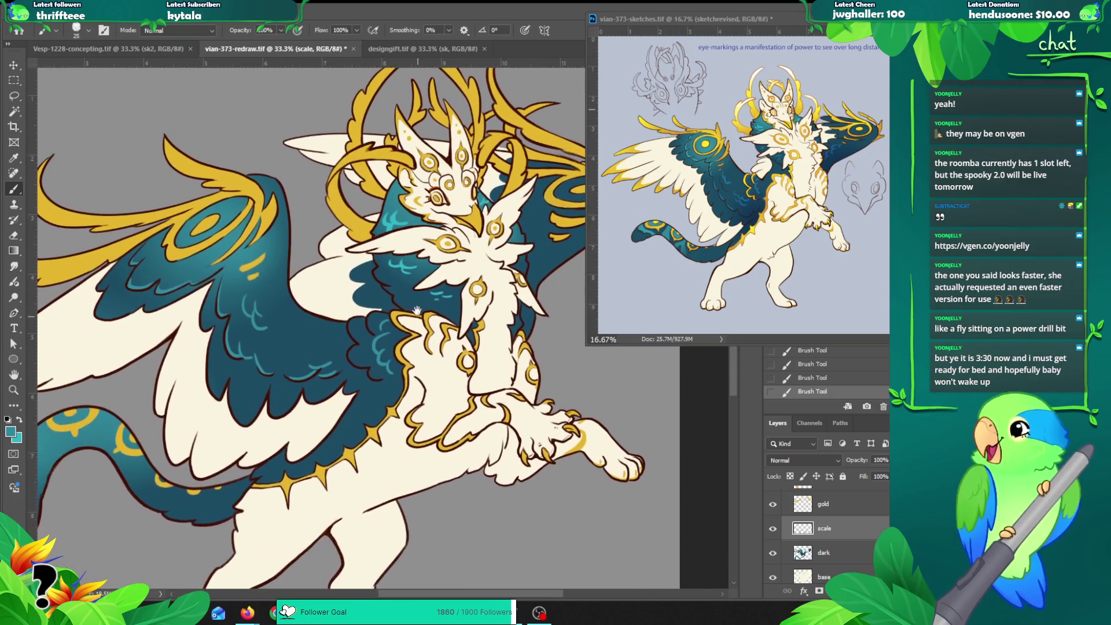
left_click_drag(382, 395, 401, 317)
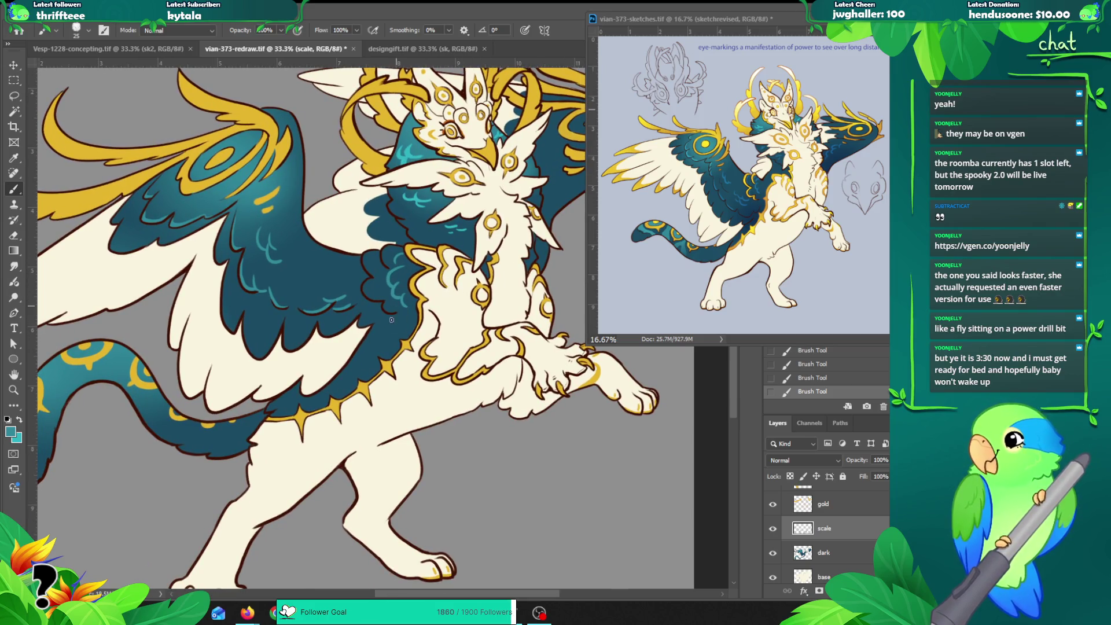
left_click_drag(375, 367, 506, 324)
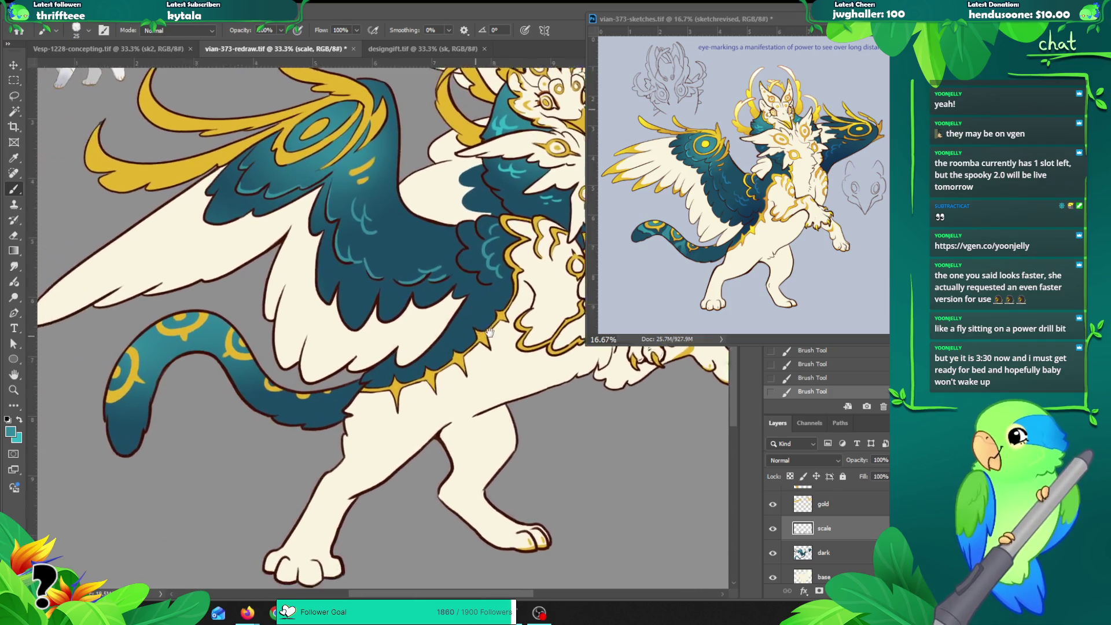
Step: Select the dark layer and sample darker teal from the tail tip with a size-70 brush
key("v")
left_click(245, 325)
key("b")
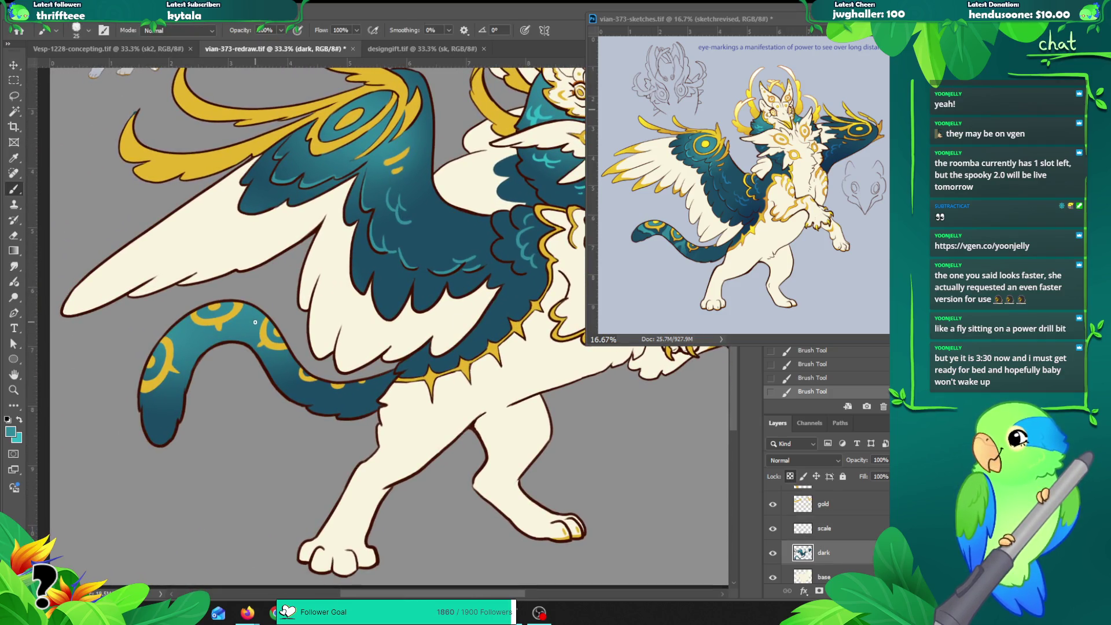
left_click(157, 437, "alt")
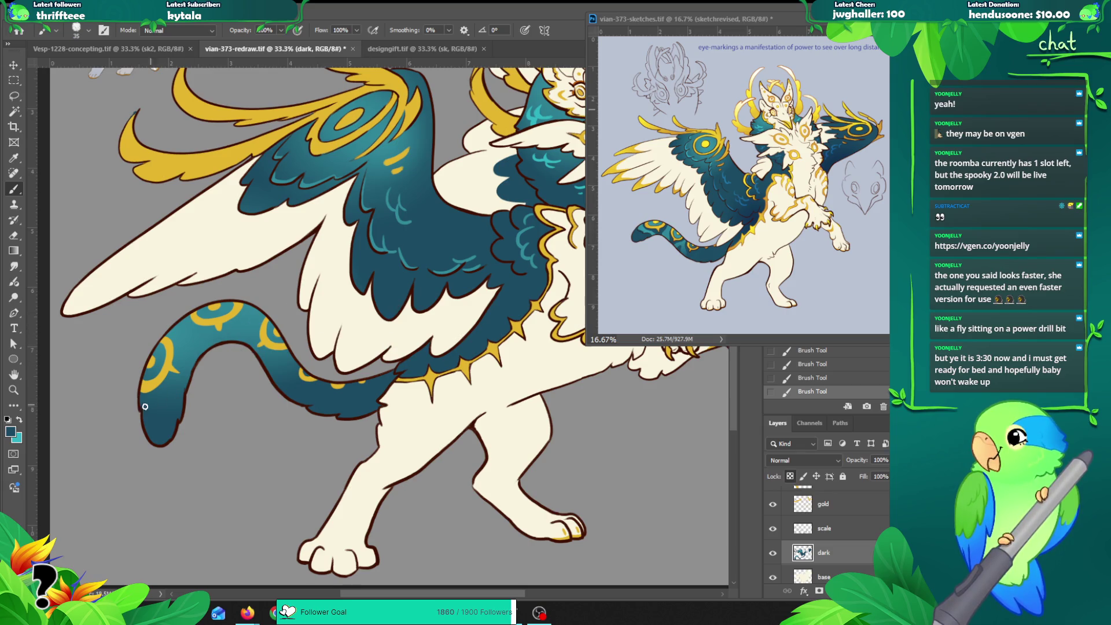
key("bracketright")
key("bracketright")
key("bracketright")
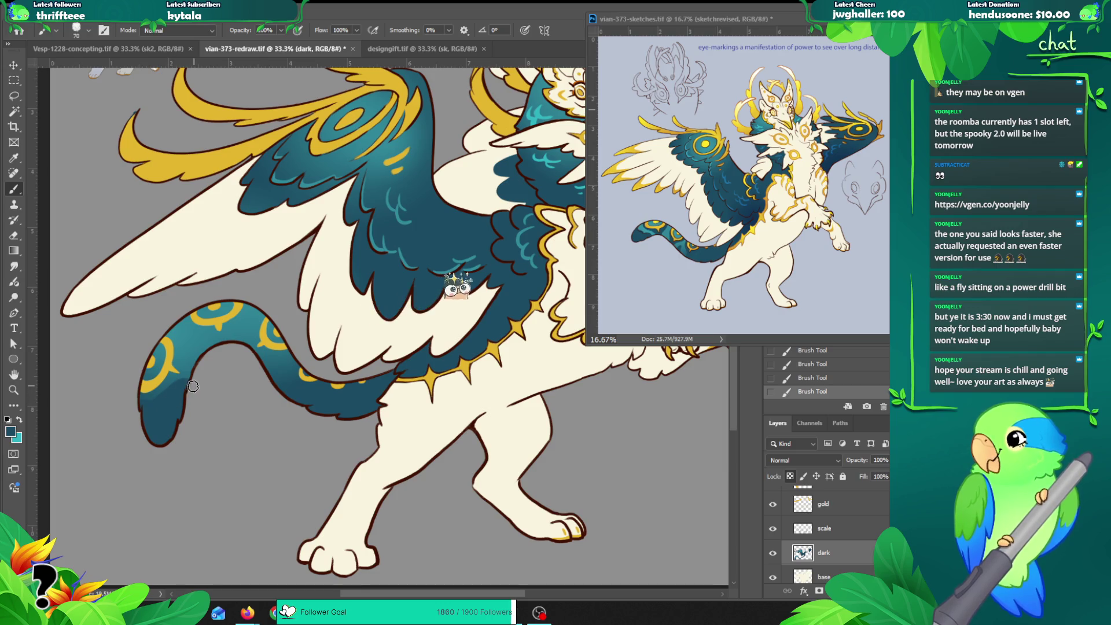
Step: Dab darker teal shading onto the tail near its gold rings, then zoom out
key("ctrl+z")
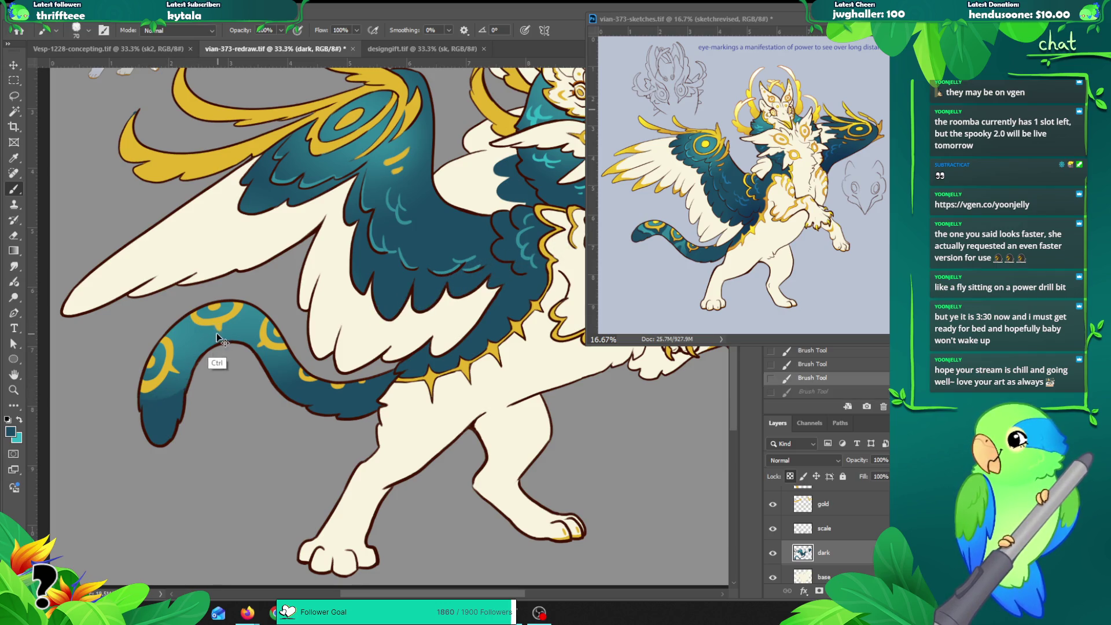
key("ctrl+z")
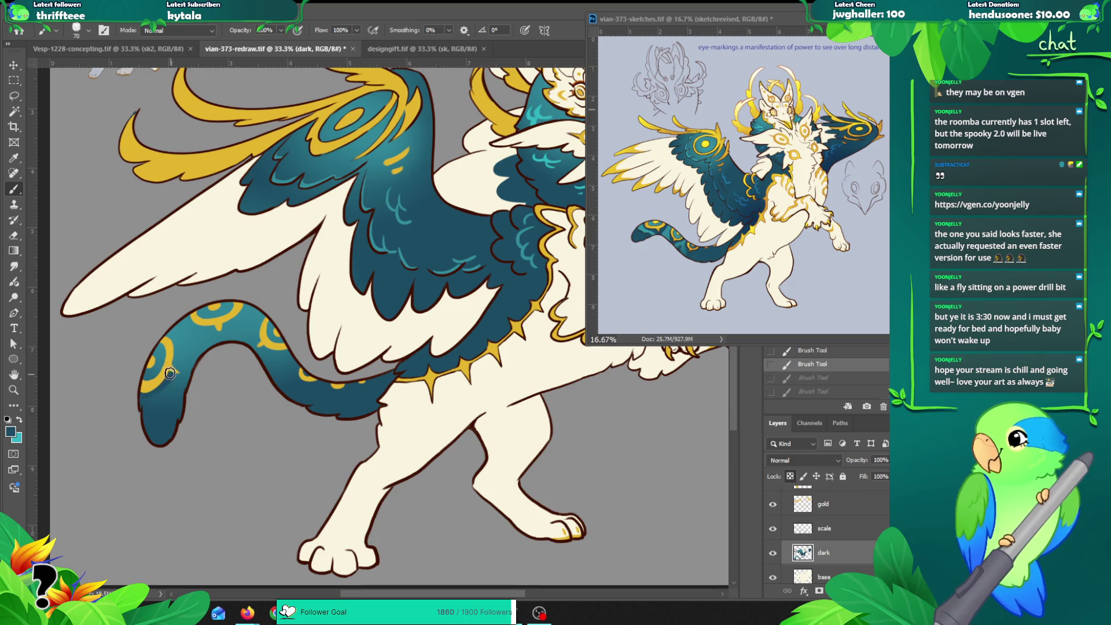
key("ctrl+shift+z")
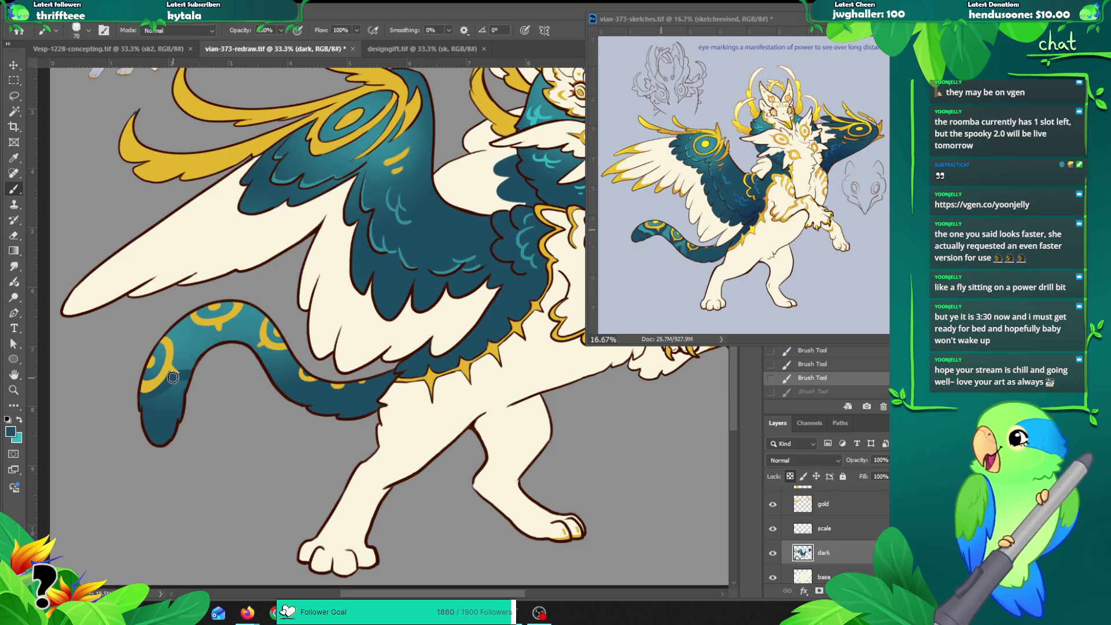
left_click(172, 377)
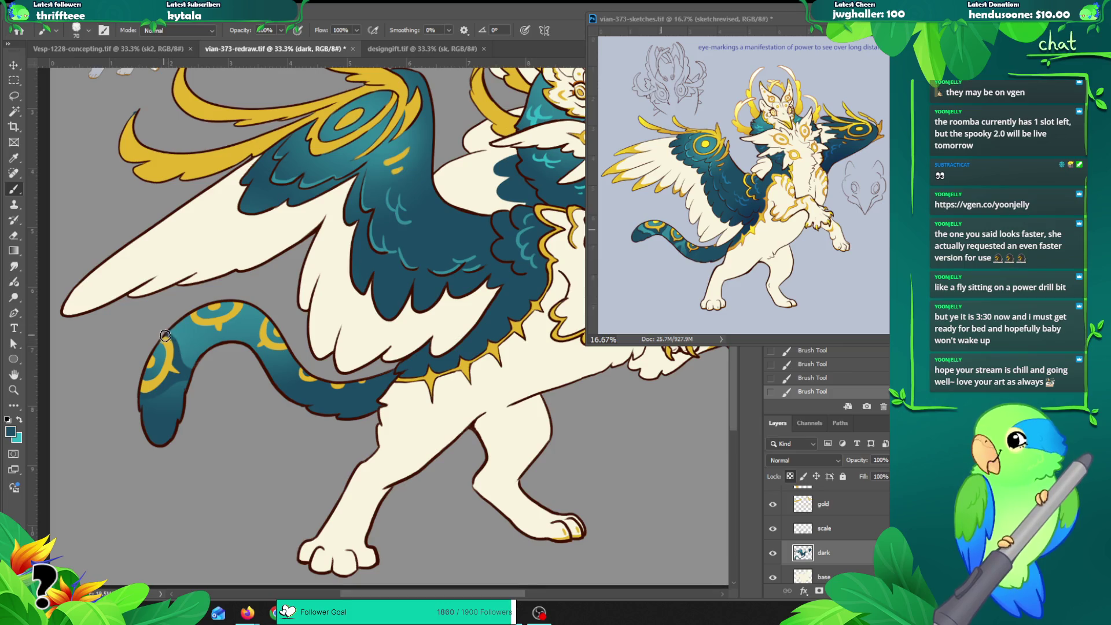
key("z")
key("ctrl+minus")
key("ctrl+minus")
left_click(376, 253)
left_click(420, 51)
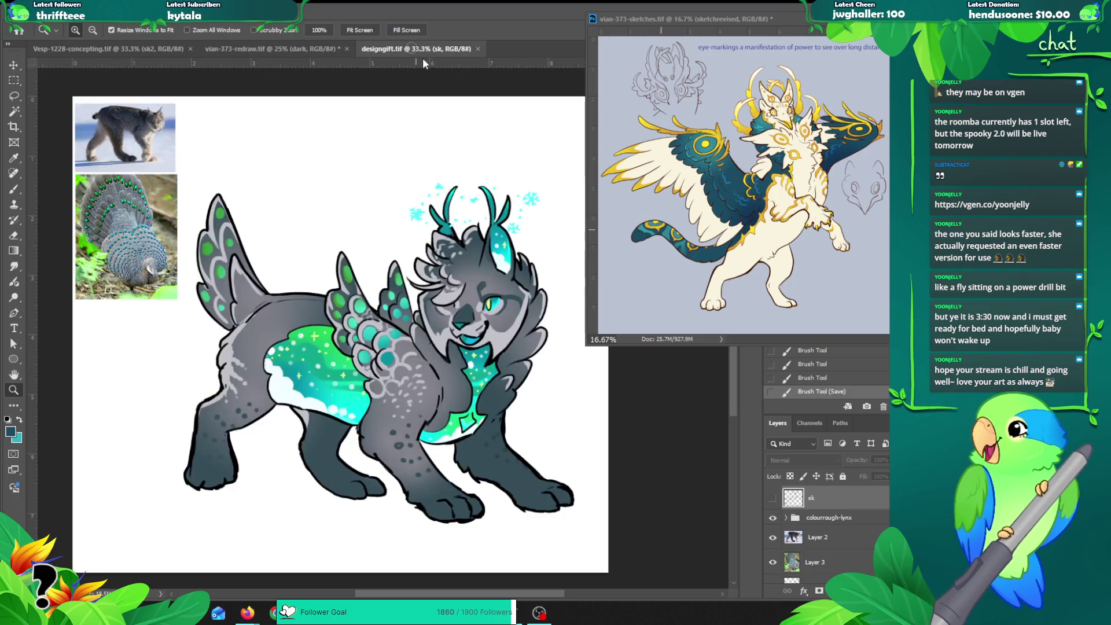
left_click_drag(465, 316, 460, 328)
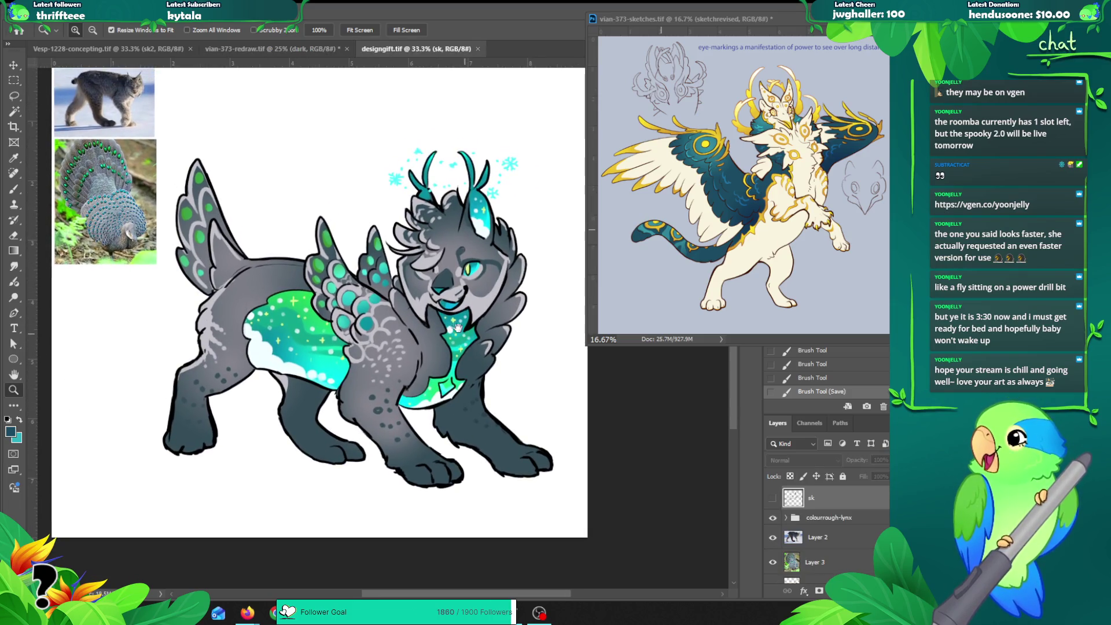
left_click(110, 48)
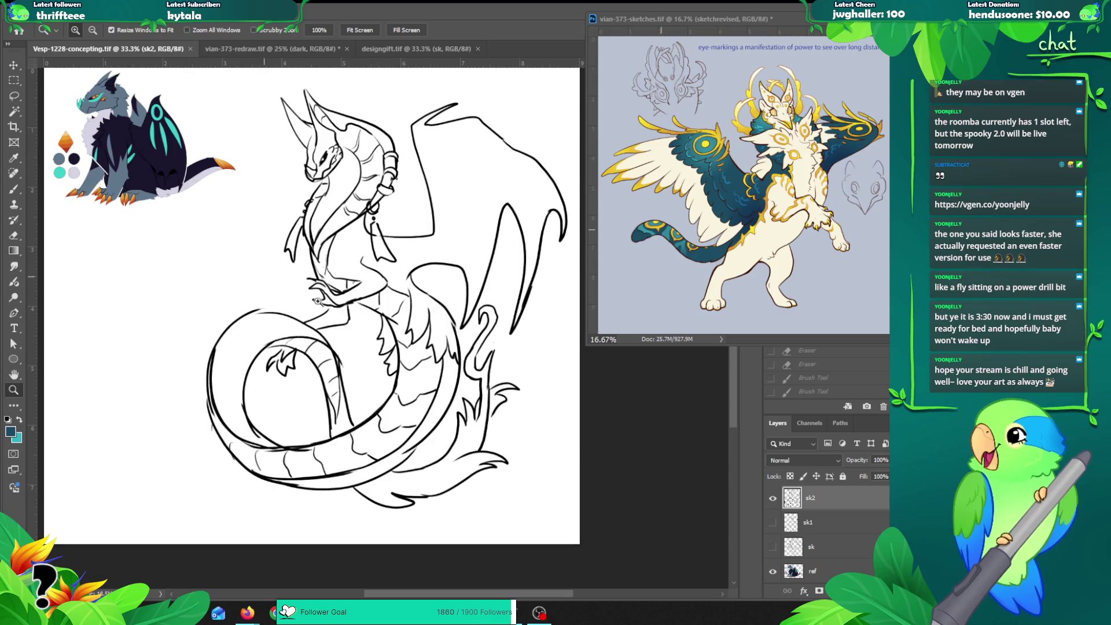
left_click(278, 51)
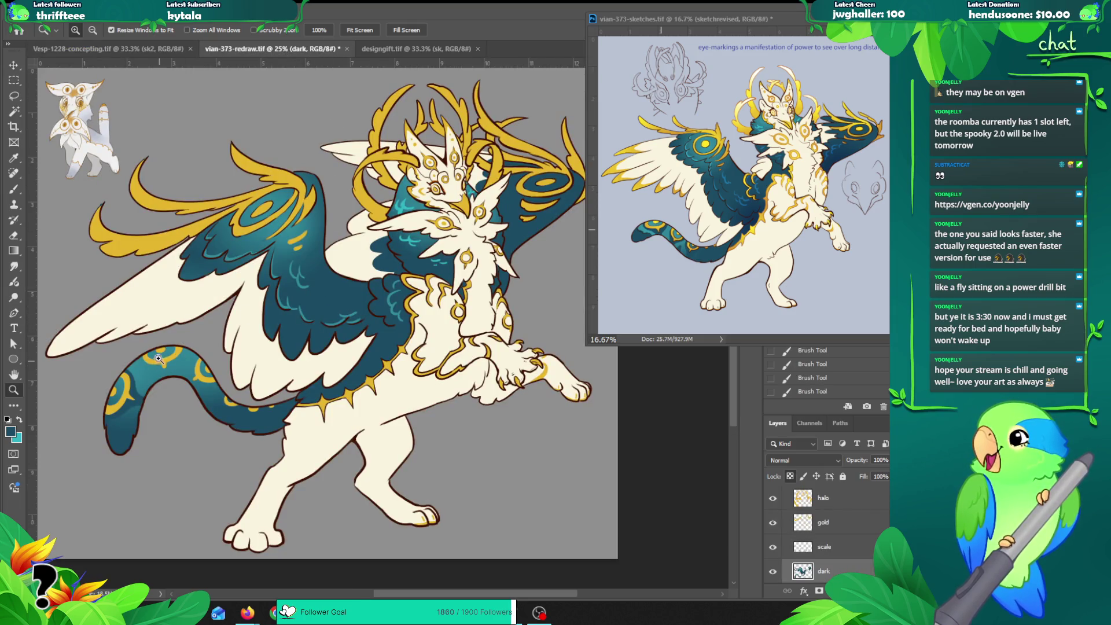
Step: Brush extra shading strokes on the teal tail around its gold ring markings
key("b")
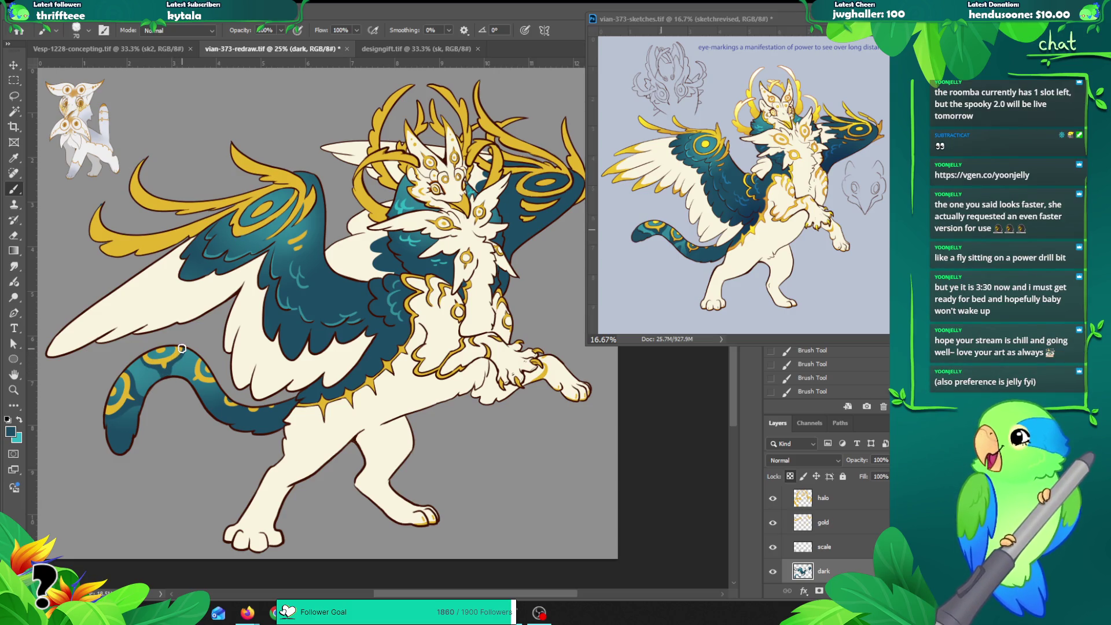
left_click_drag(181, 349, 187, 348)
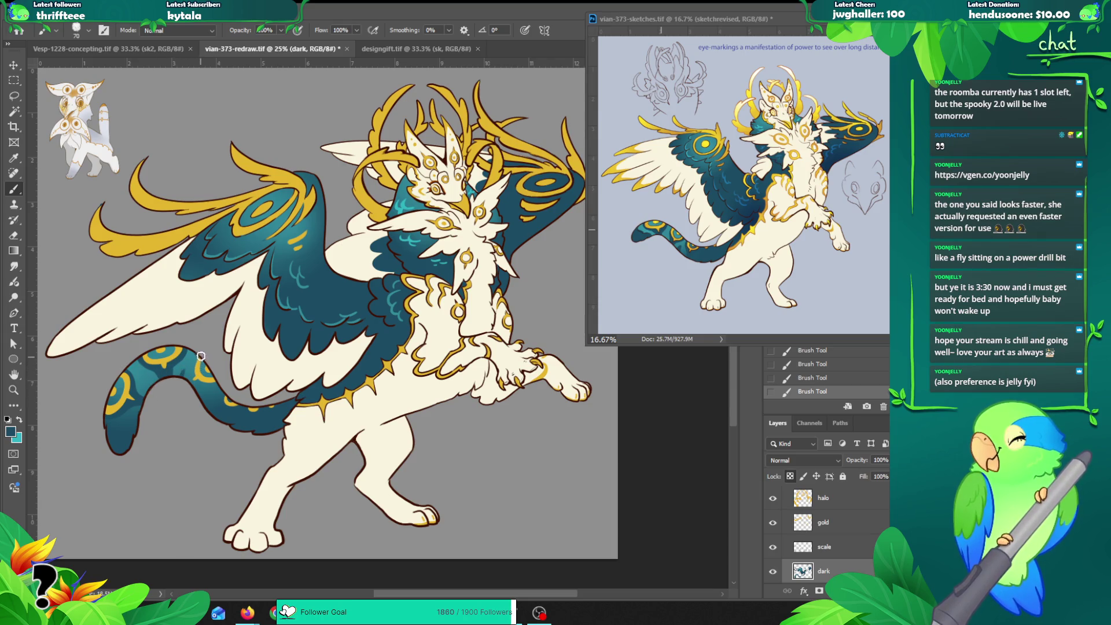
key("ctrl+z")
key("ctrl+z")
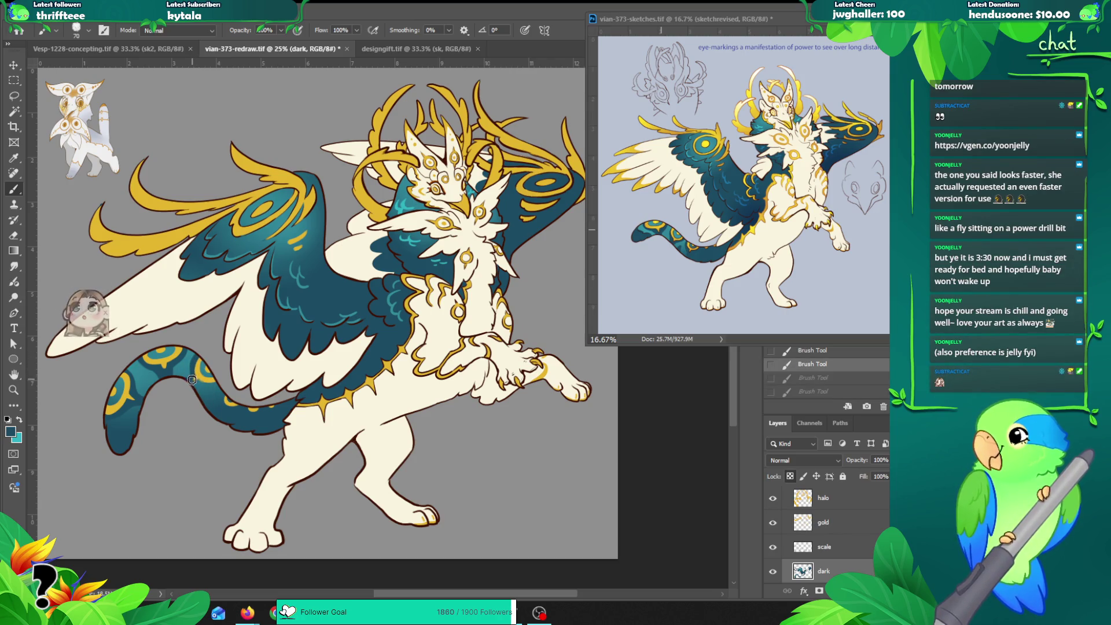
key("ctrl+shift+z")
key("ctrl+shift+z")
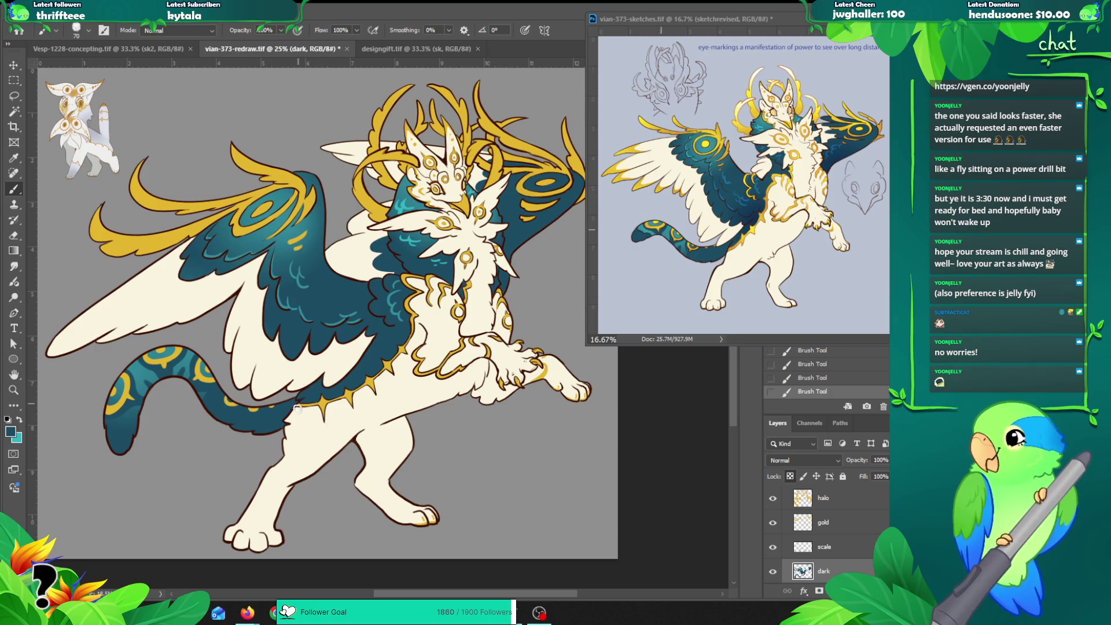
mouse_move(298, 409)
left_mouse_down()
mouse_move(396, 389)
mouse_move(376, 401)
left_mouse_up()
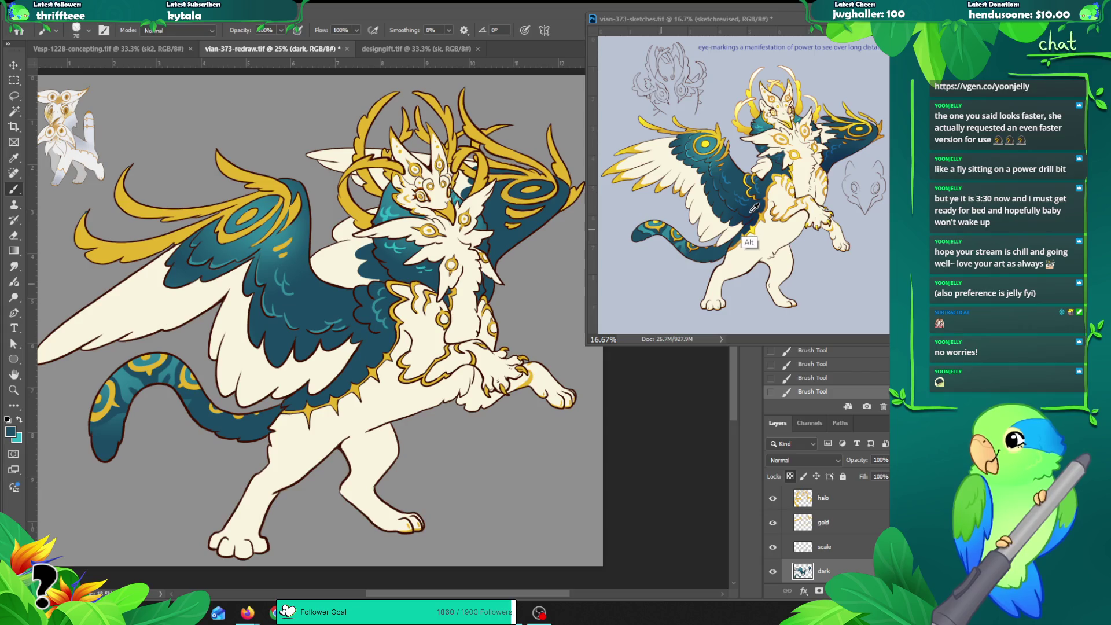
Step: Darken the teal wing with two gradients, discarding a trial brush stroke
key("g")
left_click_drag(345, 389, 334, 300)
left_click_drag(309, 408, 354, 357)
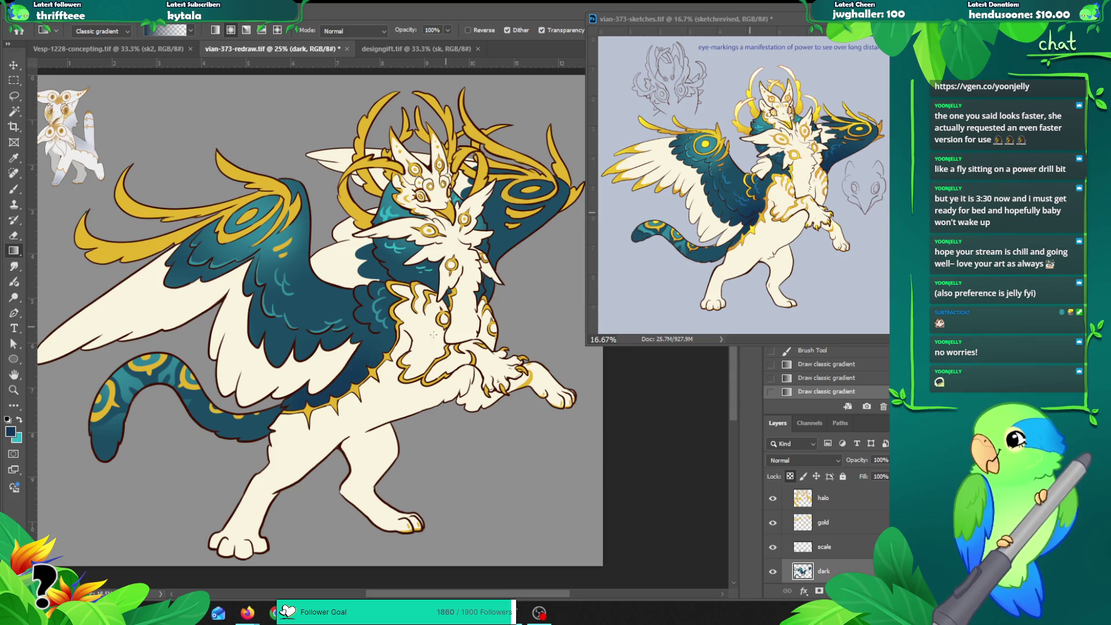
key("b")
mouse_move(384, 301)
left_mouse_down()
mouse_move(398, 301)
mouse_move(399, 323)
mouse_move(395, 295)
mouse_move(467, 295)
left_mouse_up()
key("ctrl+z")
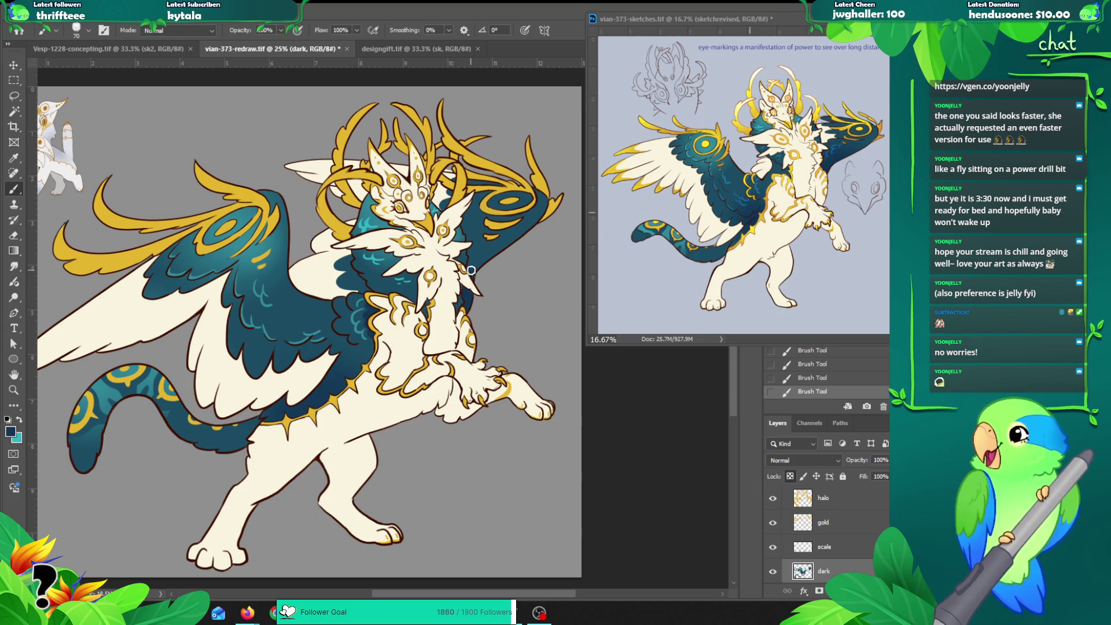
Step: Magic Wand the wing on the line art layer and expand the selection a few pixels
key("v")
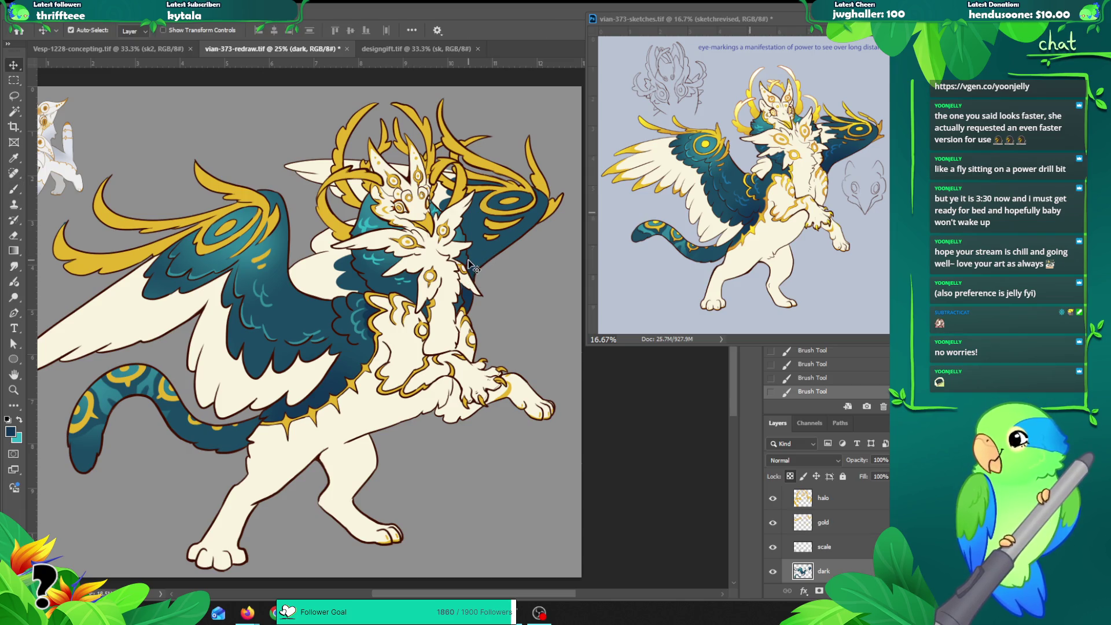
left_click(473, 268)
key("w")
left_click(472, 266)
key("ctrl+alt+e")
key("Return")
Step: Lock the dark layer's transparency, draw two gradients inside the wing selection, and deselect
scroll(828, 532, "down", 2)
scroll(827, 532, "down", 2)
left_click(823, 518)
key("slash")
key("g")
left_click_drag(469, 269, 509, 230)
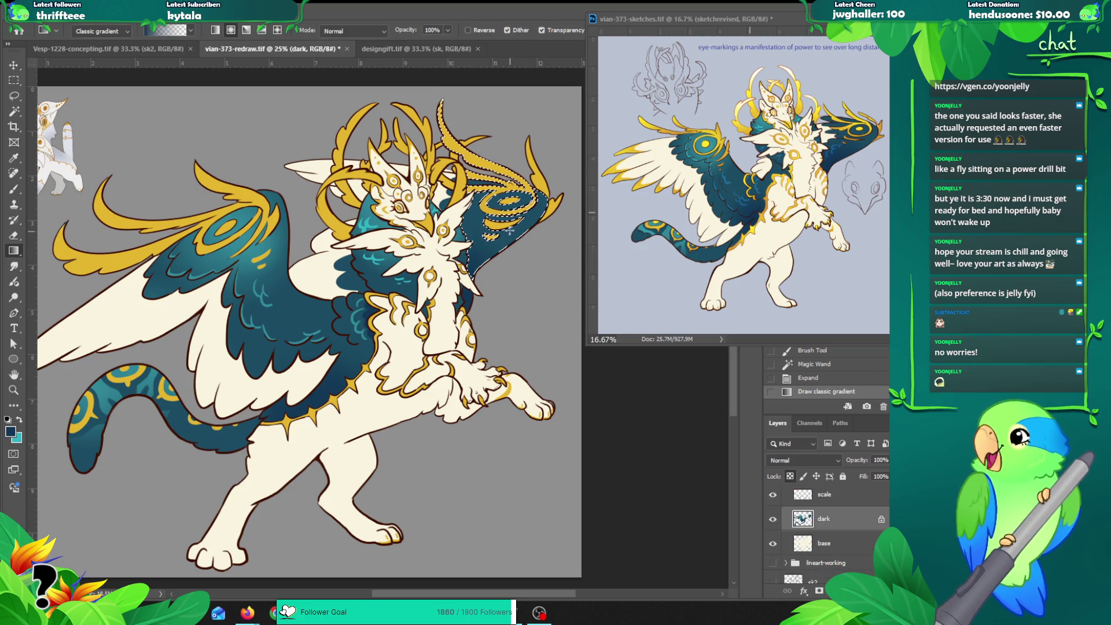
mouse_move(473, 272)
left_mouse_down()
mouse_move(532, 233)
mouse_move(528, 254)
left_mouse_up()
key("ctrl+d")
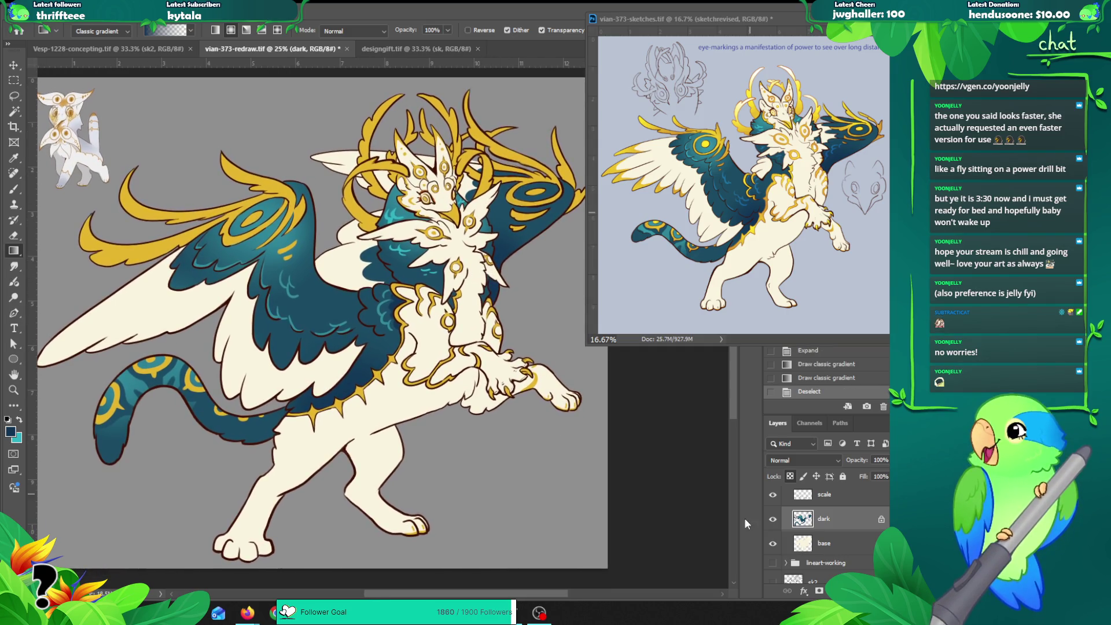
Step: Reselect the dark layer and rework the wing's gradient shading
left_click(828, 499)
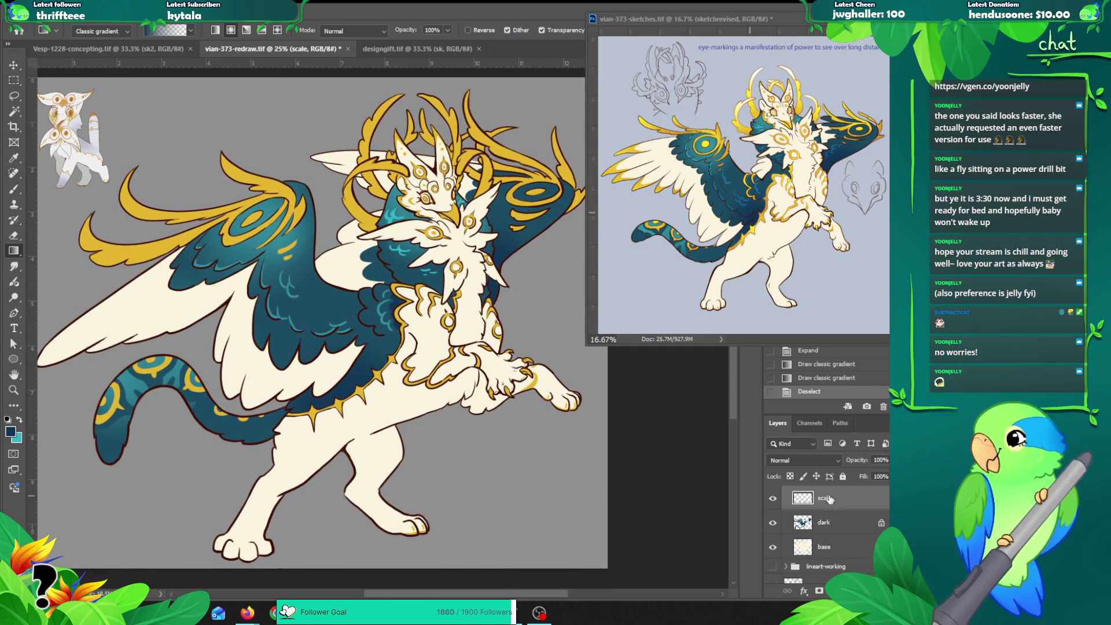
left_click(396, 306, "ctrl")
left_click_drag(400, 311, 371, 321)
key("ctrl+z")
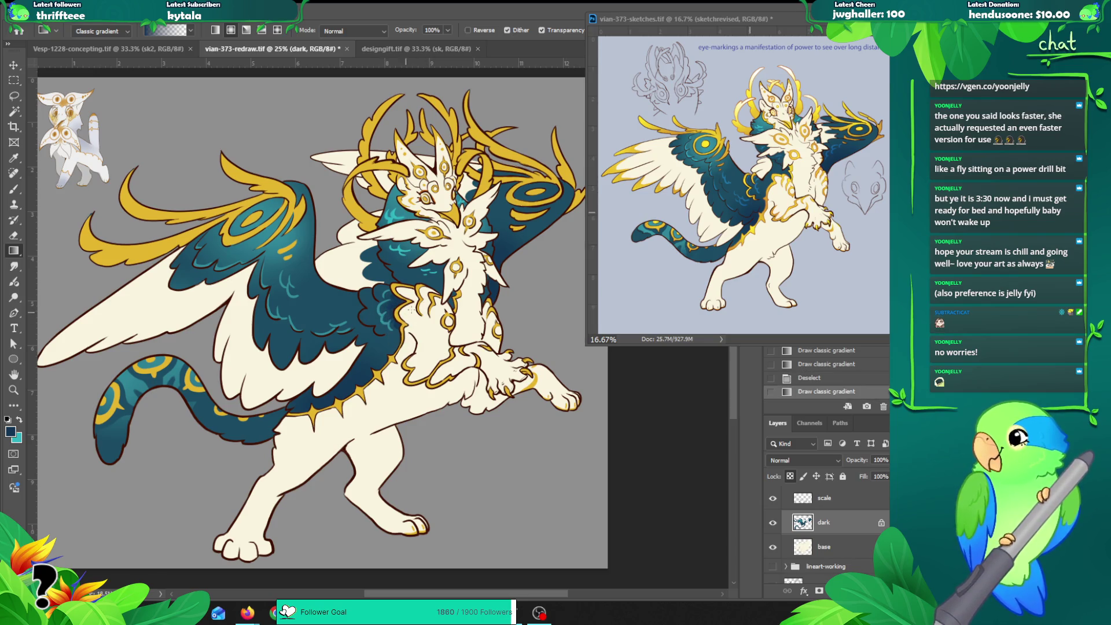
Step: Sample teal on the scale layer and paint a teal stroke on the far wing
key("v")
left_click(380, 315)
key("b")
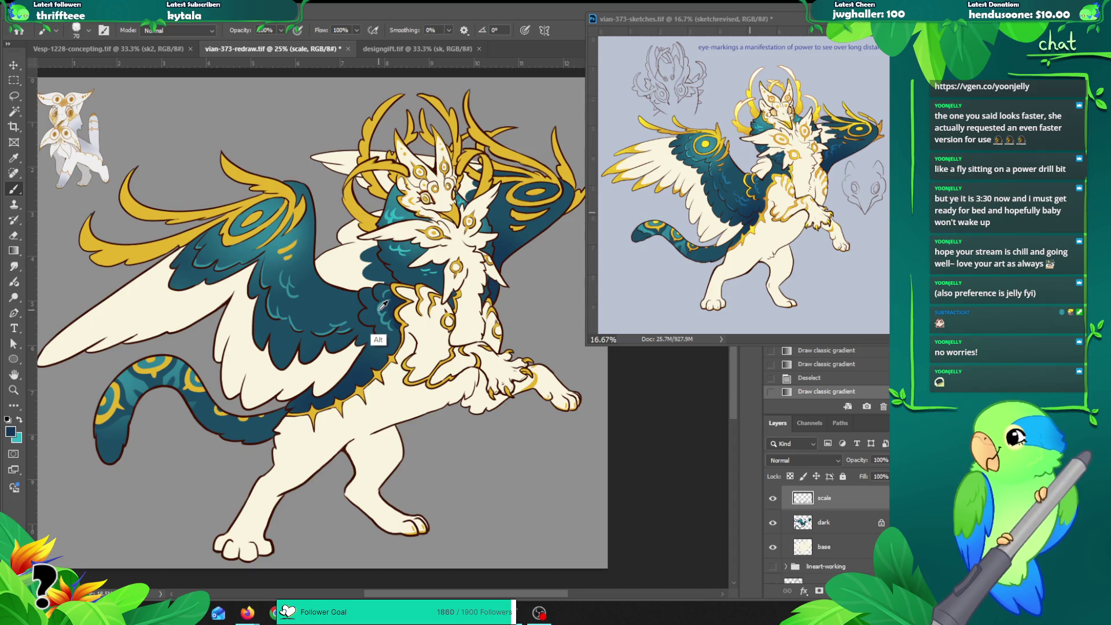
left_click(382, 305, "alt")
left_click_drag(520, 233, 505, 277)
key("ctrl+z")
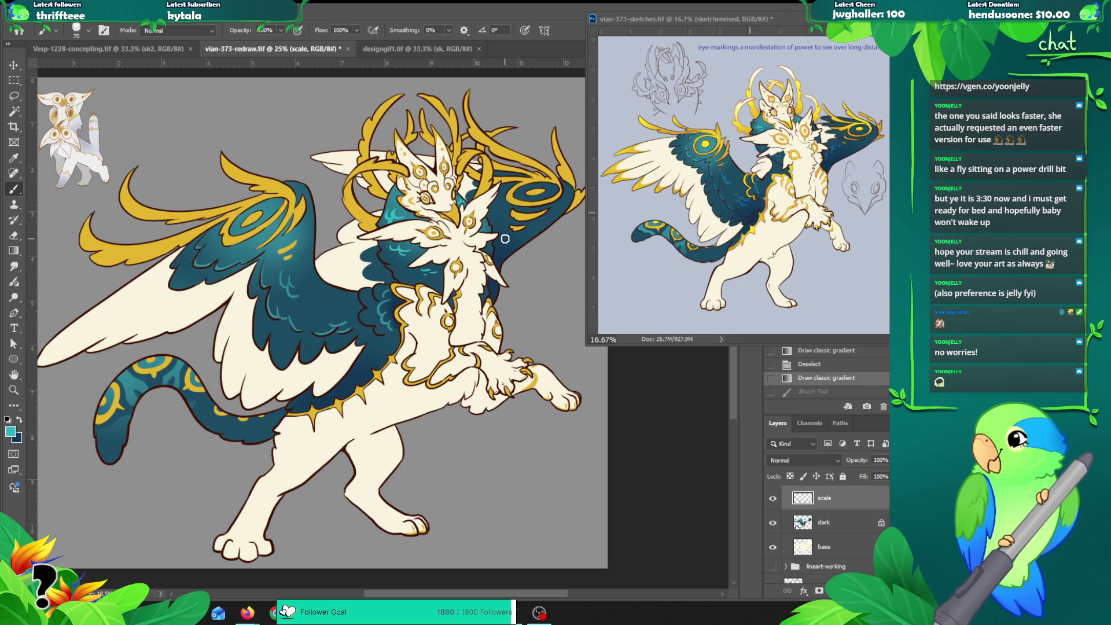
key("ctrl+shift+z")
key("ctrl+z")
key("ctrl+shift+z")
Step: Add small teal strokes on the wing, comparing them with undo and redo
left_click_drag(502, 226, 496, 237)
key("ctrl+z")
key("ctrl+shift+z")
key("ctrl+z")
key("ctrl+shift+z")
mouse_move(495, 241)
left_mouse_down()
mouse_move(509, 238)
mouse_move(507, 247)
left_mouse_up()
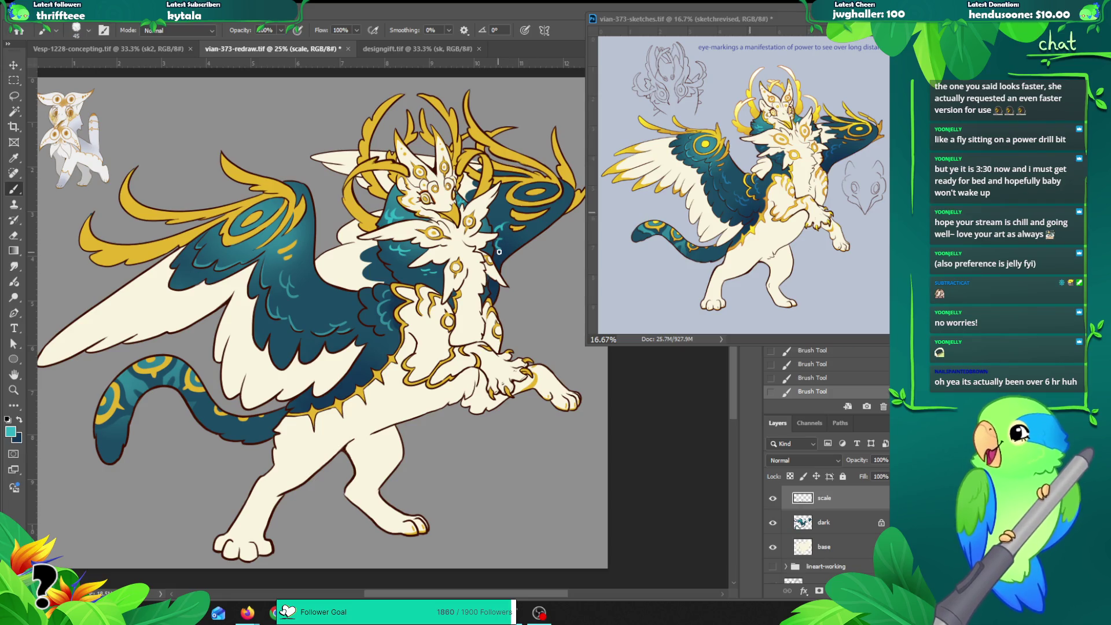
key("ctrl+z")
key("ctrl+z")
Step: Zoom in and repaint a short teal touch-up stroke along the wing edge
key("ctrl+z")
key("ctrl+z")
key("z")
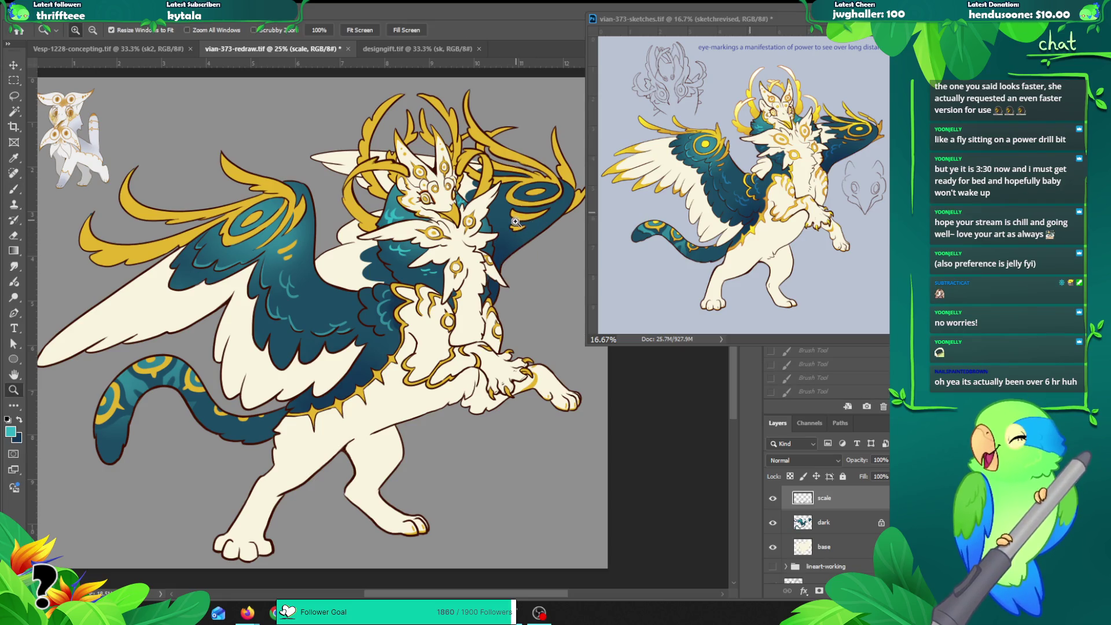
left_click(515, 222)
key("b")
left_click_drag(496, 224, 498, 253)
key("ctrl+z")
key("ctrl+z")
key("ctrl+shift+z")
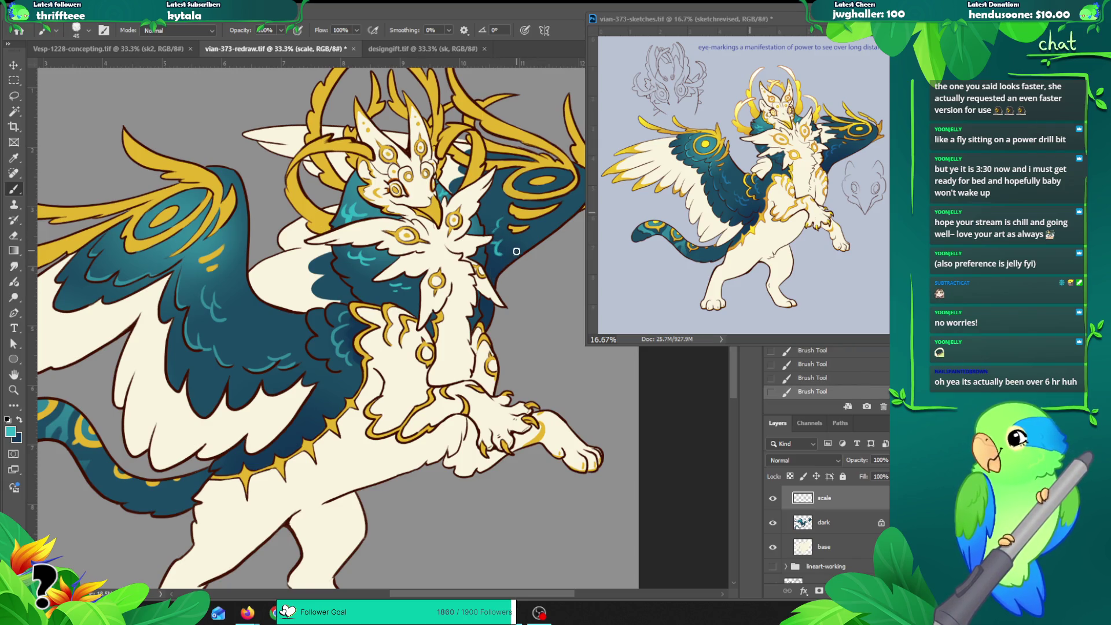
key("ctrl+z")
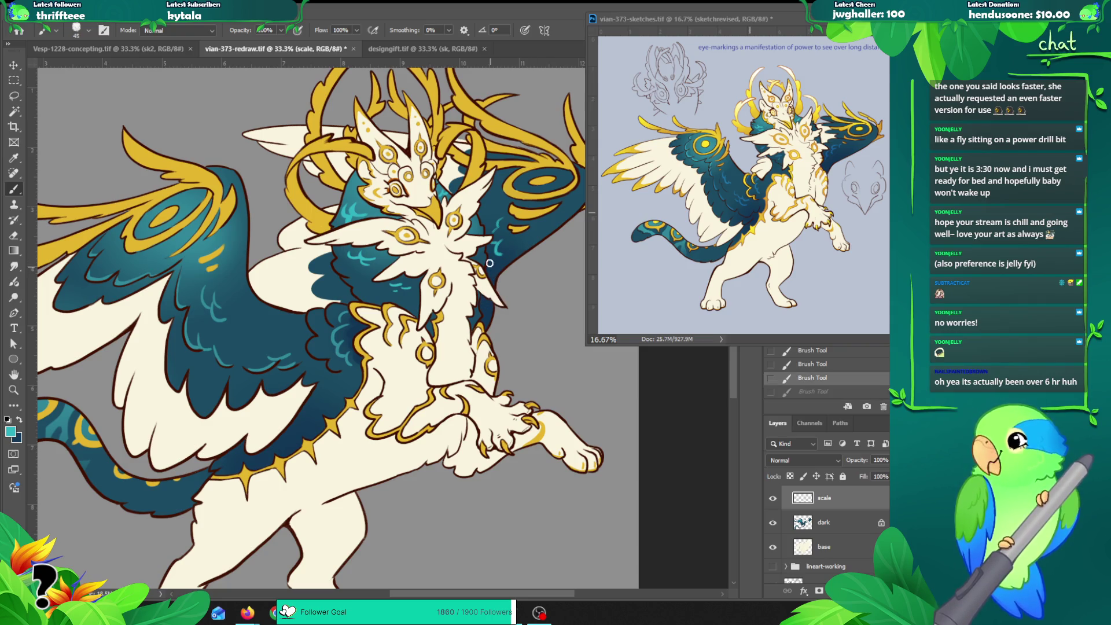
left_click_drag(491, 255, 495, 271)
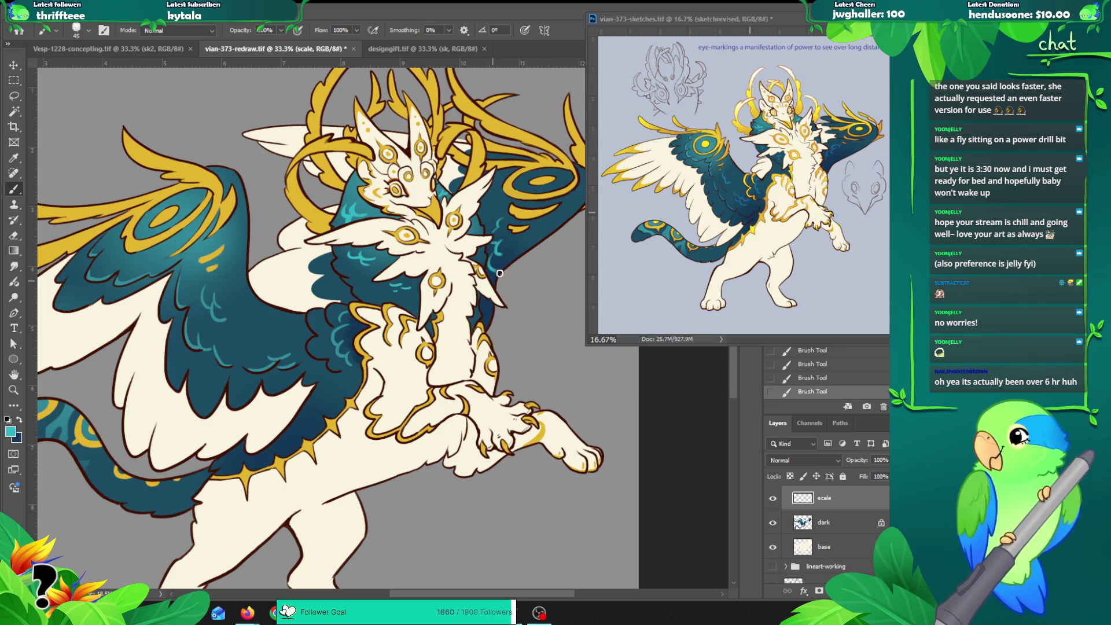
Step: Zoom out and reposition the view to see the whole creature
key("z")
left_click(509, 250, "alt")
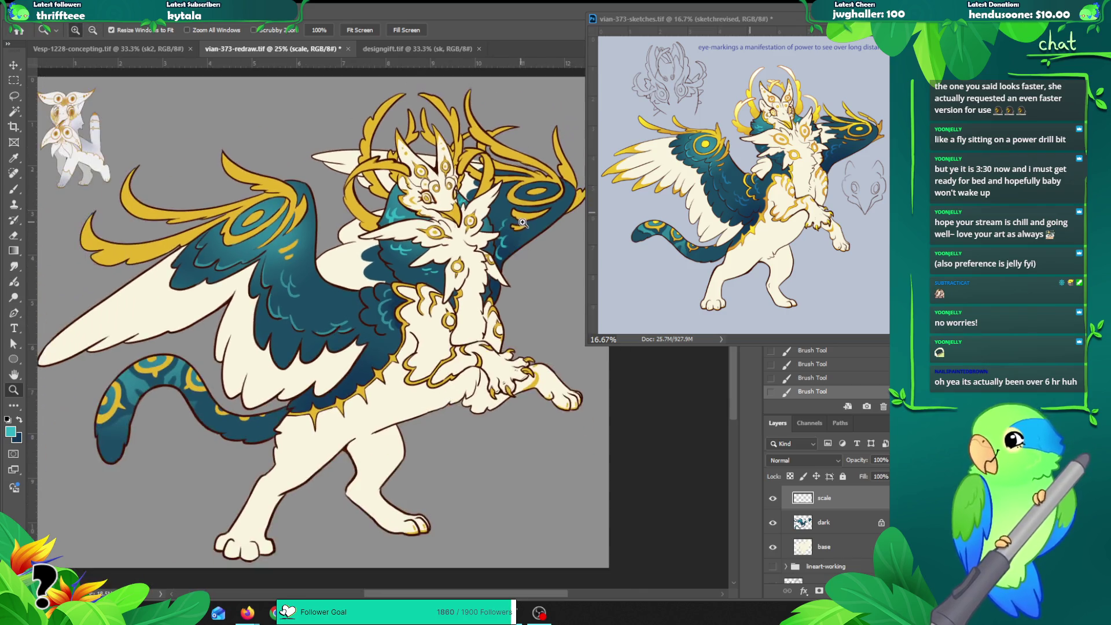
left_click(391, 356, "alt")
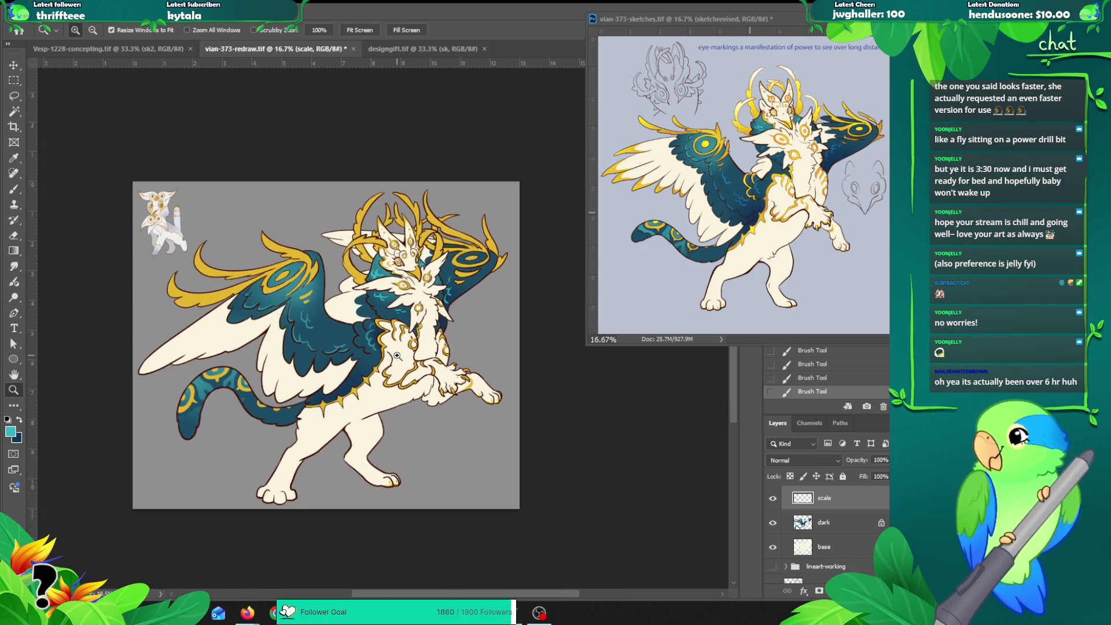
left_click(272, 292)
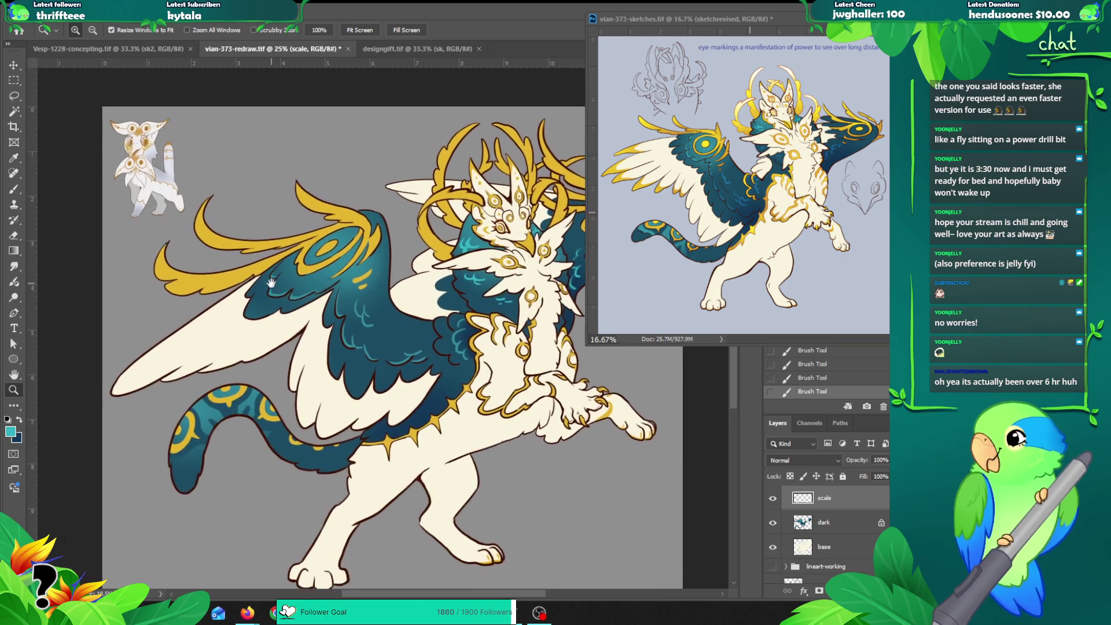
mouse_move(250, 287)
left_mouse_down()
mouse_move(237, 278)
mouse_move(223, 295)
mouse_move(238, 267)
mouse_move(317, 265)
left_mouse_up()
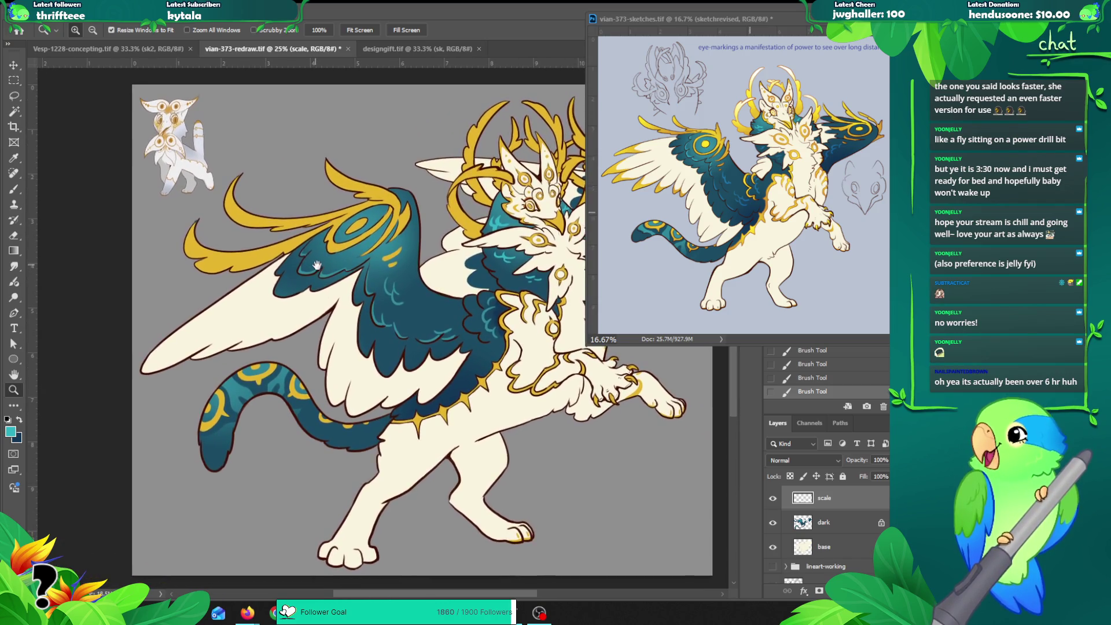
Step: Load the base layer's shape as a selection and make the gold layer the painting target
key("v")
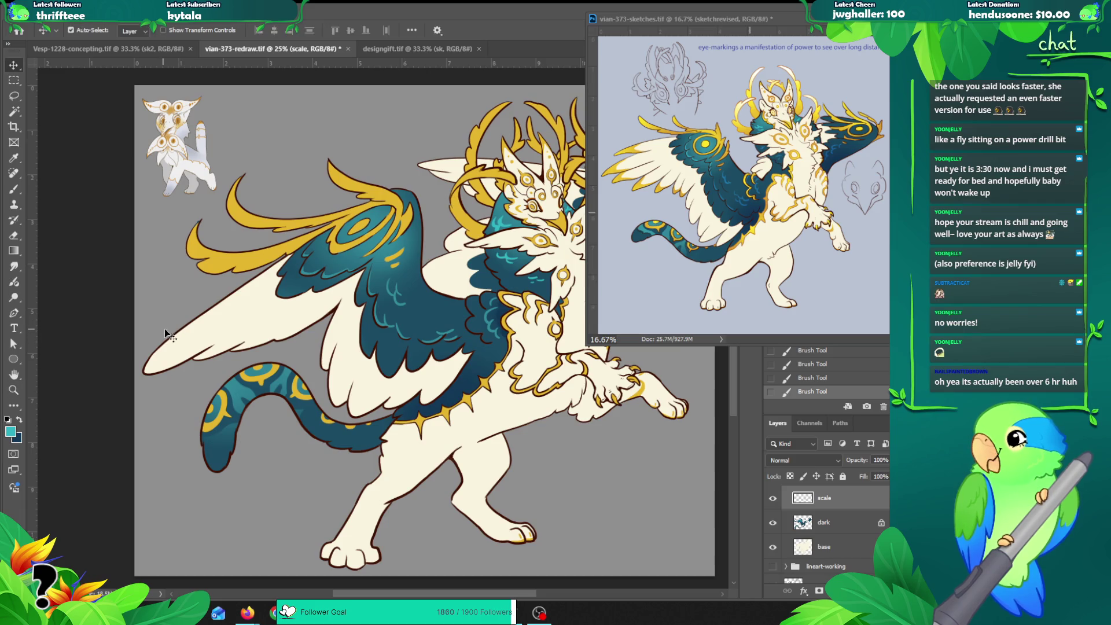
left_click(173, 341)
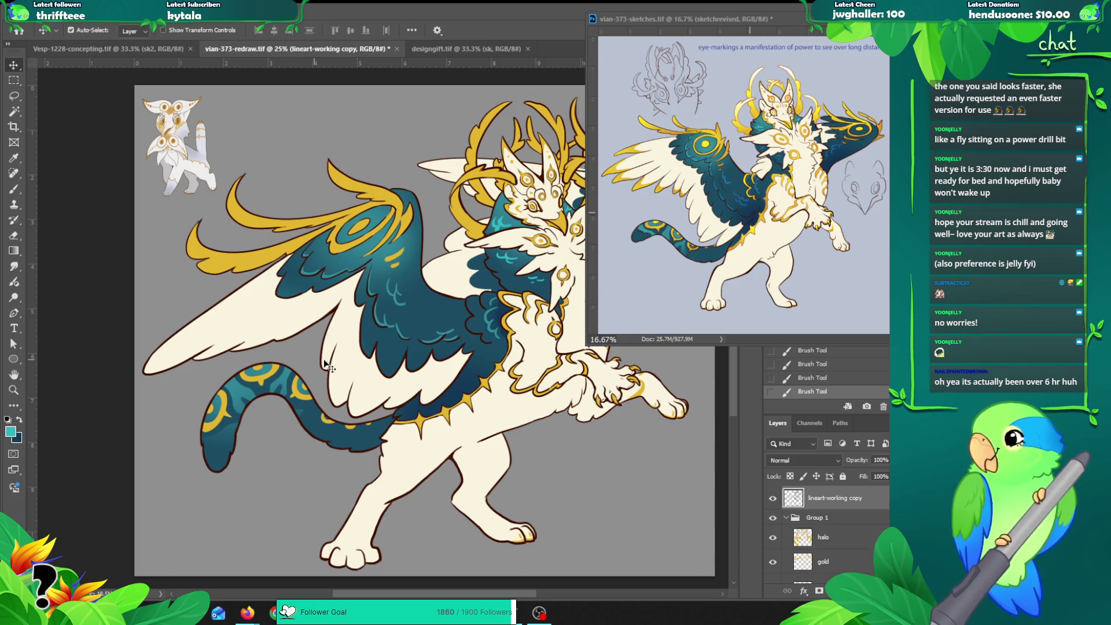
left_click(259, 255)
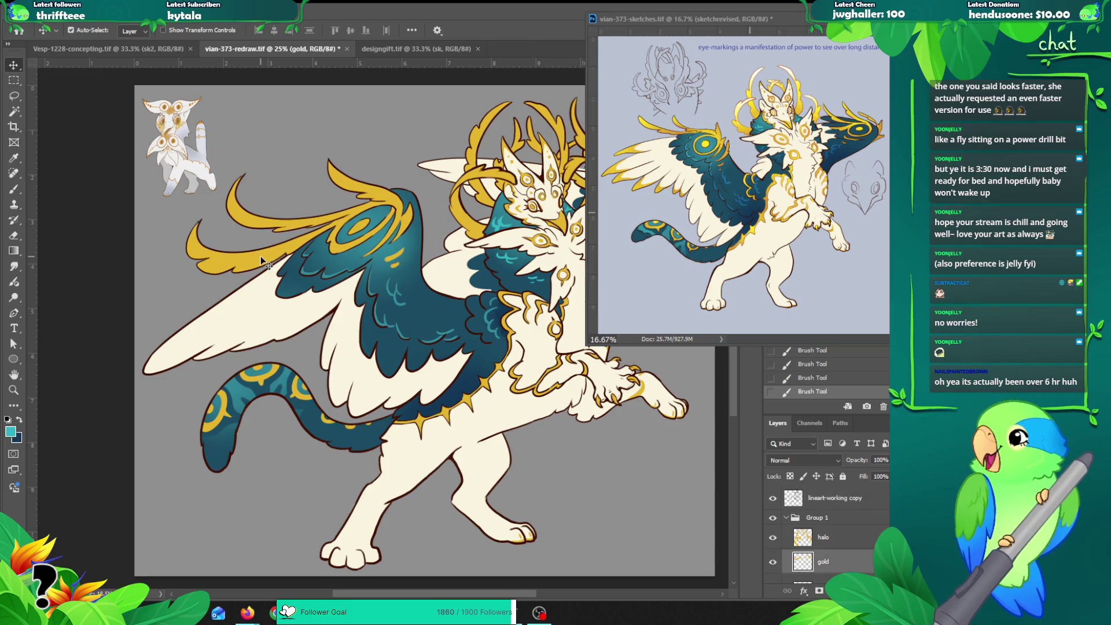
scroll(792, 532, "down", 3)
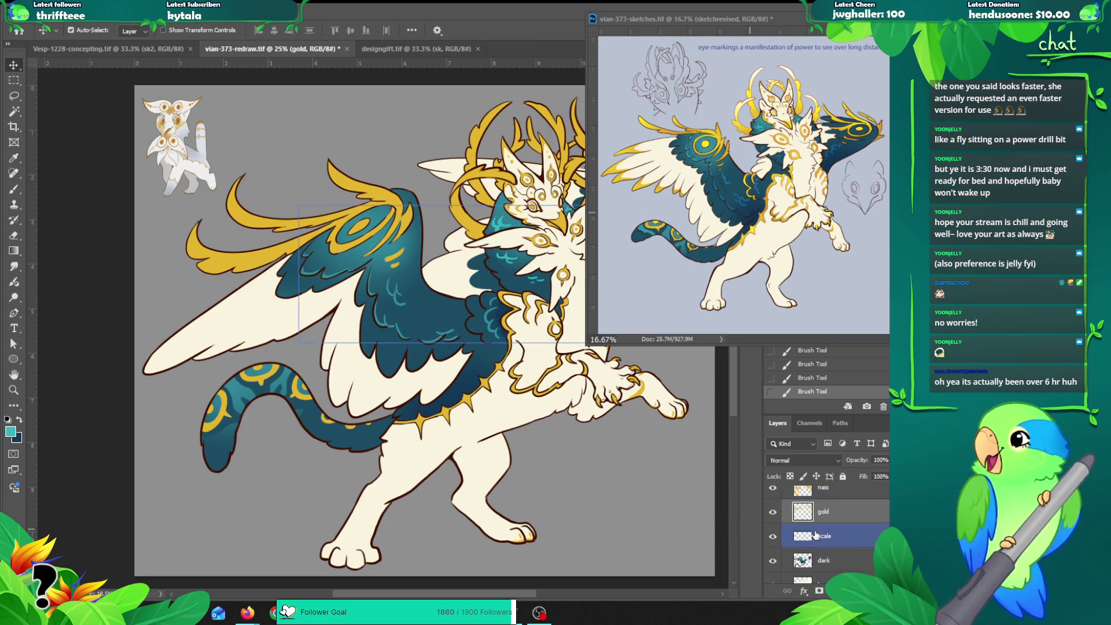
right_click(801, 559)
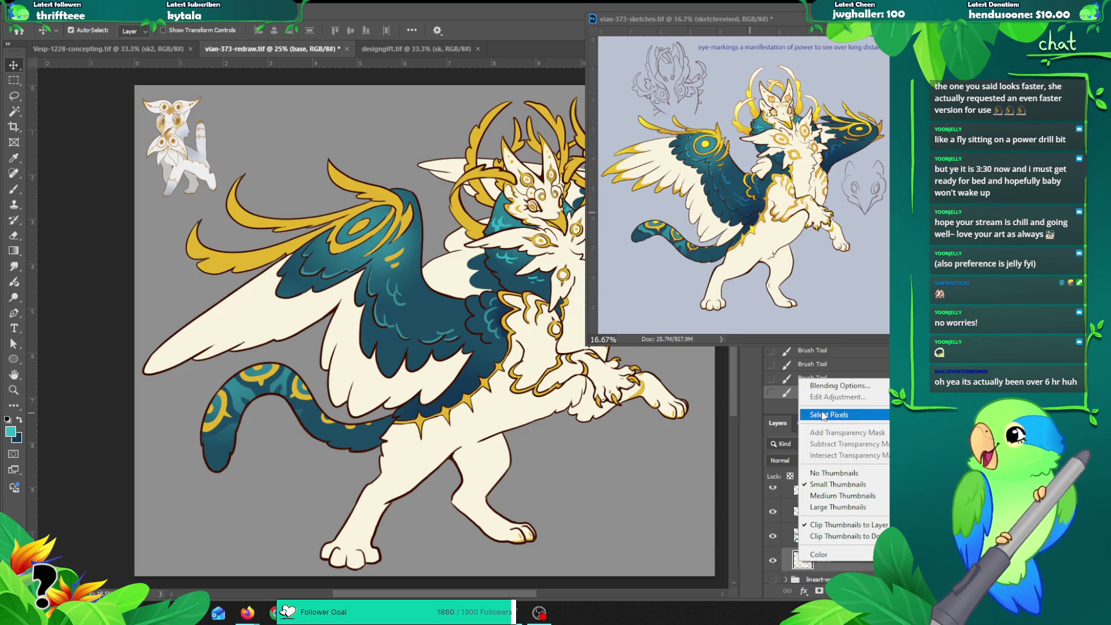
left_click(828, 414)
scroll(827, 538, "up", 3)
left_click(824, 540)
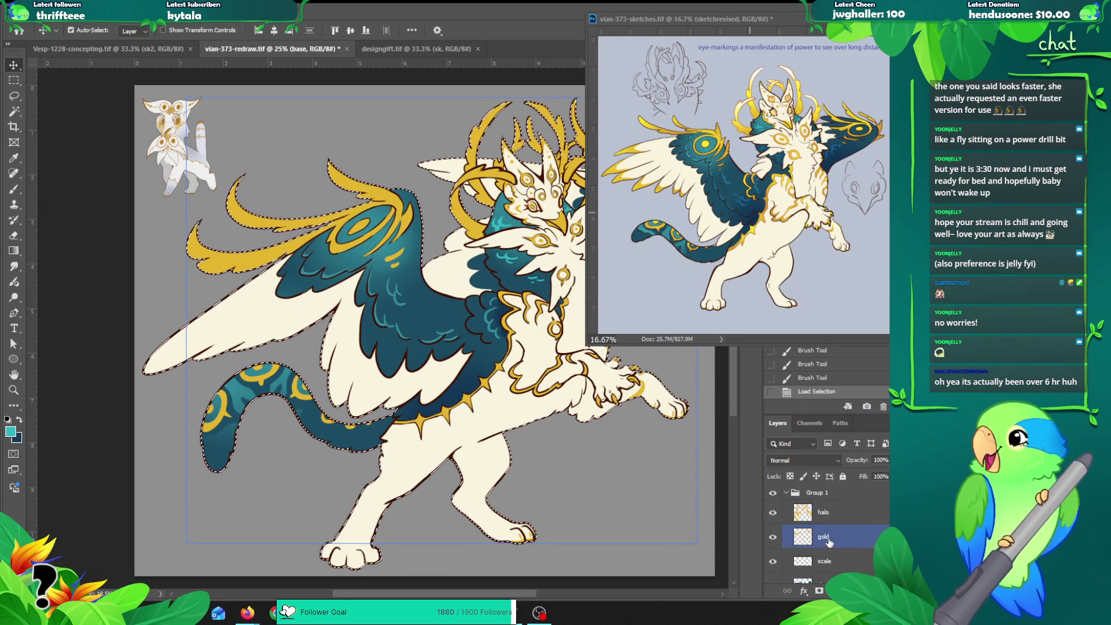
key("b")
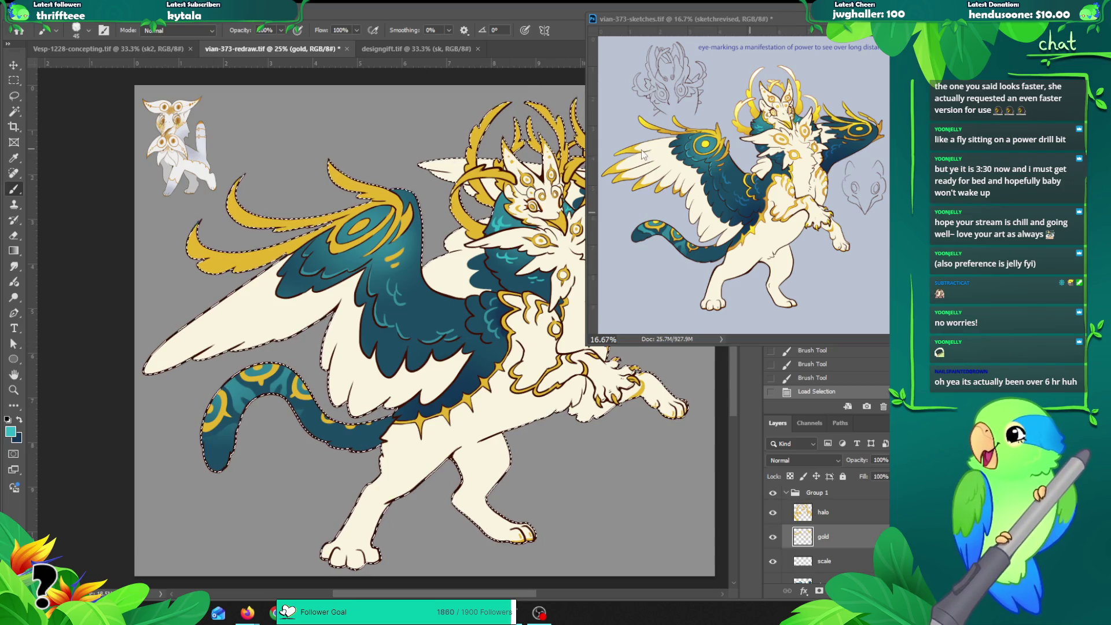
Step: Sample gold and paint it along the left wing tip and lower edge
left_click_drag(270, 300, 331, 240)
left_click(316, 203, "alt")
mouse_move(215, 293)
left_mouse_down()
mouse_move(222, 300)
mouse_move(257, 270)
mouse_move(240, 267)
left_mouse_up()
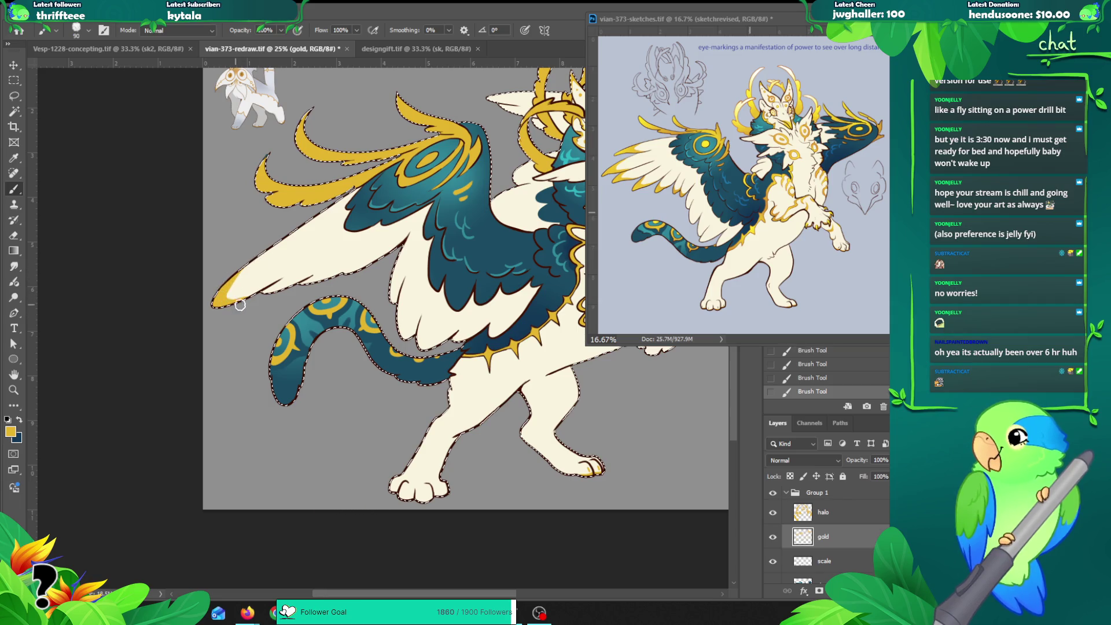
mouse_move(272, 284)
left_mouse_down()
mouse_move(204, 296)
mouse_move(281, 284)
left_mouse_up()
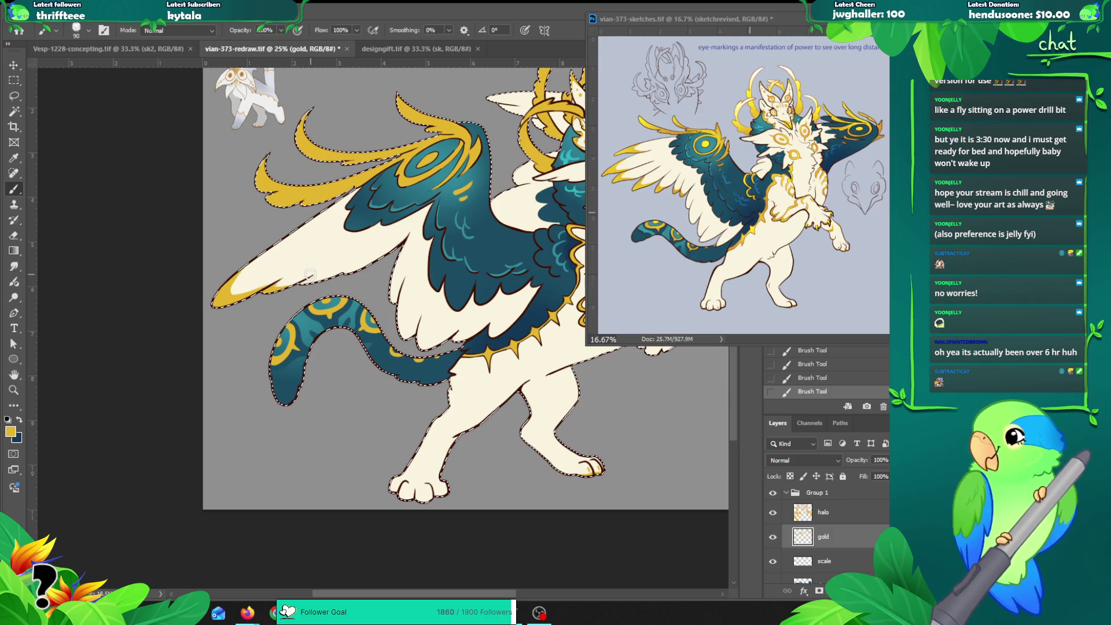
left_click_drag(282, 283, 347, 269)
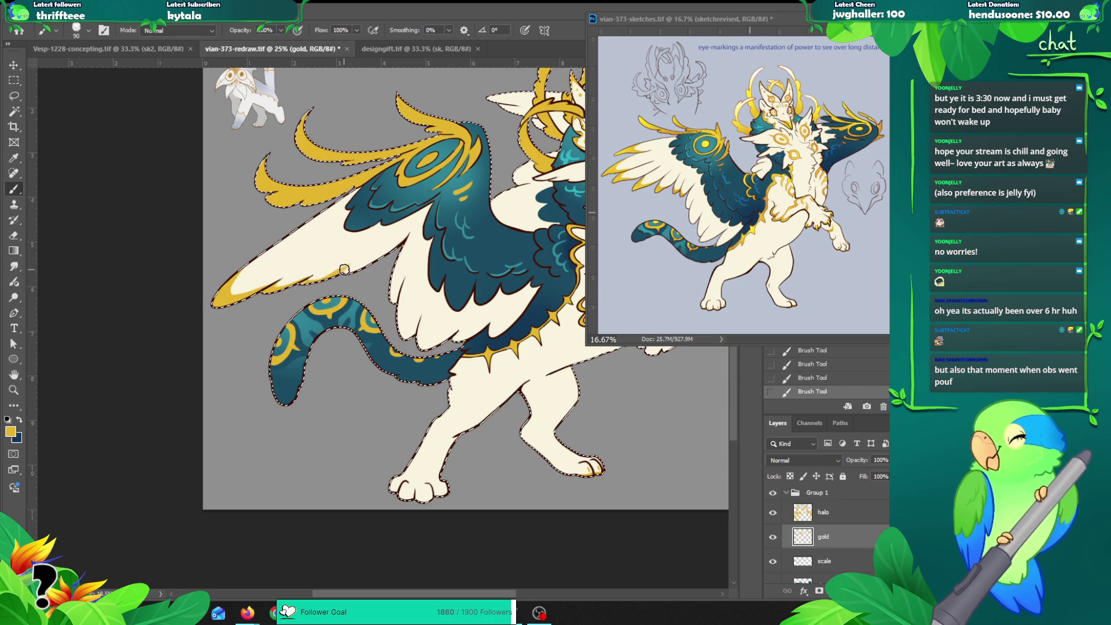
Step: Paint gold along the pale feather tip near the head and check it without the selection outline
mouse_move(504, 233)
left_mouse_down()
mouse_move(419, 233)
mouse_move(323, 198)
left_mouse_up()
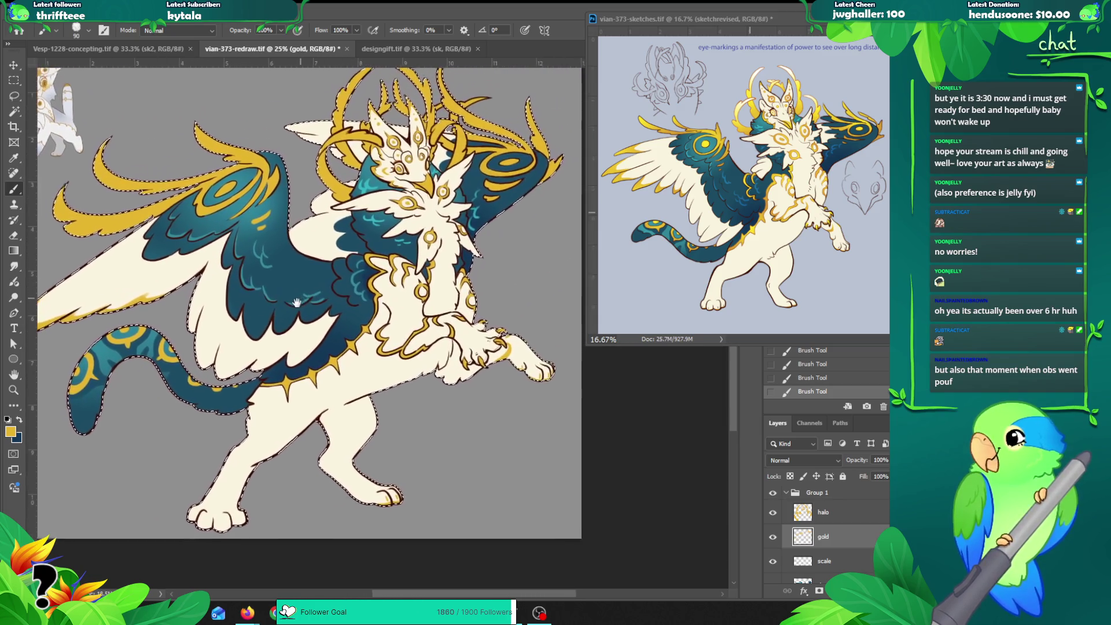
left_click_drag(300, 144, 287, 124)
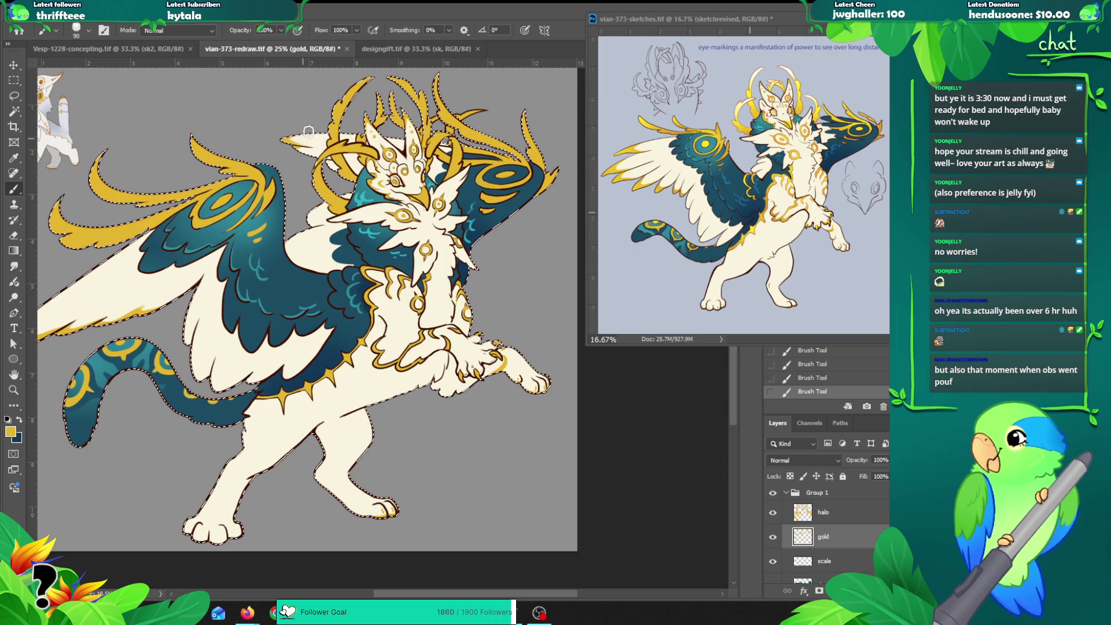
key("ctrl+z")
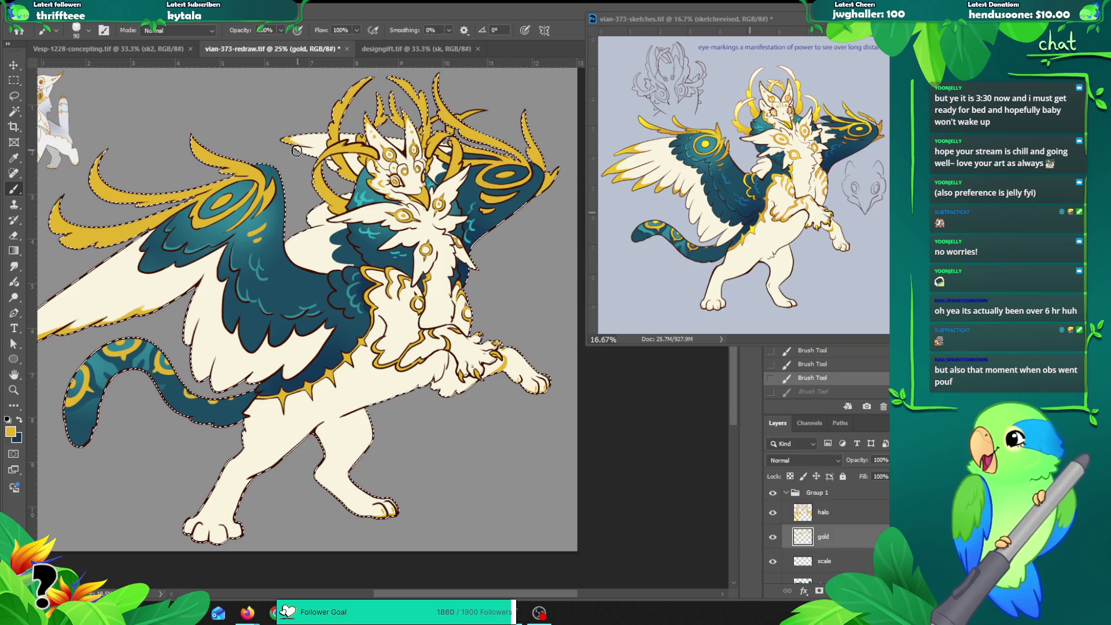
left_click_drag(295, 148, 306, 162)
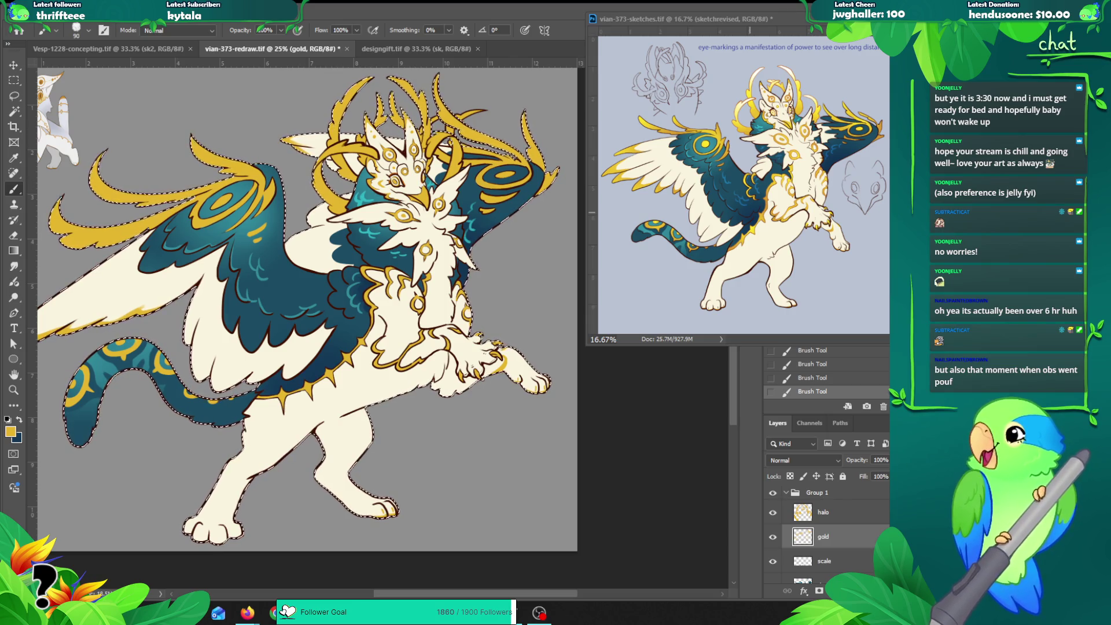
key("ctrl+d")
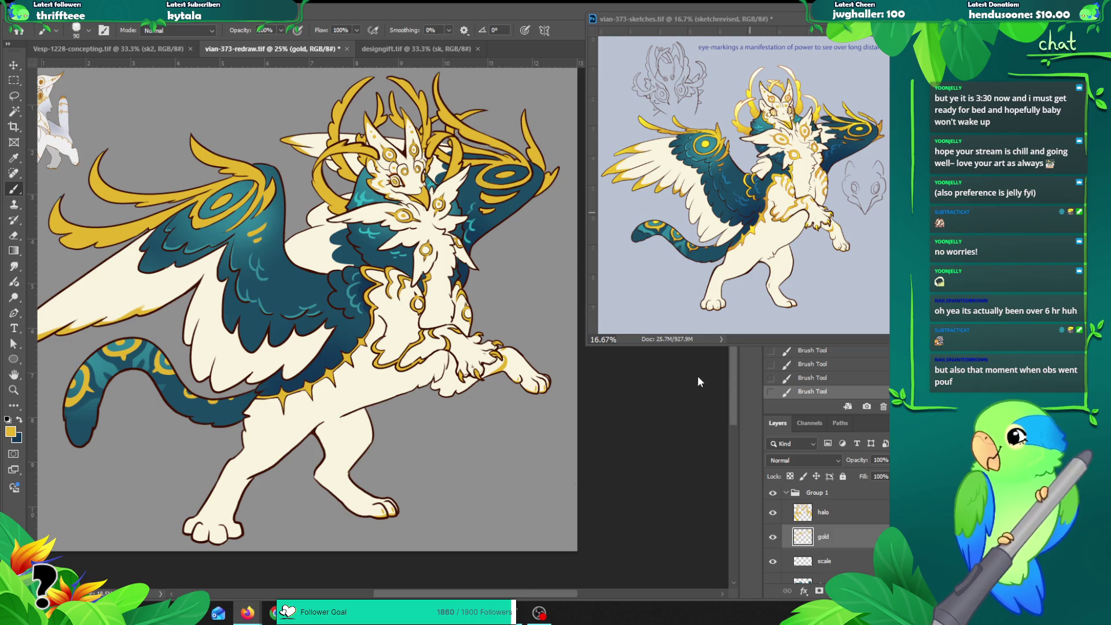
key("ctrl+h")
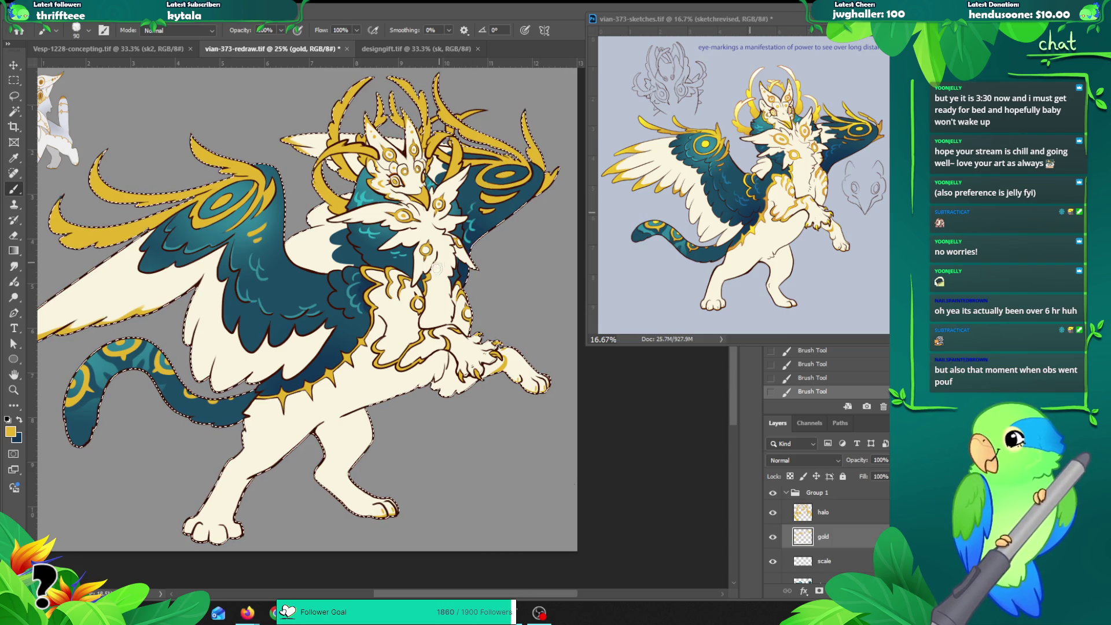
key("z")
left_click(440, 246, "alt")
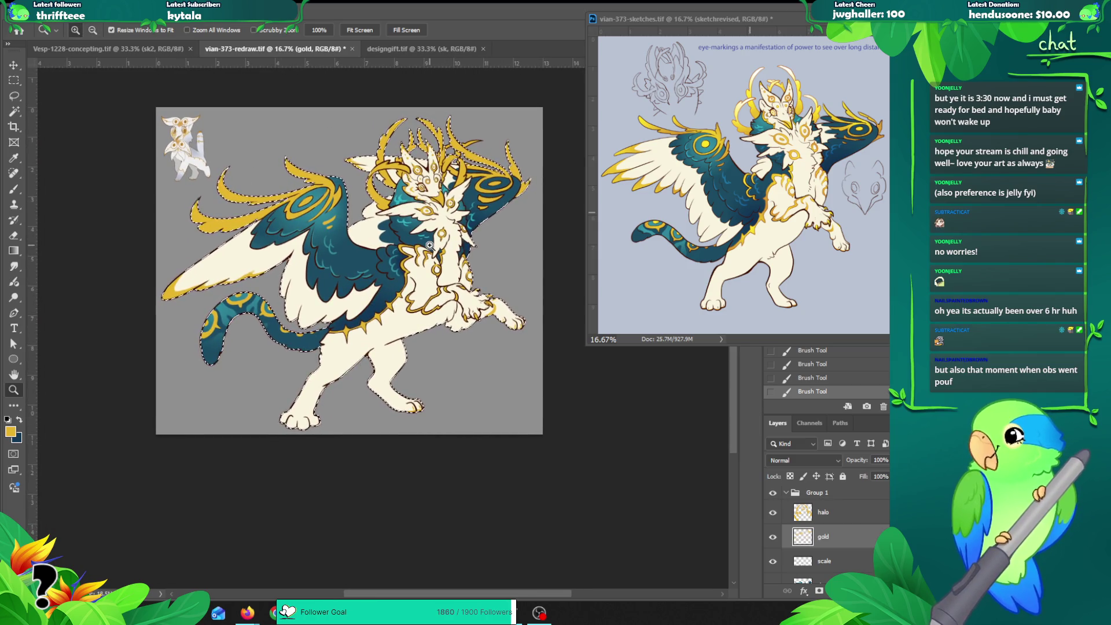
Step: Clear the selection and zoom out on the full redraw
key("ctrl+d")
left_click(336, 182)
key("v")
key("z")
left_click(341, 202, "alt")
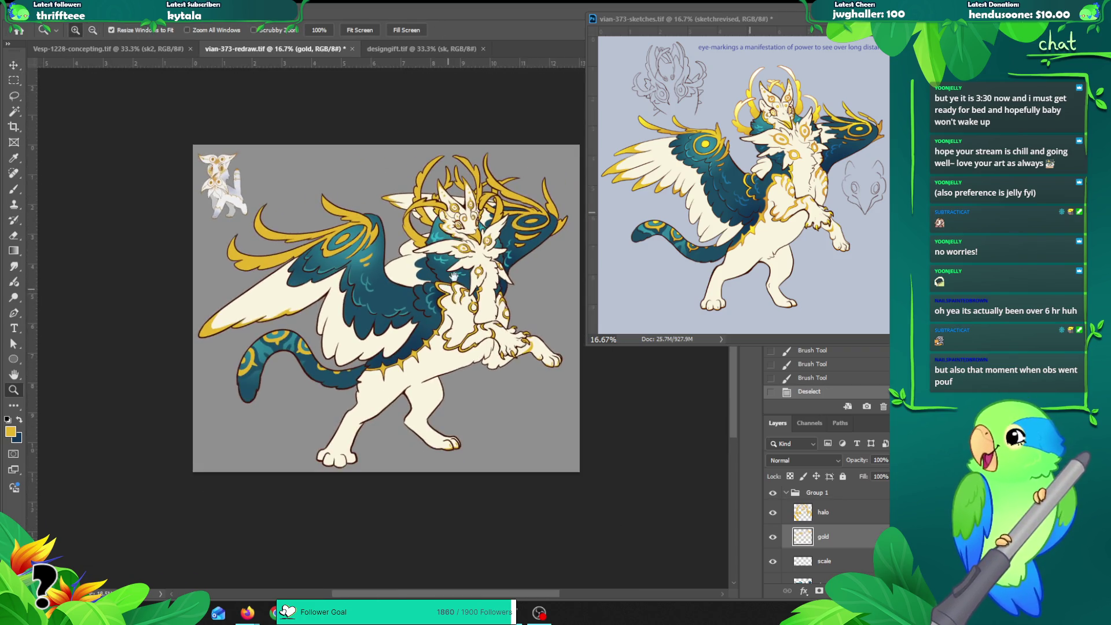
left_click_drag(343, 205, 423, 187)
Step: Move the sketches reference window into place beside the redraw
left_click_drag(664, 17, 613, 73)
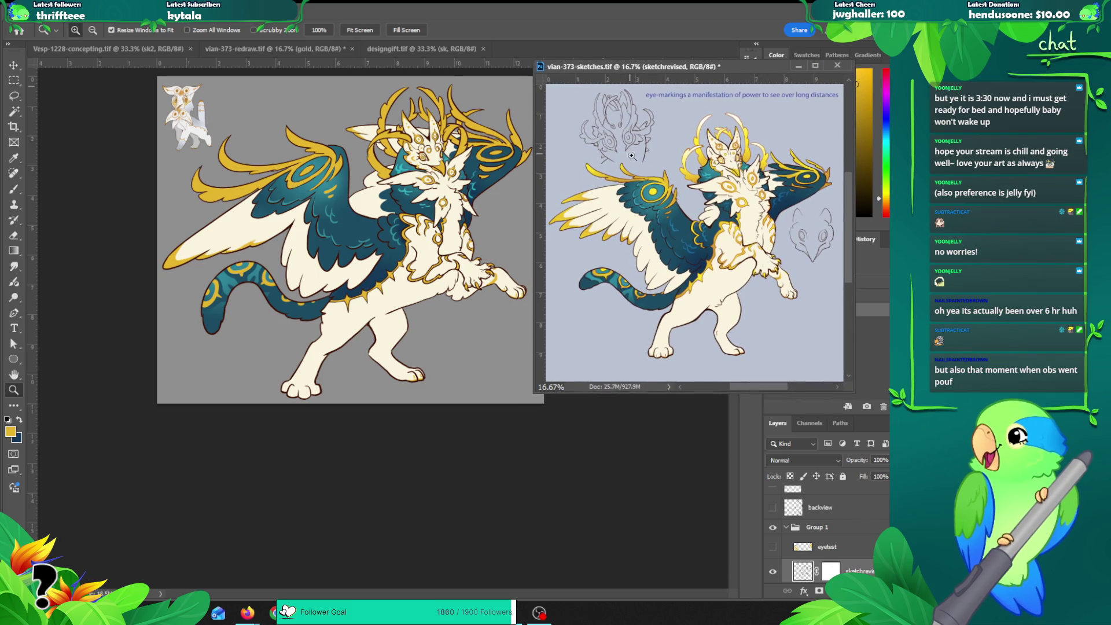
left_click(636, 160)
left_click_drag(458, 68, 689, 17)
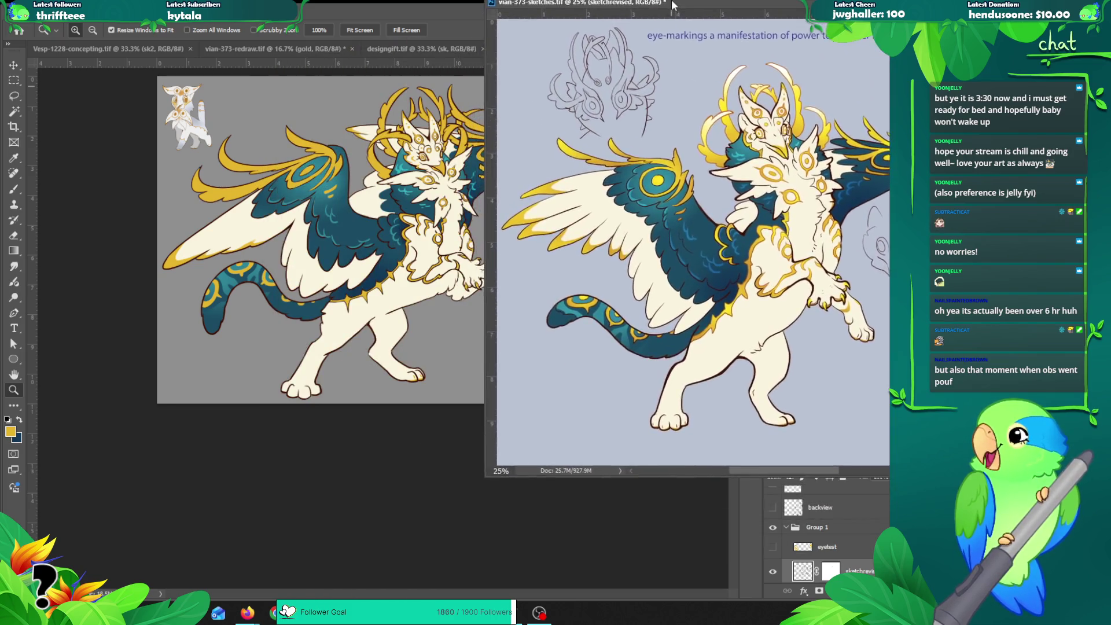
left_click(623, 190, "alt")
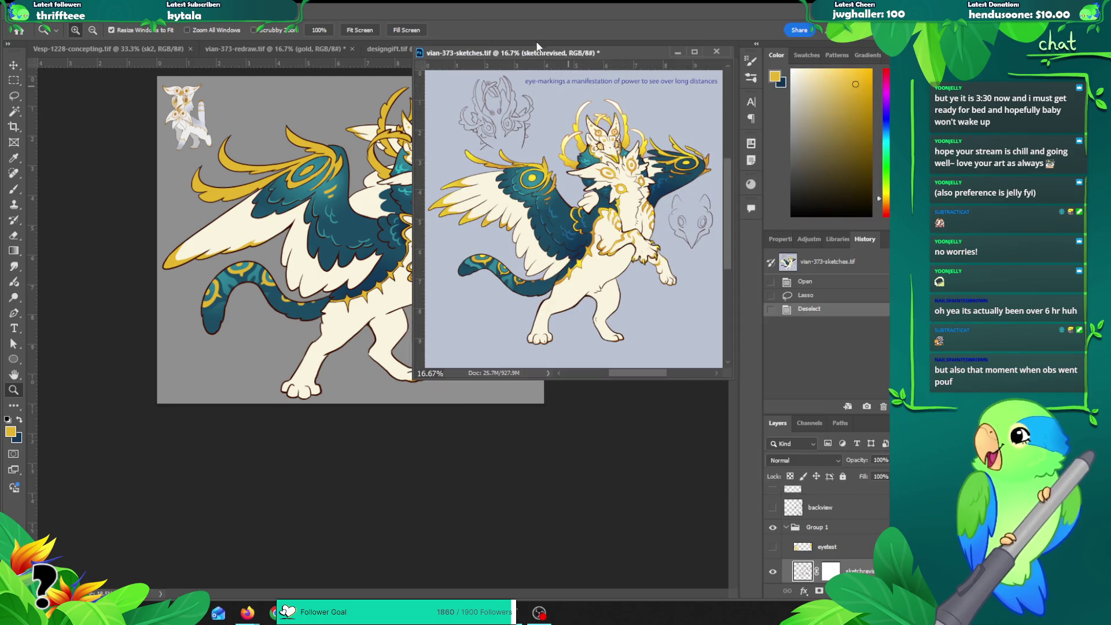
left_click_drag(542, 53, 637, 74)
Step: Return focus to the redraw and zoom in around the head
left_click(370, 207)
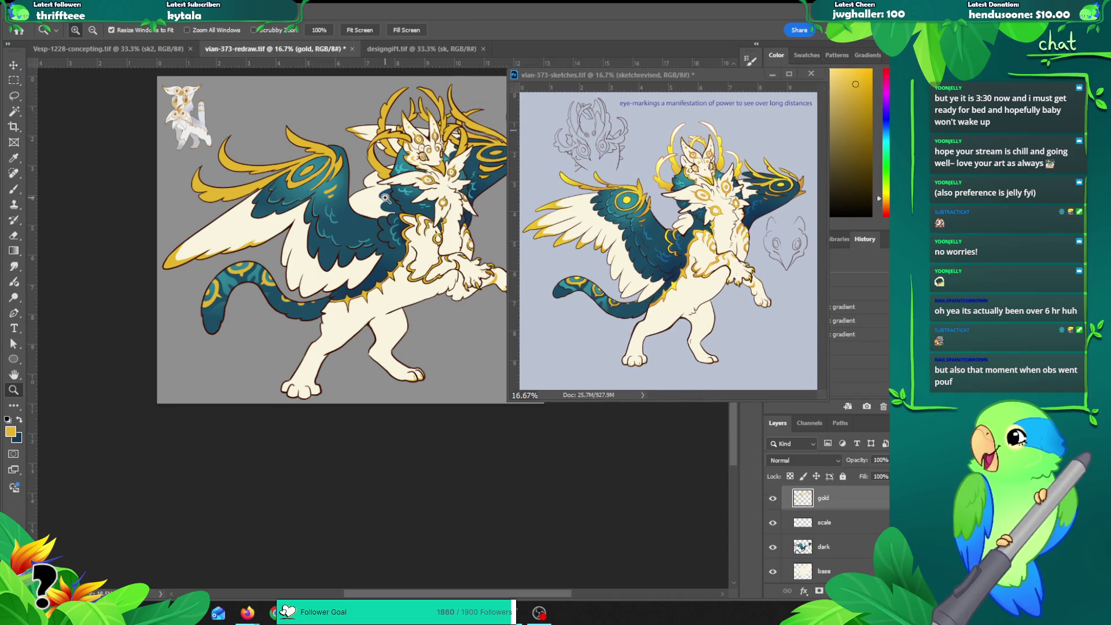
scroll(365, 200, "right", 3)
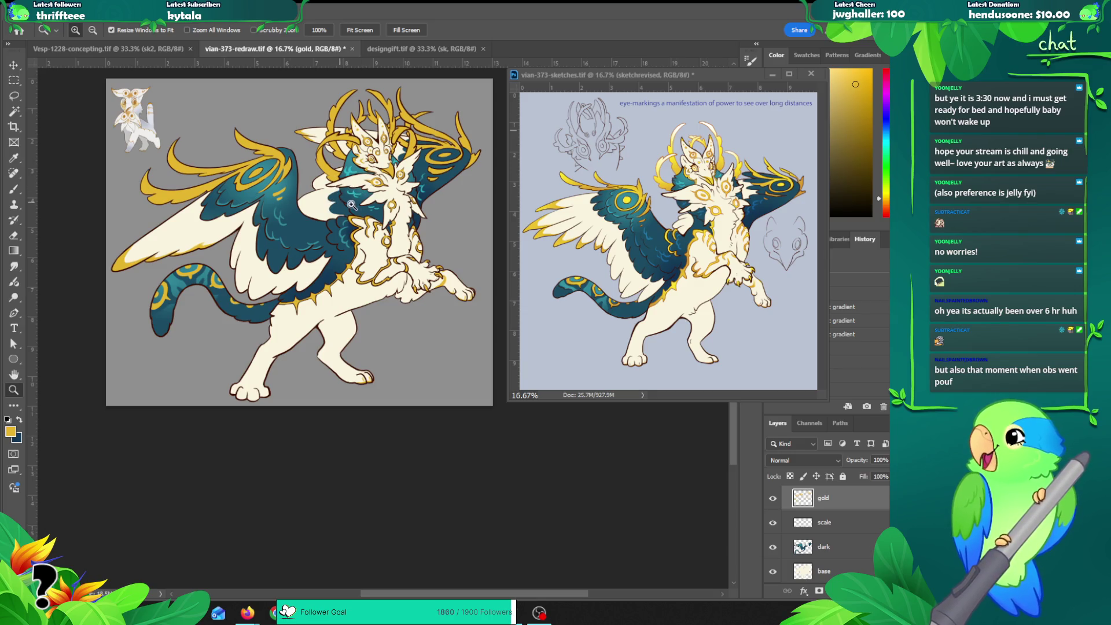
left_click(369, 154)
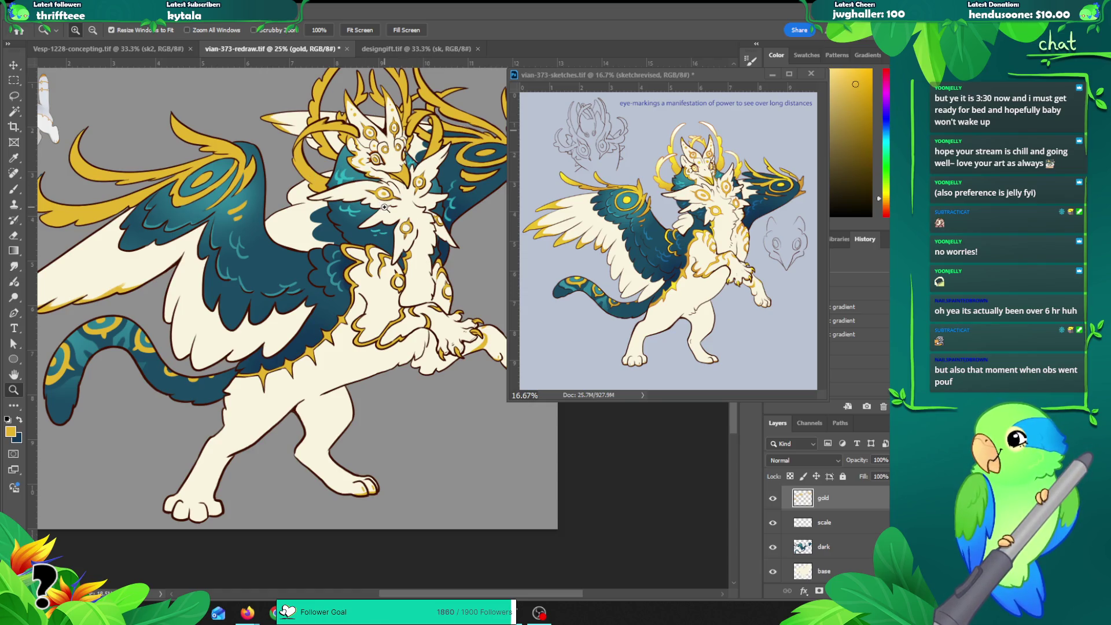
left_click_drag(422, 209, 380, 207)
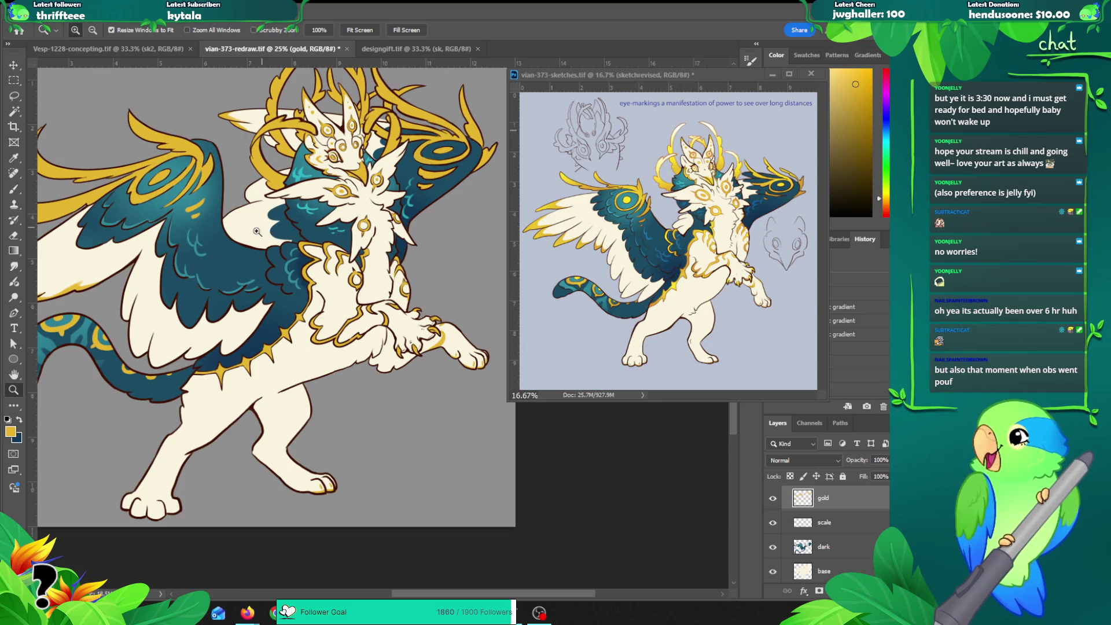
Step: Select the enclosed lineart area, expand it, and erase the teal inside it on the dark layer
key("v")
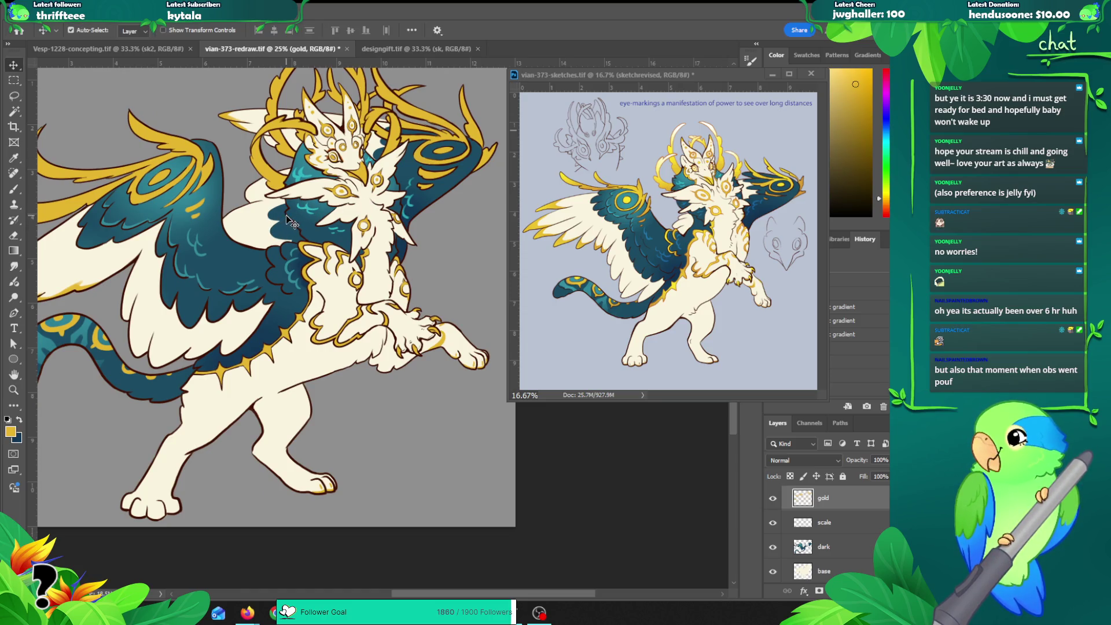
left_click(280, 220)
key("w")
left_click(286, 232)
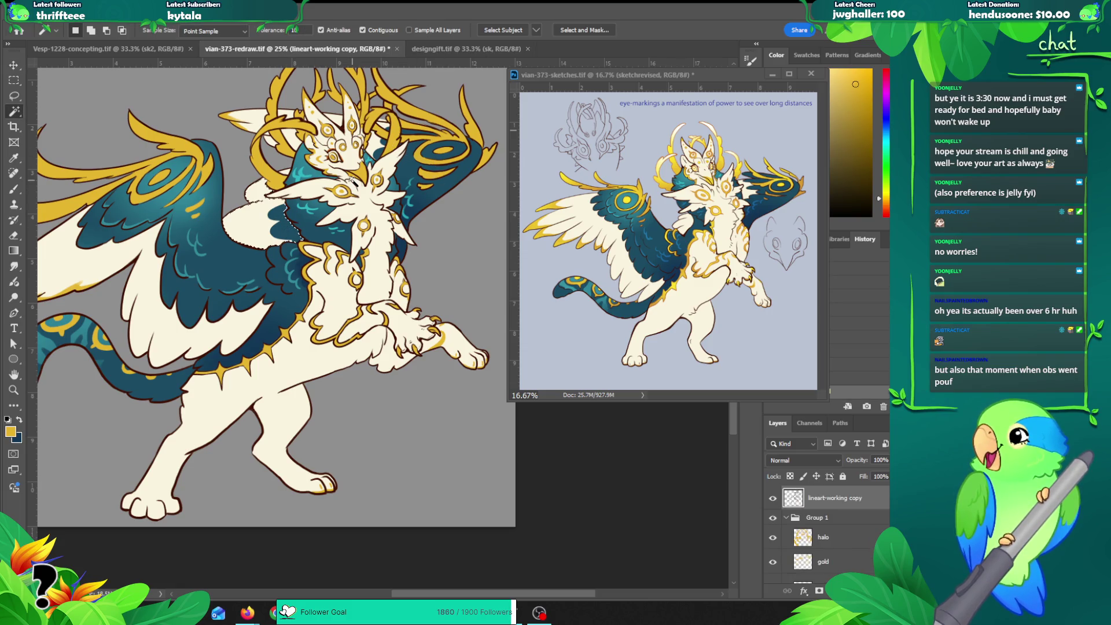
key("ctrl+alt+e")
key("Return")
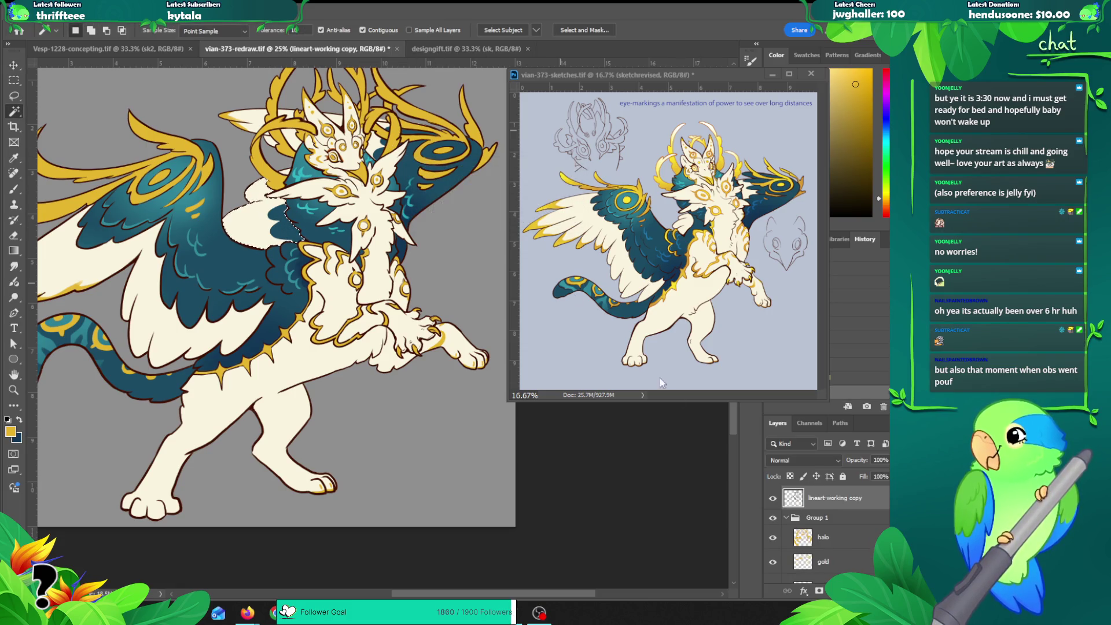
scroll(822, 520, "down", 3)
left_click(823, 535)
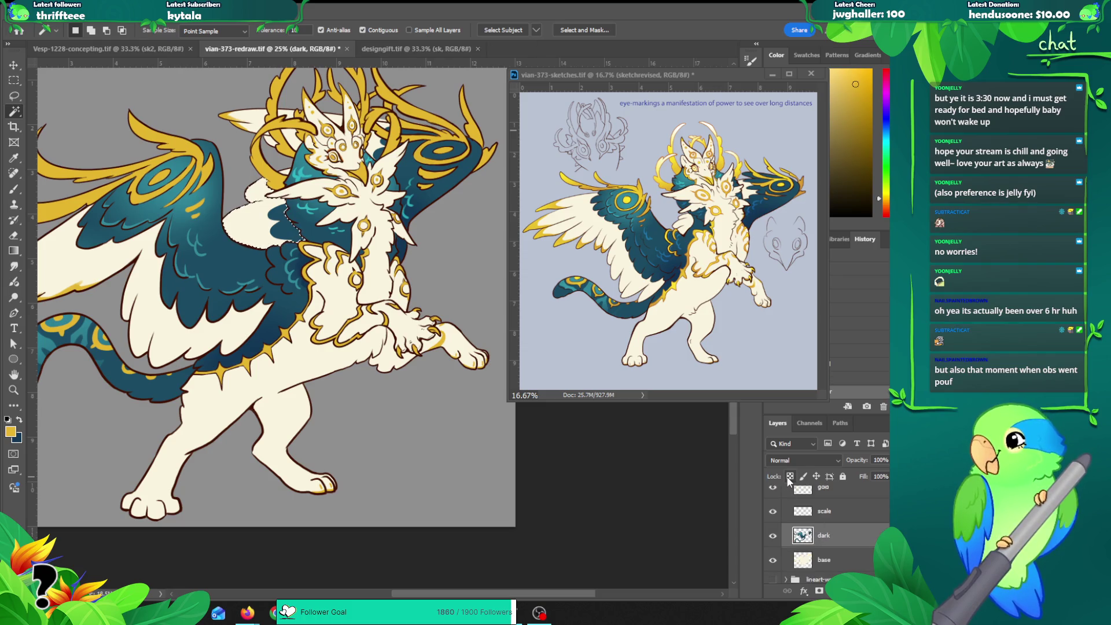
key("e")
left_click_drag(289, 214, 267, 250)
key("ctrl+d")
Step: Zoom out, move the reference sketch window aside, and compare an earlier History state with the latest
key("z")
left_click(273, 180, "alt")
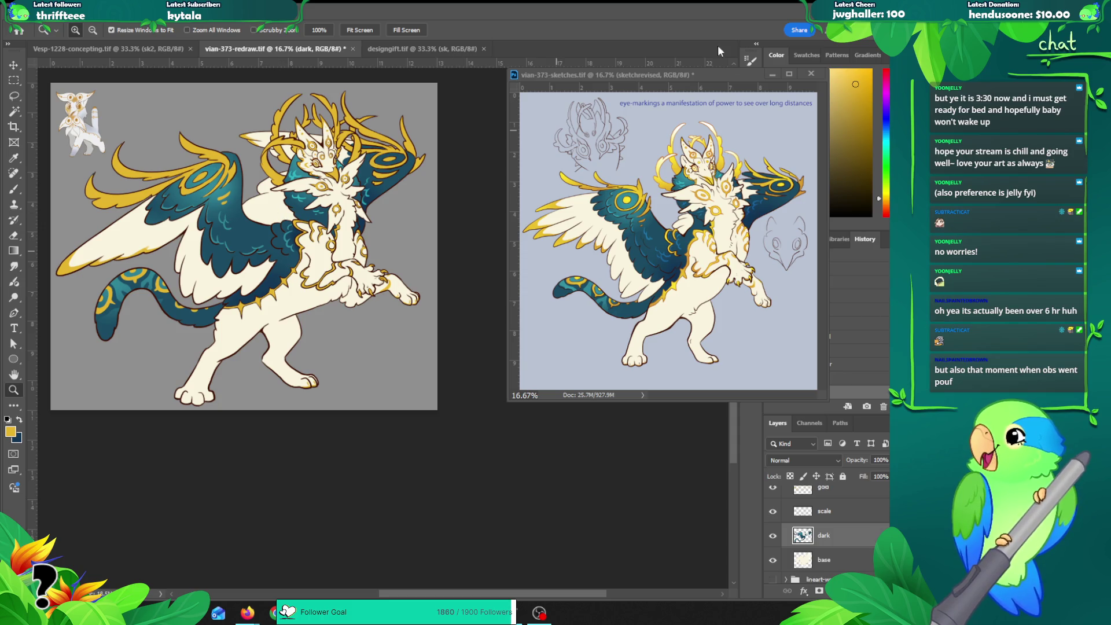
left_click_drag(689, 74, 643, 31)
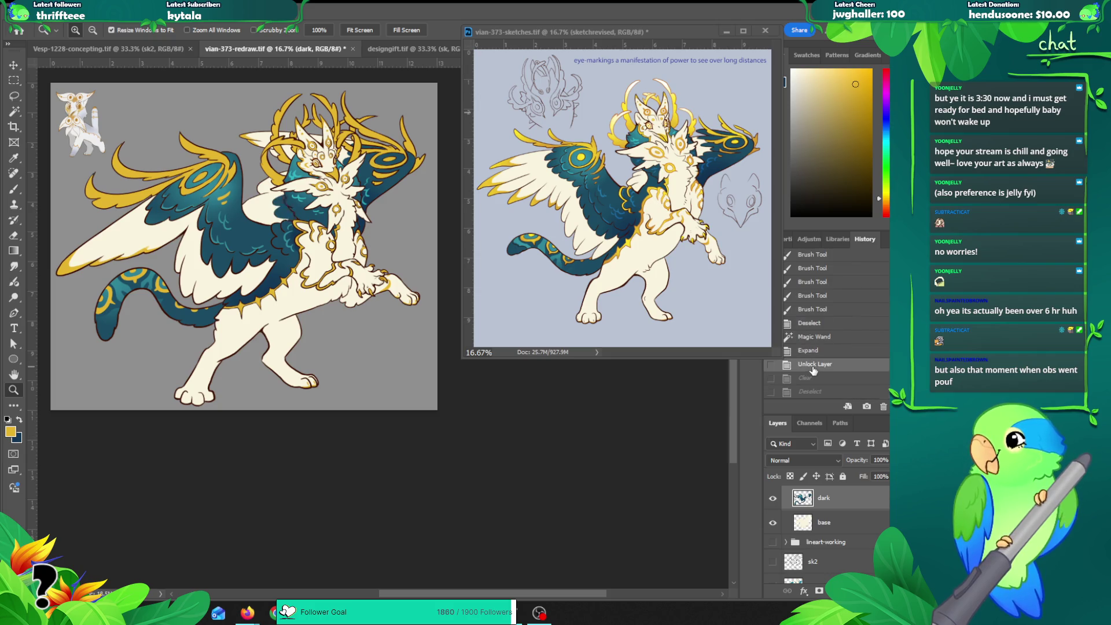
left_click(825, 325)
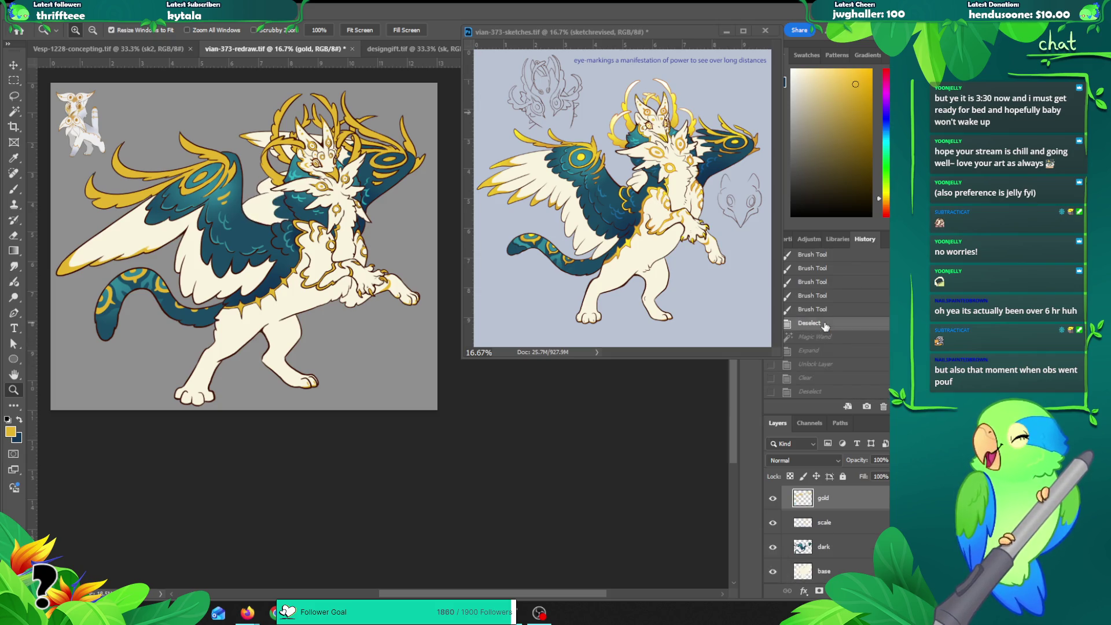
left_click(811, 393)
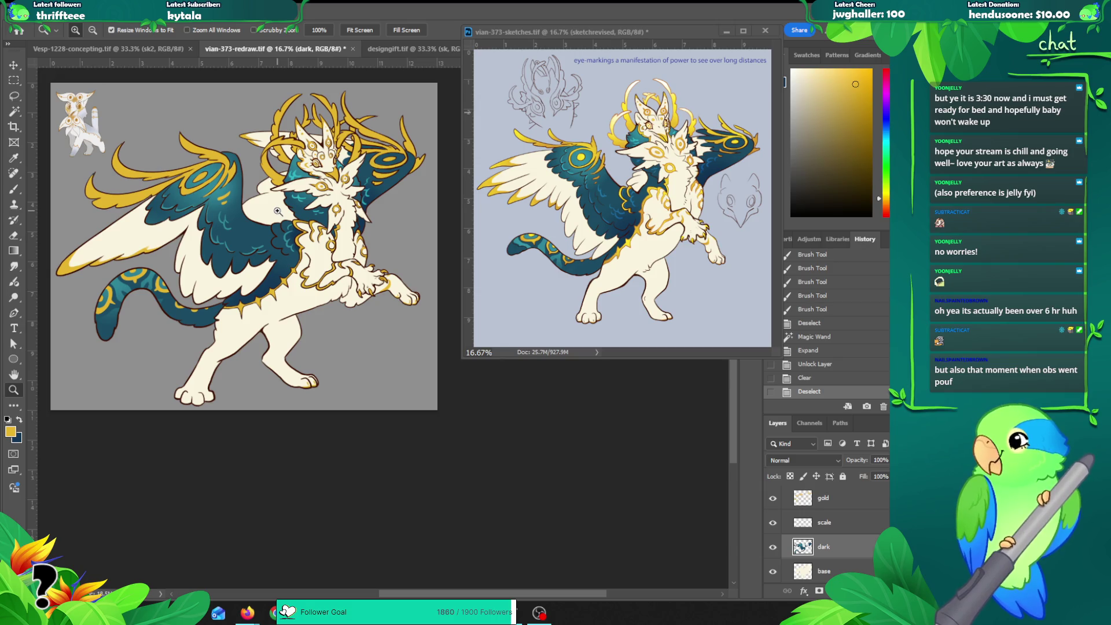
Step: Erase a small stray spot of dark shading near the head, undoing the extra erase strokes
left_click(370, 148)
key("e")
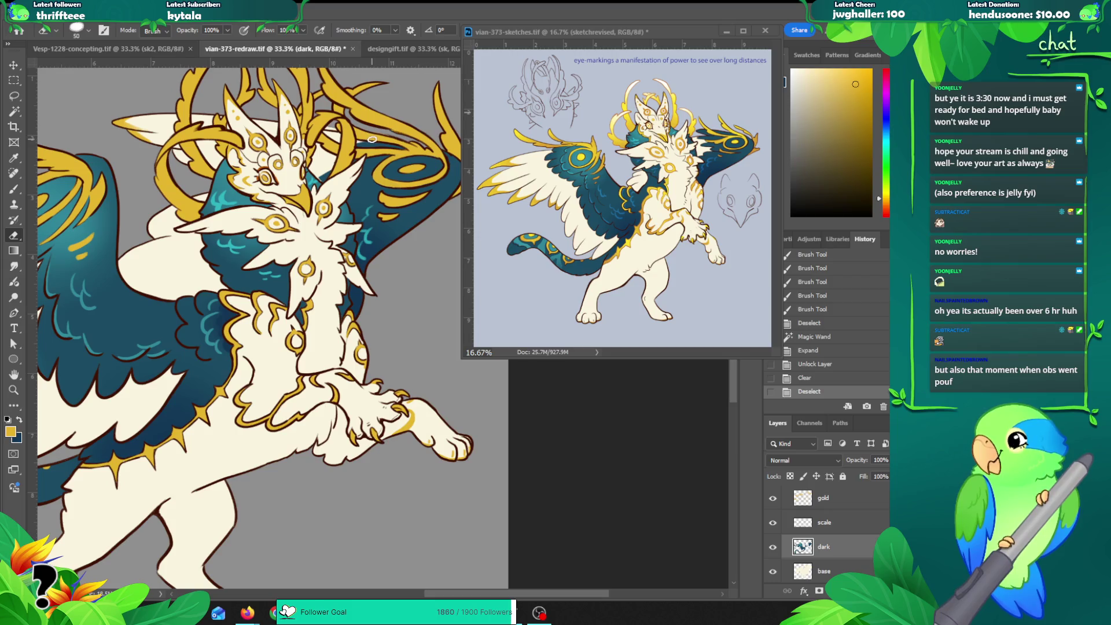
mouse_move(334, 153)
left_mouse_down()
mouse_move(374, 156)
mouse_move(350, 148)
mouse_move(335, 185)
mouse_move(364, 197)
left_mouse_up()
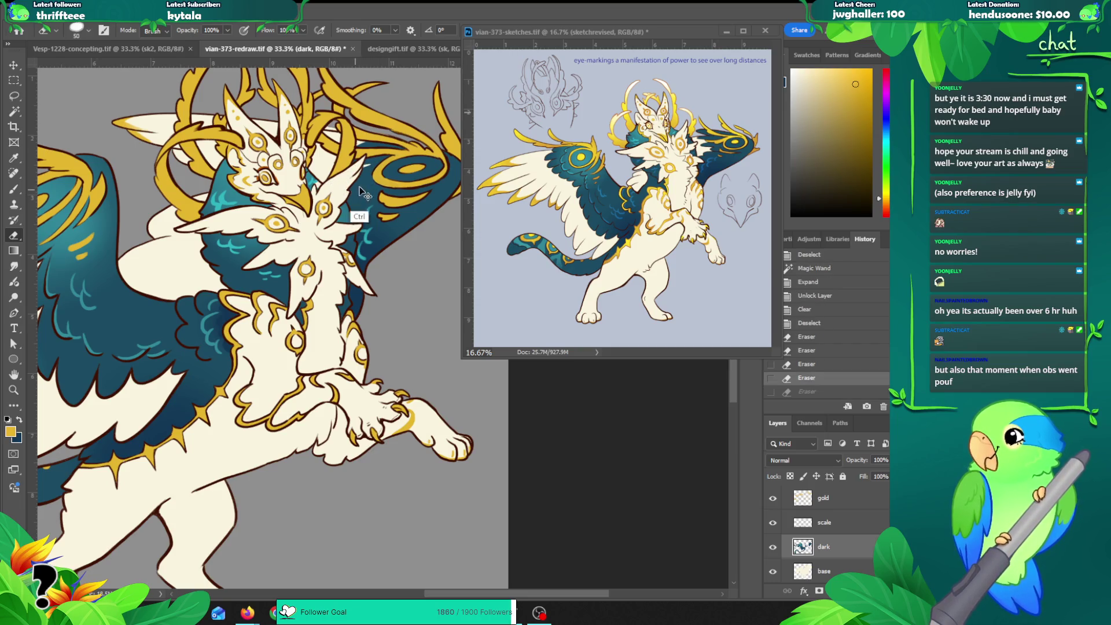
key("z")
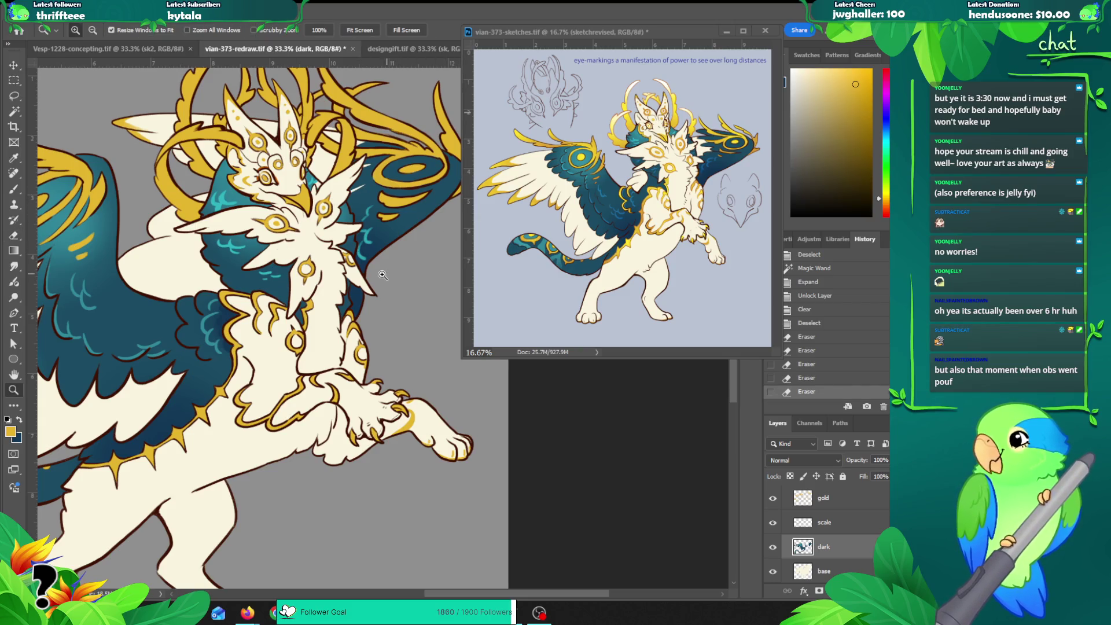
left_click(380, 276, "alt")
left_click(380, 276, "alt")
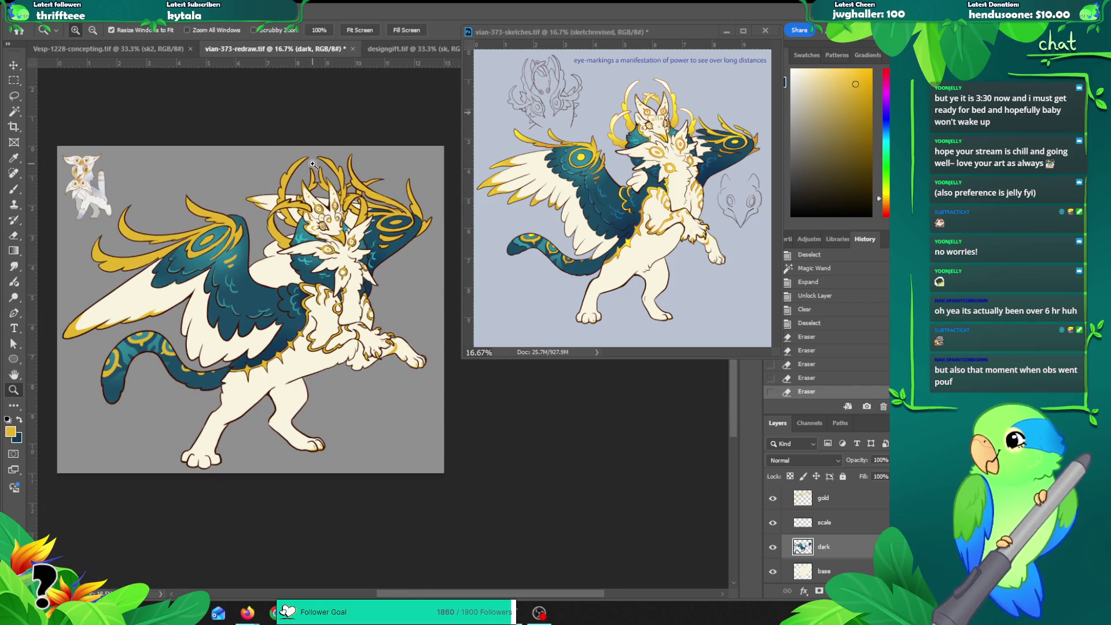
key("ctrl+z")
key("ctrl+z")
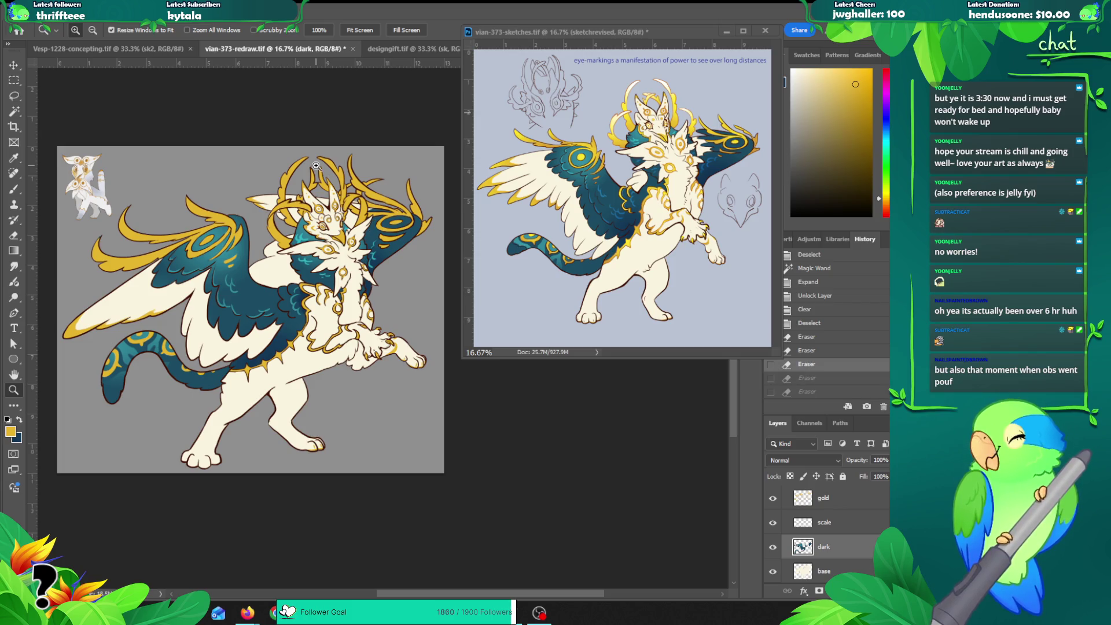
key("ctrl+z")
key("ctrl+z")
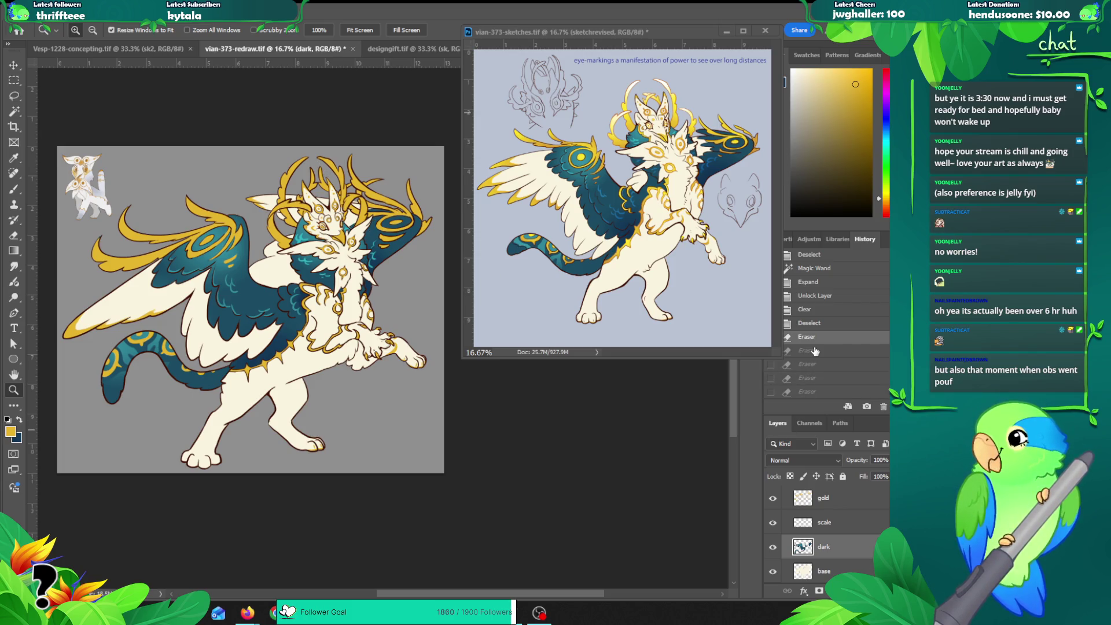
key("ctrl+shift+z")
Step: Centre the view on the head and make the halo layer active
mouse_move(359, 300)
left_mouse_down()
mouse_move(389, 285)
mouse_move(375, 274)
left_mouse_up()
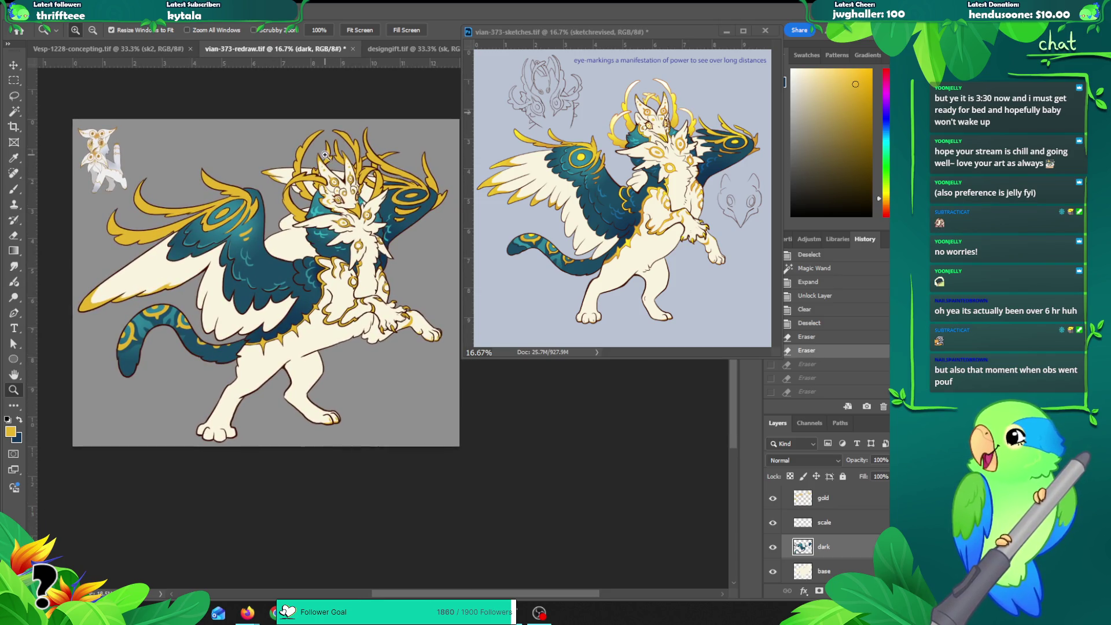
left_click(319, 171)
left_click_drag(293, 193, 312, 207)
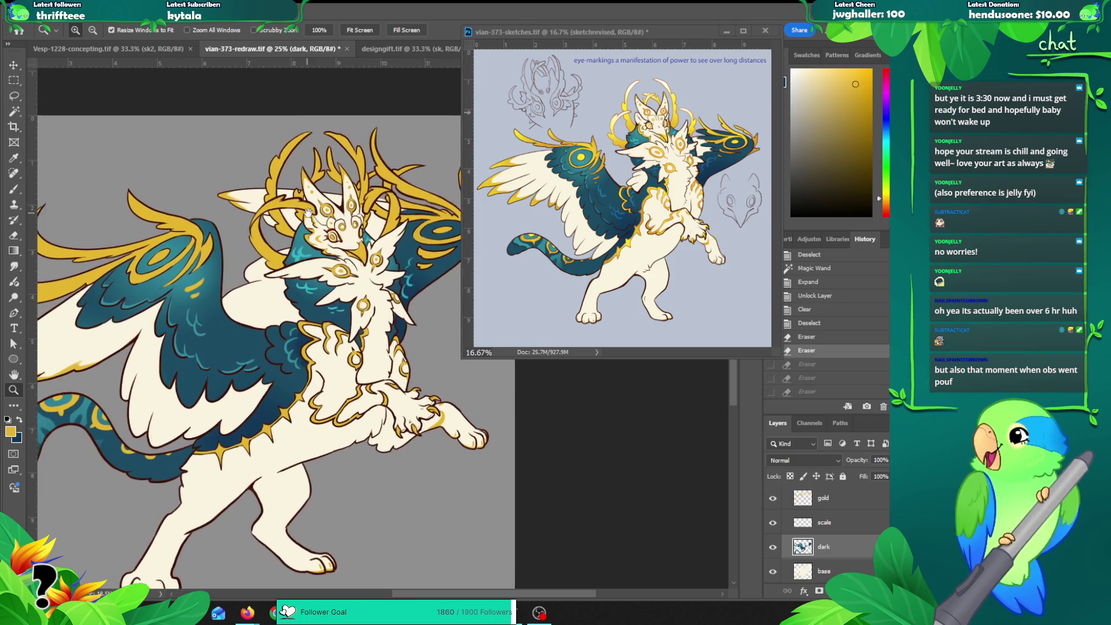
key("v")
left_click(289, 202)
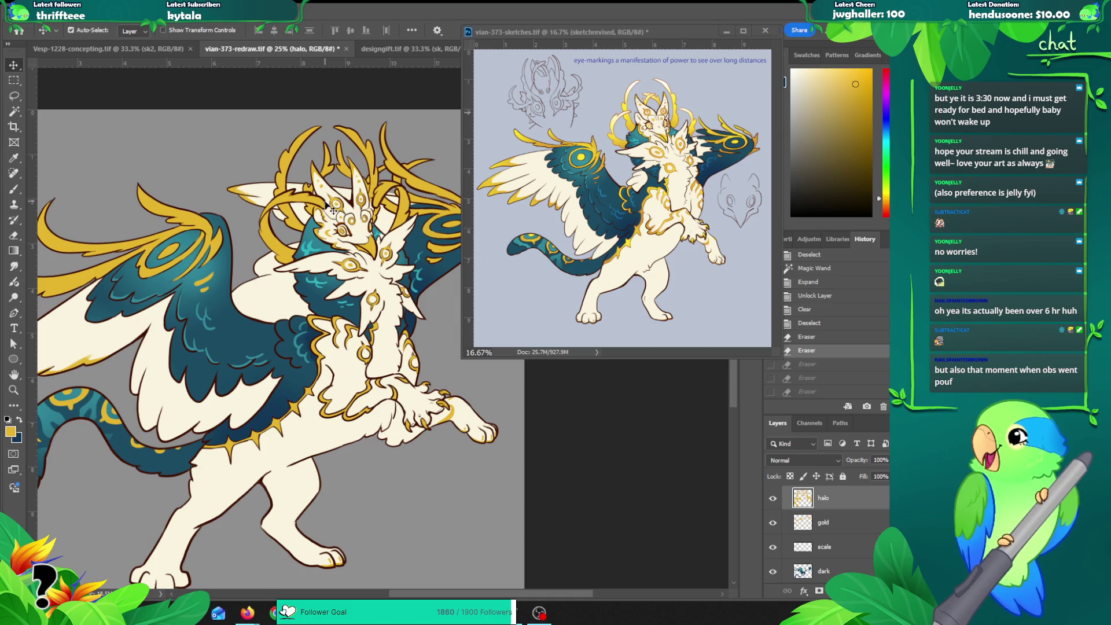
Step: On the lineart copy, select both halo ring sections and expand the selection twice
left_click(333, 209)
key("w")
left_click(281, 254)
left_click(294, 204, "shift")
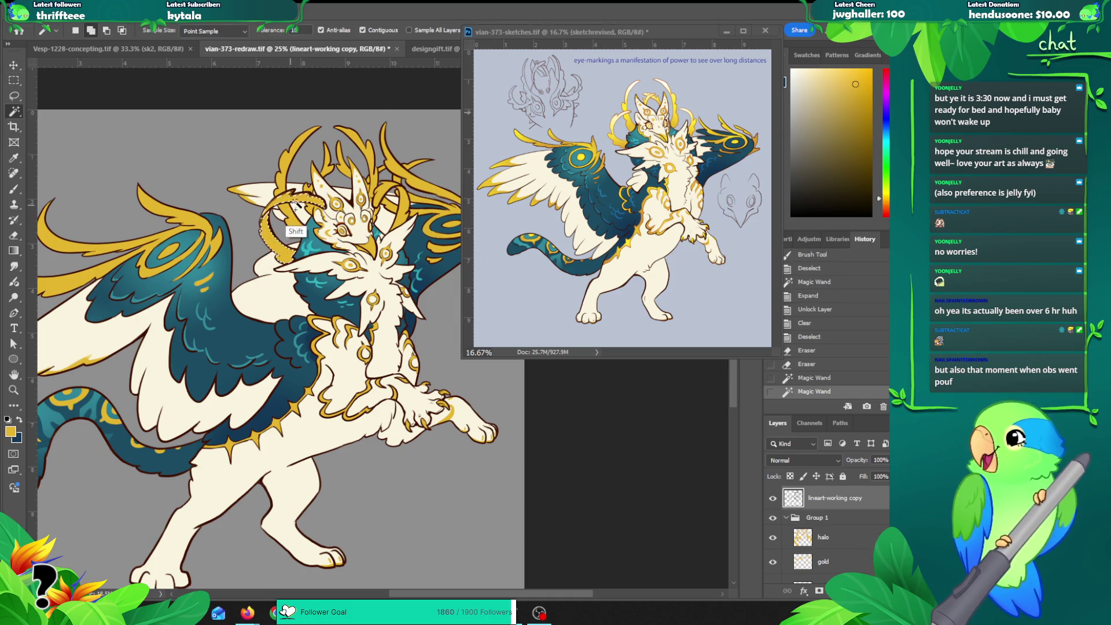
key("alt+s")
key("m")
key("e")
key("Return")
key("alt+s")
key("m")
key("e")
key("Return")
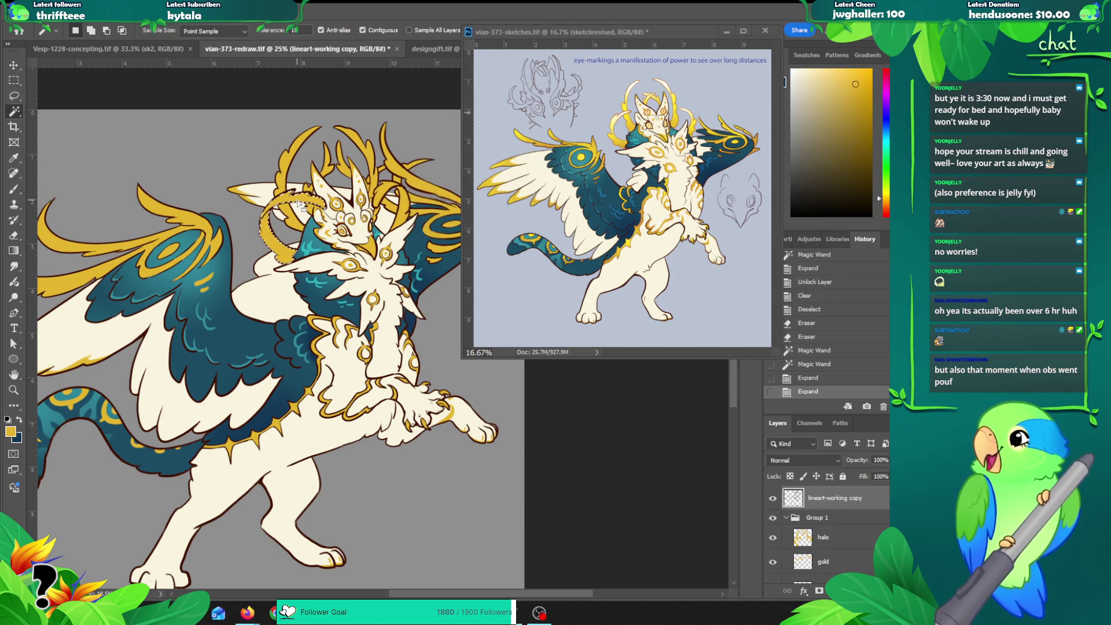
Step: Pick a light yellow from the sketch, lock the halo layer's transparency, and fill a gradient
key("ctrl+plus")
key("b")
left_click(834, 70)
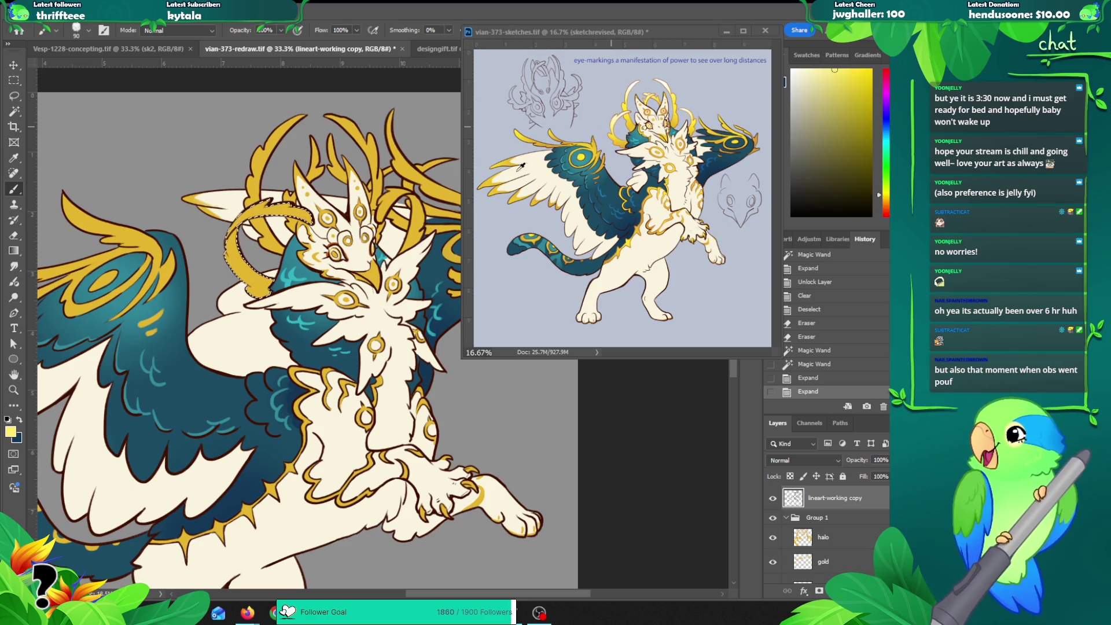
key("g")
left_click_drag(266, 232, 187, 272)
key("ctrl+z")
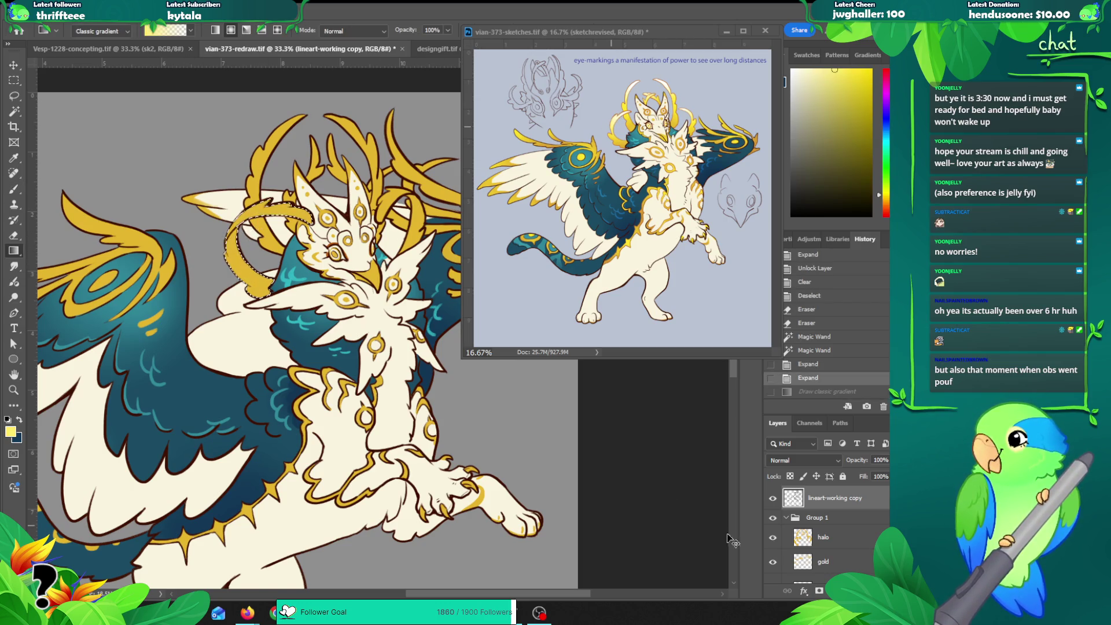
left_click(827, 538)
left_click(790, 476)
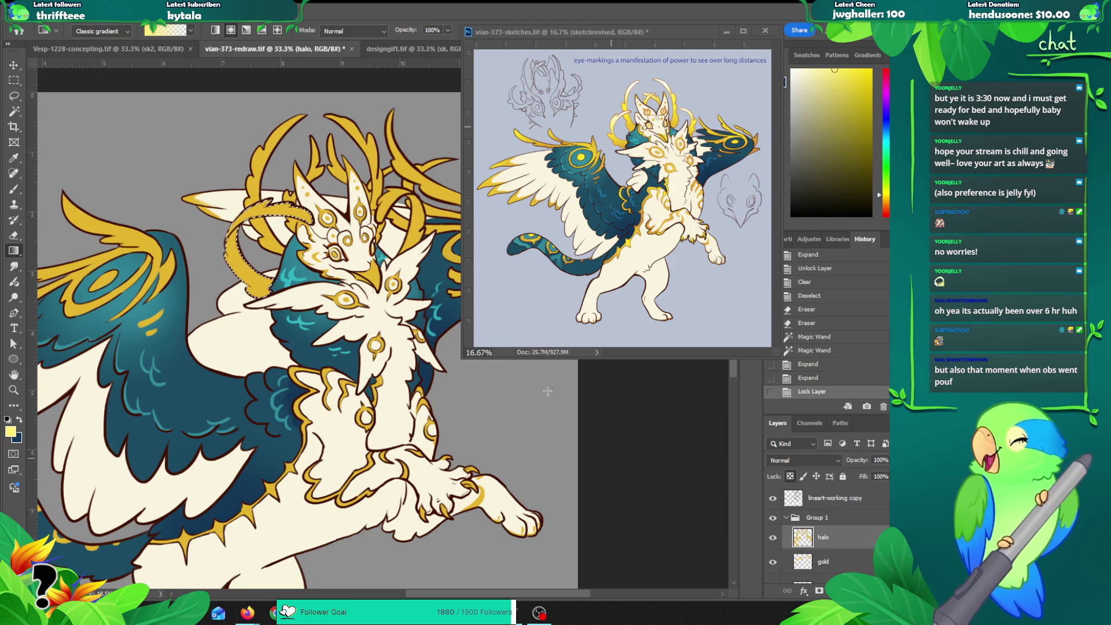
mouse_move(207, 175)
left_mouse_down()
mouse_move(240, 230)
mouse_move(297, 208)
left_mouse_up()
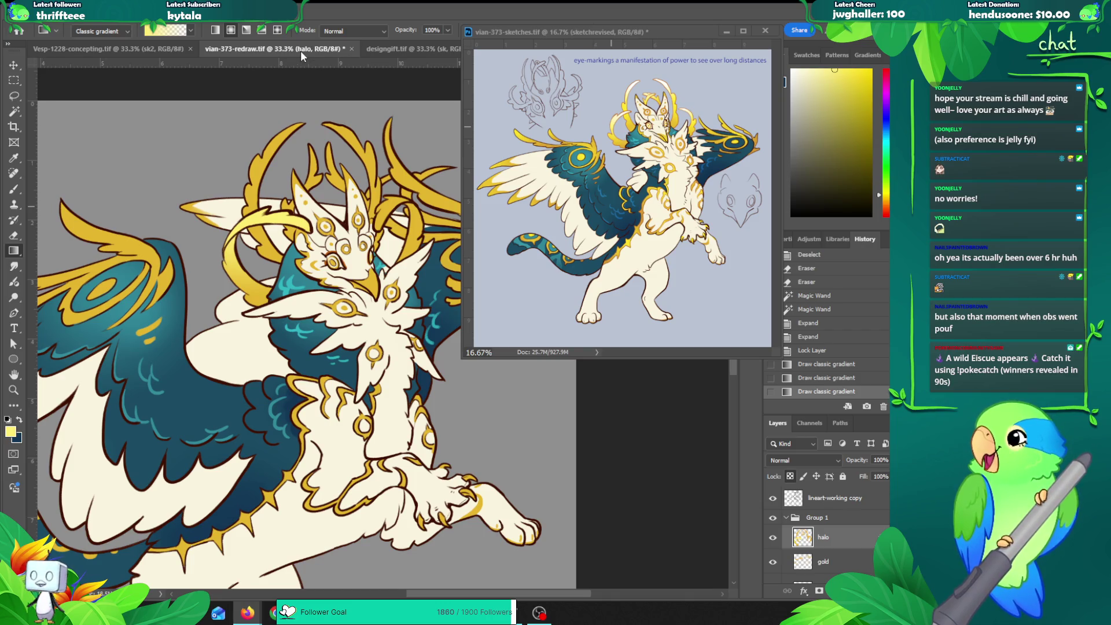
Step: Redraw the halo gradients fading from gold to sampled pale cream, then deselect
mouse_move(254, 215)
left_mouse_down()
mouse_move(248, 269)
mouse_move(228, 290)
left_mouse_up()
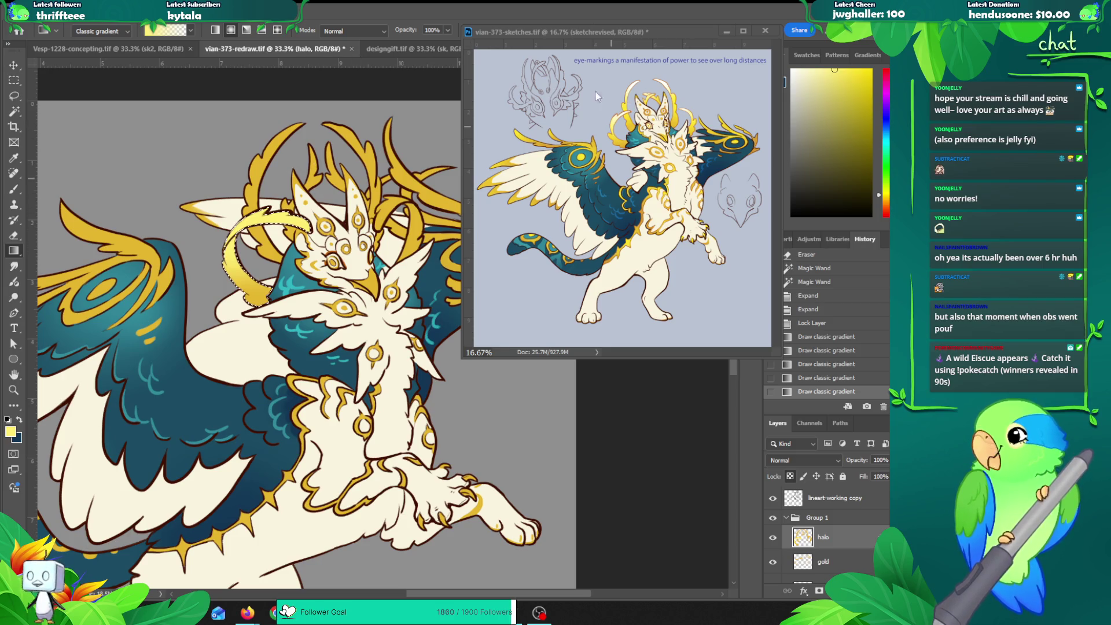
left_click(635, 89, "alt")
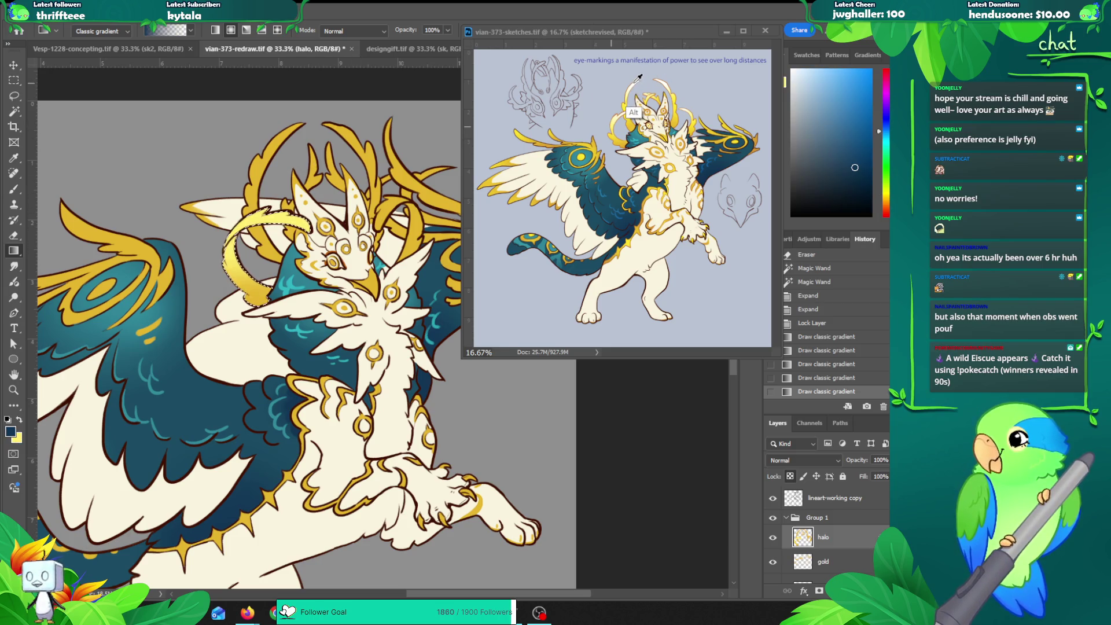
left_click(636, 78, "alt")
left_click(635, 81, "alt")
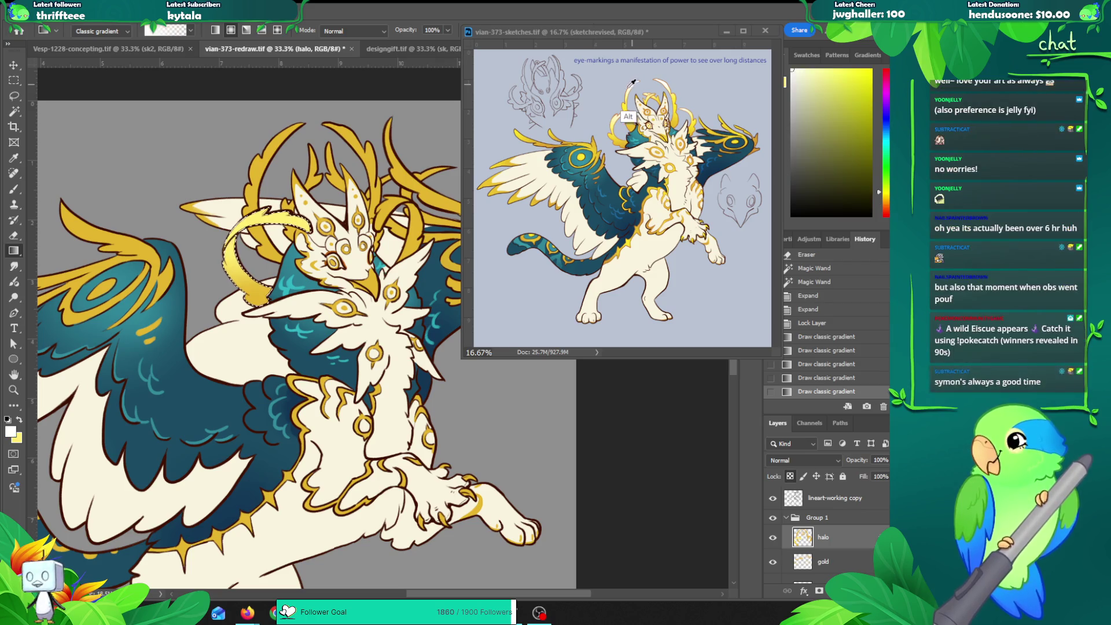
left_click_drag(255, 255, 306, 216)
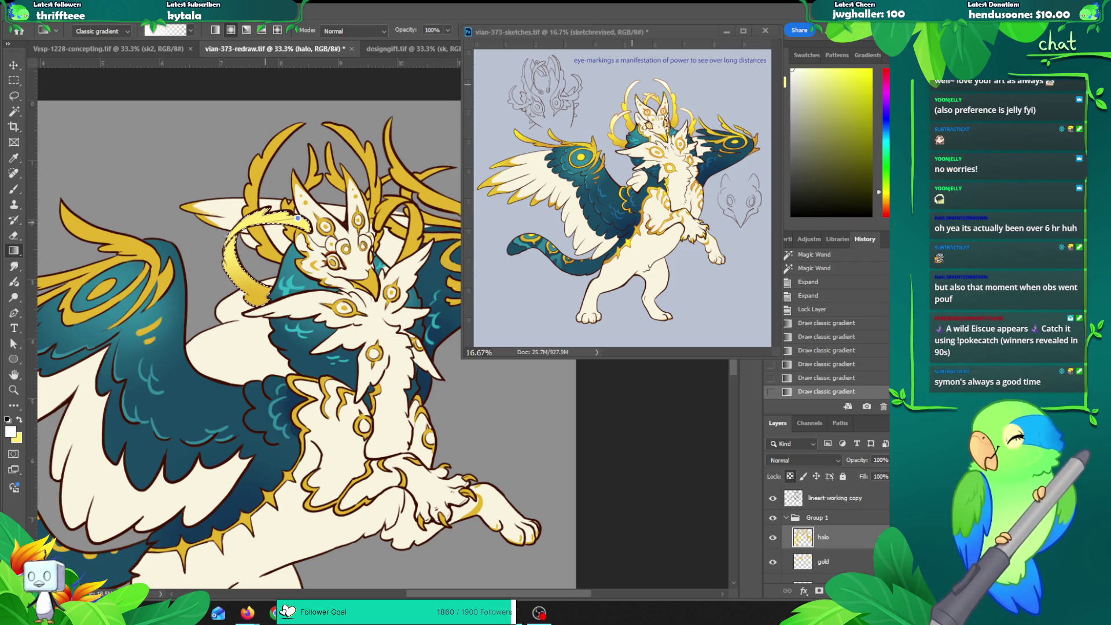
key("ctrl+z")
key("ctrl+shift+z")
key("ctrl+z")
key("ctrl+shift+z")
left_click_drag(281, 185, 276, 264)
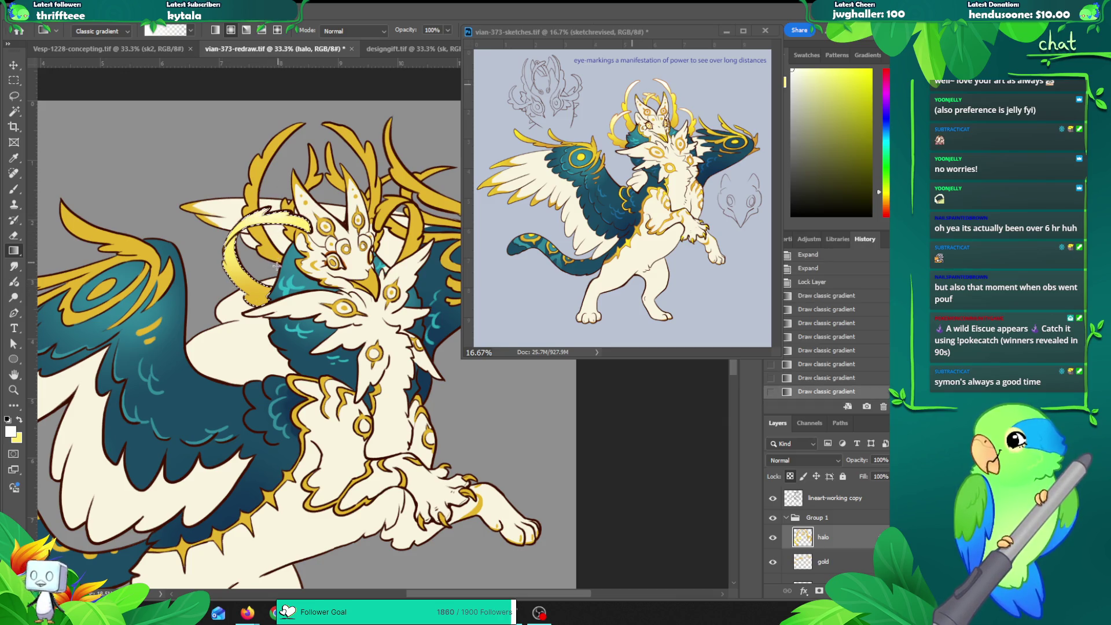
left_click_drag(310, 193, 273, 294)
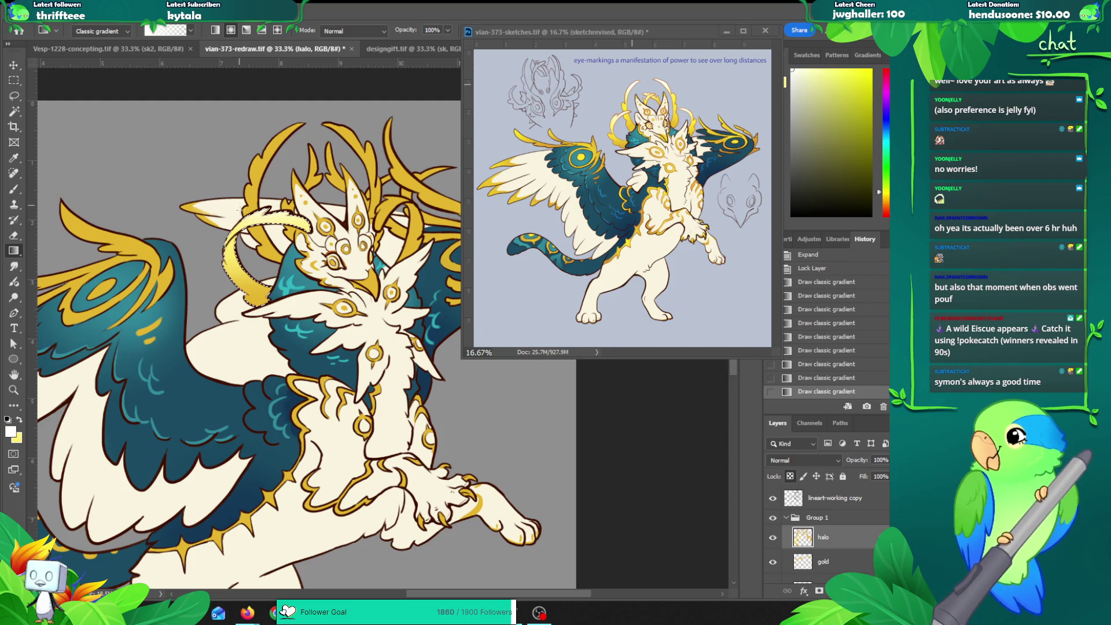
key("ctrl+d")
Step: On the lineart copy, select the upper-left horn and inner halo stroke, expanding the selection twice
key("v")
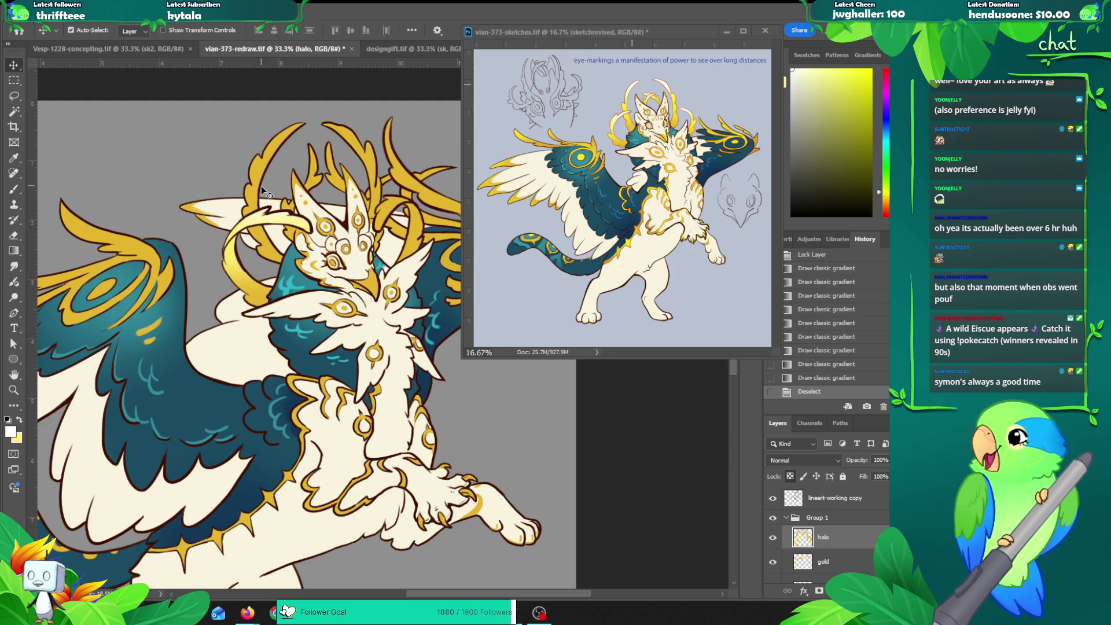
key("alt+bracketright")
key("w")
left_click(261, 186)
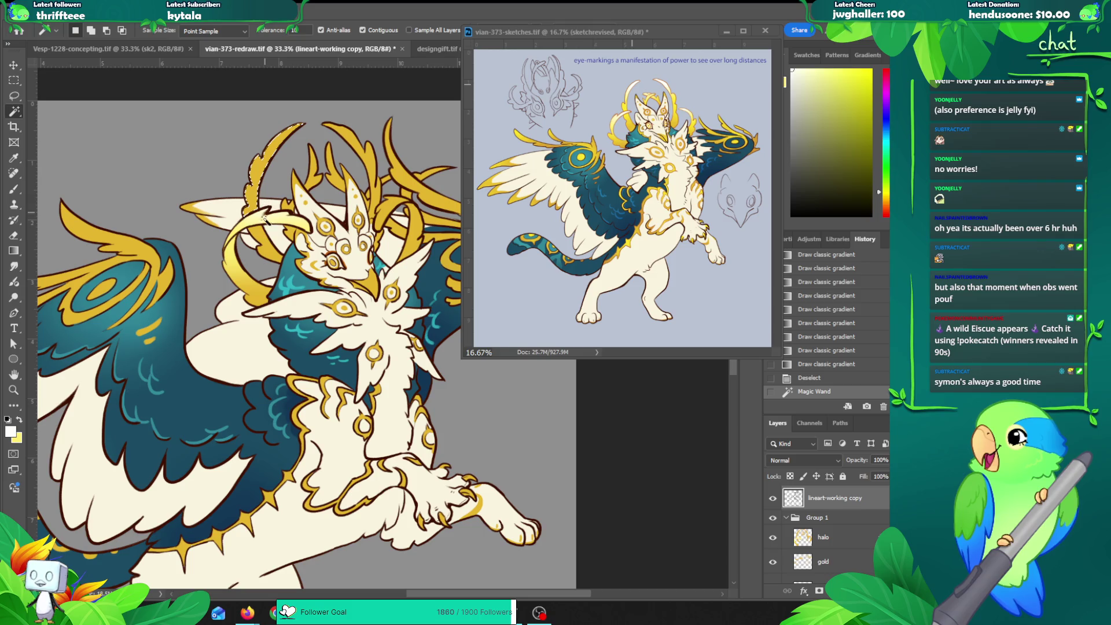
left_click(262, 250, "shift")
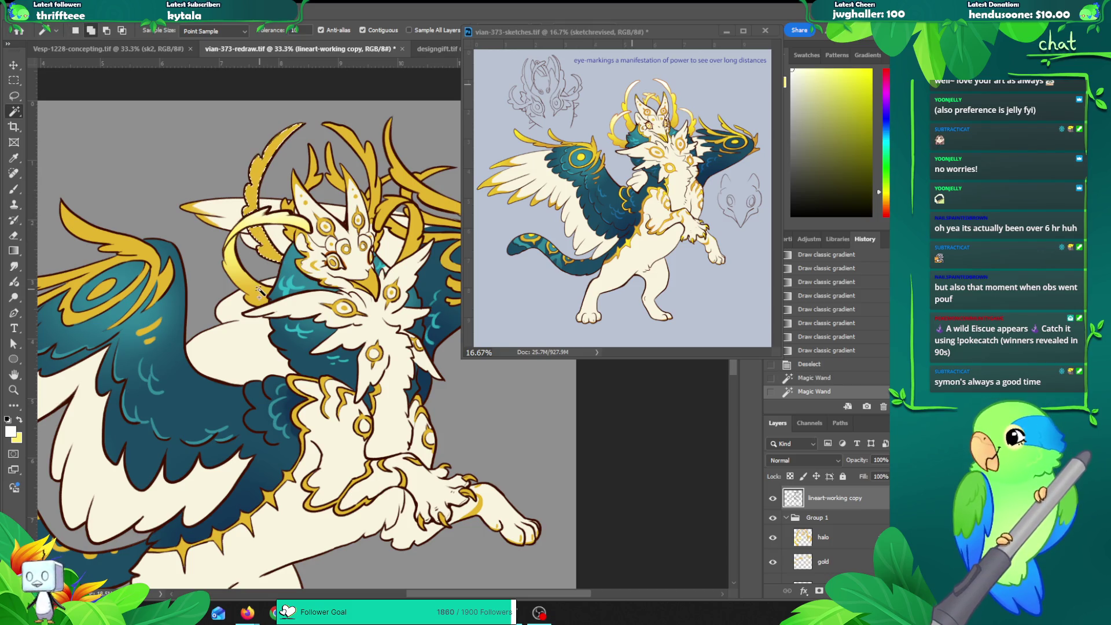
key("alt+s")
key("m")
key("e")
key("Return")
key("alt+s")
key("m")
key("e")
key("Return")
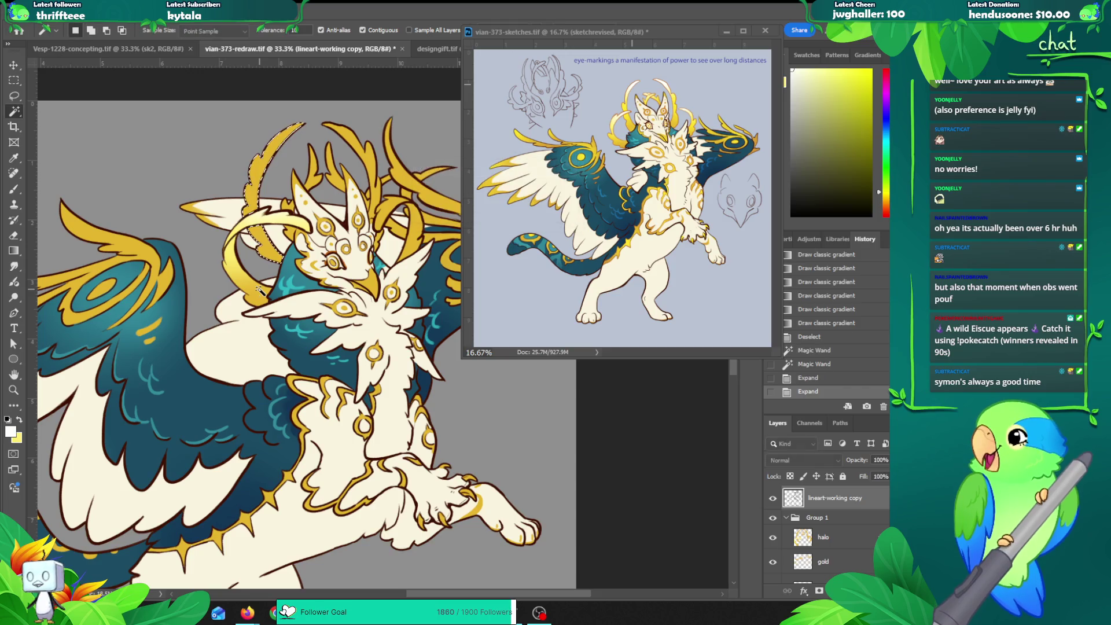
Step: Fill the selected halo stroke with a lighter gradient on the halo layer, then deselect
key("alt+bracketleft")
key("g")
left_click(267, 140, "alt")
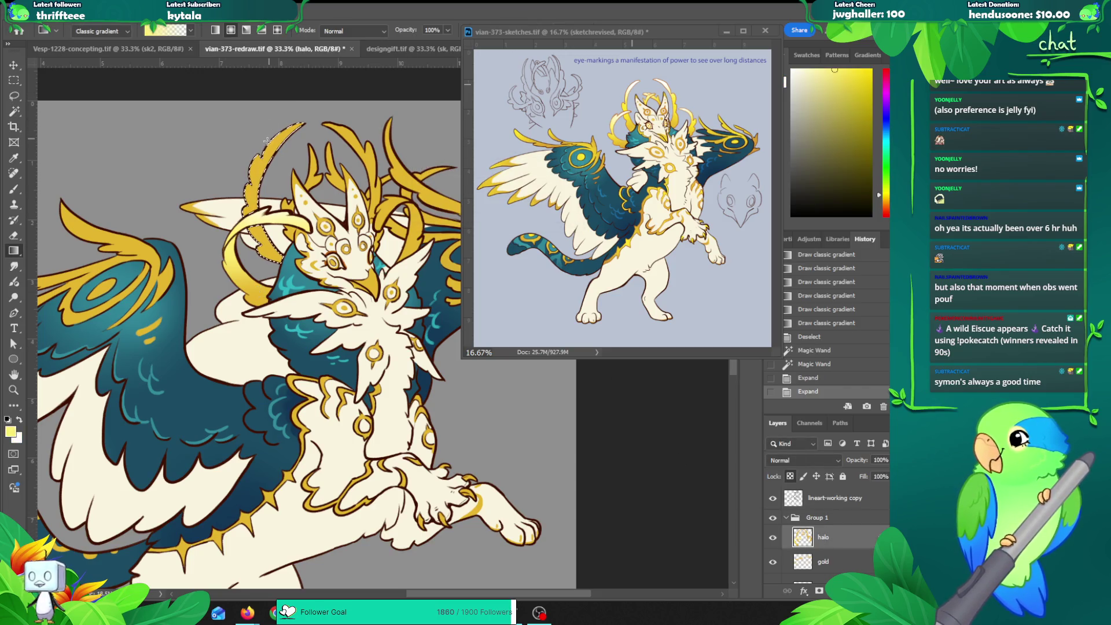
left_click_drag(263, 142, 266, 277)
left_click_drag(232, 224, 219, 209)
key("x")
left_click_drag(285, 148, 276, 220)
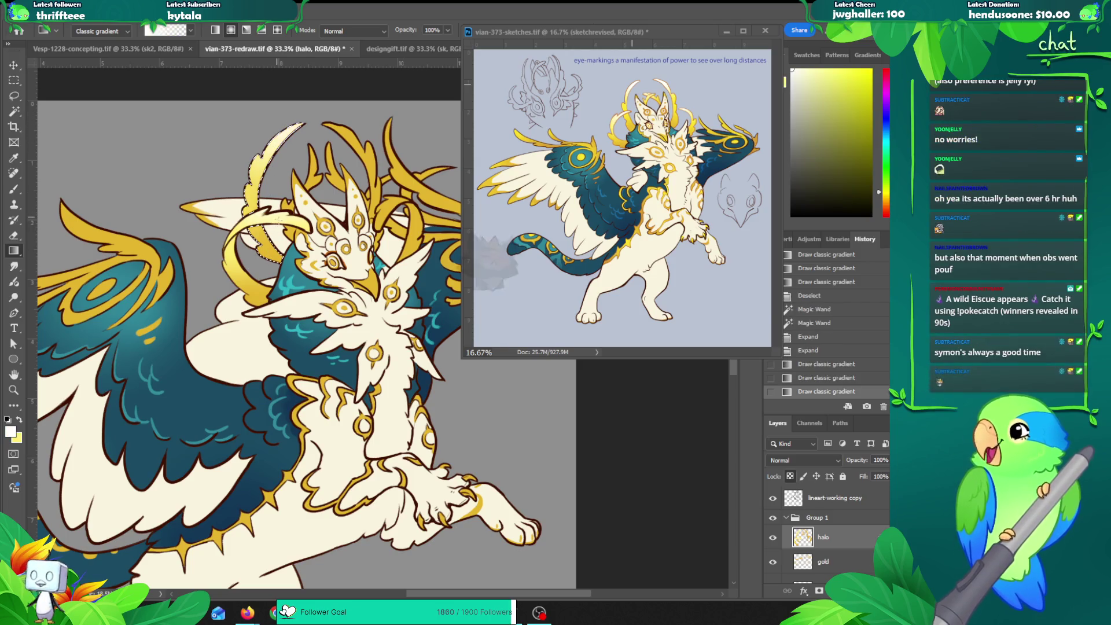
left_click_drag(298, 113, 265, 243)
key("ctrl+d")
Step: Select the antler strand area on the lineart layer and expand the selection
left_click_drag(338, 279, 252, 288)
key("w")
key("alt+period")
left_click(267, 168)
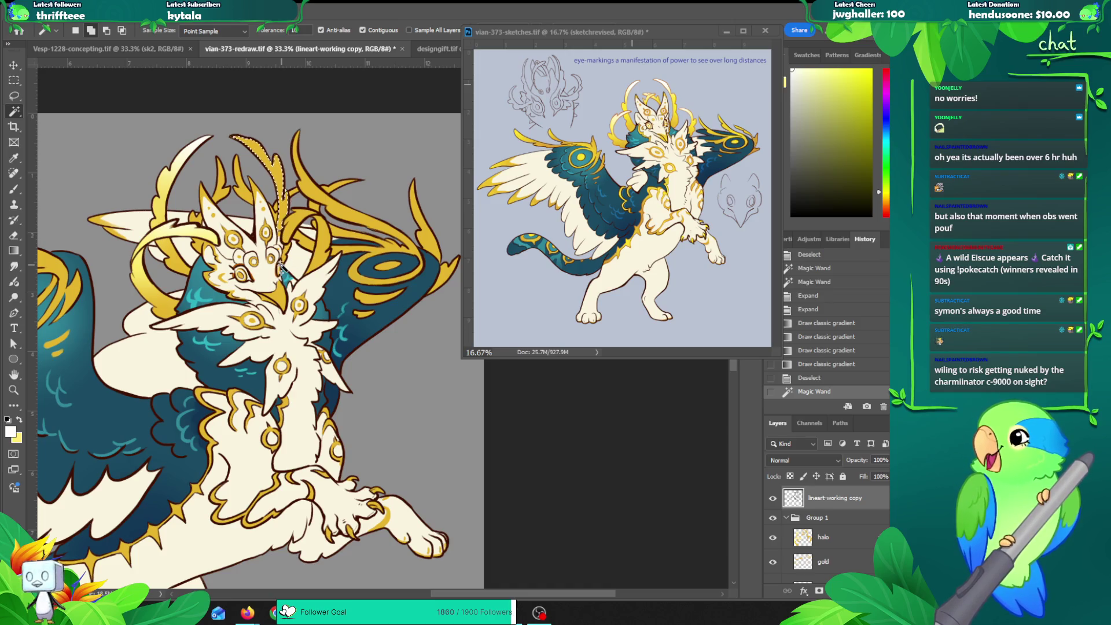
key("z")
left_click(285, 242)
left_click(285, 242, "alt")
left_click(290, 248, "alt")
key("alt+s")
key("m")
key("e")
key("Return")
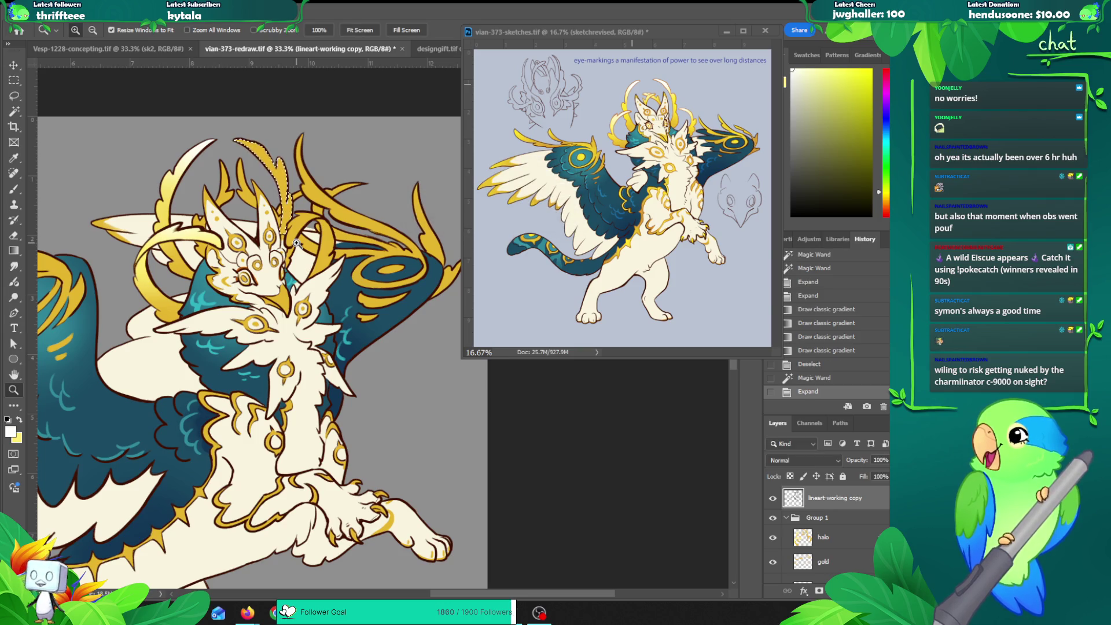
Step: Shade the antler strand with a white-to-yellow gradient on the halo layer, then deselect
left_click(296, 243, "ctrl")
key("x")
key("x")
key("g")
mouse_move(261, 144)
left_mouse_down()
mouse_move(285, 228)
mouse_move(246, 144)
mouse_move(286, 225)
left_mouse_up()
key("ctrl+z")
key("x")
key("x")
left_click_drag(249, 142, 296, 225)
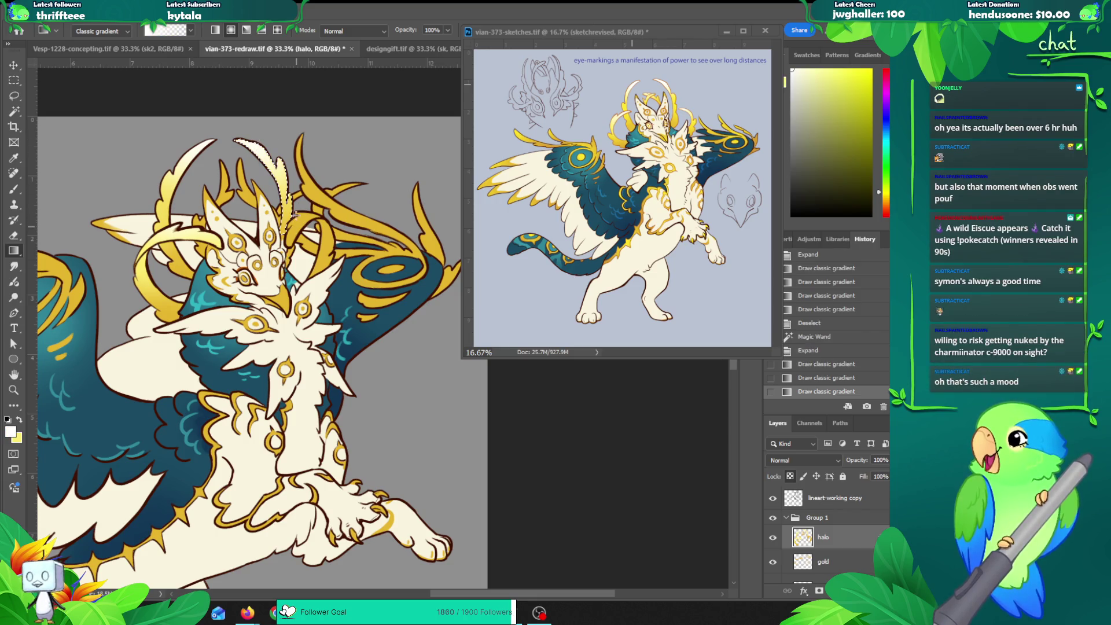
left_click_drag(335, 374, 336, 376)
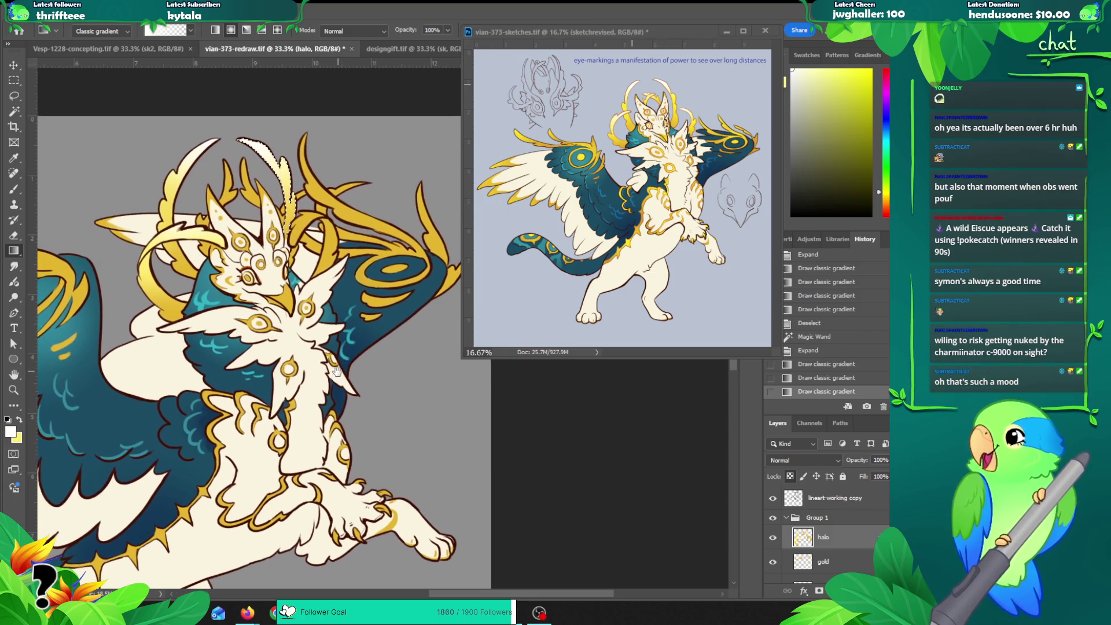
key("ctrl+d")
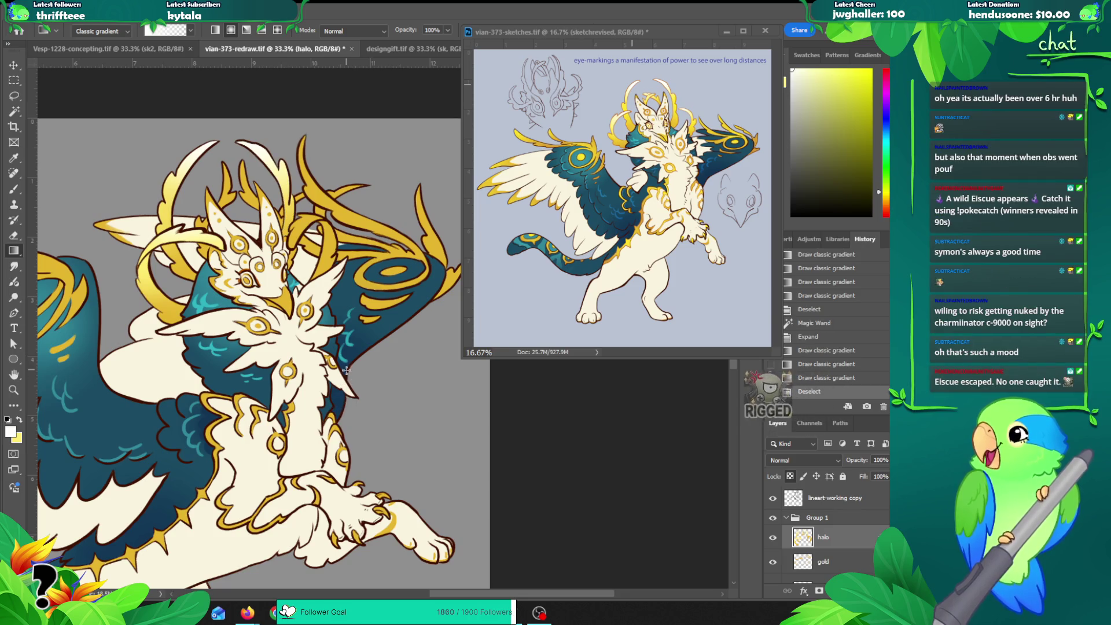
key("v")
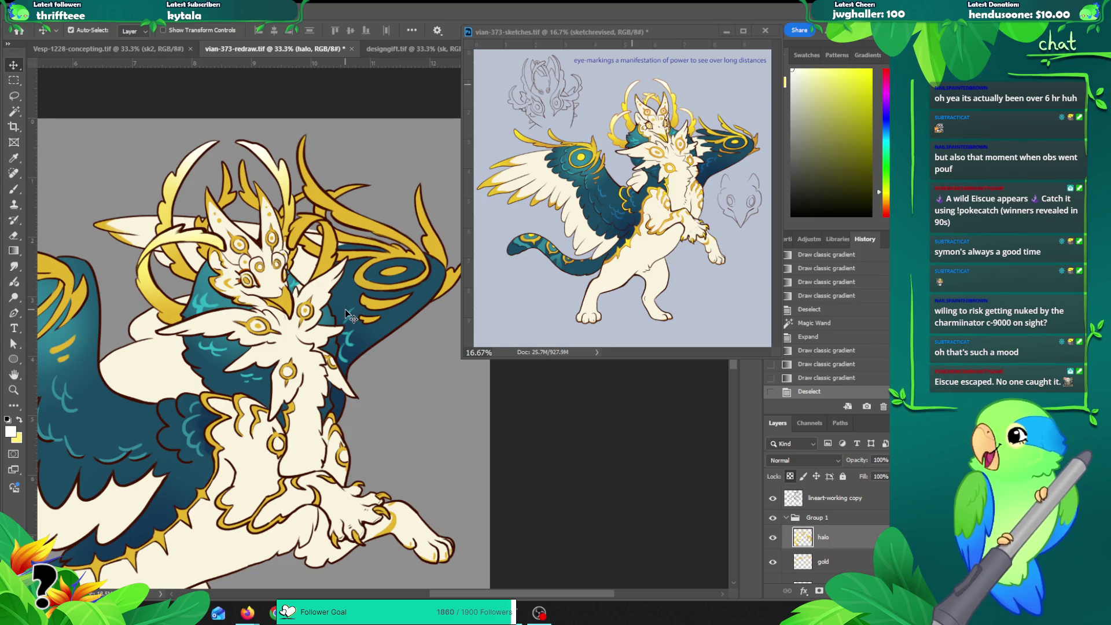
Step: Magic Wand the gold horn on the lineart layer and expand the selection
left_click(313, 234)
key("w")
left_click(311, 234)
left_click(333, 235, "shift")
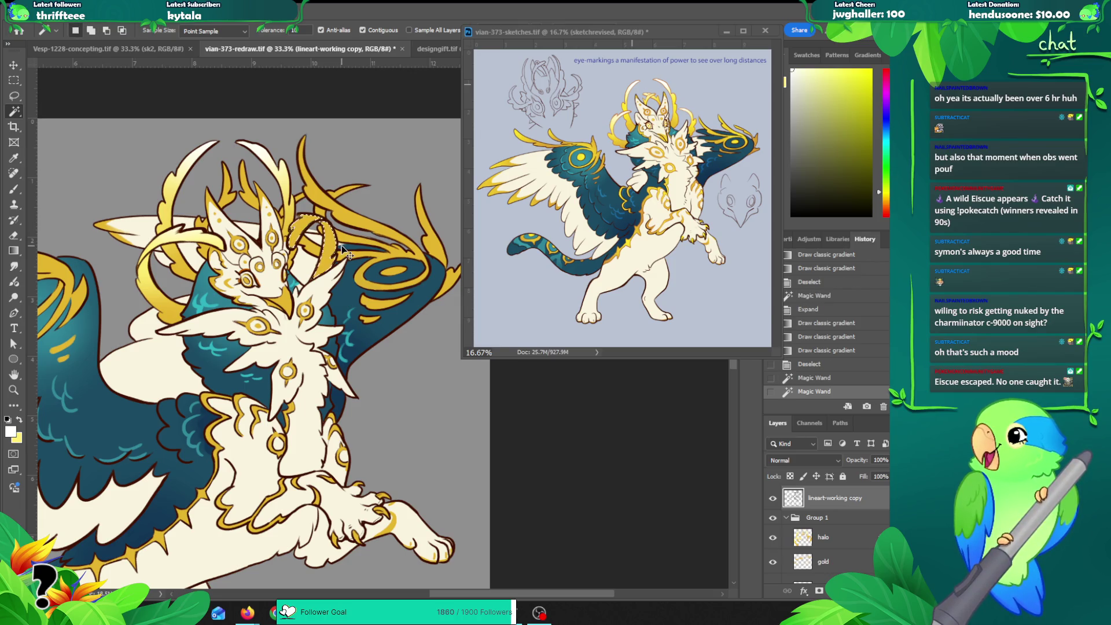
key("ctrl+z")
key("alt+s")
key("m")
key("e")
key("Return")
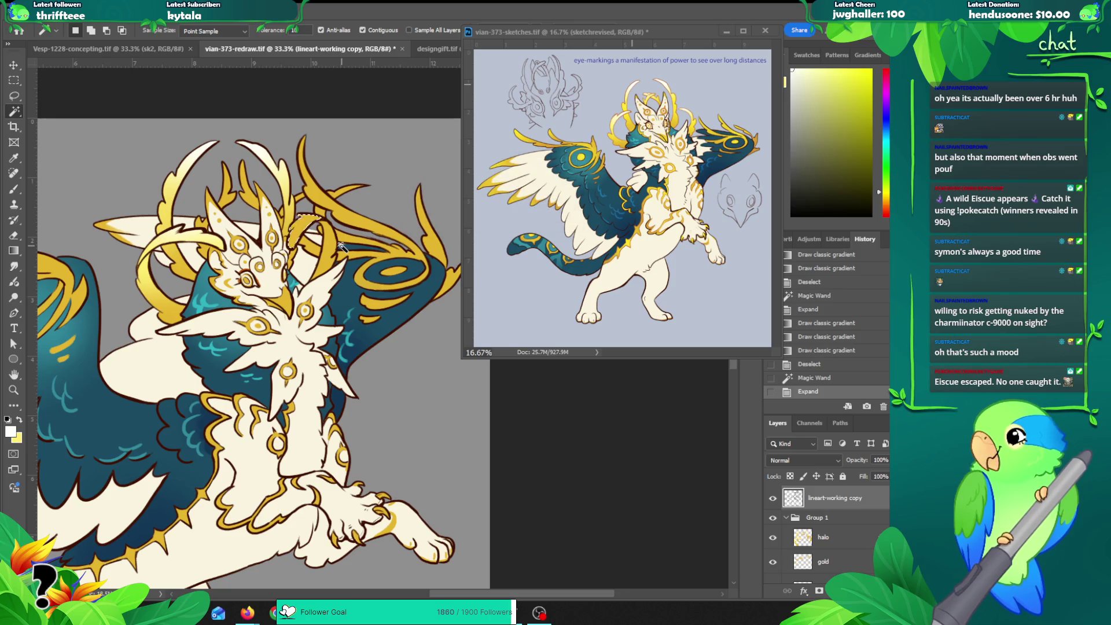
Step: Shade the horn selection with pale yellow gradients on the halo layer, then deselect
left_click(321, 209, "alt")
key("g")
left_click_drag(312, 217, 292, 245)
key("ctrl+z")
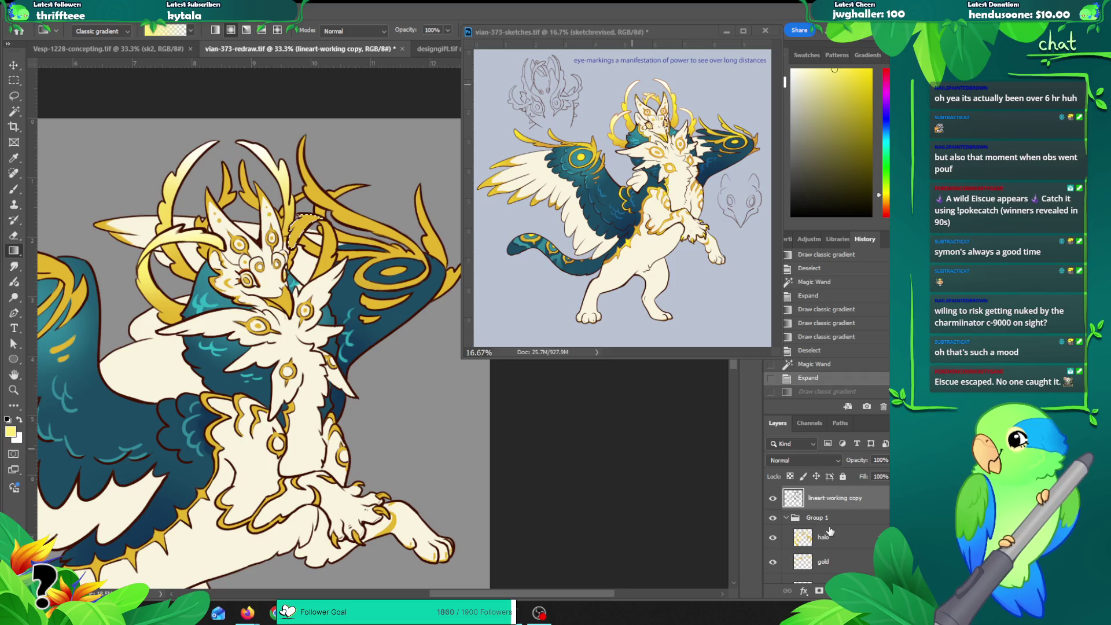
left_click(822, 537)
left_click_drag(363, 176, 316, 220)
mouse_move(376, 192)
left_mouse_down()
mouse_move(316, 216)
mouse_move(319, 226)
left_mouse_up()
key("x")
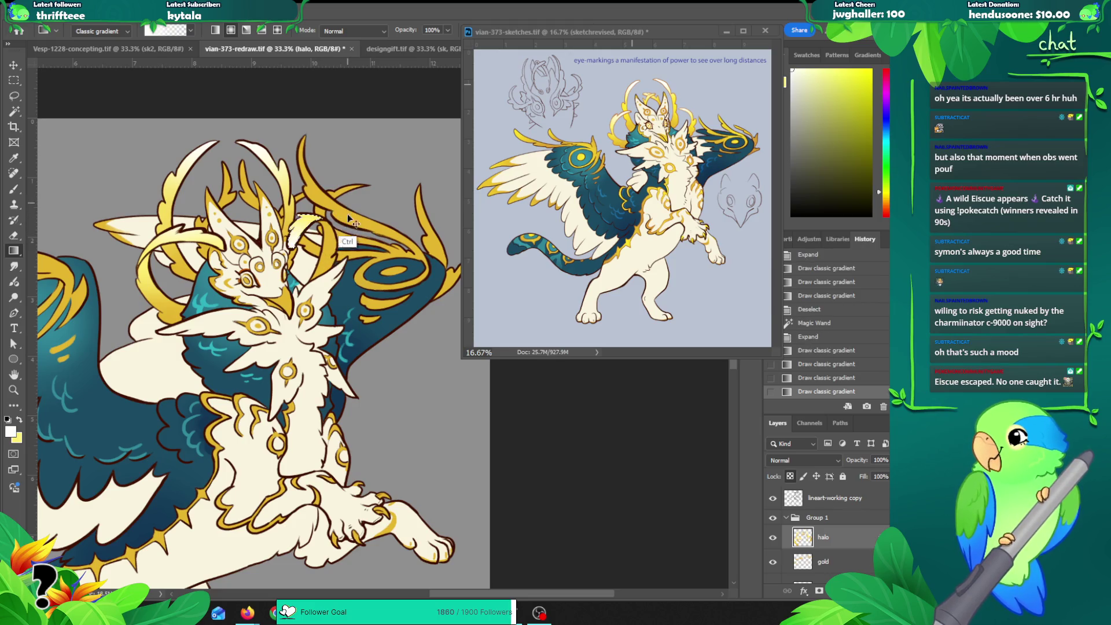
key("ctrl+d")
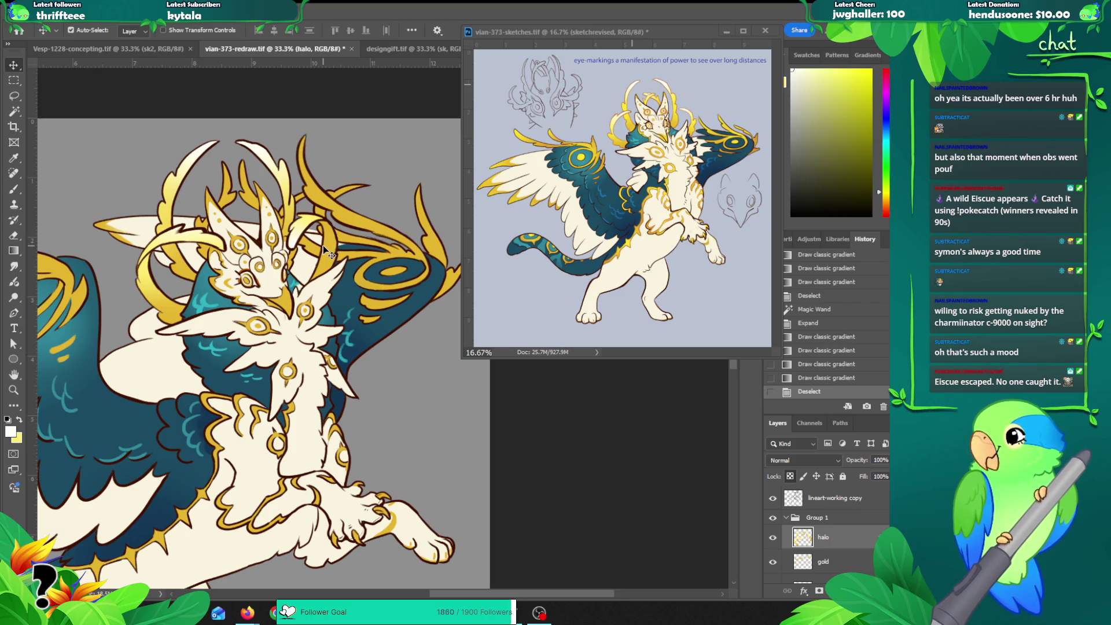
Step: Select and expand the golden halo arc, shade it with a yellow gradient, then deselect
key("w")
left_click(332, 247)
key("alt+s")
key("m")
key("e")
key("Return")
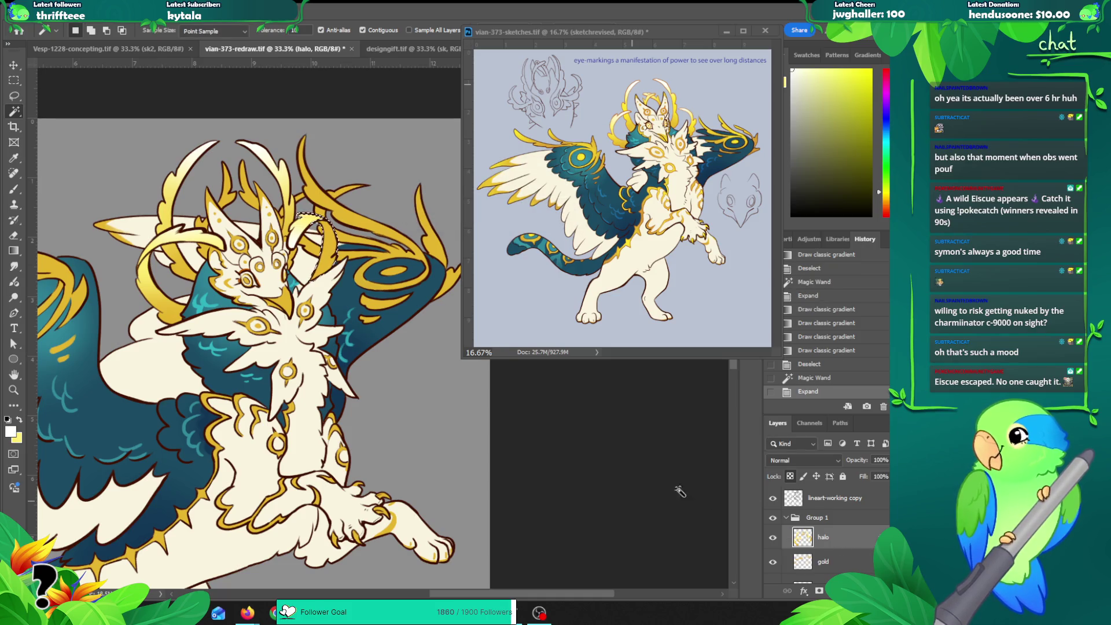
key("x")
key("g")
left_click_drag(327, 219, 335, 273)
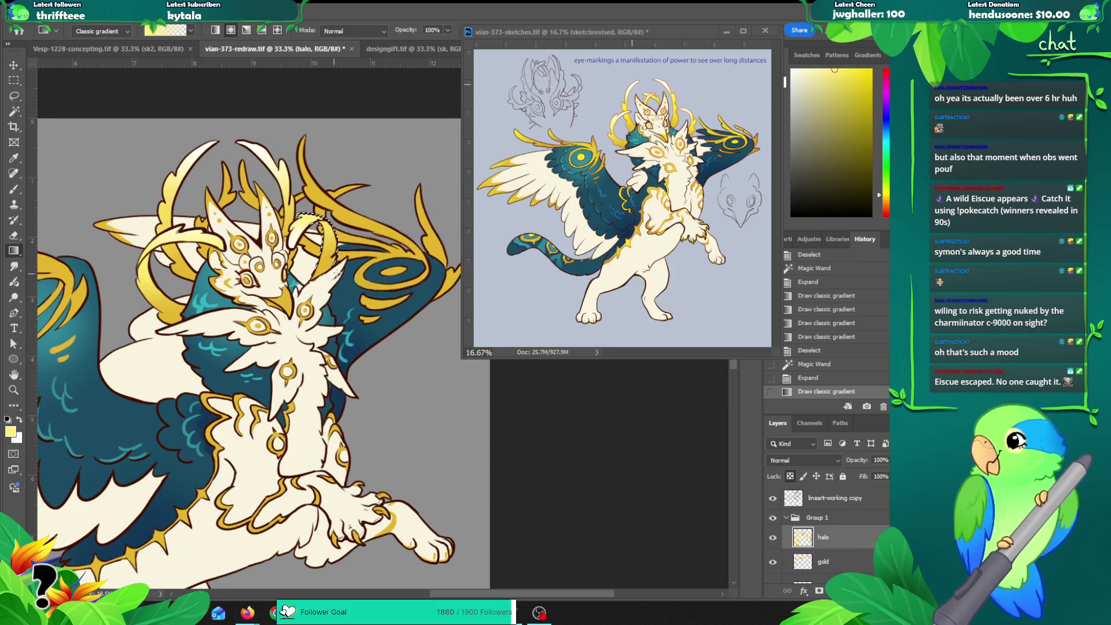
key("ctrl+z")
key("ctrl+shift+z")
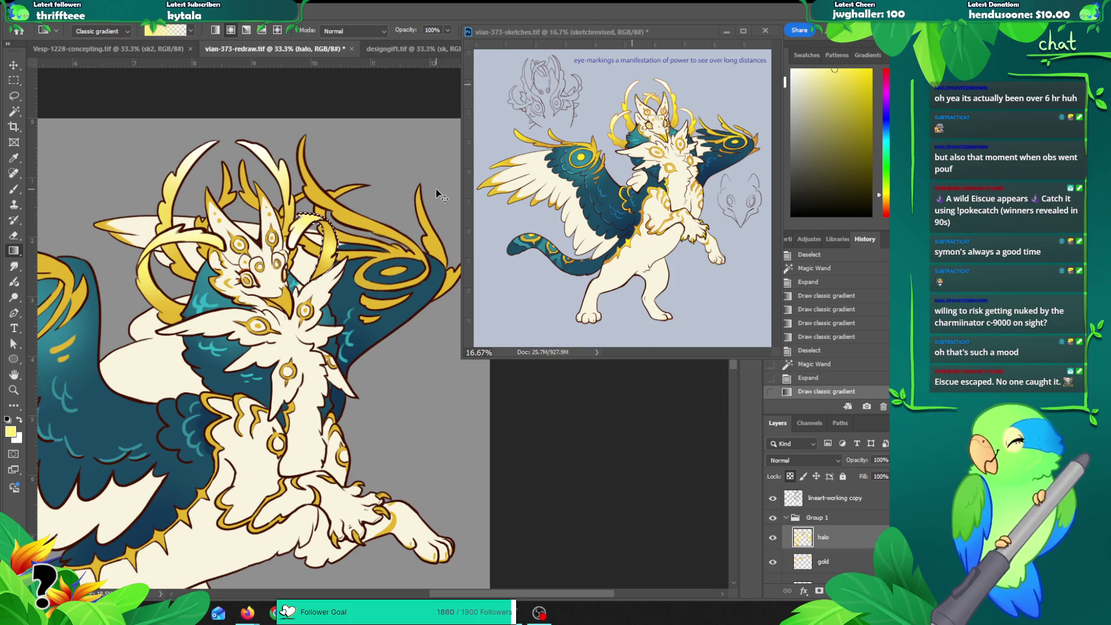
key("ctrl+d")
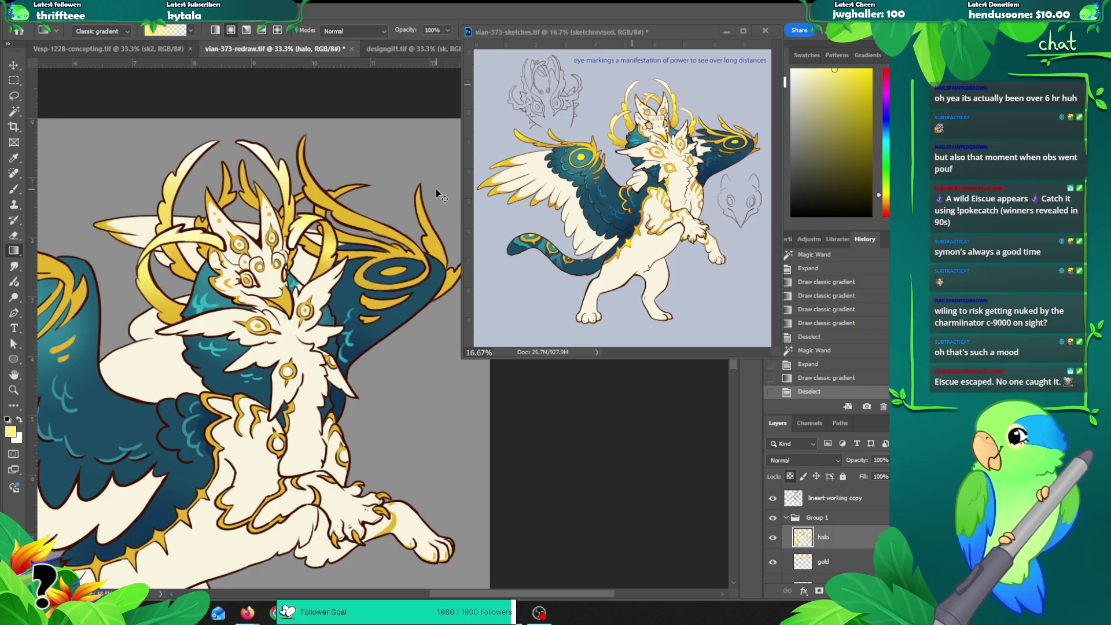
Step: Magic Wand several halo strands around the head, including the strand beside the face
key("v")
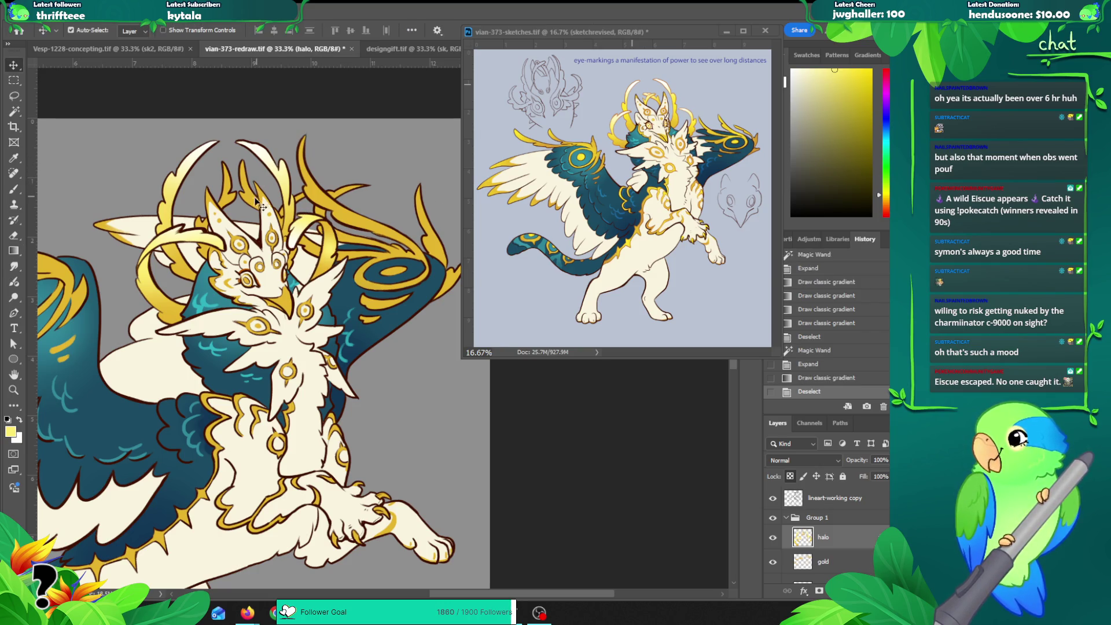
key("w")
left_click(253, 200)
left_click(226, 206, "shift")
left_click(204, 231, "shift")
left_click(204, 265, "shift")
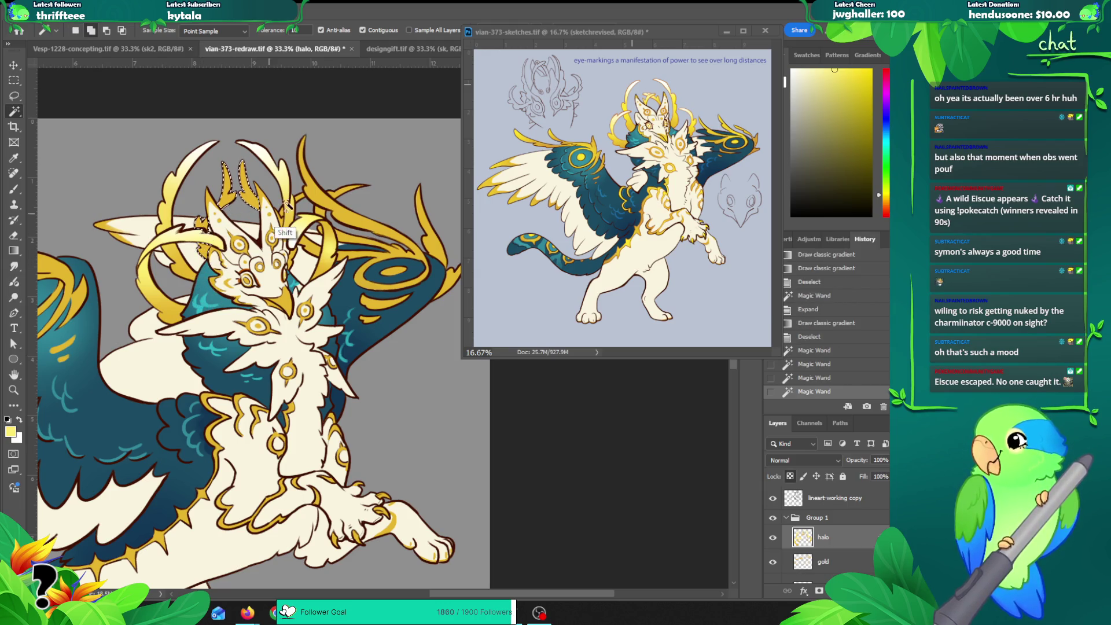
left_click(288, 254, "shift")
key("ctrl+z")
left_click(284, 240, "shift")
key("z")
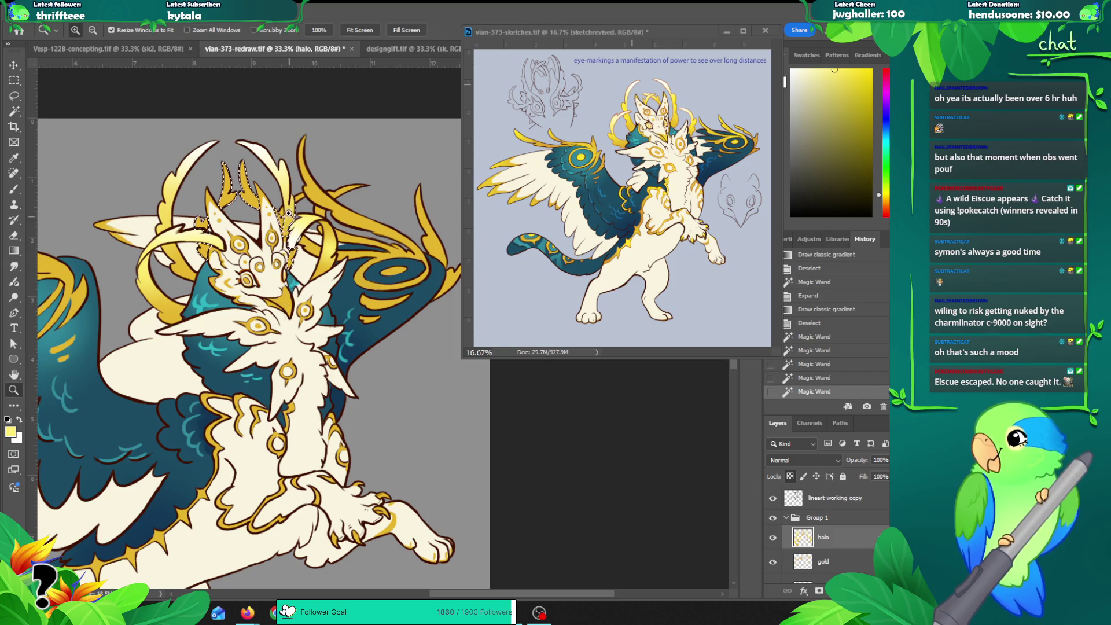
left_click(295, 257)
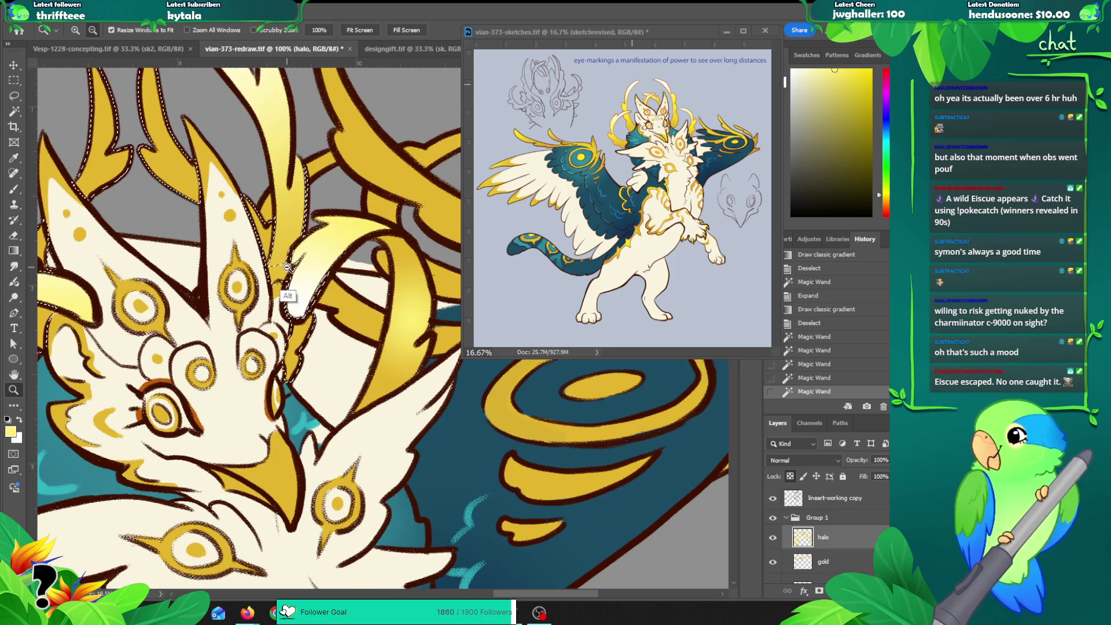
left_click(292, 258, "alt")
key("ctrl+z")
left_click(287, 250)
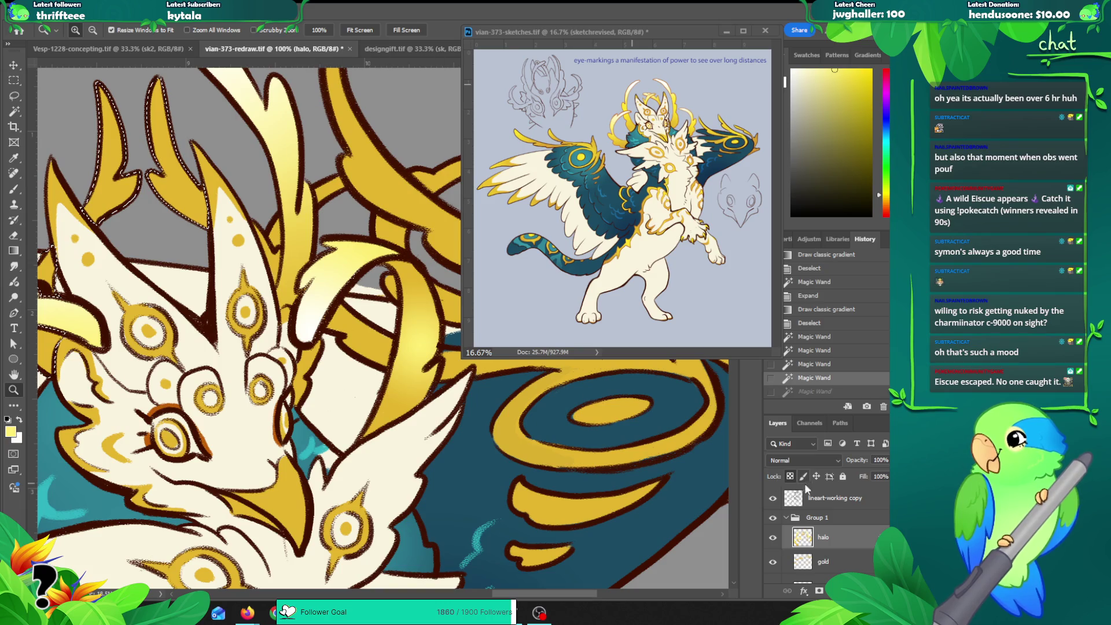
Step: Add a lineart region and a lassoed area along the antler edge to the strand selection
left_click(827, 498)
key("w")
left_click(279, 271, "shift")
key("z")
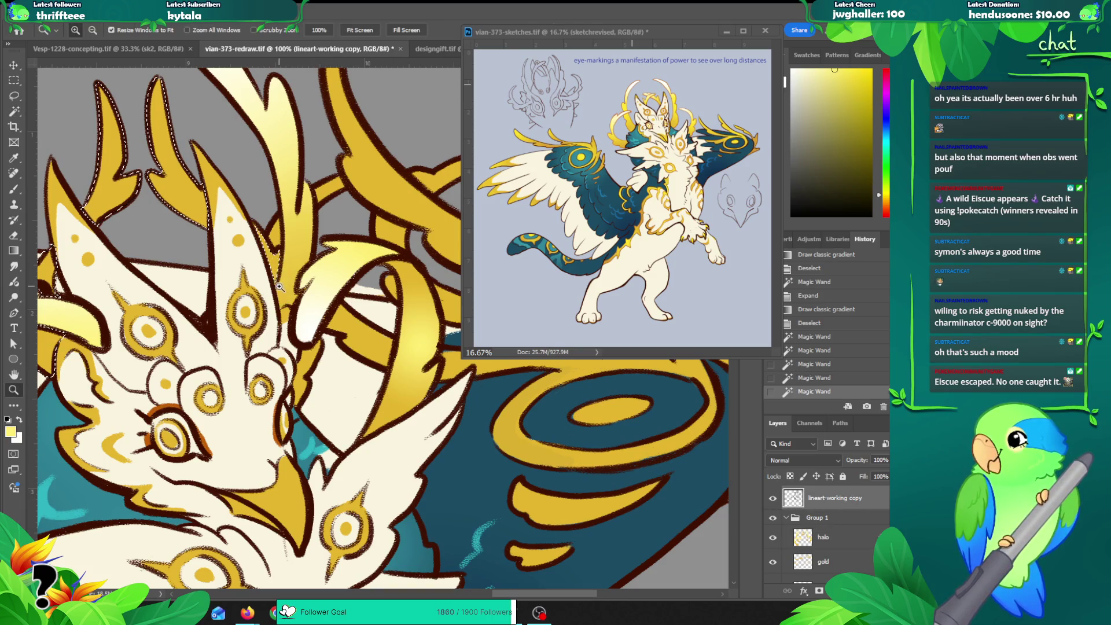
left_click(281, 282, "alt")
left_click(281, 282, "alt")
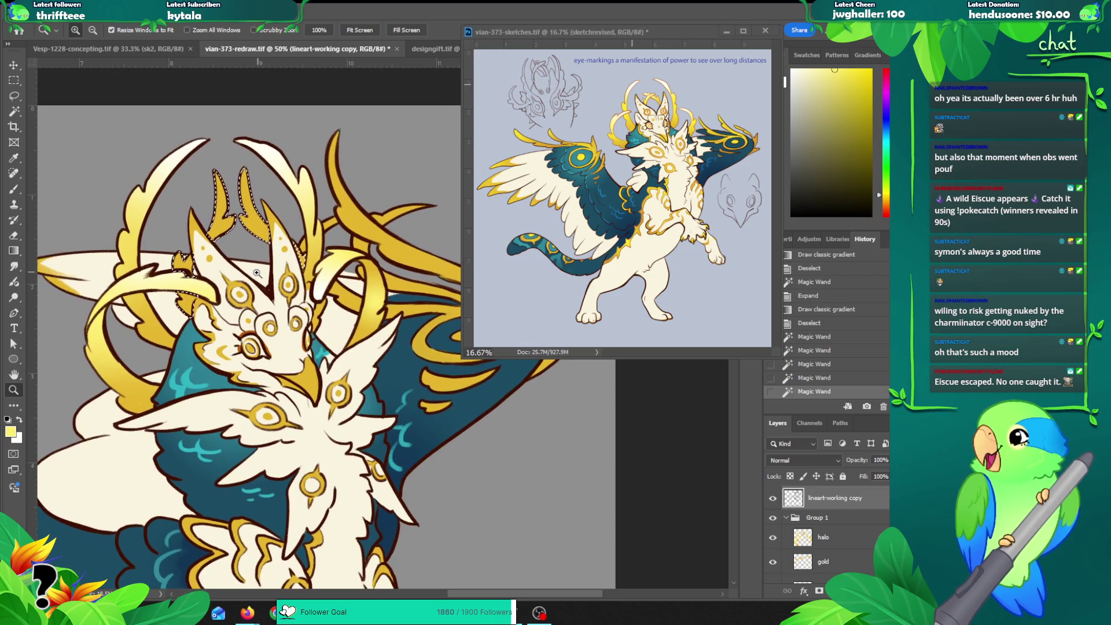
left_click(280, 283)
left_click(336, 210)
left_click(337, 210)
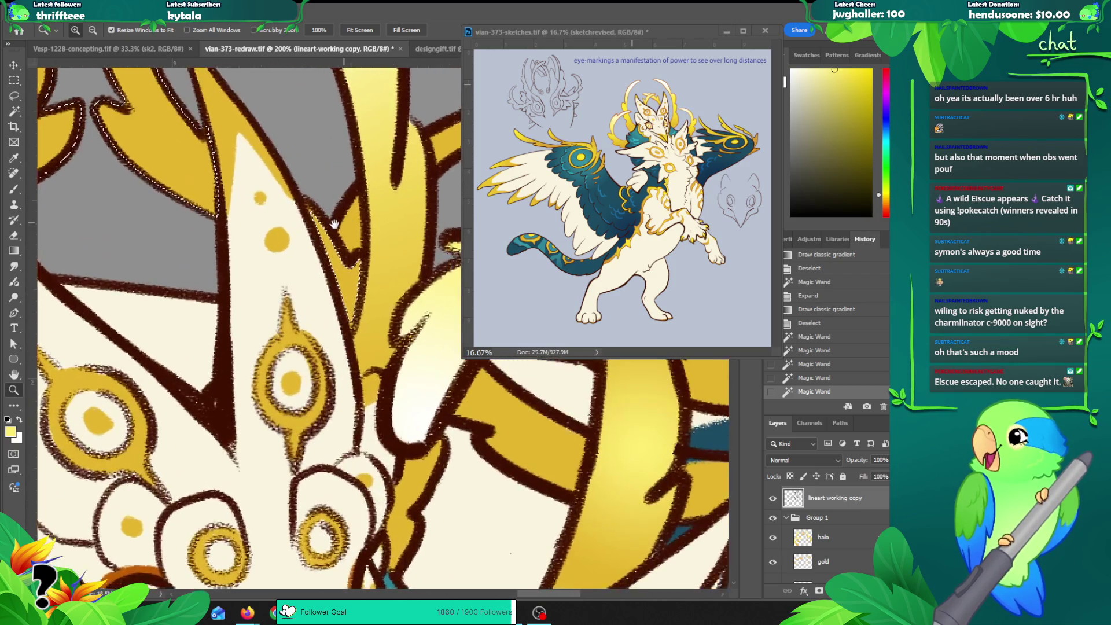
key("l")
mouse_move(294, 216)
left_mouse_down()
mouse_move(328, 338)
mouse_move(334, 265)
mouse_move(292, 211)
left_mouse_up()
key("z")
left_click(353, 312, "alt")
left_click(353, 312, "alt")
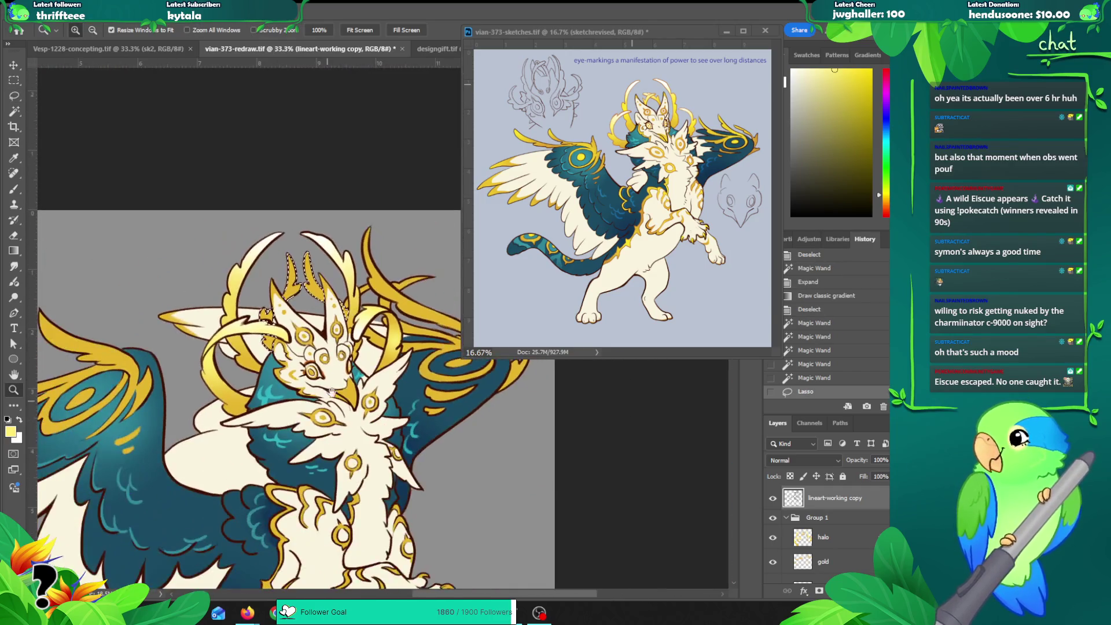
left_click(352, 313, "alt")
Step: Shade the selected halo strands with gold gradients on the halo layer
left_click(821, 538)
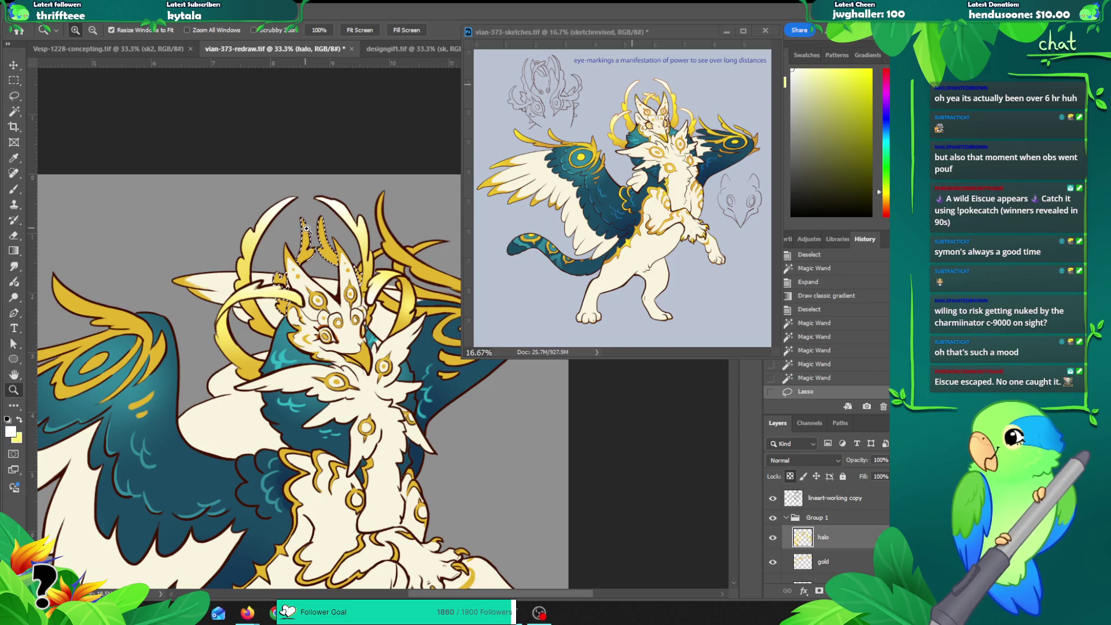
key("g")
left_click_drag(307, 252, 317, 232)
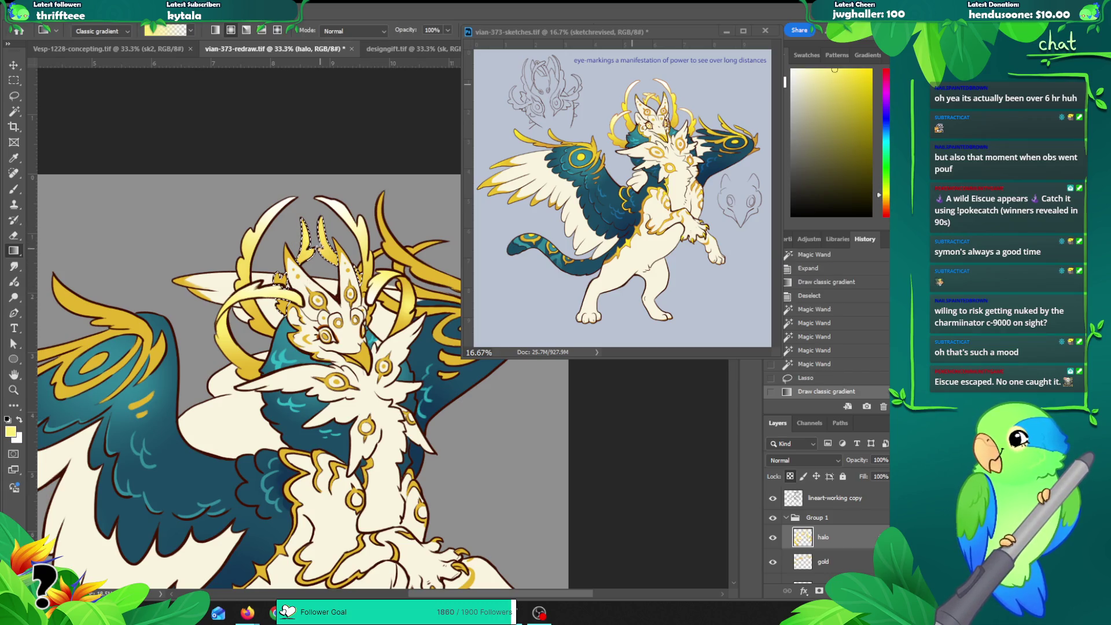
left_click_drag(320, 289, 315, 236)
left_click_drag(282, 282, 287, 301)
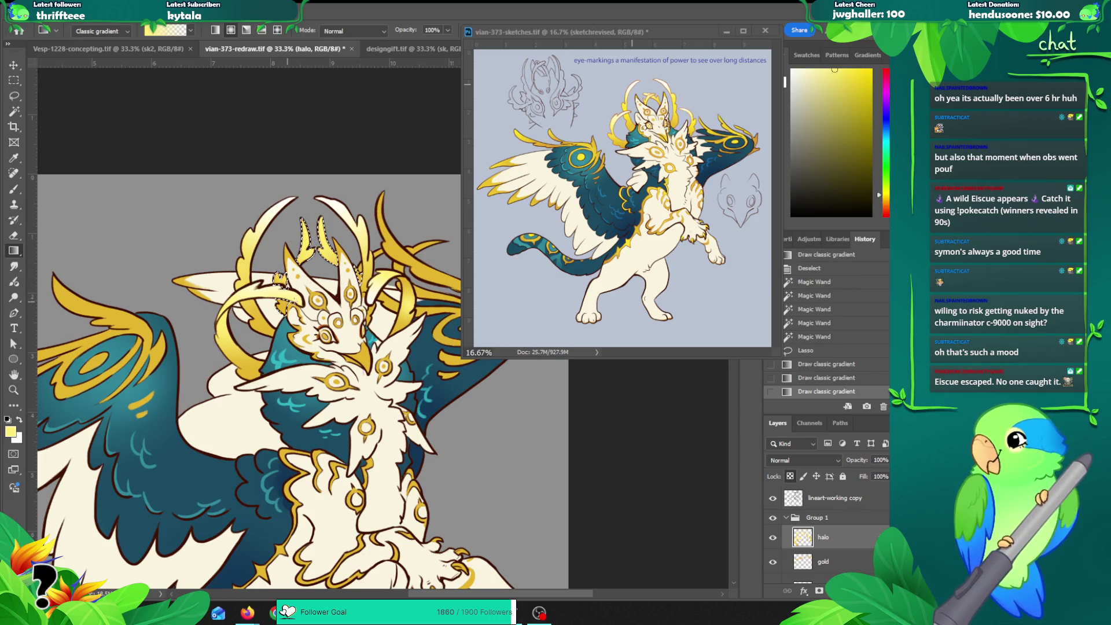
left_click_drag(340, 263, 364, 284)
mouse_move(276, 293)
left_mouse_down()
mouse_move(315, 232)
mouse_move(333, 284)
left_mouse_up()
key("x")
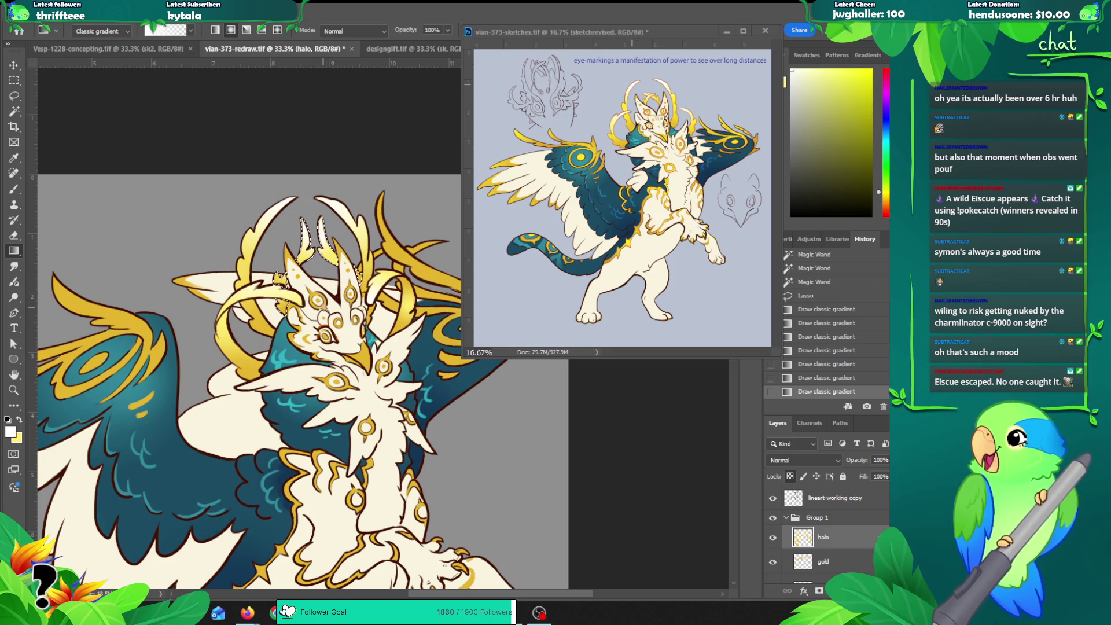
Step: Deselect the halo rings and zoom out and pan to centre the whole character
key("z")
key("ctrl+minus")
key("ctrl+d")
scroll(226, 283, "down", 3)
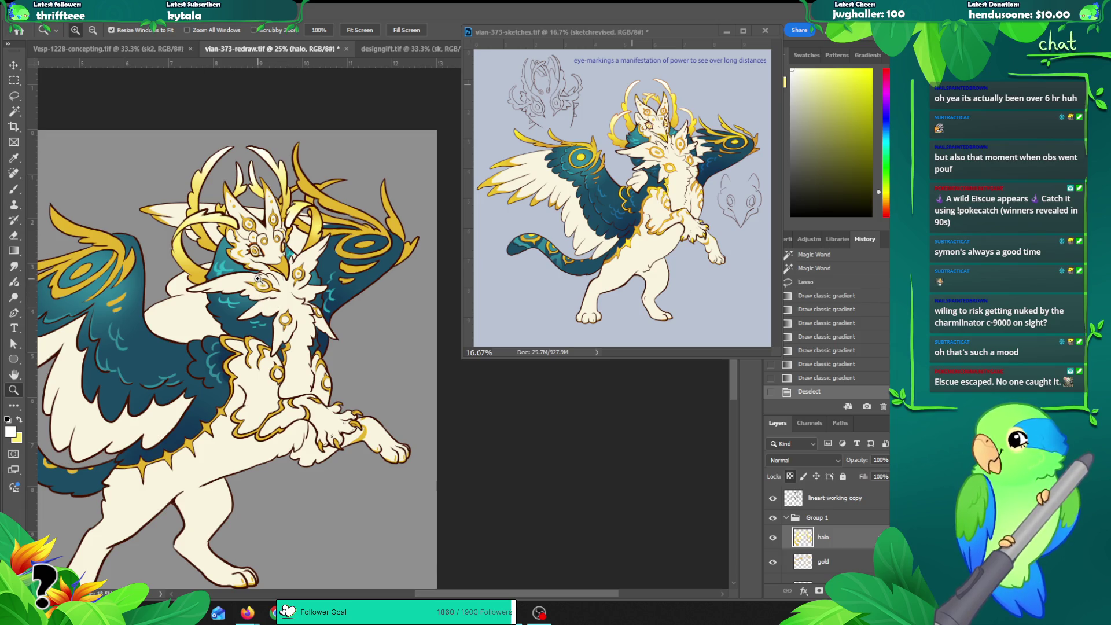
left_click_drag(206, 266, 352, 305)
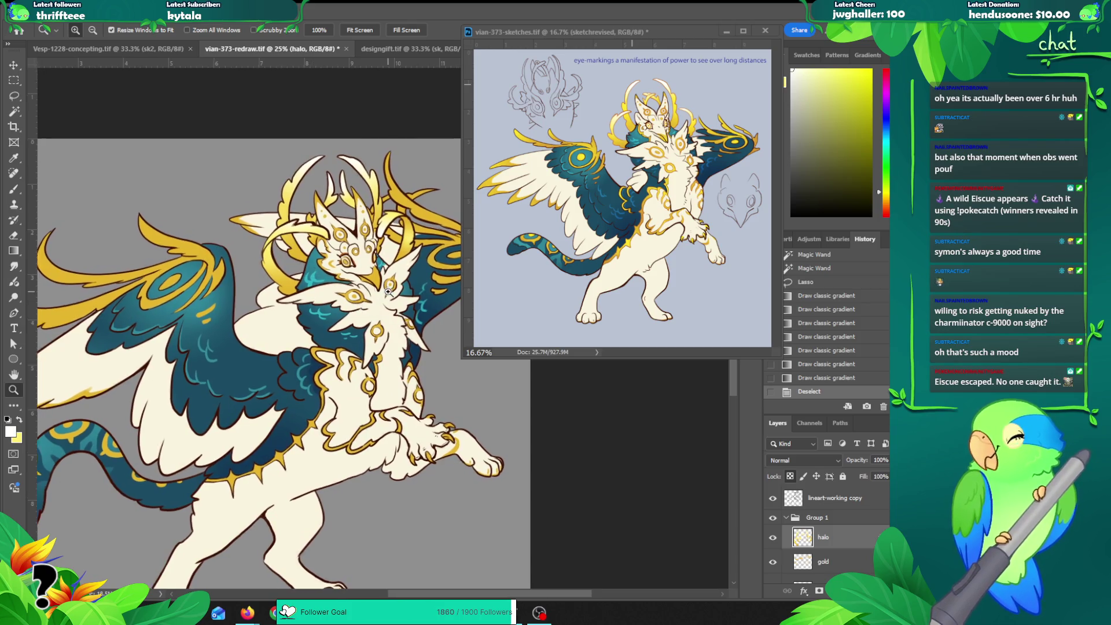
Step: Select the beak on the gold layer and fill it with a pale yellow gradient
left_click(373, 261)
left_click(374, 259)
key("w")
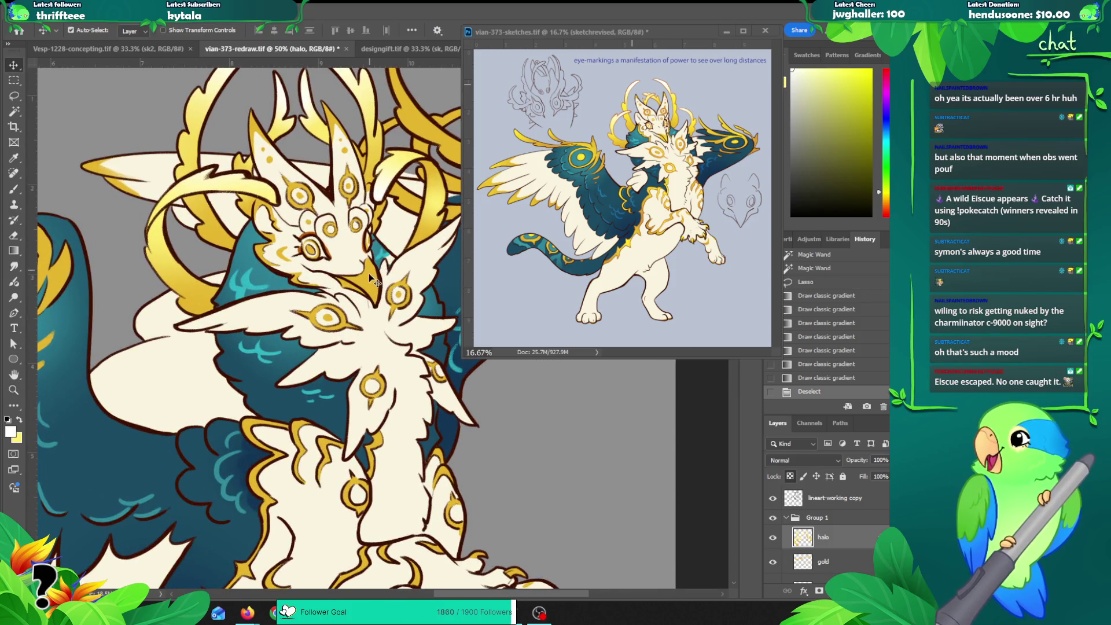
key("alt+bracketleft")
left_click(369, 283)
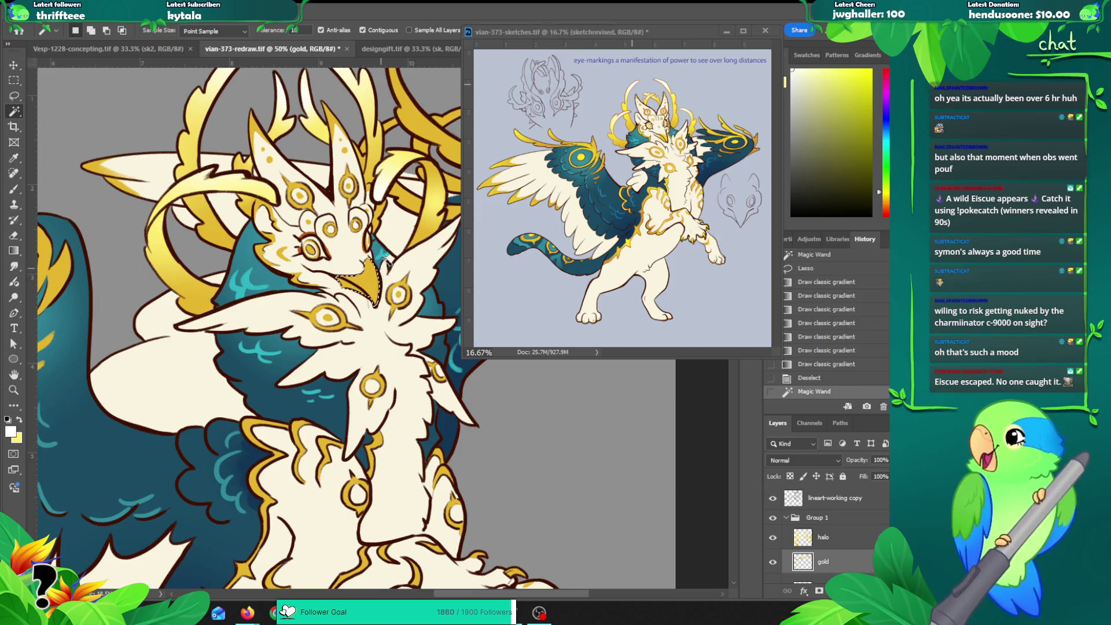
key("g")
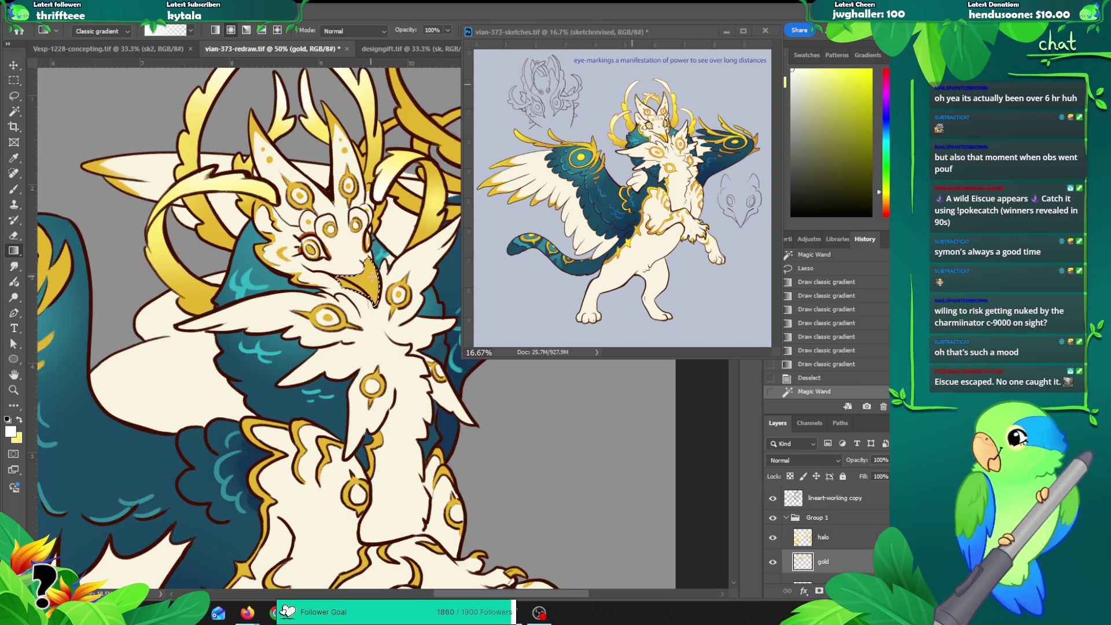
left_click(834, 69)
mouse_move(373, 263)
left_mouse_down()
mouse_move(361, 289)
mouse_move(364, 278)
mouse_move(373, 324)
left_mouse_up()
Step: Brush extra highlight shading along the beak with a smaller brush
key("b")
key("ctrl+z")
left_click_drag(368, 265, 375, 318)
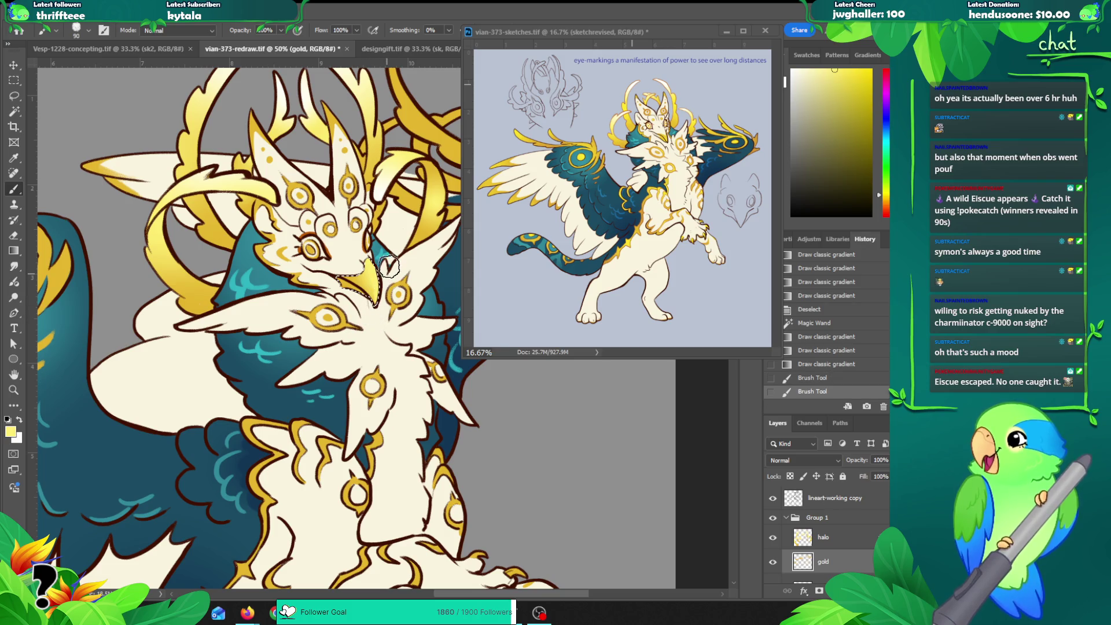
key("bracketleft")
key("bracketleft")
key("bracketleft")
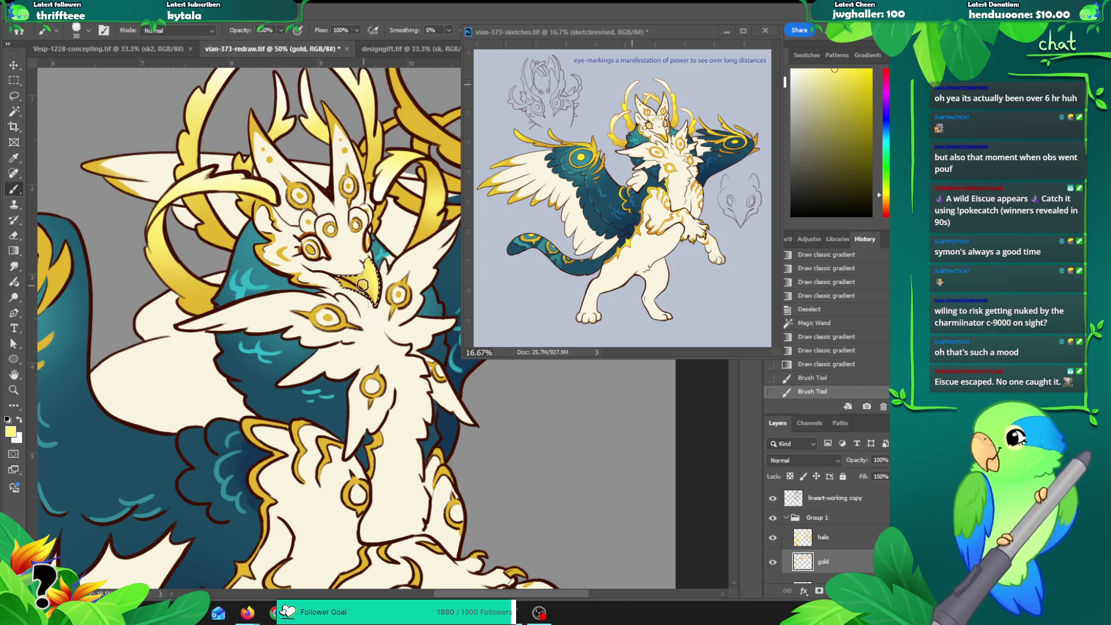
mouse_move(346, 280)
left_mouse_down()
mouse_move(387, 304)
mouse_move(375, 313)
left_mouse_up()
key("ctrl+z")
Step: Deselect the beak and zoom out, then back in on the face
key("ctrl+d")
key("z")
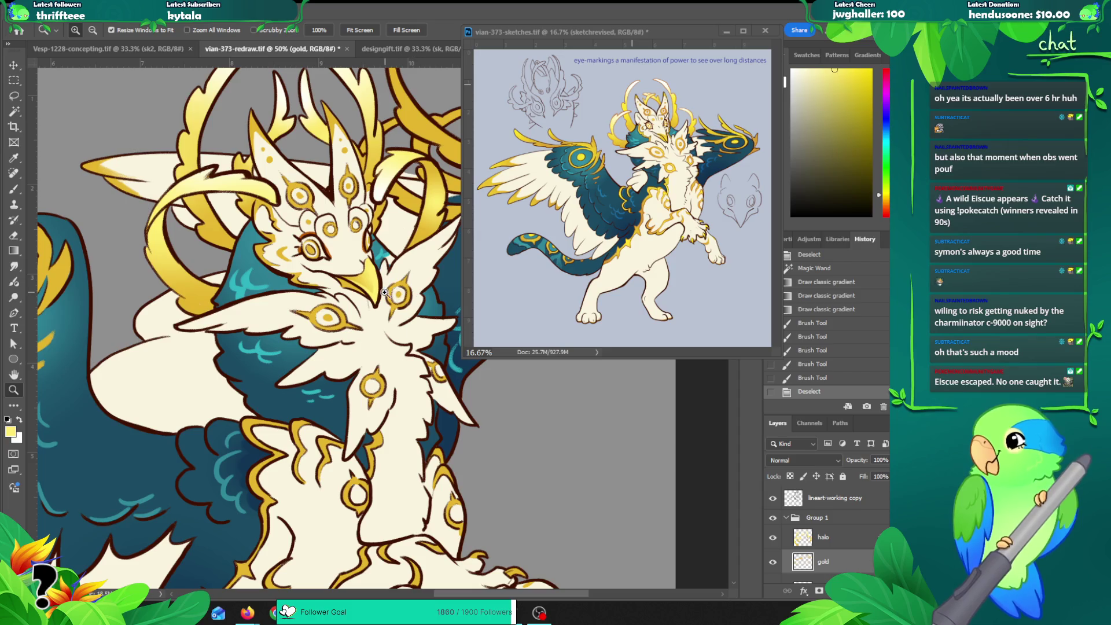
left_click(384, 292, "alt")
left_click(331, 249, "alt")
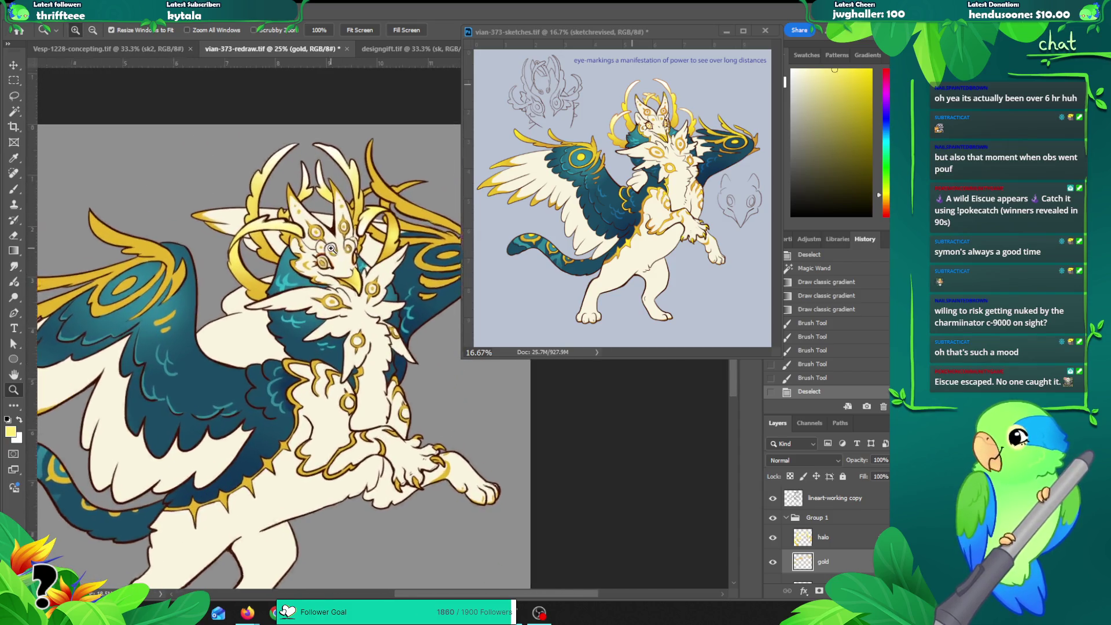
left_click(331, 249)
left_click(331, 249)
left_click(331, 249)
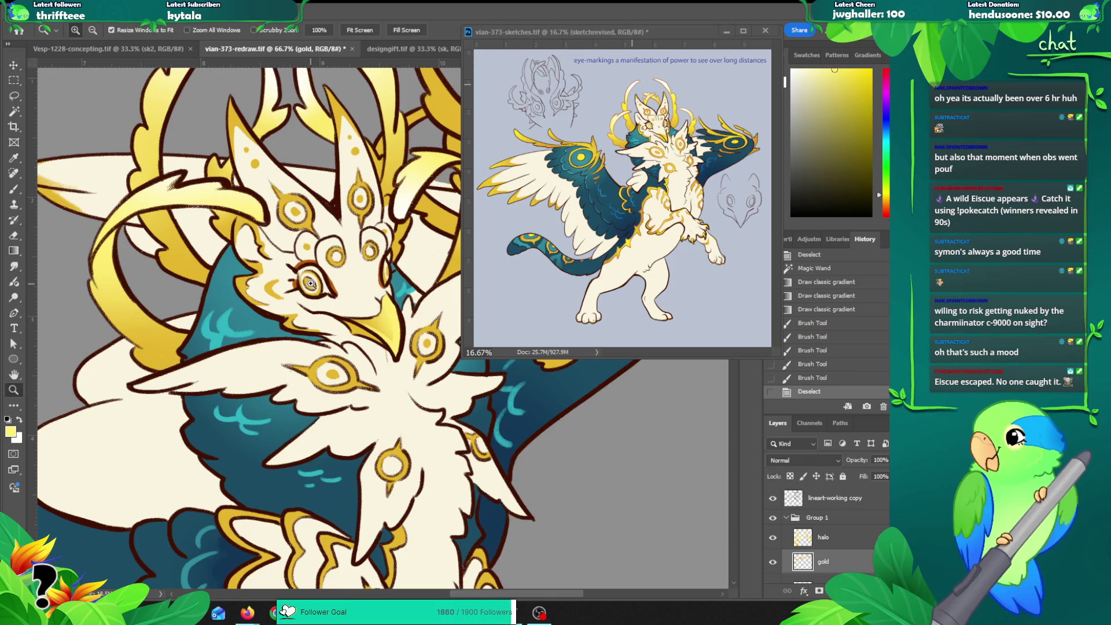
Step: Lock the gold layer's transparent pixels and brush shading onto the eye marking
left_click(311, 284)
key("b")
left_click_drag(311, 289, 350, 279)
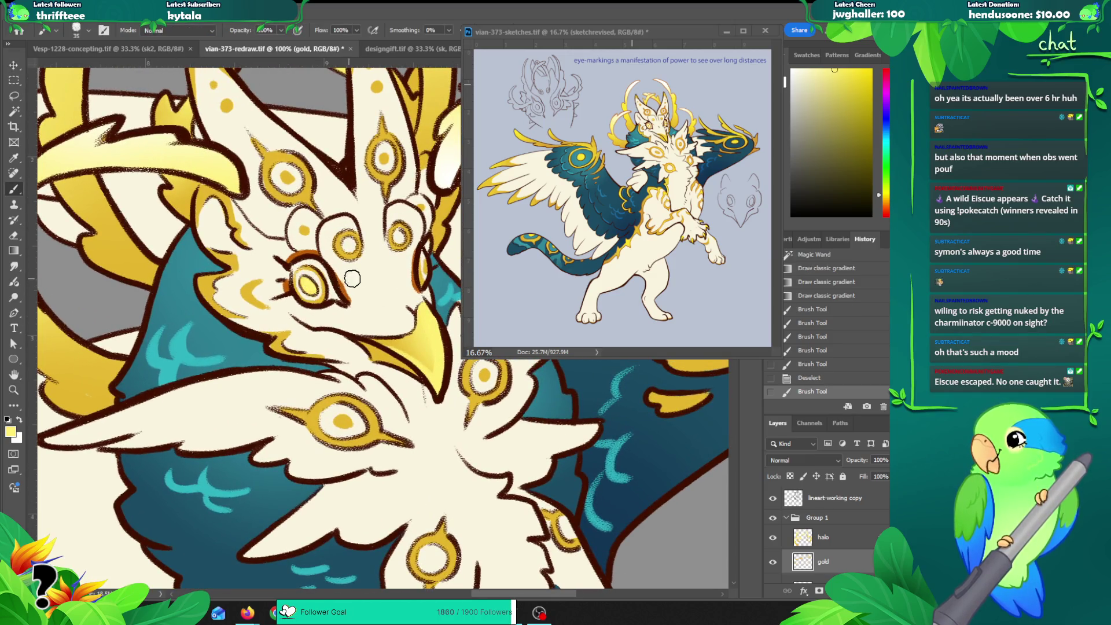
key("ctrl+z")
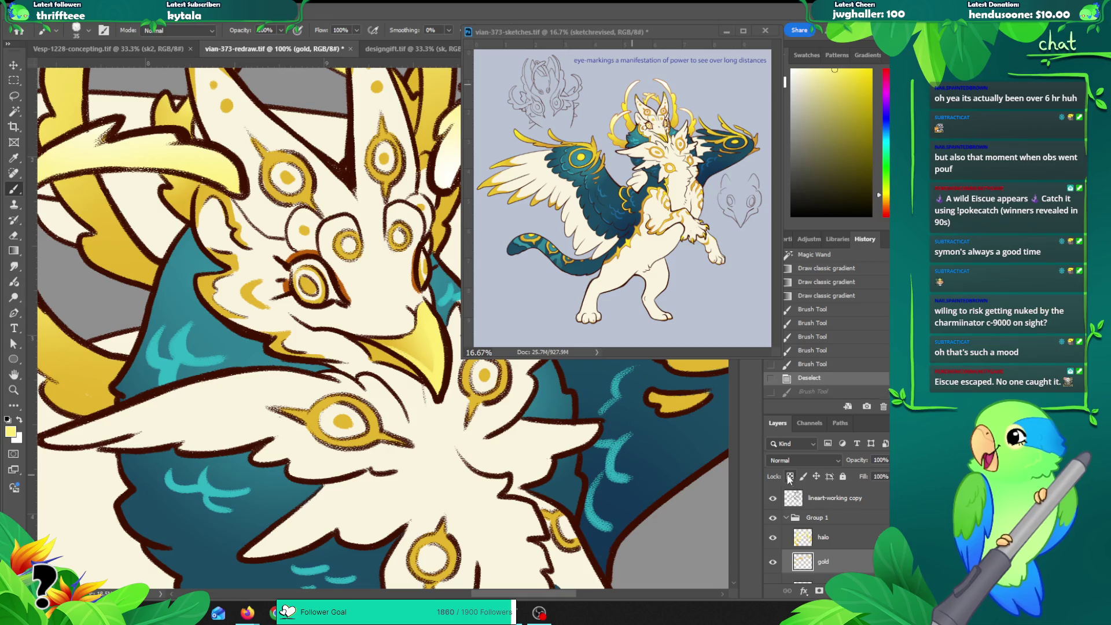
left_click(790, 477)
key("bracketleft")
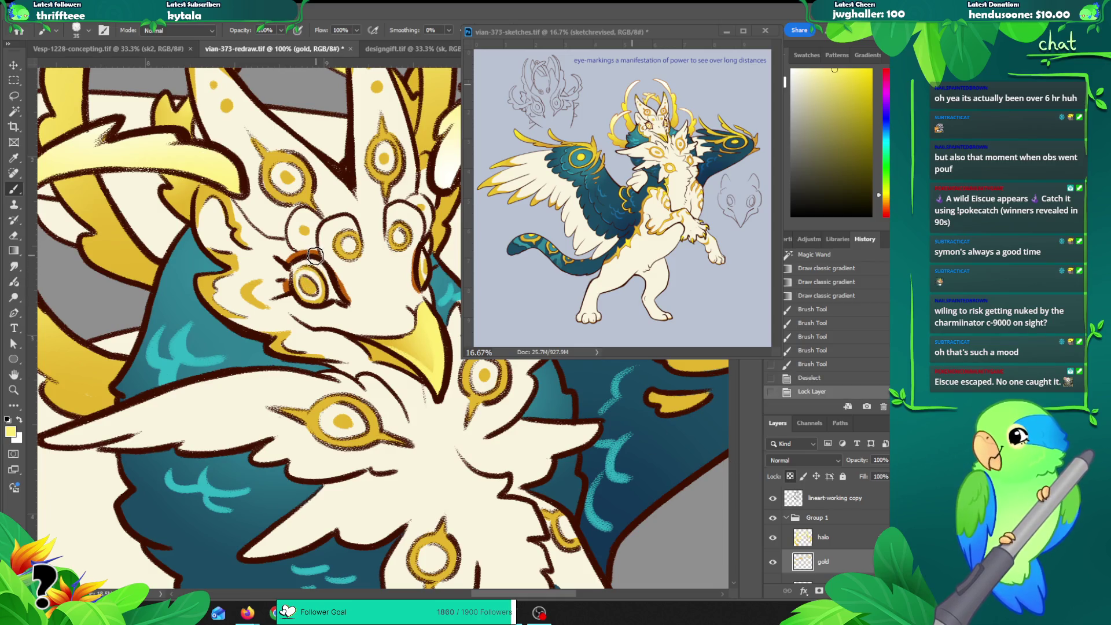
left_click_drag(303, 283, 319, 286)
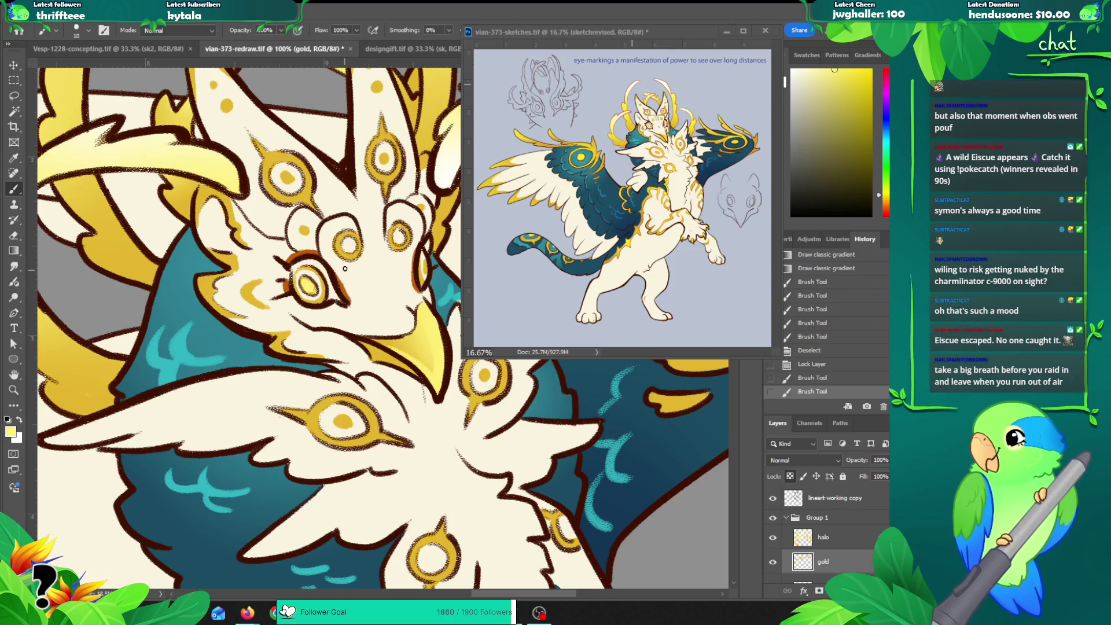
left_click(299, 255, "alt")
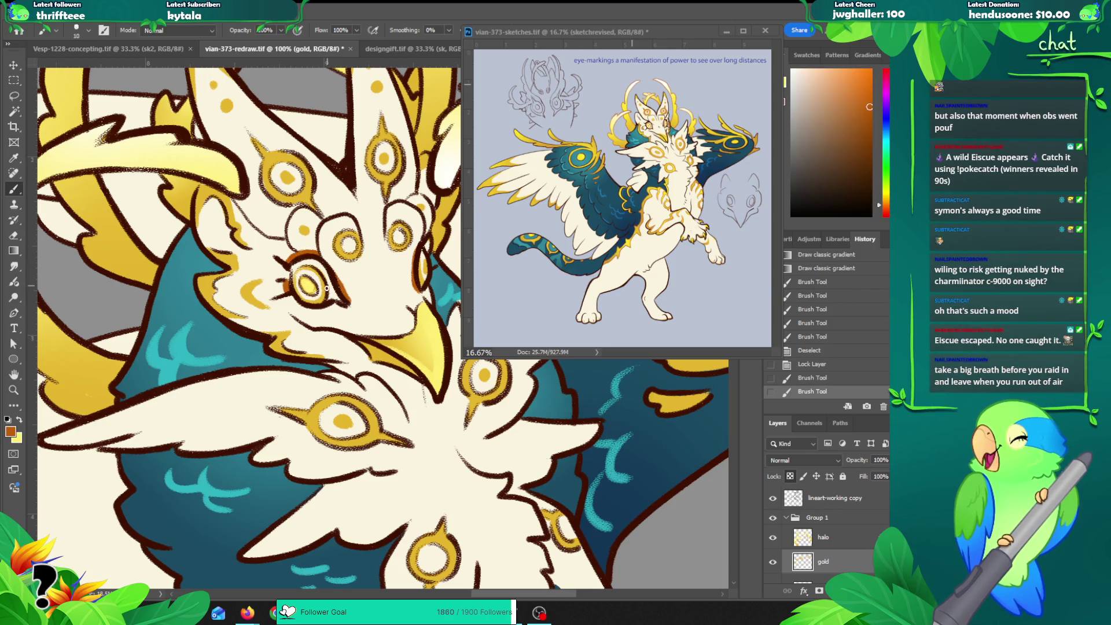
left_click_drag(319, 299, 330, 276)
key("ctrl+z")
key("ctrl+z")
Step: Shade the eye marking with a gradient and a small brush touch-up, then zoom out
key("g")
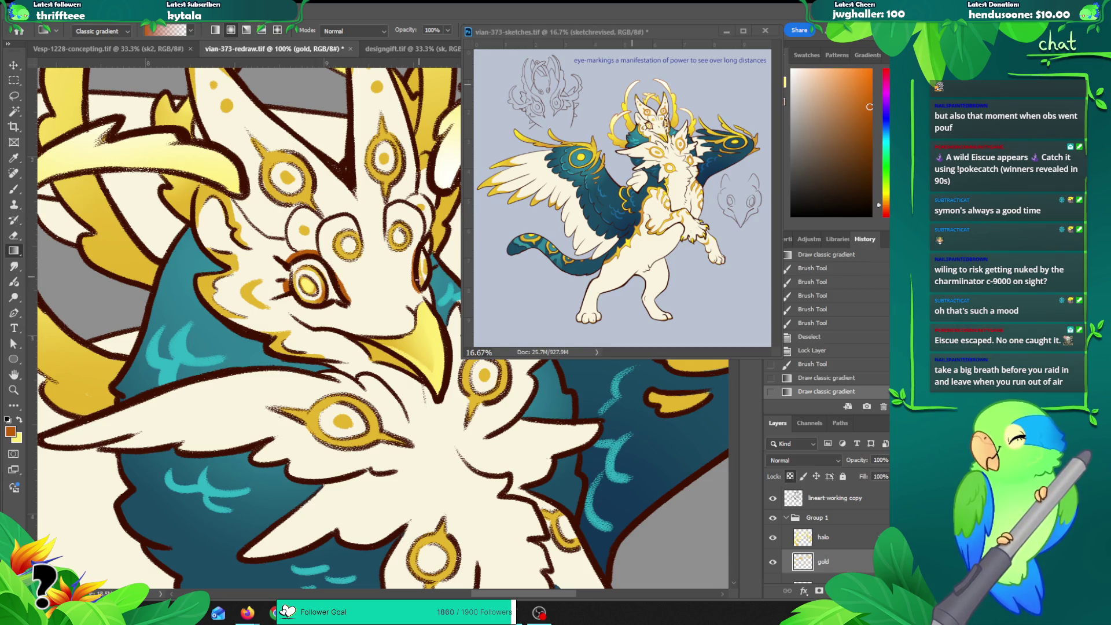
mouse_move(423, 283)
left_mouse_down()
mouse_move(437, 260)
mouse_move(421, 277)
left_mouse_up()
key("b")
key("ctrl+z")
key("x")
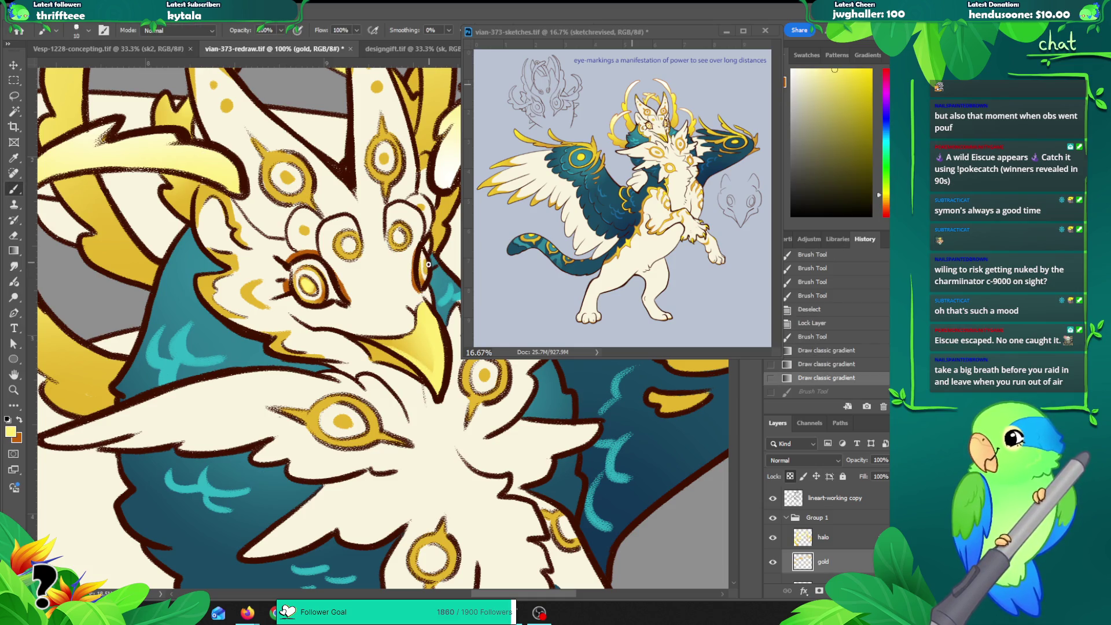
key("ctrl+shift+z")
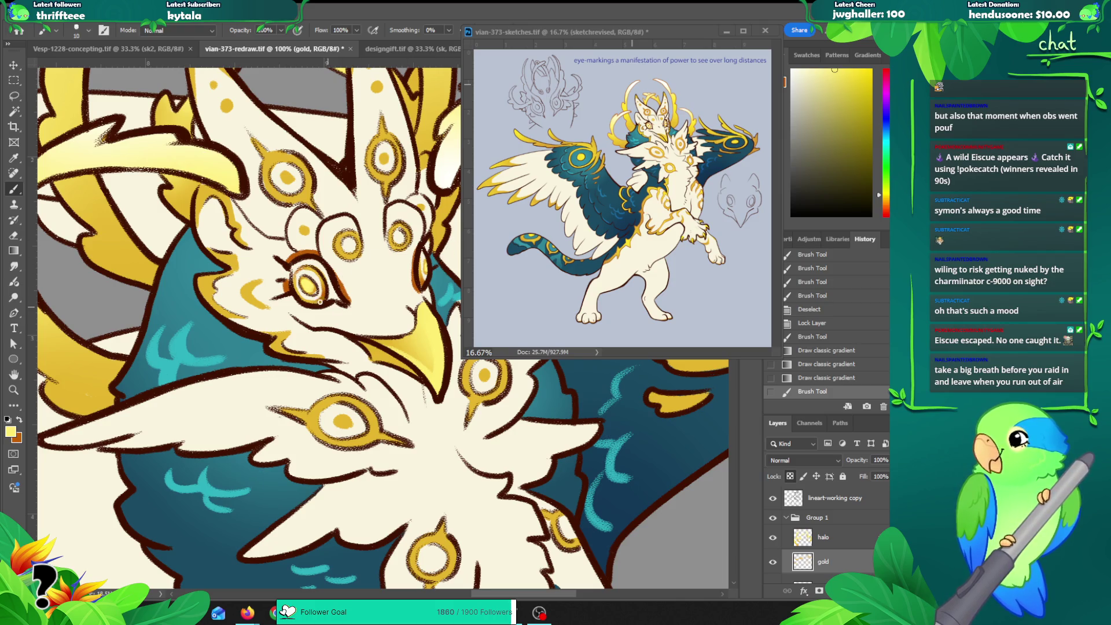
left_click(312, 291)
key("z")
left_click(385, 288, "alt")
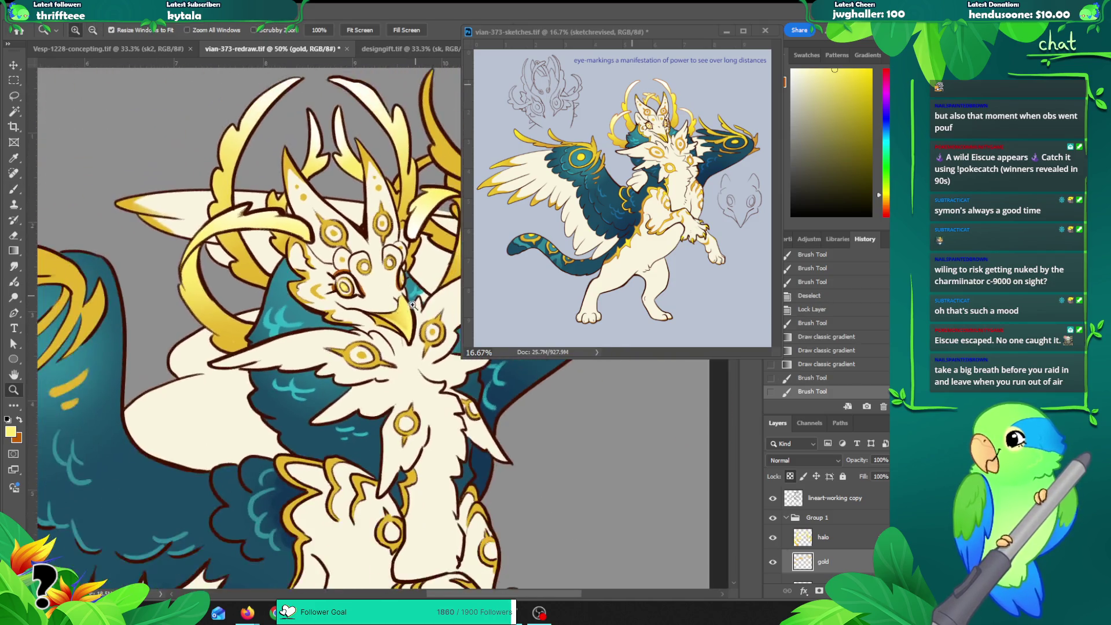
Step: Shade the eye markings and an antler with gold gradients, recolouring the small blue eye marking
left_click(346, 293, "alt")
left_click_drag(346, 293, 342, 312)
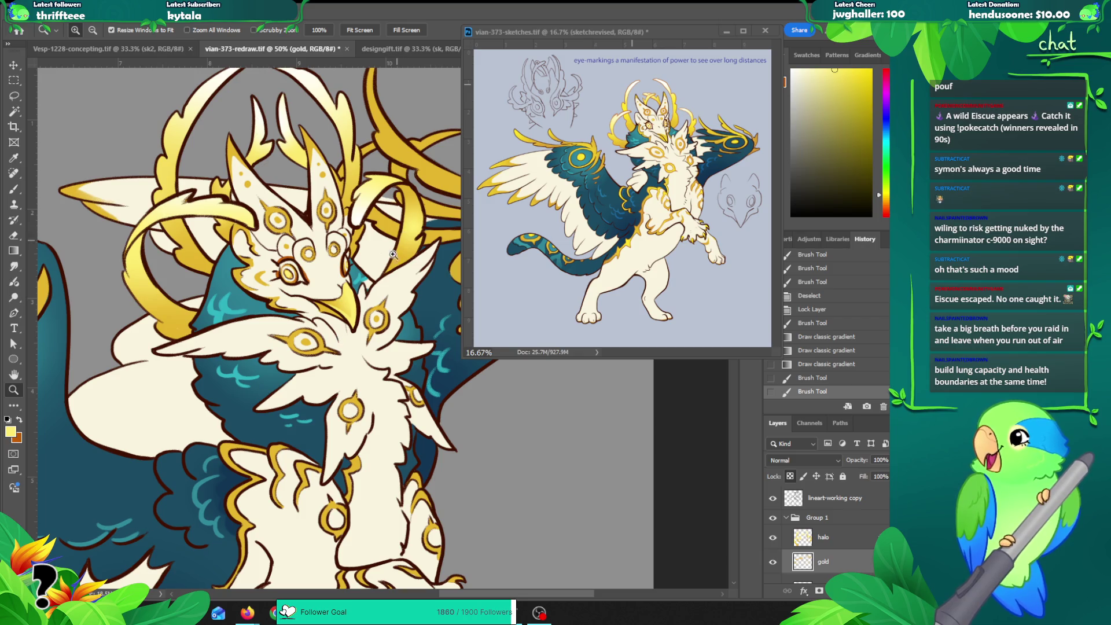
left_click_drag(349, 303, 400, 316)
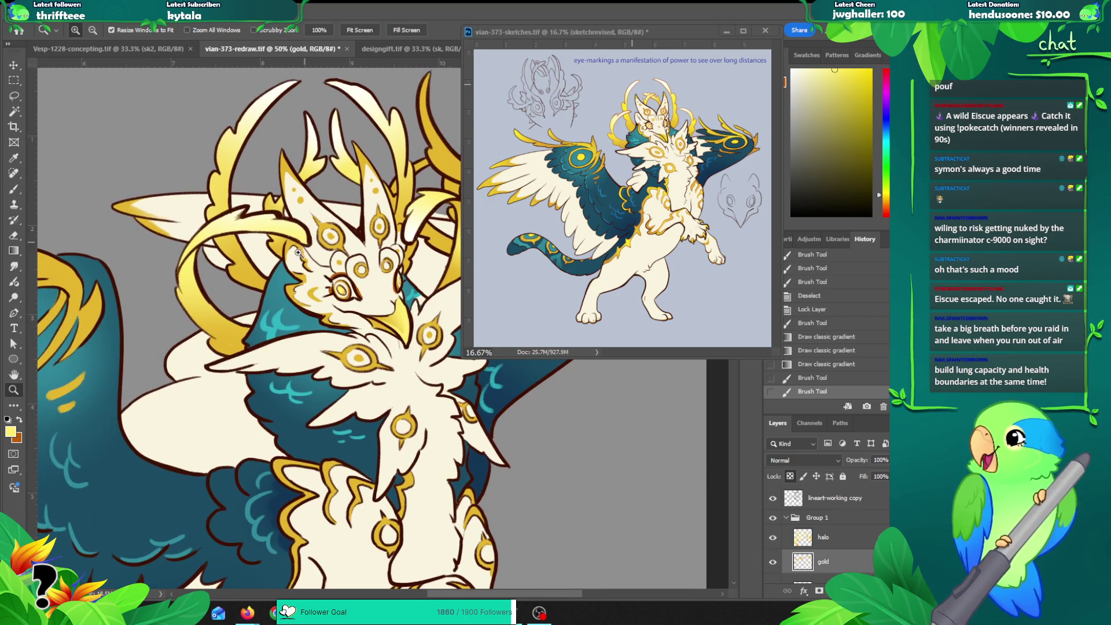
key("g")
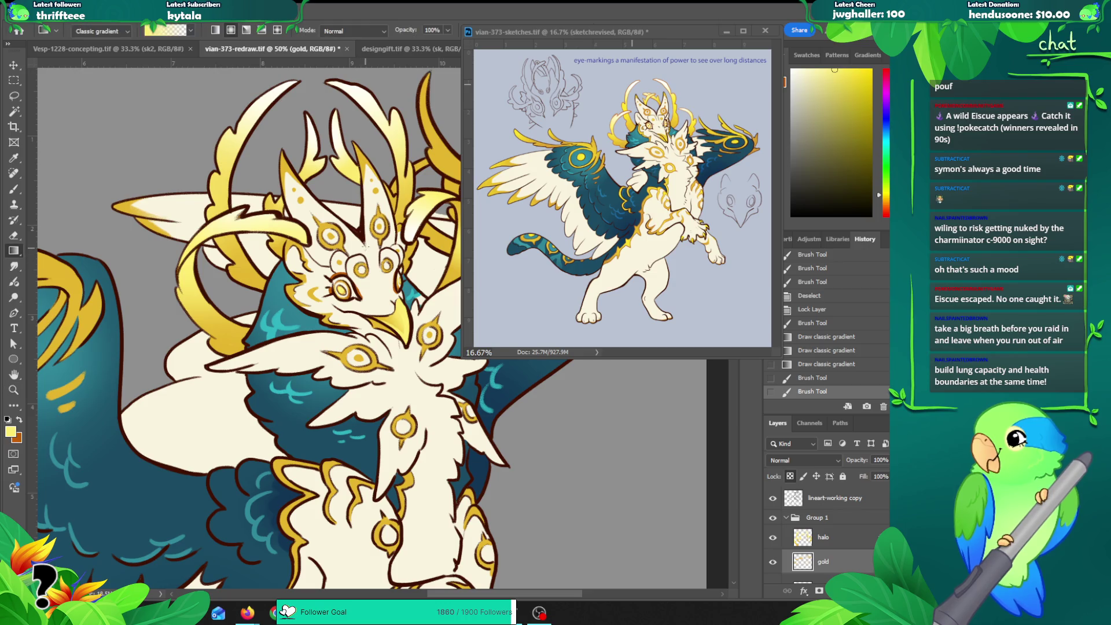
mouse_move(359, 267)
left_mouse_down()
mouse_move(366, 281)
mouse_move(388, 267)
left_mouse_up()
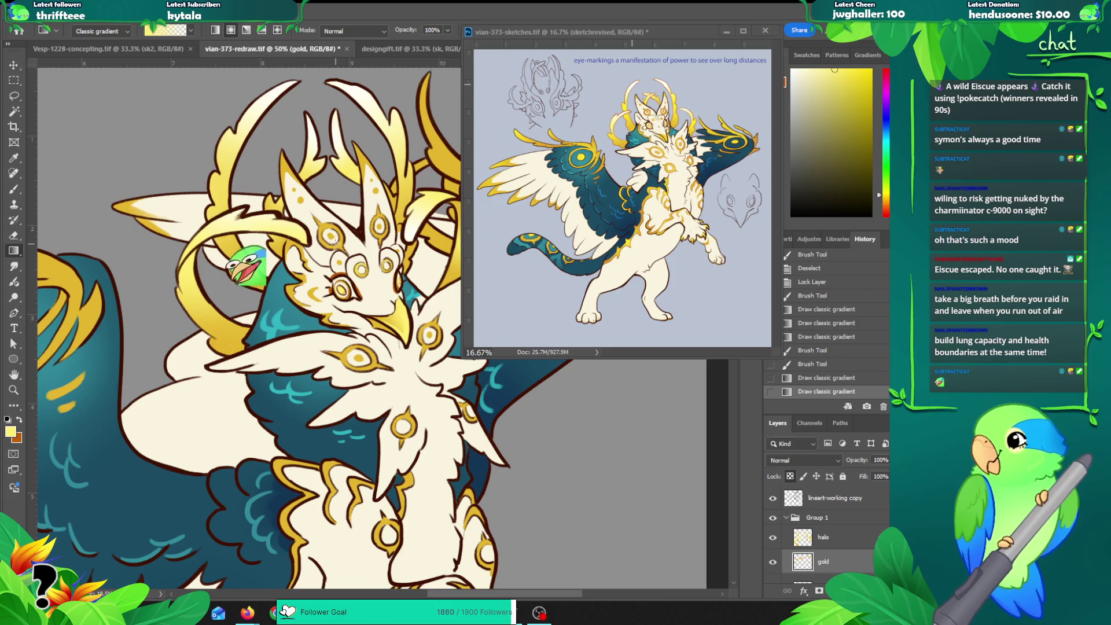
left_click_drag(333, 237, 382, 234)
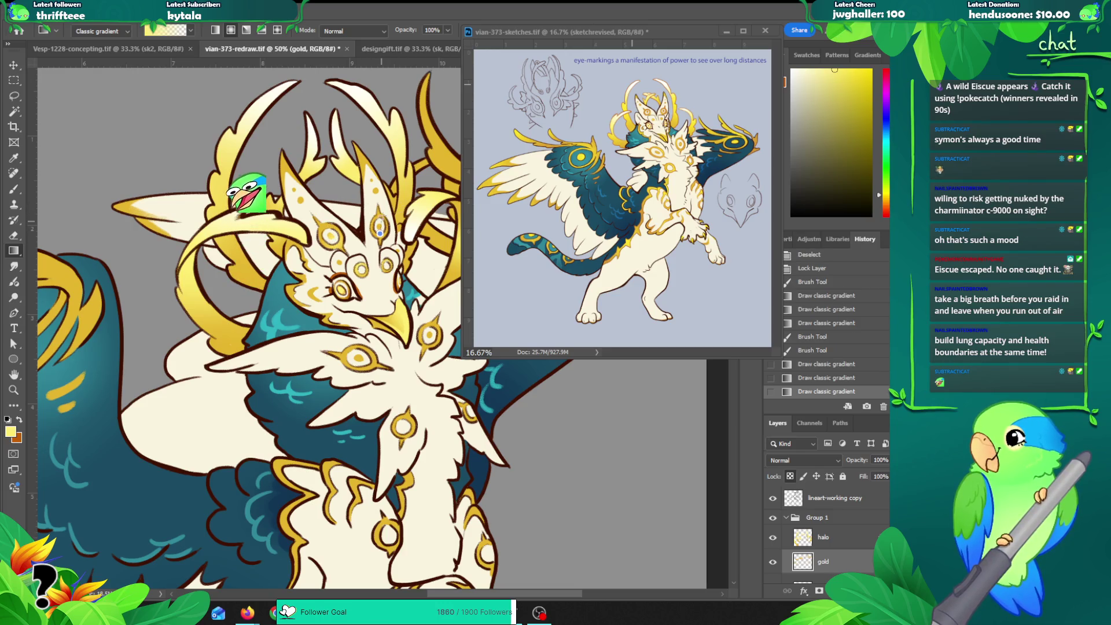
left_click_drag(282, 157, 300, 177)
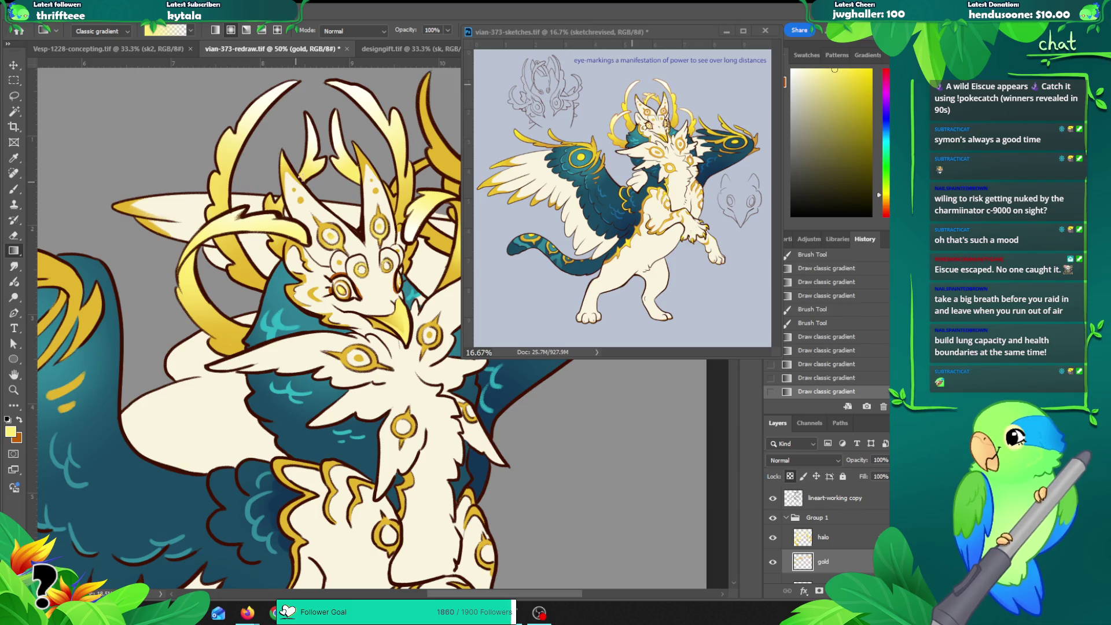
Step: Paint small brush touch-ups on the antler, undoing the last one
key("b")
left_click(282, 162)
key("ctrl+z")
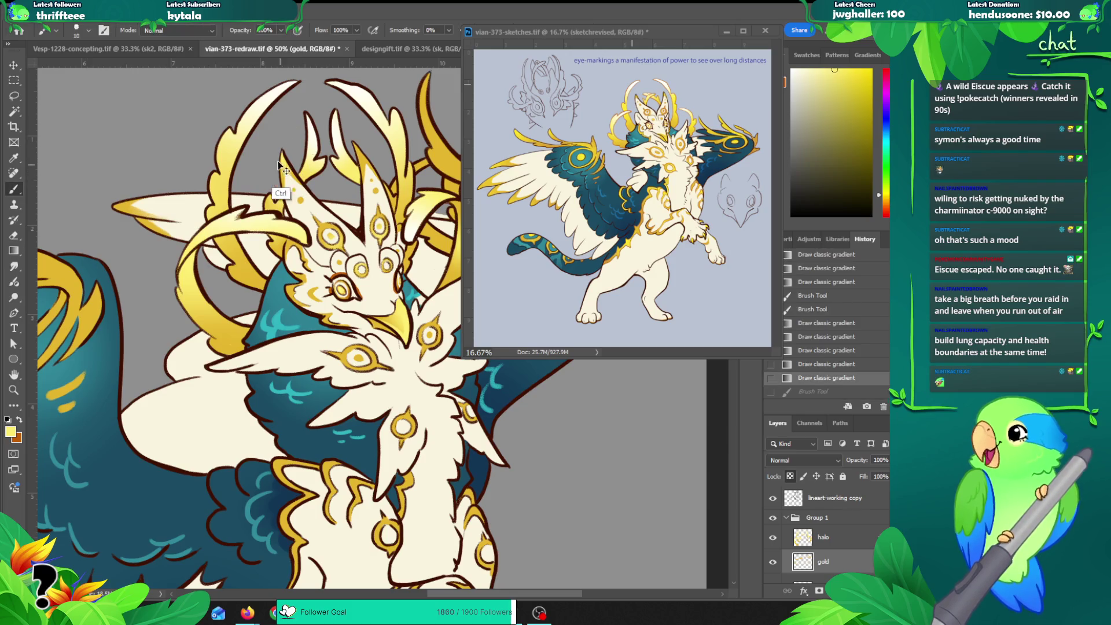
key("ctrl+shift+z")
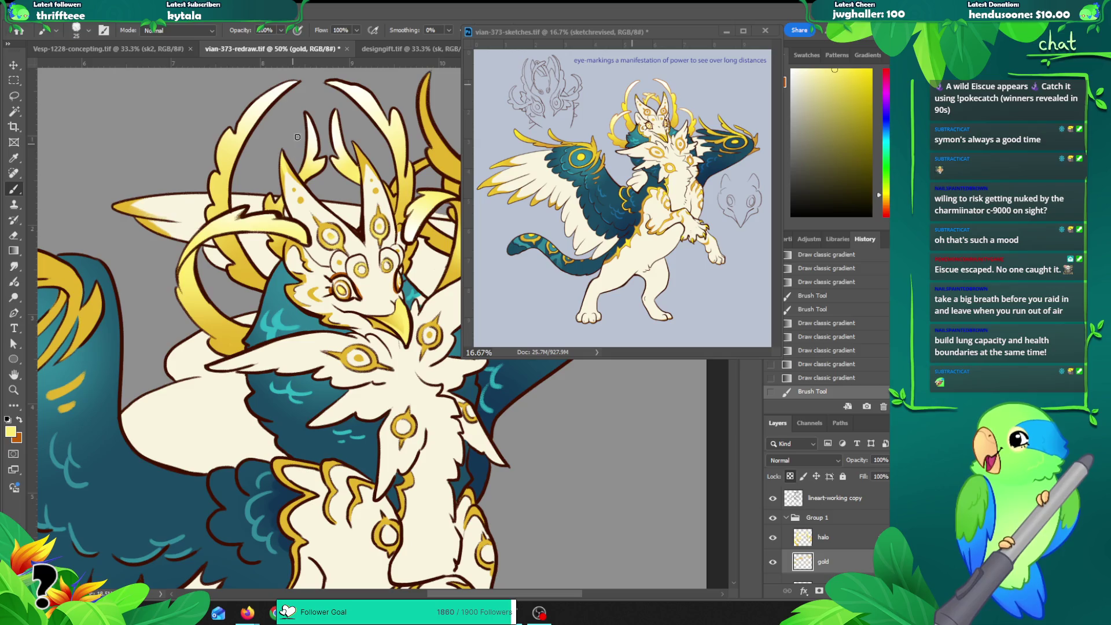
left_click(359, 152)
left_click(370, 167)
key("ctrl+z")
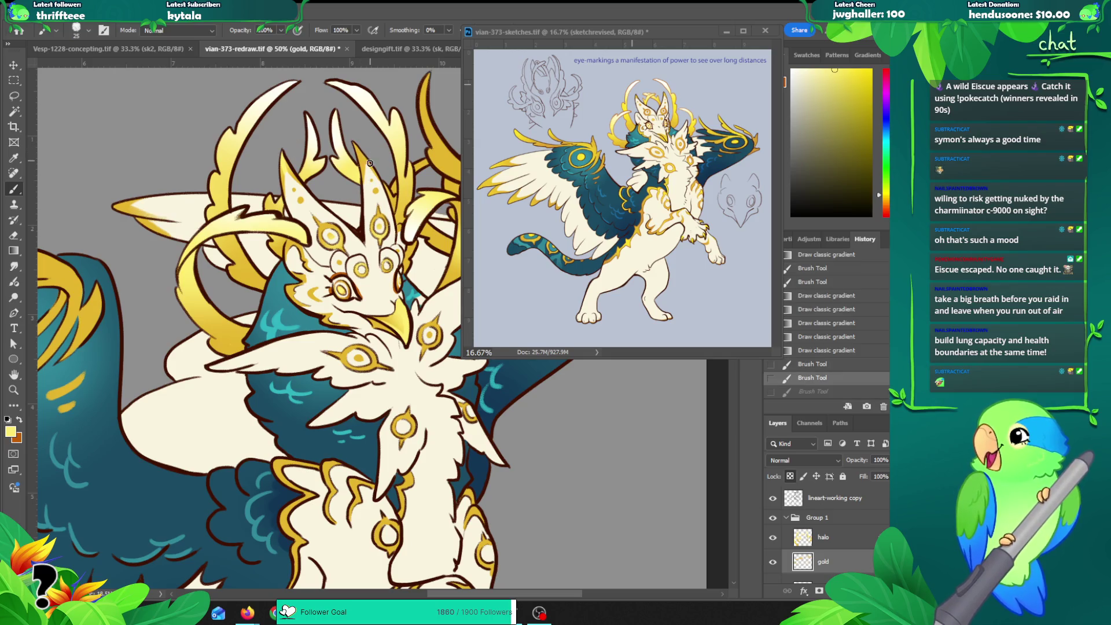
Step: Gradient-shade the gold markings, then try a brush stroke on them and undo it
key("g")
left_click_drag(367, 154, 382, 299)
left_click_drag(407, 361, 380, 338)
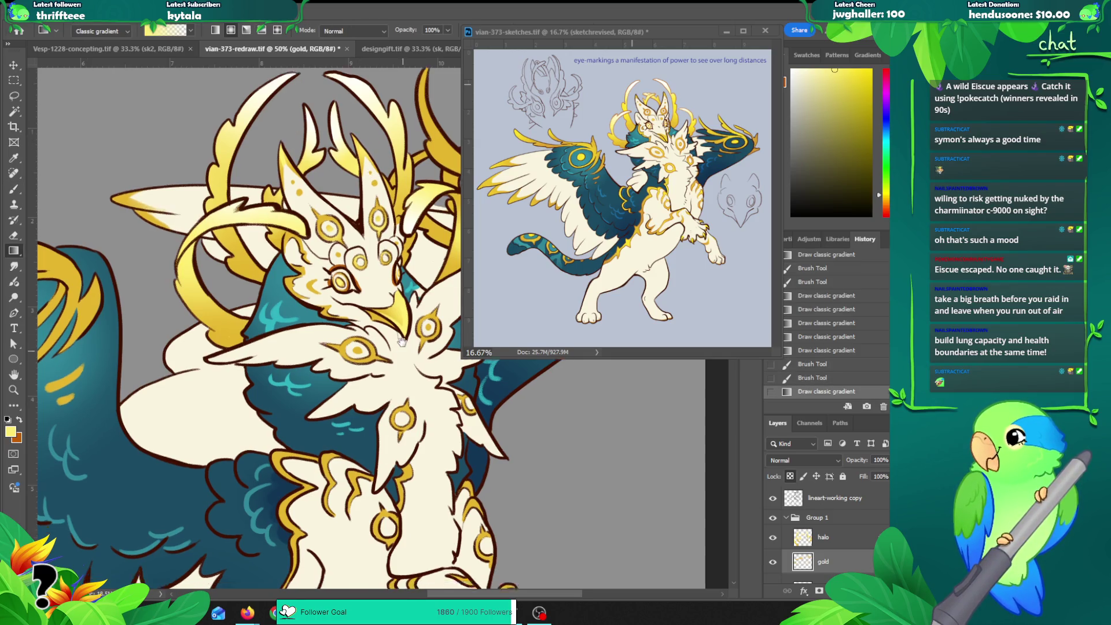
key("b")
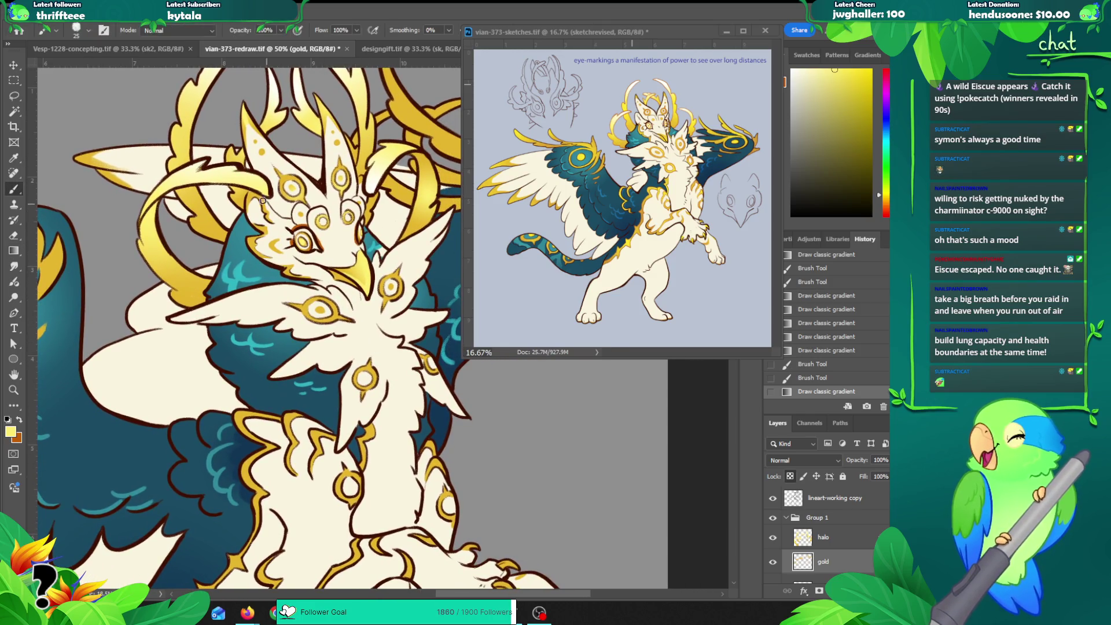
mouse_move(249, 191)
left_mouse_down()
mouse_move(250, 214)
mouse_move(293, 178)
left_mouse_up()
key("ctrl+z")
key("x")
key("ctrl+z")
Step: With panels hidden, try a gradient on the chest markings with pale yellow, then undo it
scroll(252, 200, "down", 2)
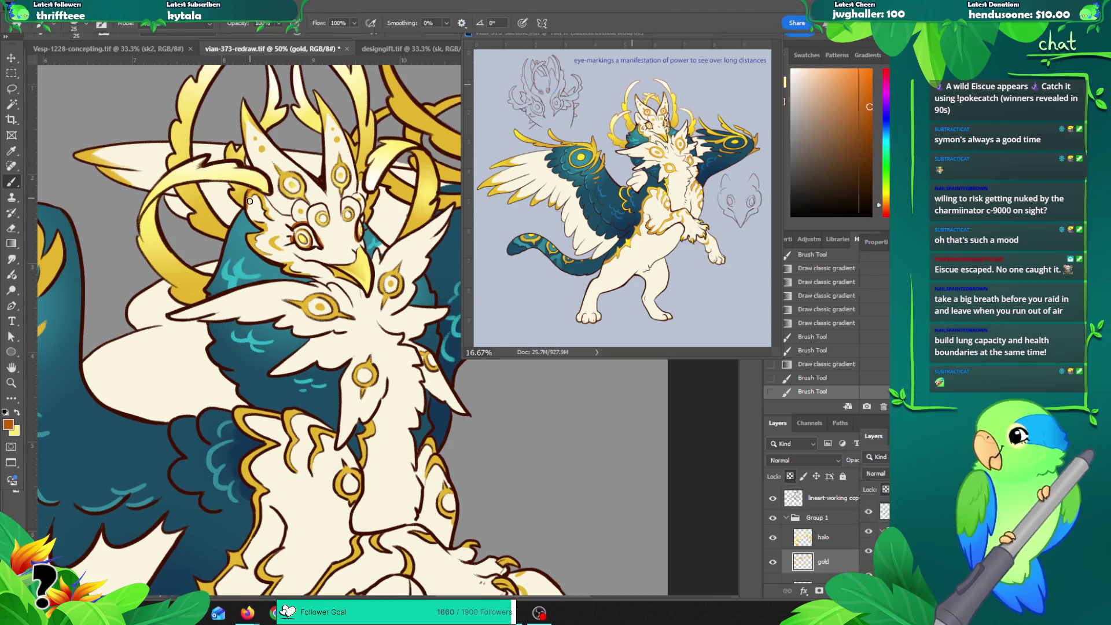
key("Tab")
key("Tab")
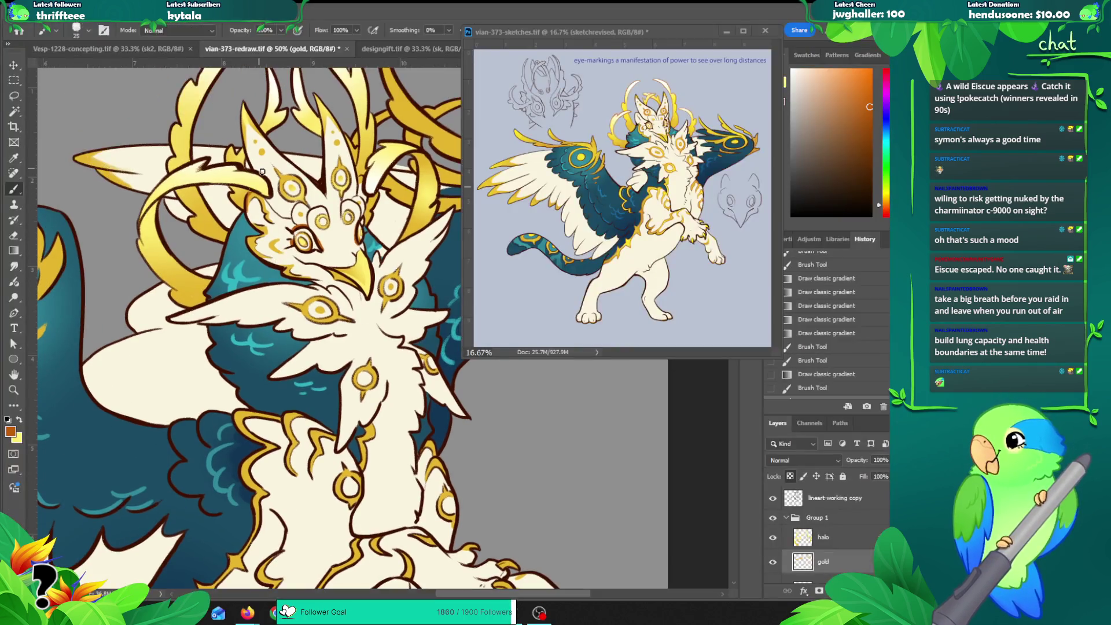
mouse_move(217, 276)
left_mouse_down()
mouse_move(236, 229)
mouse_move(188, 361)
left_mouse_up()
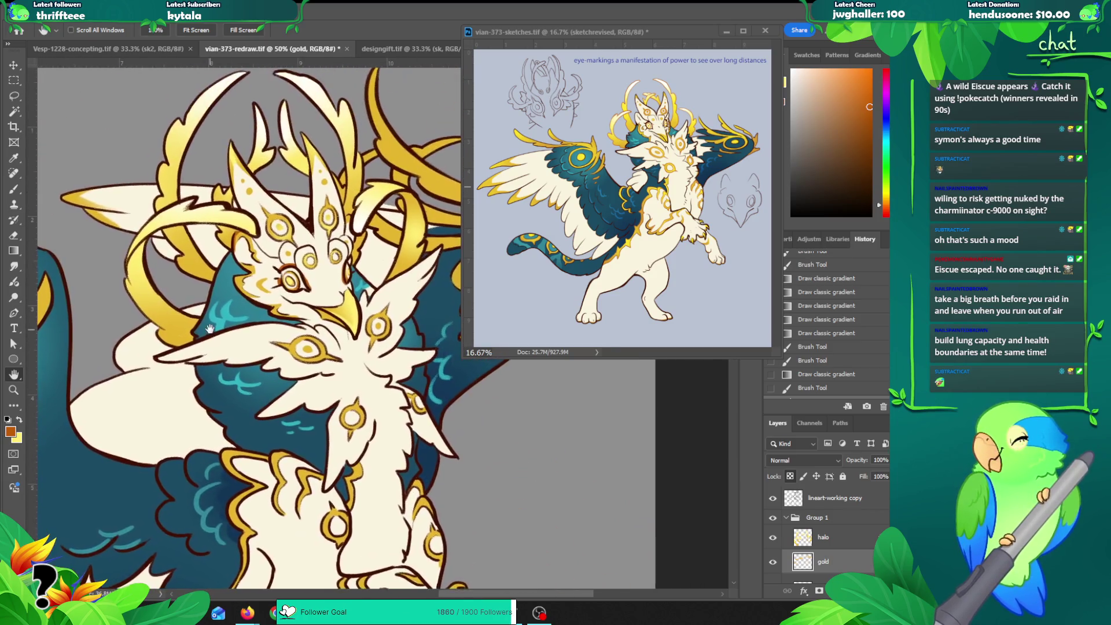
mouse_move(238, 237)
left_mouse_down()
mouse_move(276, 207)
mouse_move(245, 248)
mouse_move(282, 208)
left_mouse_up()
left_click(351, 217, "alt")
key("ctrl+z")
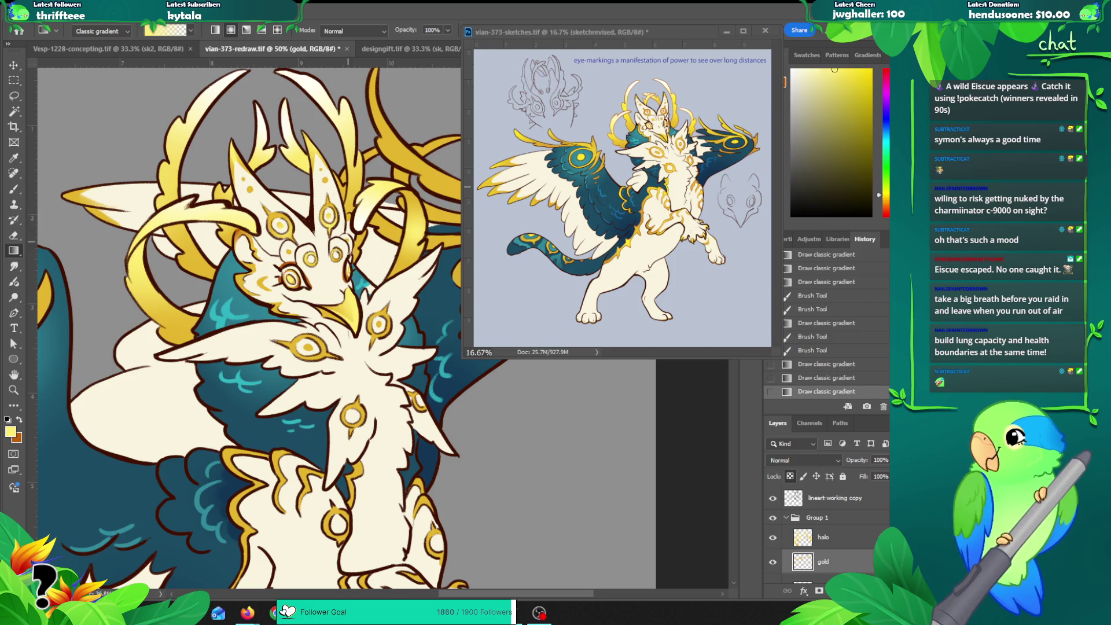
Step: Reframe the view on the chest and gradient-shade two gold markings
left_click_drag(254, 262, 250, 287)
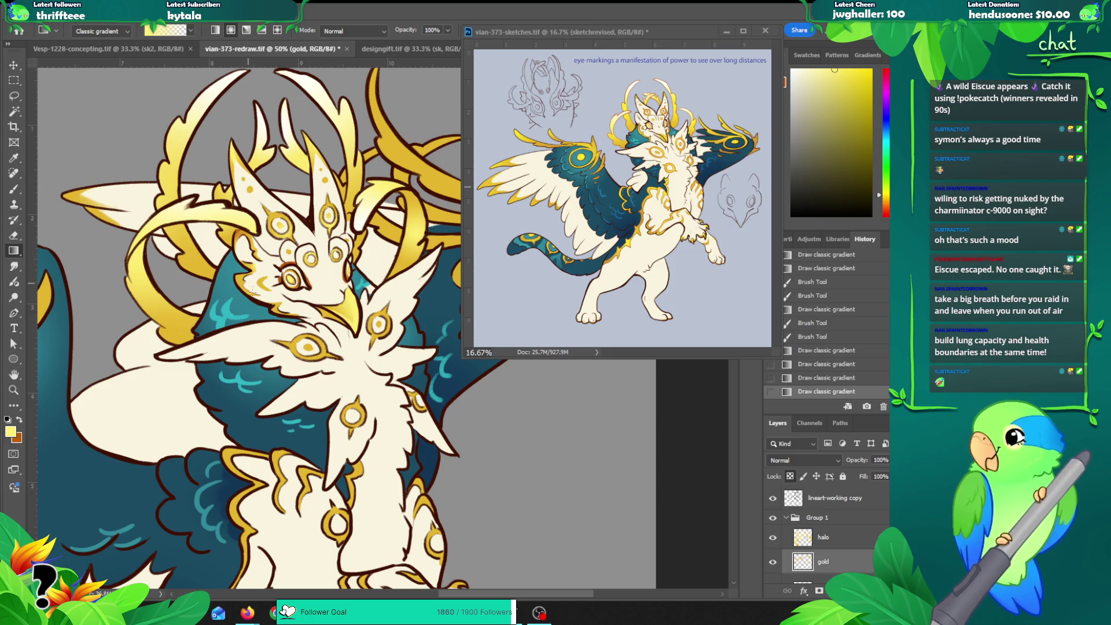
key("b")
key("z")
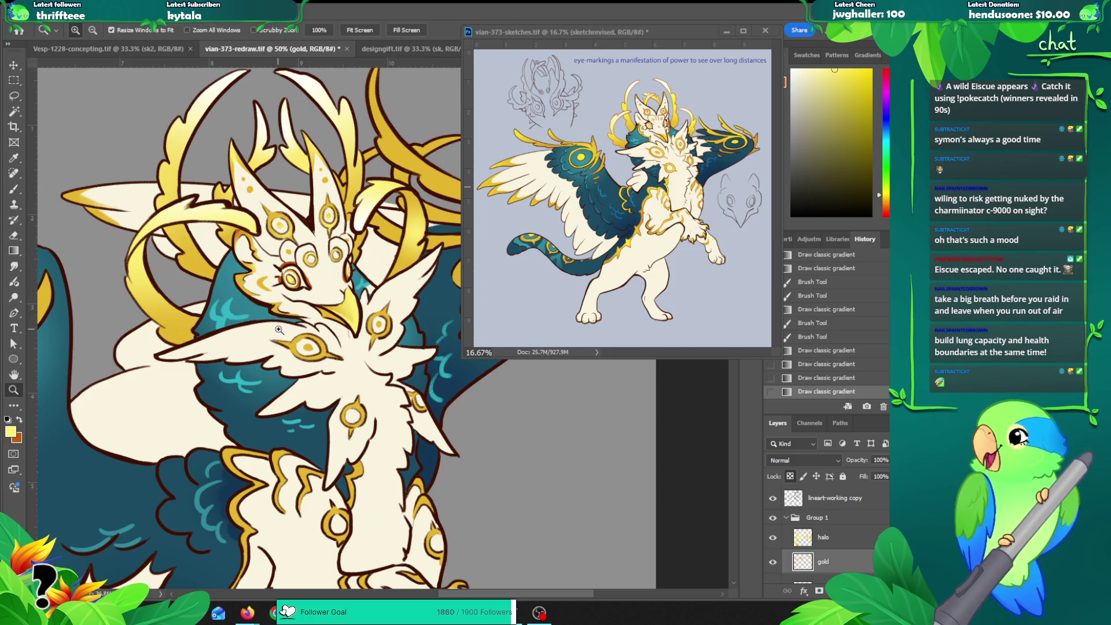
left_click(190, 301, "alt")
left_click(190, 301, "alt")
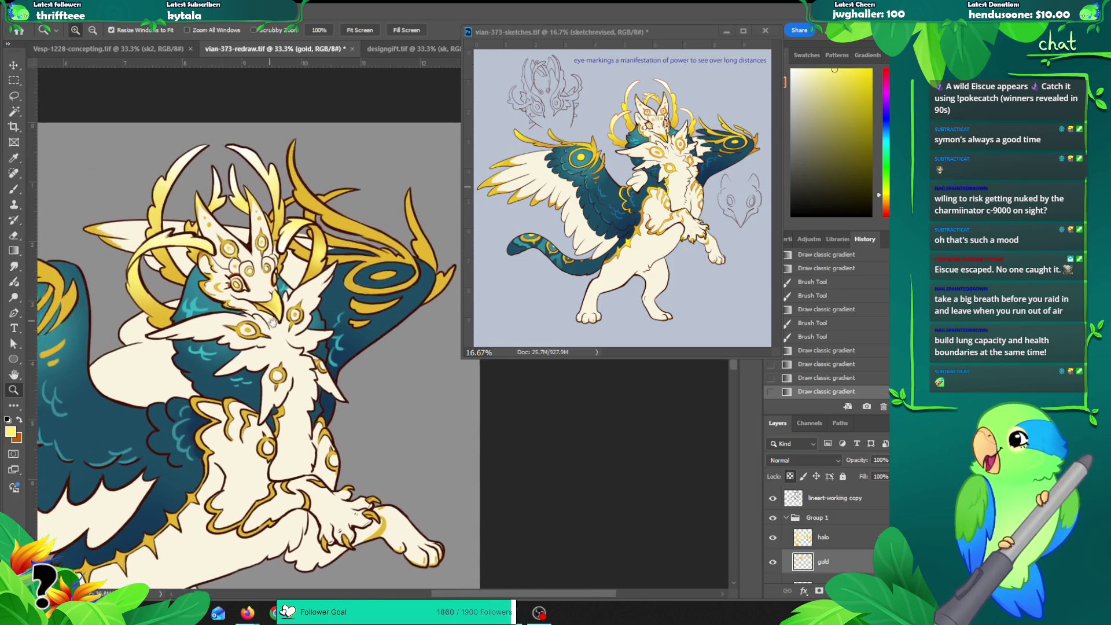
mouse_move(190, 301)
left_mouse_down()
mouse_move(399, 350)
mouse_move(310, 361)
left_mouse_up()
left_click(316, 268)
key("g")
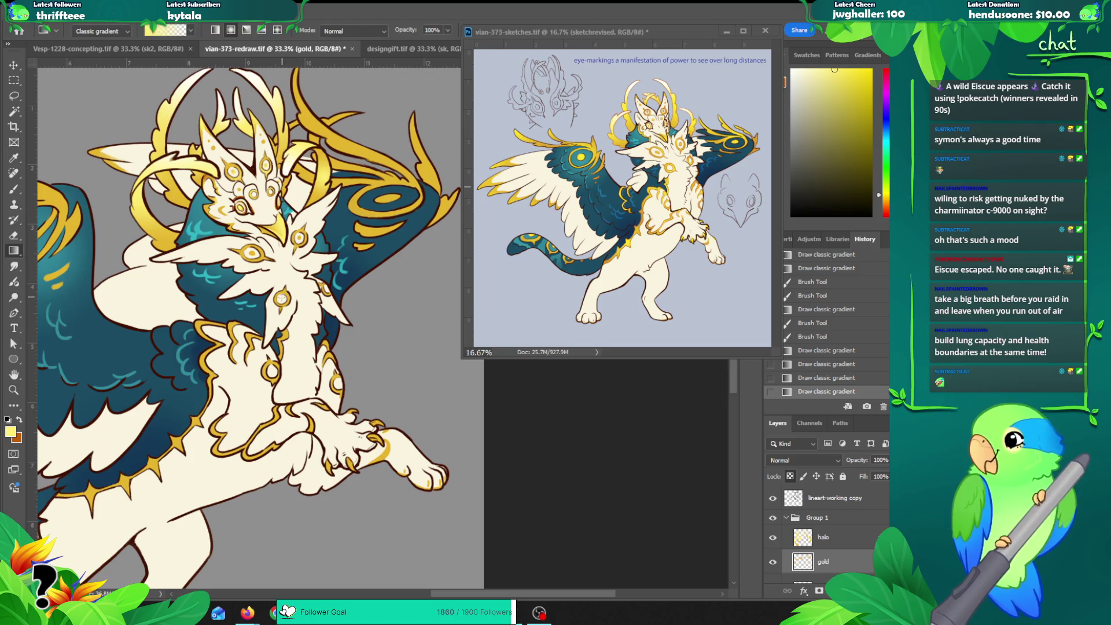
left_click_drag(283, 296, 296, 298)
mouse_move(260, 253)
left_mouse_down()
mouse_move(326, 218)
mouse_move(327, 232)
mouse_move(257, 253)
mouse_move(335, 230)
left_mouse_up()
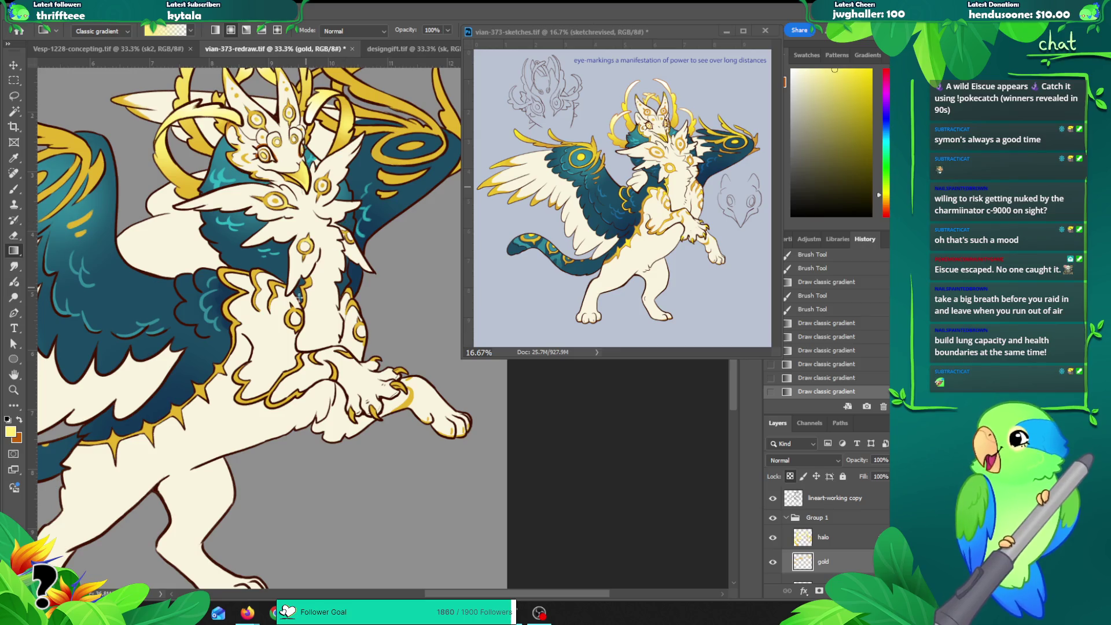
Step: Sample gold from the reference sketch and shade the markings with gold and yellow gradients
left_click_drag(223, 274, 222, 286)
key("ctrl+z")
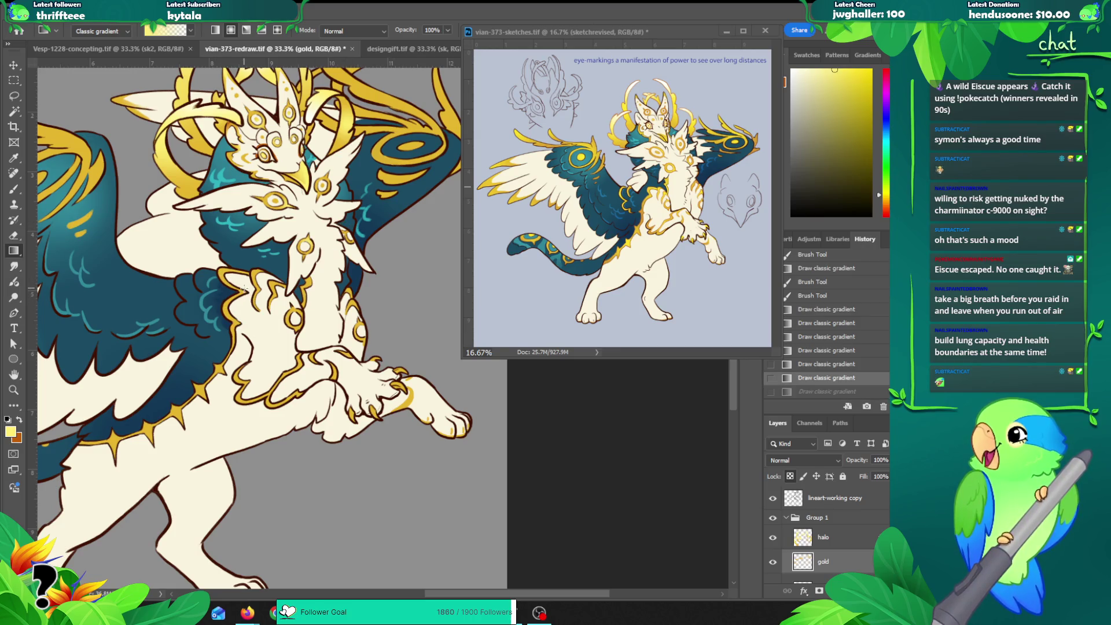
key("x")
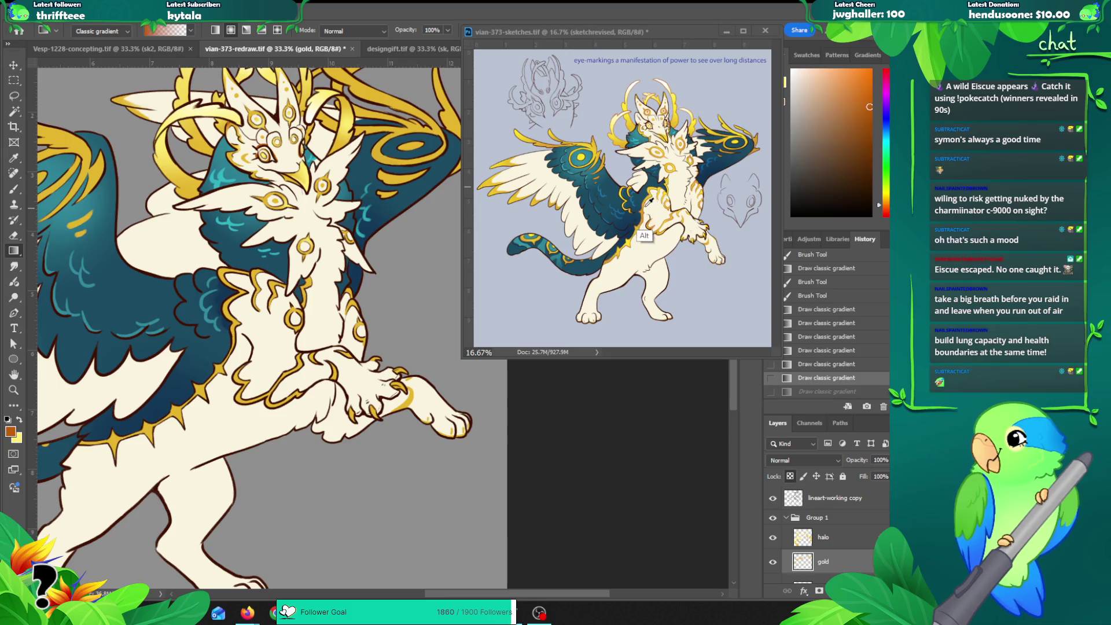
left_click(646, 206, "alt")
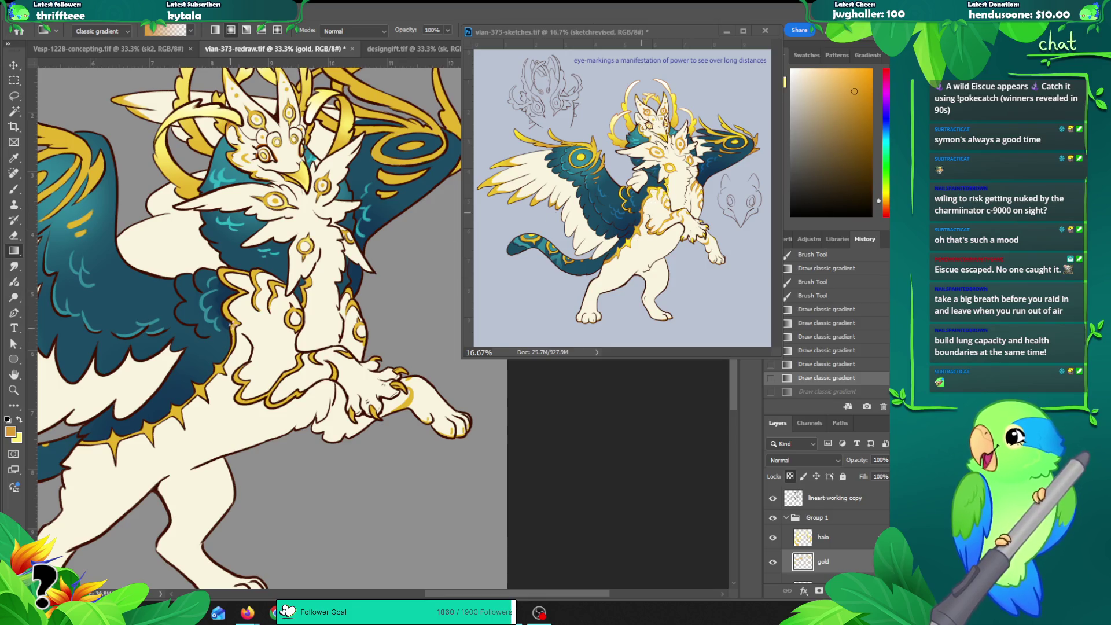
left_click_drag(232, 324, 223, 360)
key("x")
mouse_move(229, 301)
left_mouse_down()
mouse_move(224, 321)
mouse_move(287, 265)
left_mouse_up()
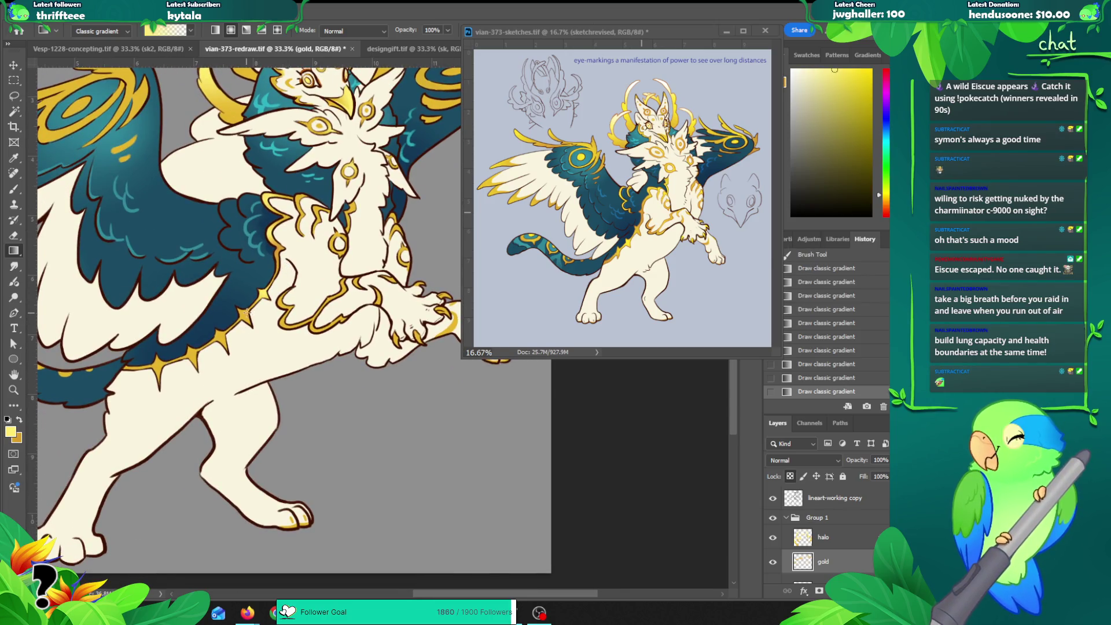
left_click_drag(243, 314, 232, 335)
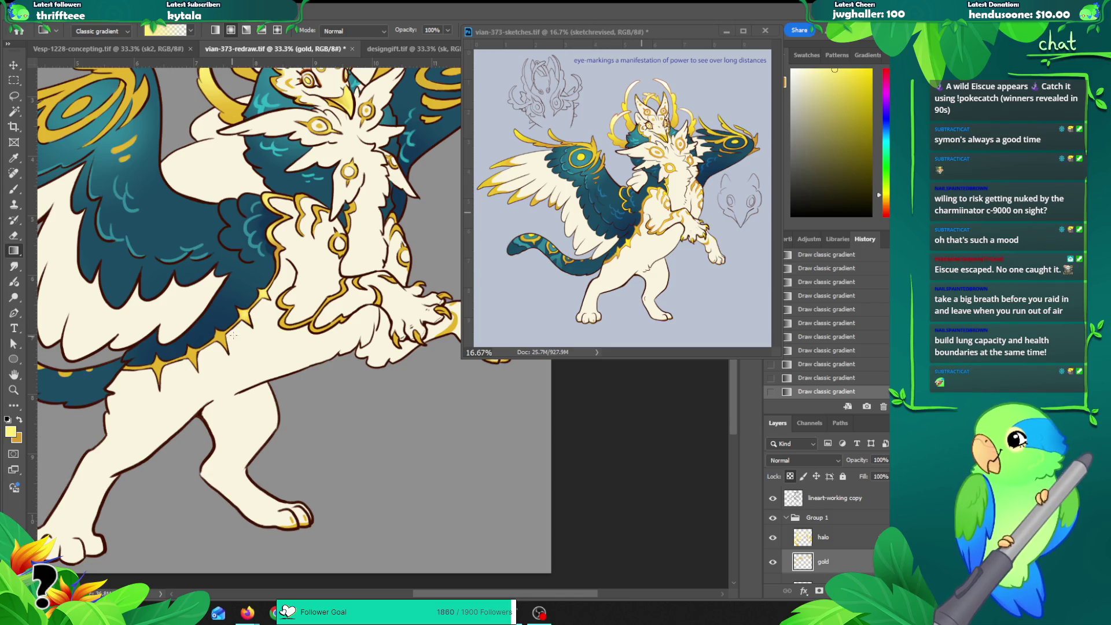
Step: Compare the gold and yellow colours, then test and undo a brush mark near the raised claw
key("x")
key("x")
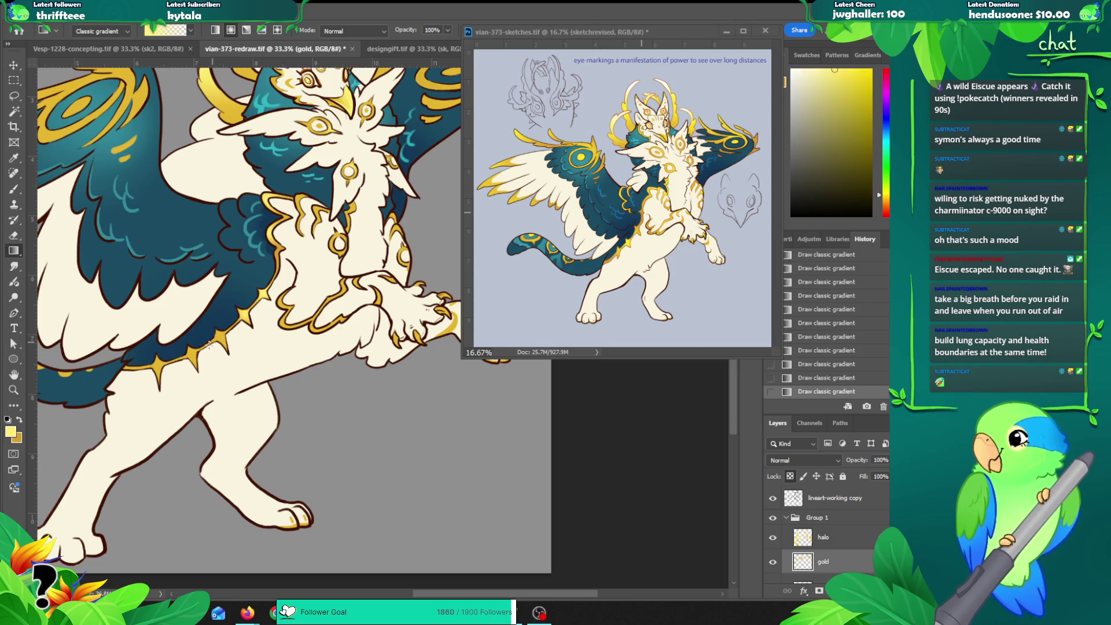
key("x")
key("x")
key("x")
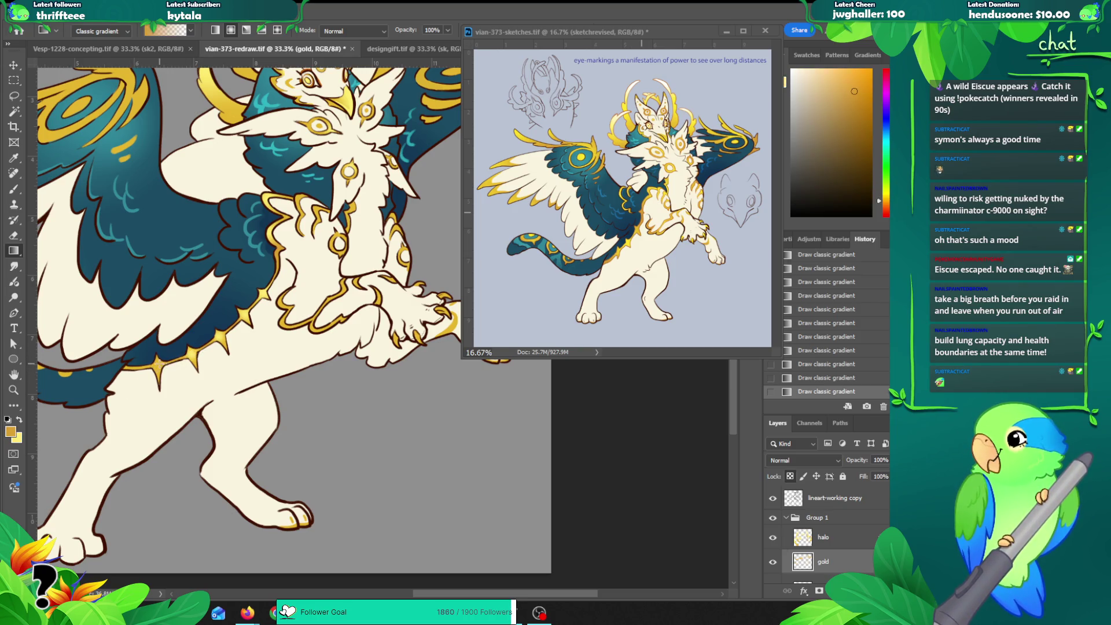
key("x")
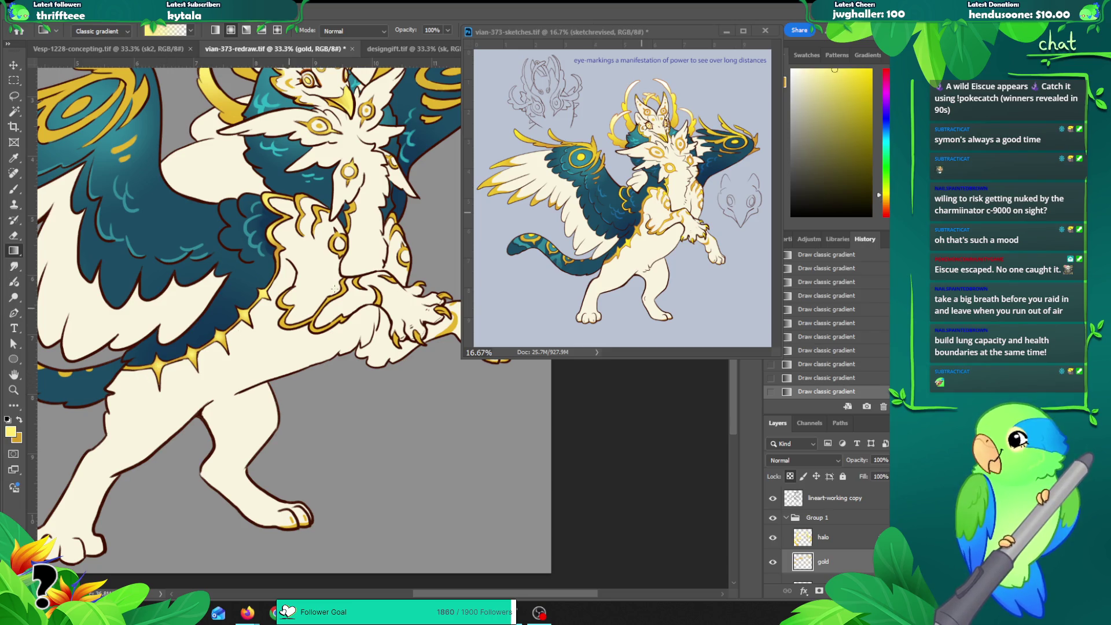
key("x")
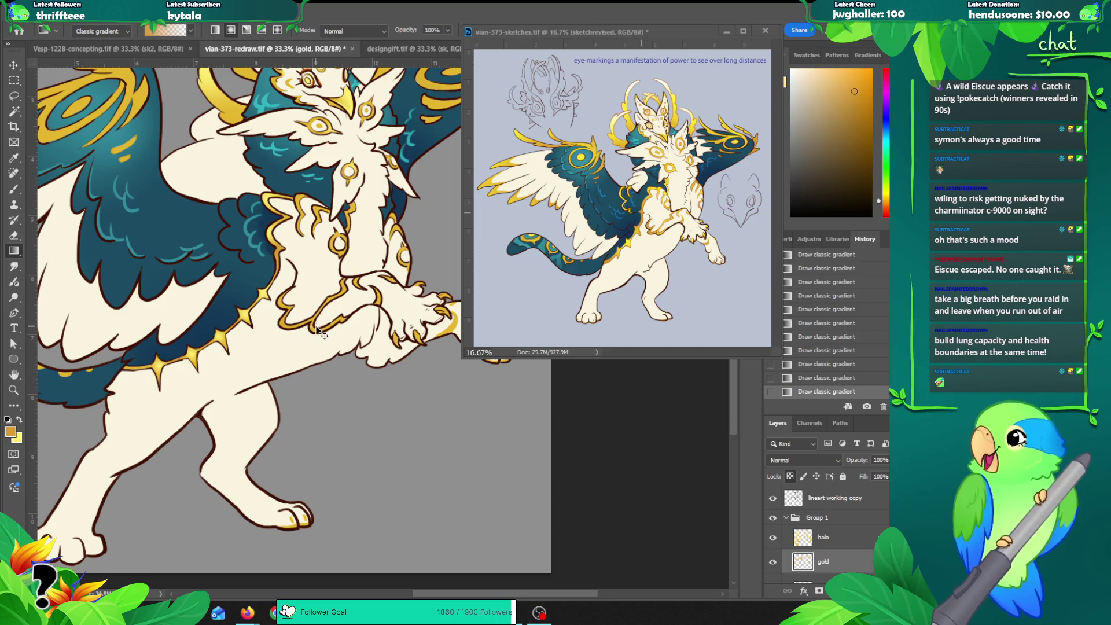
key("x")
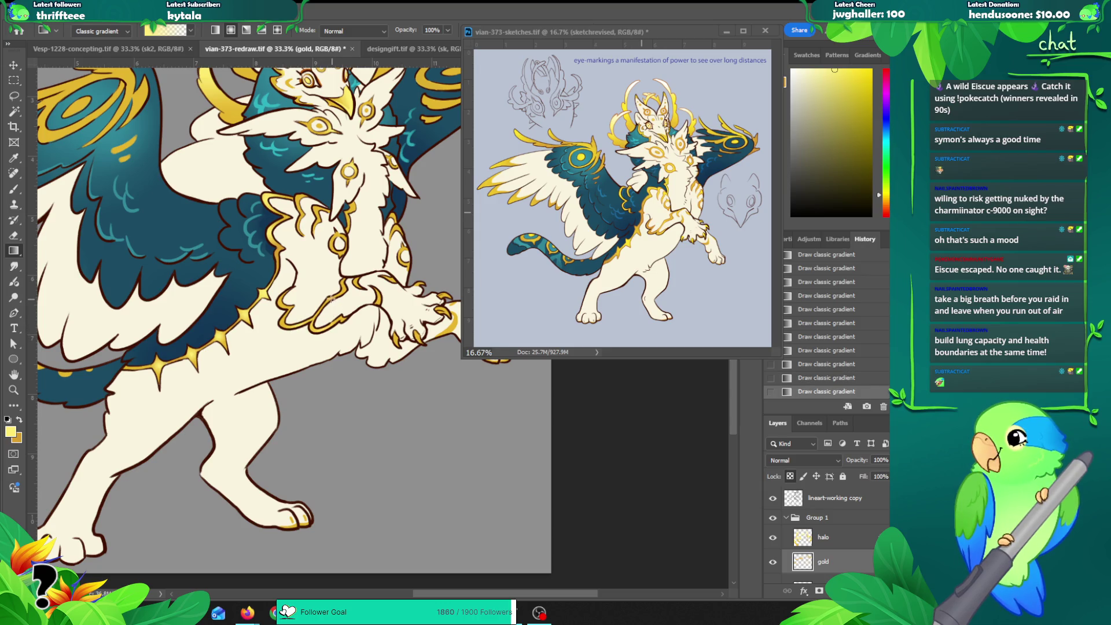
left_click_drag(382, 250, 345, 281)
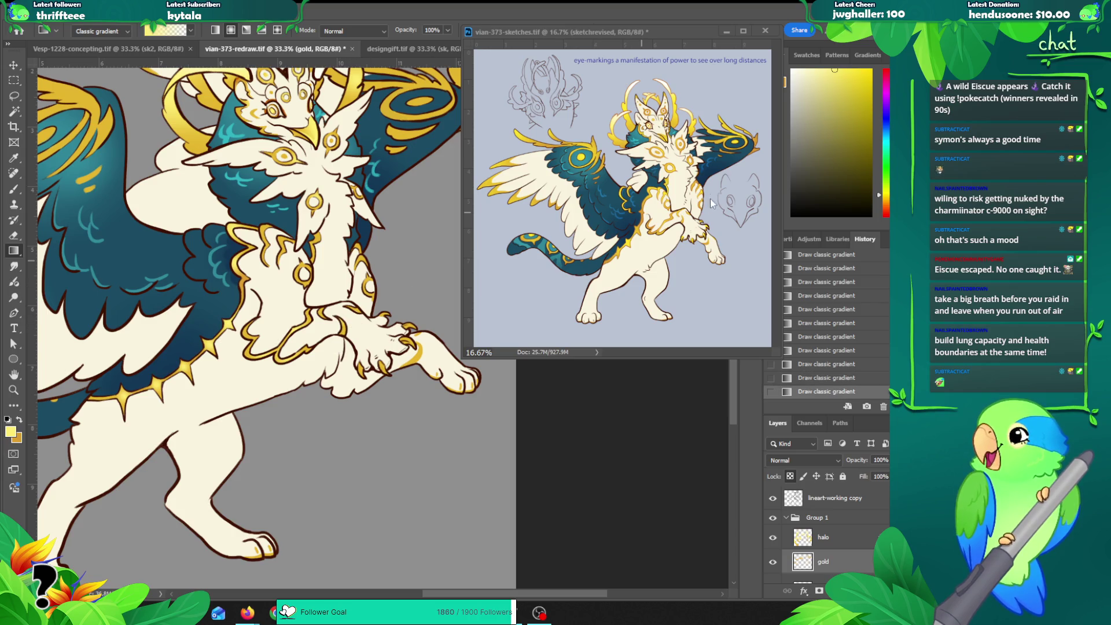
key("ctrl+z")
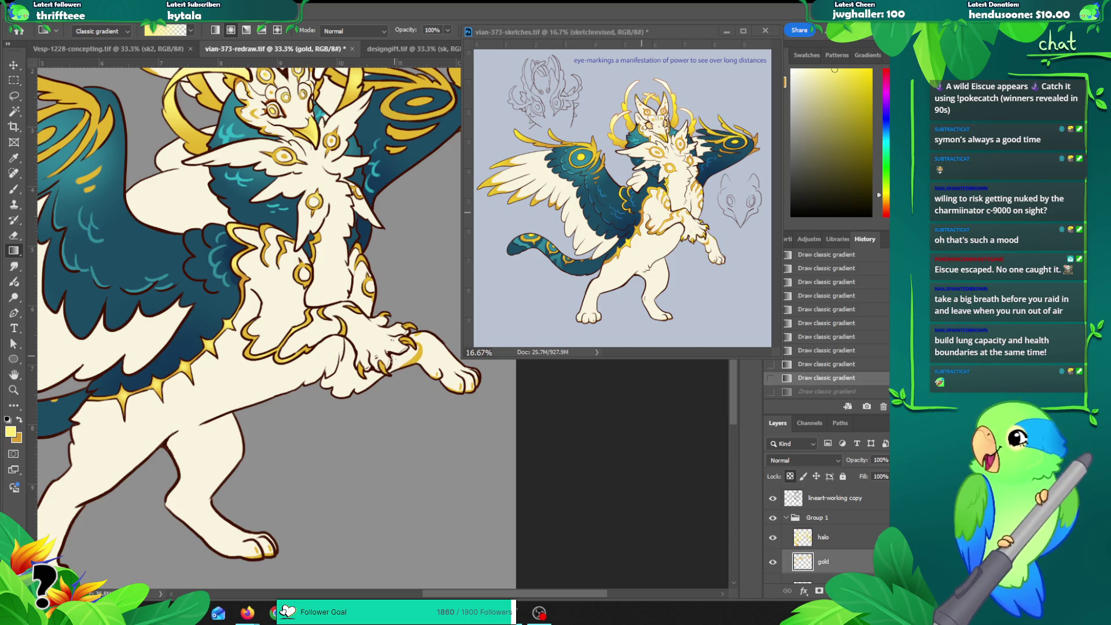
key("b")
left_click(383, 368)
key("ctrl+z")
Step: Dab five cream touch-ups around the raised claw, then bring the Twitch stream window forward
left_click(384, 371)
left_click(404, 342)
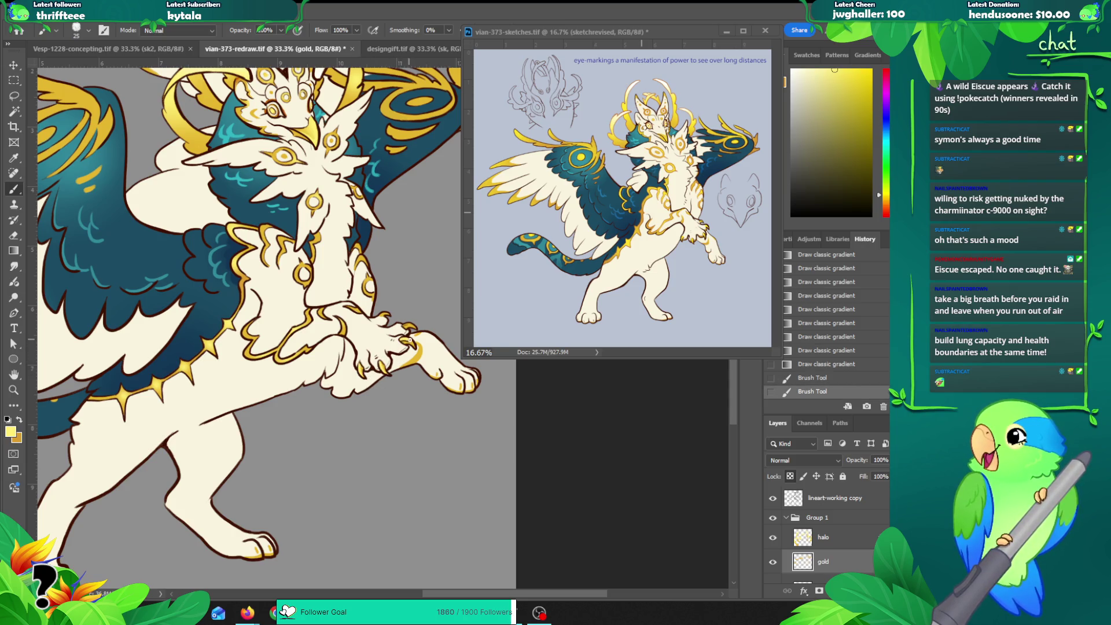
left_click(414, 346)
left_click(407, 325)
left_click(378, 332)
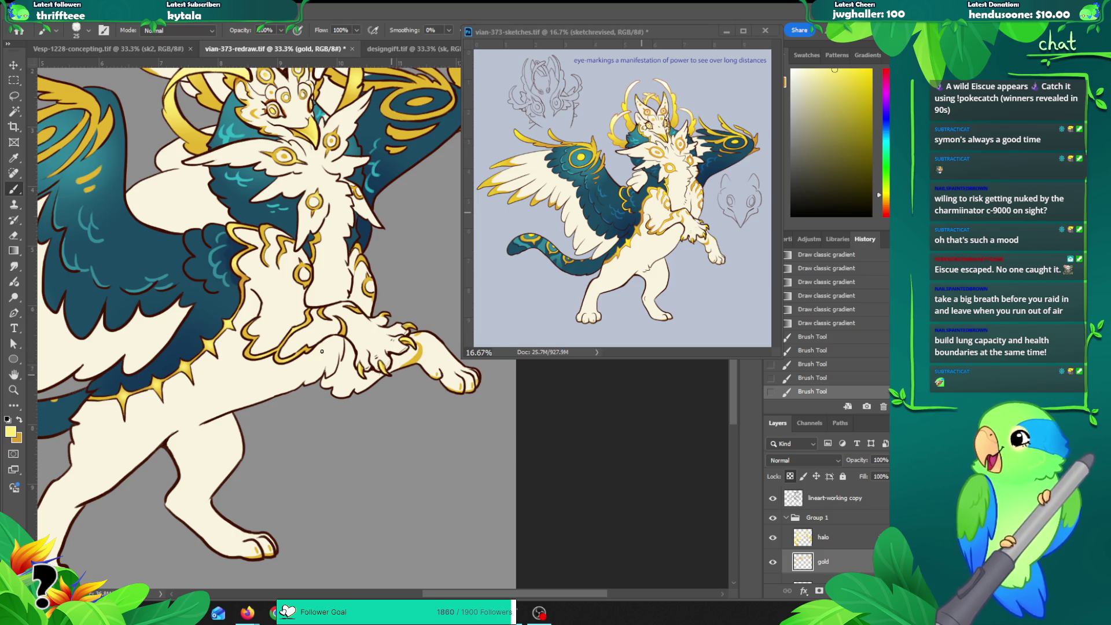
left_click(247, 612)
mouse_move(336, 65)
left_mouse_down()
mouse_move(398, 32)
mouse_move(383, 31)
left_mouse_up()
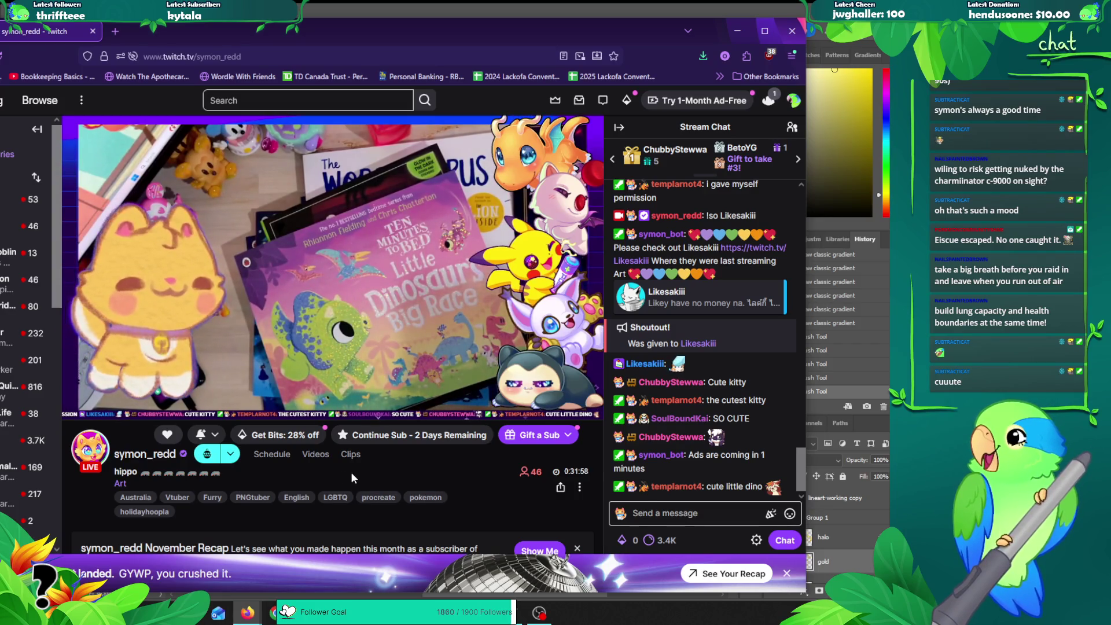
Step: Leave the Twitch stream and switch back to the Photoshop drawing with Alt+Tab
mouse_move(441, 269)
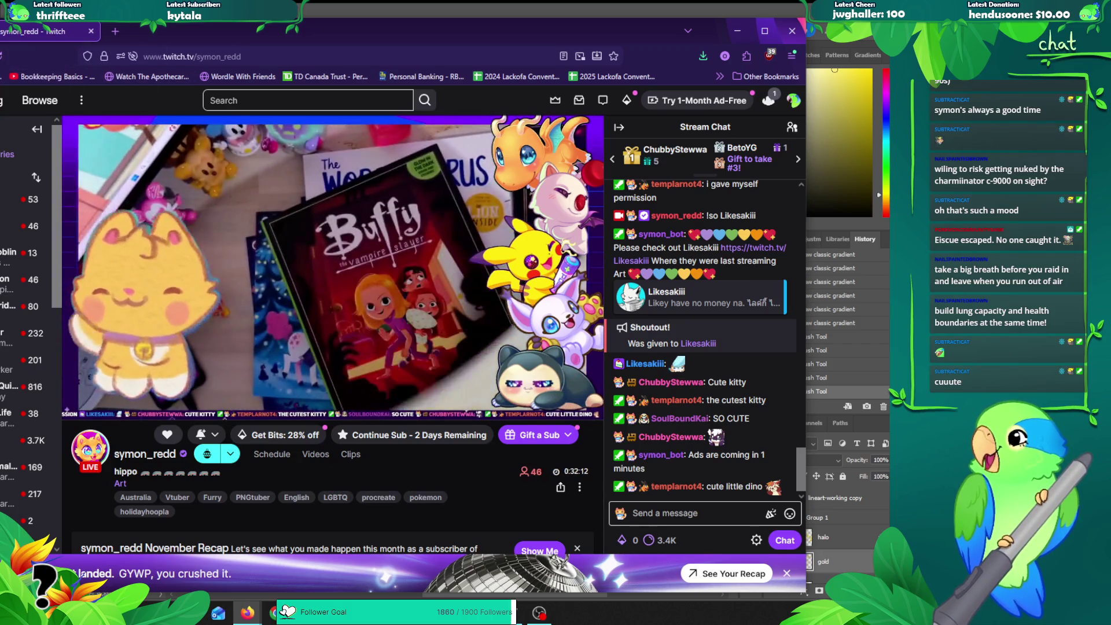
key("alt+Tab")
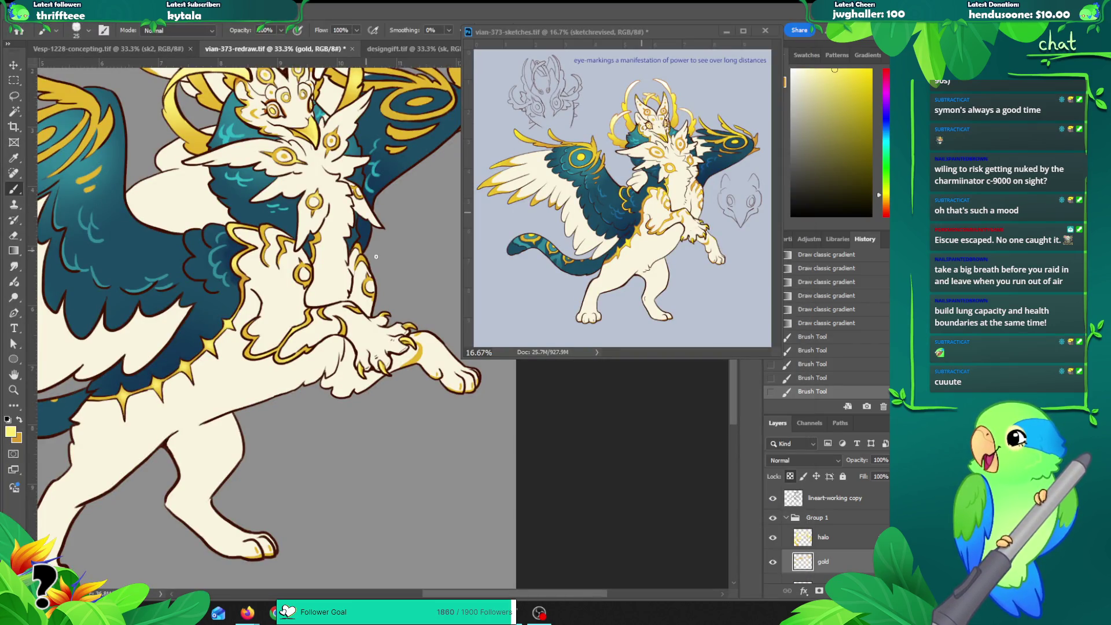
Step: Paint two small touch-ups and a stroke on the chest markings, then pan over chest, wings and head
left_click(364, 264)
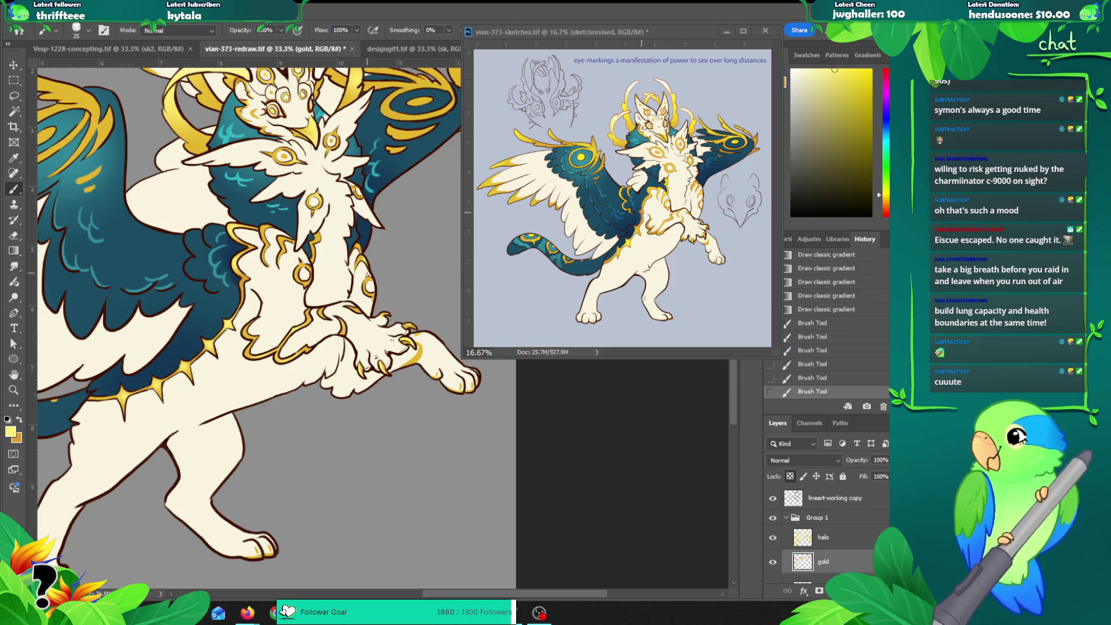
left_click(359, 268)
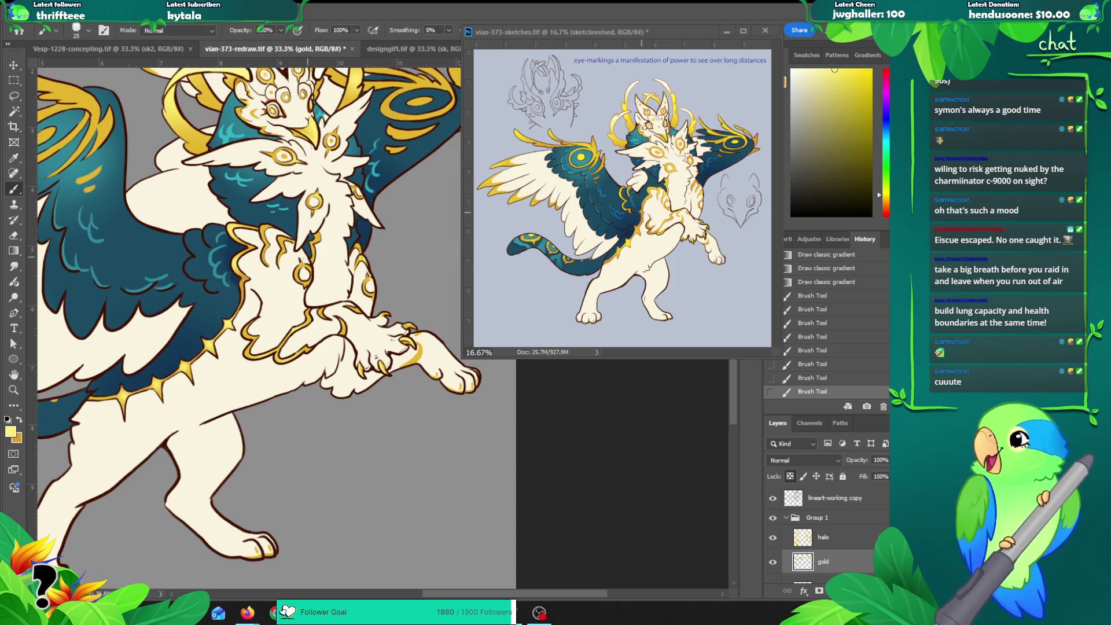
left_click_drag(261, 228, 300, 262)
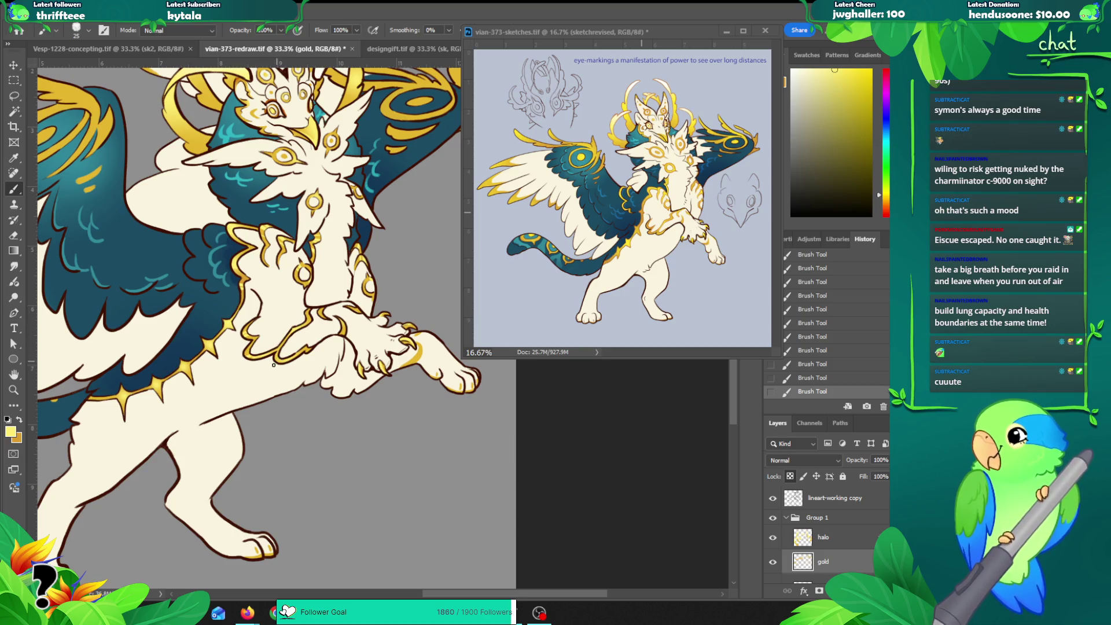
left_click_drag(390, 278, 431, 284)
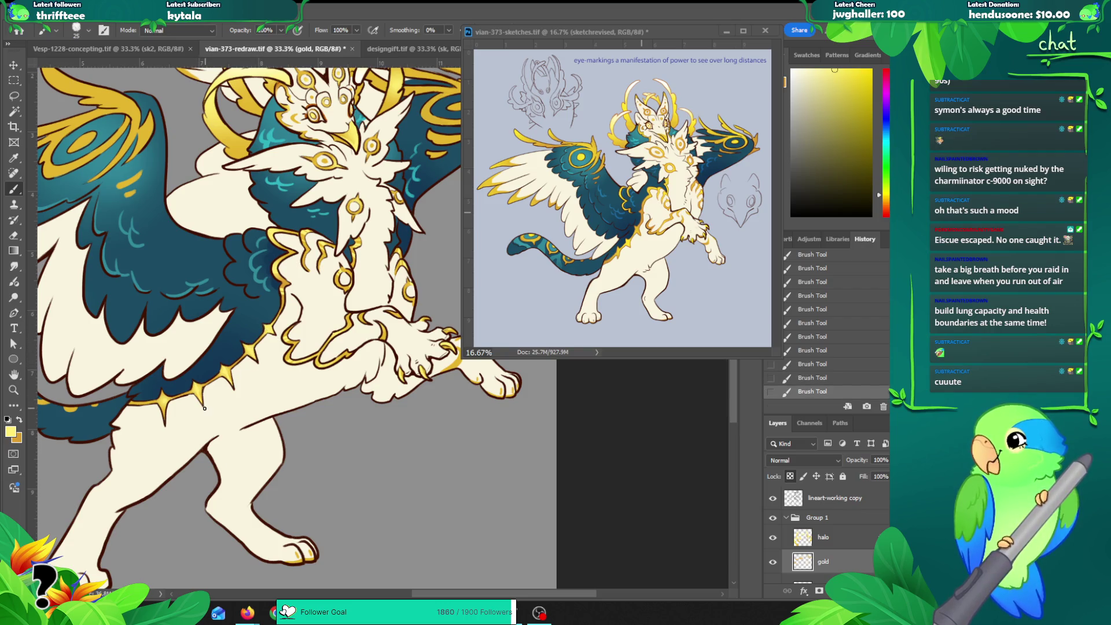
left_click_drag(205, 409, 237, 368)
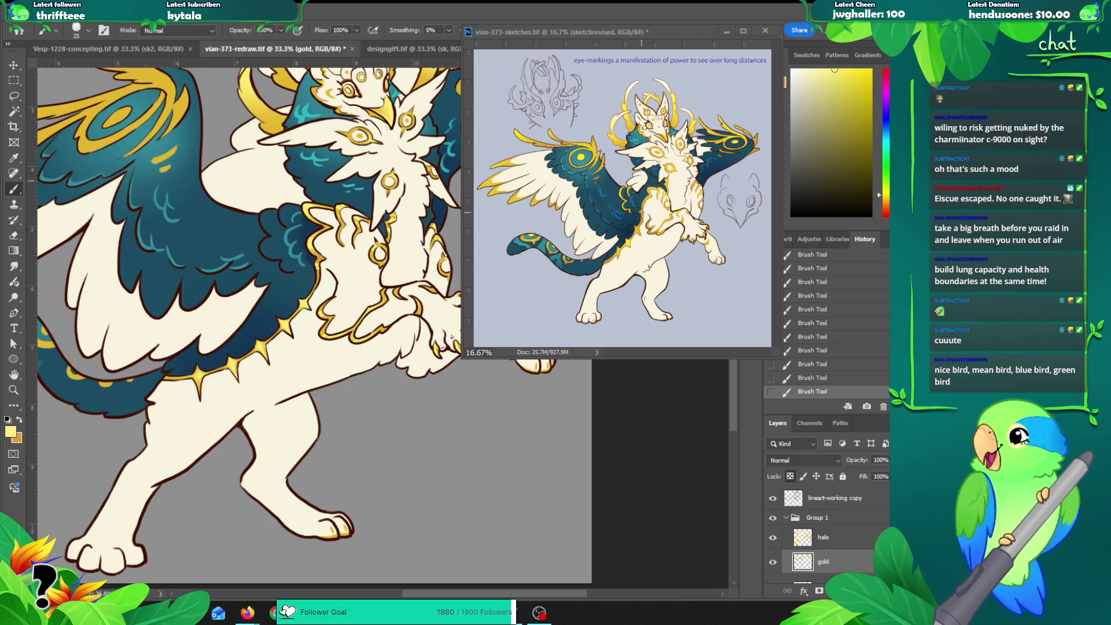
left_click(248, 612)
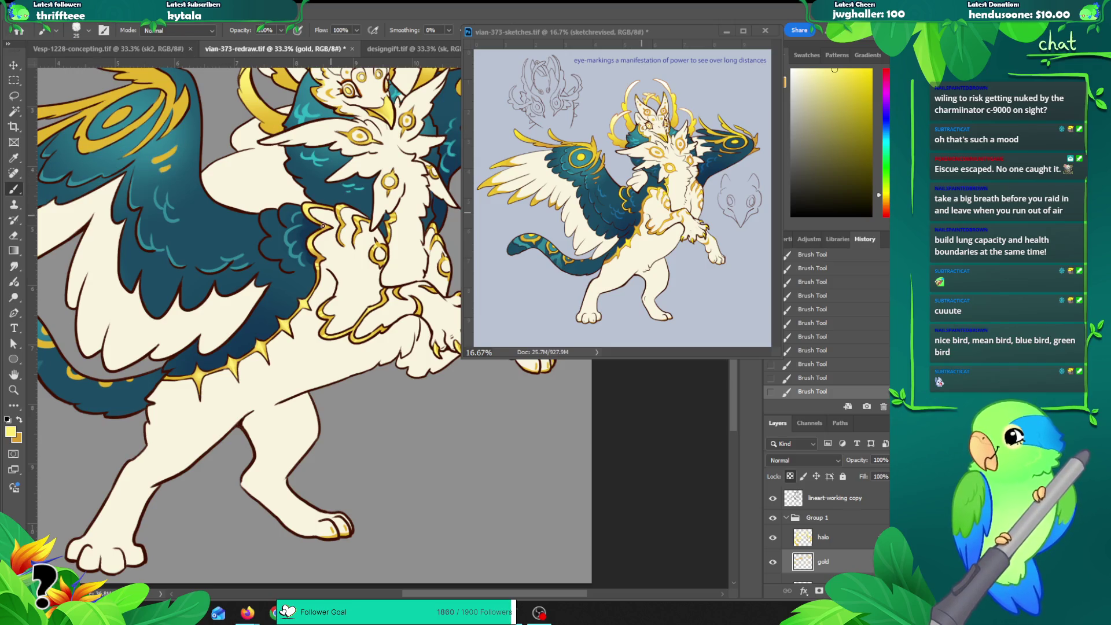
mouse_move(418, 129)
left_mouse_down()
mouse_move(354, 215)
mouse_move(358, 269)
left_mouse_up()
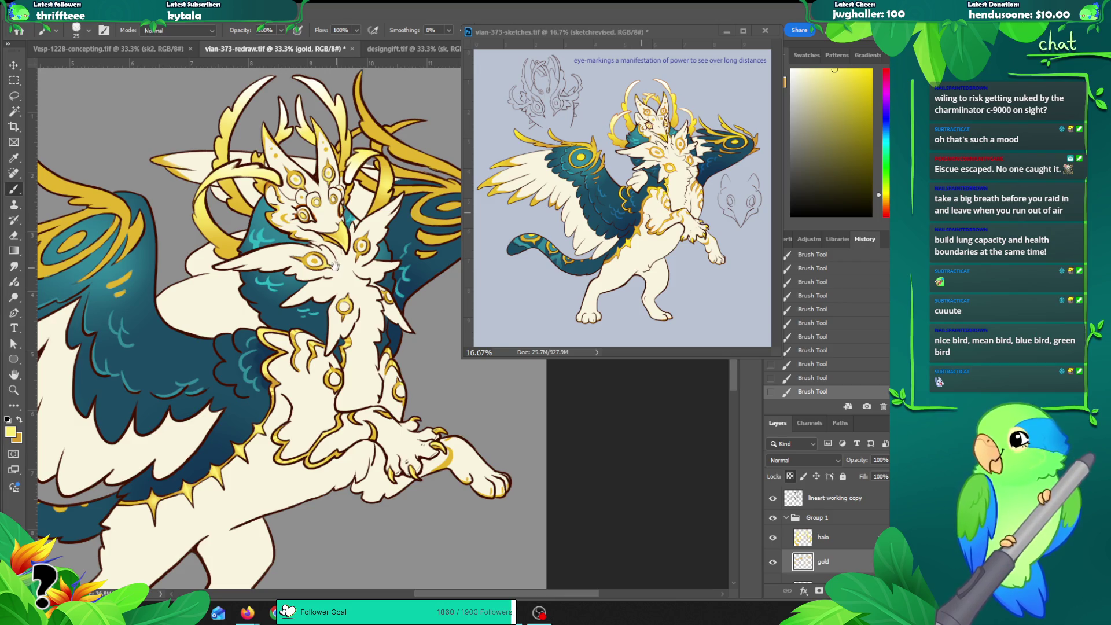
Step: Shade the gold marking near the raised paw with an orange-gold gradient and brush touch-ups
left_click_drag(334, 266, 326, 256)
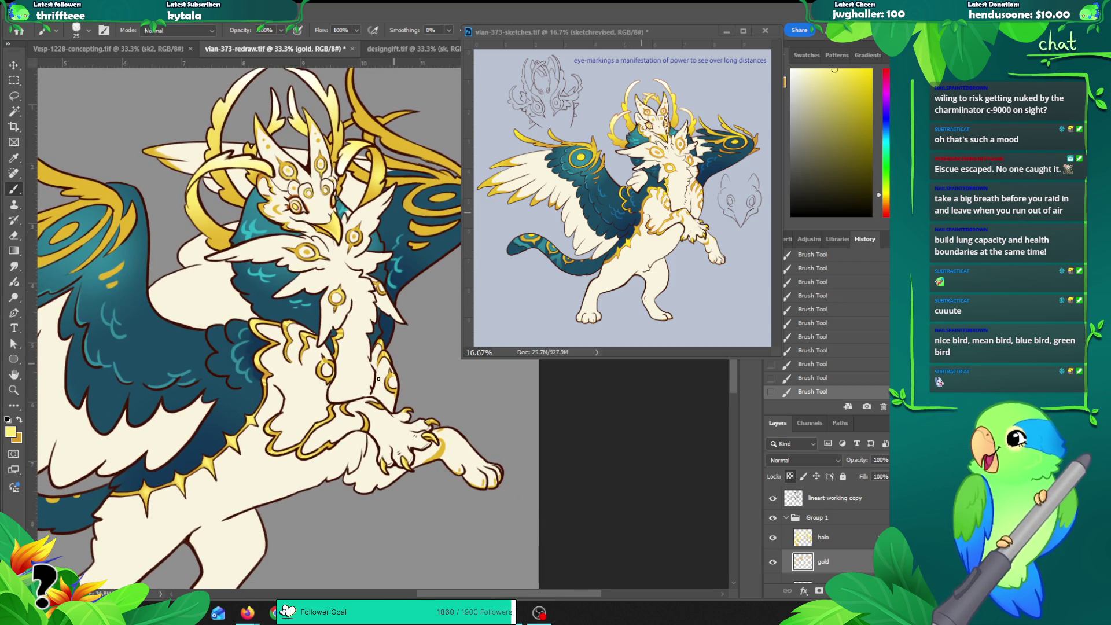
left_click_drag(338, 449, 325, 426)
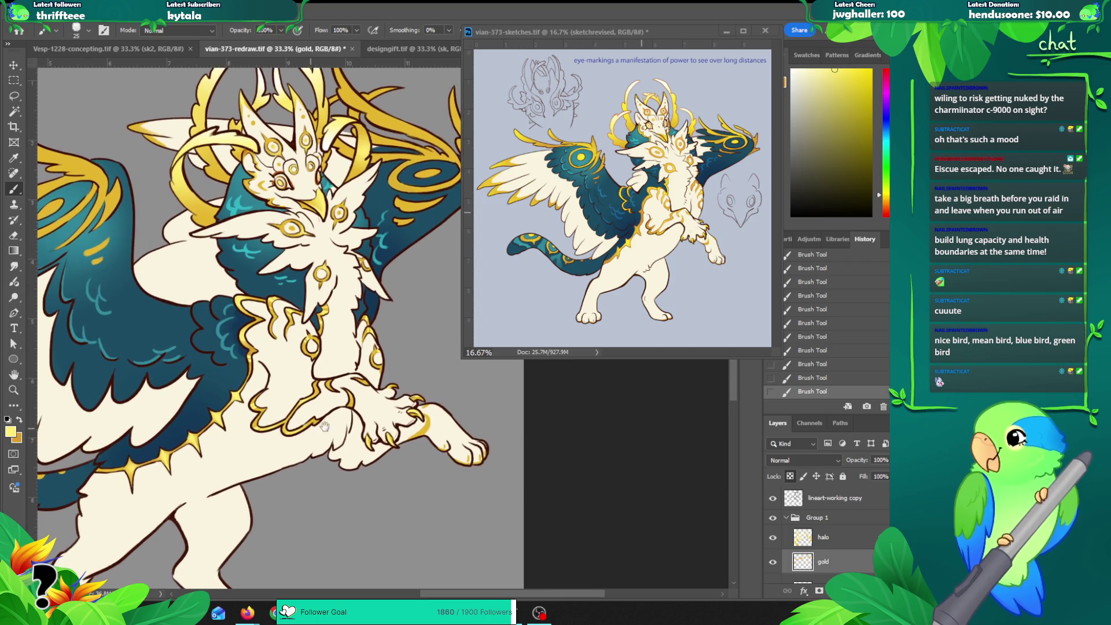
key("ctrl+z")
left_click(417, 438, "alt")
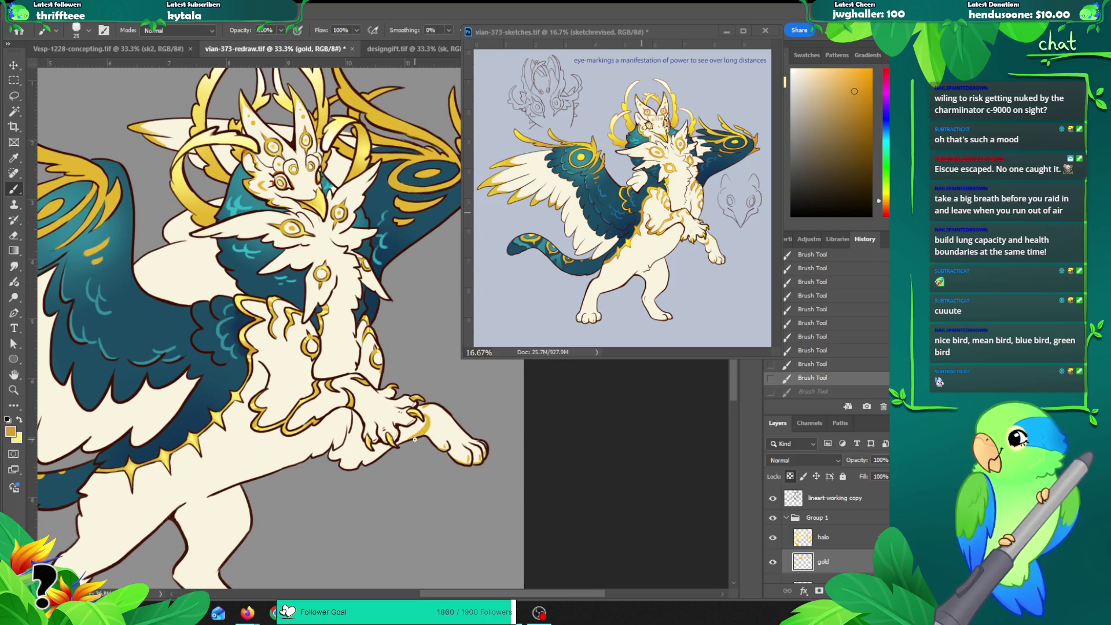
key("g")
left_click_drag(428, 440, 433, 422)
key("b")
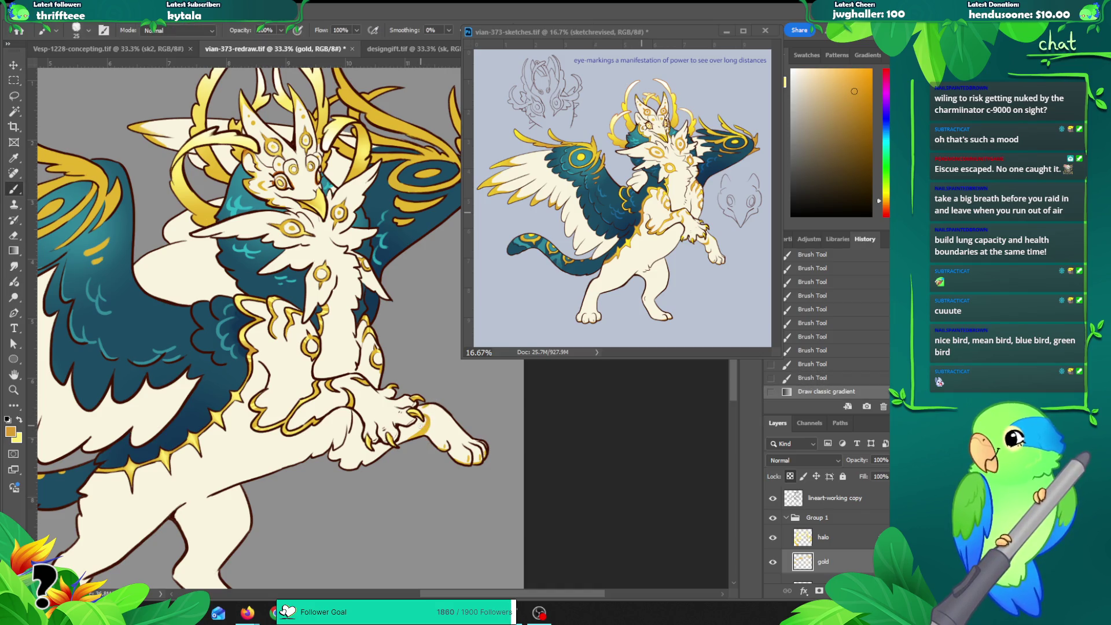
left_click(418, 435)
left_click(416, 436, "alt")
key("ctrl+z")
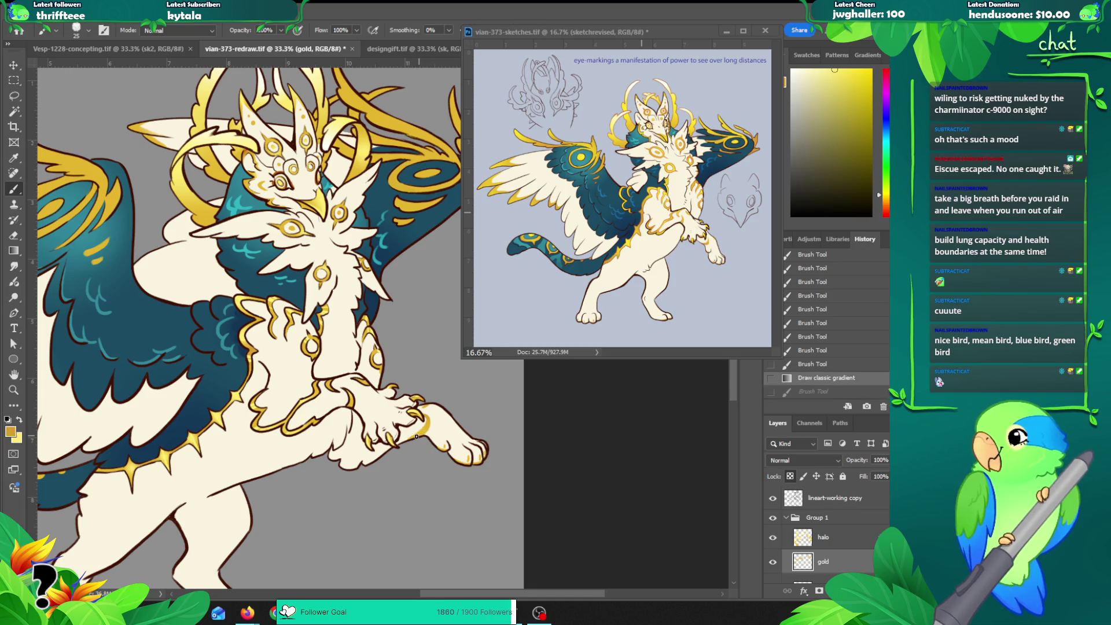
Step: Add small pale gold dabs and another gradient to the paw's gold marking
left_click(426, 435, "alt")
left_click(431, 435, "alt")
left_click(433, 434)
left_click(436, 433)
left_click(440, 431)
left_click(424, 429)
key("g")
mouse_move(425, 433)
left_mouse_down()
mouse_move(485, 404)
mouse_move(464, 401)
left_mouse_up()
Step: Shade the tail-tip gold ring with gradients and a size-50 brush stroke
left_click(439, 393, "alt")
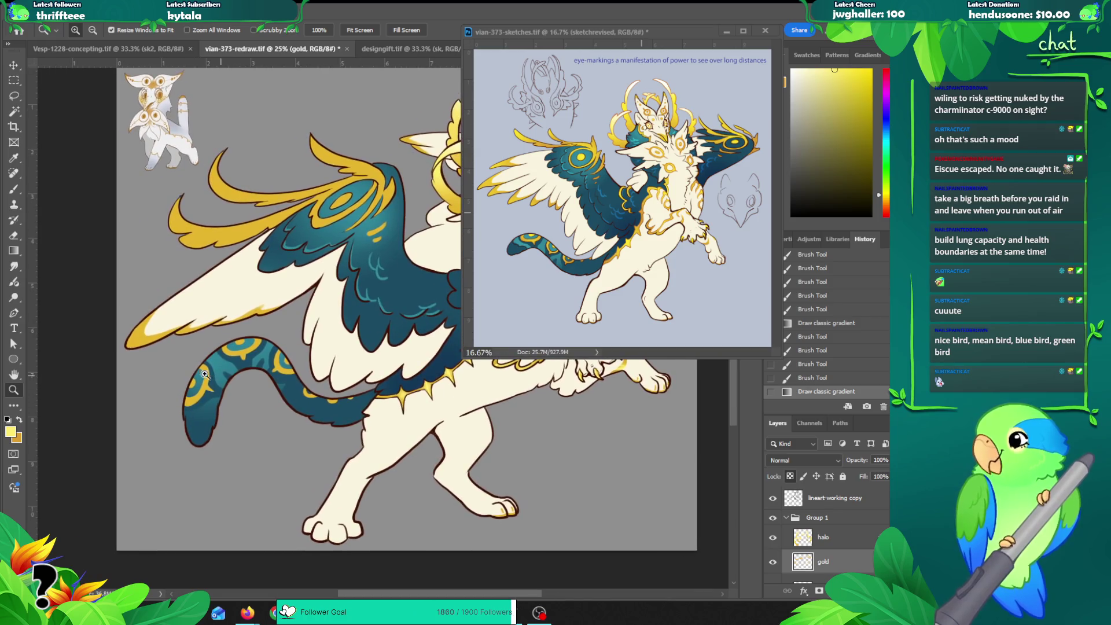
left_click(204, 370)
mouse_move(191, 386)
left_mouse_down()
mouse_move(202, 409)
mouse_move(190, 413)
left_mouse_up()
key("b")
key("ctrl+z")
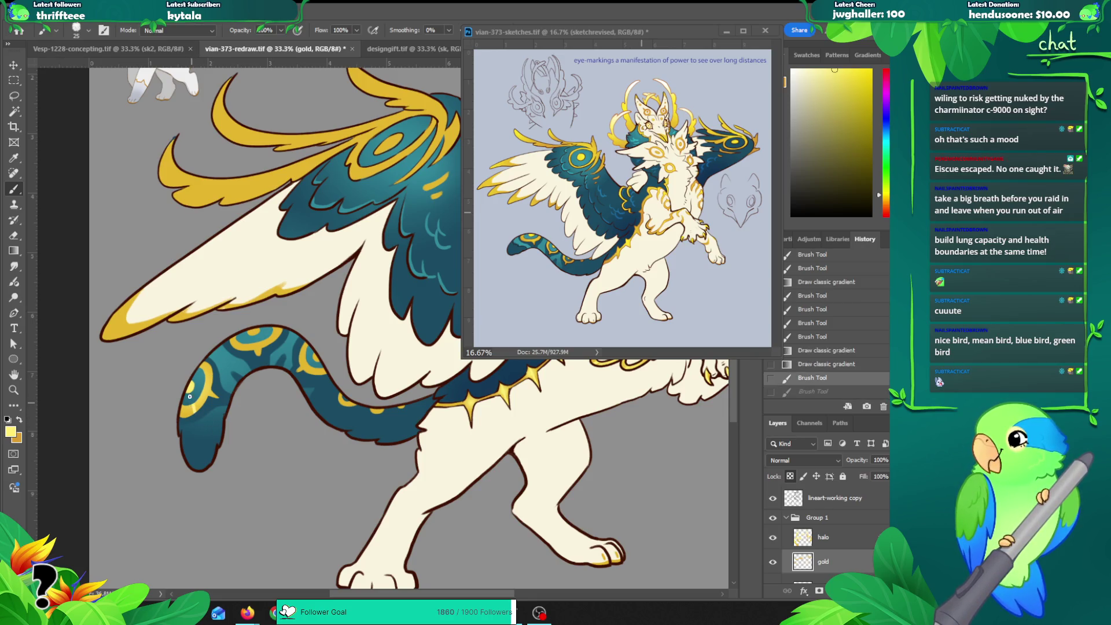
key("bracketright")
key("bracketright")
mouse_move(192, 406)
left_mouse_down()
mouse_move(192, 426)
mouse_move(186, 419)
left_mouse_up()
left_click(189, 409, "alt")
key("g")
key("ctrl+z")
left_click(229, 374, "alt")
mouse_move(229, 373)
left_mouse_down()
mouse_move(254, 344)
mouse_move(258, 367)
left_mouse_up()
Step: Dab gold onto the tail rings with the brush and gradient-shade another ring
key("b")
left_click(241, 361)
left_click(298, 358)
left_click(305, 371)
left_click(304, 365)
left_click(283, 381)
left_click(318, 354)
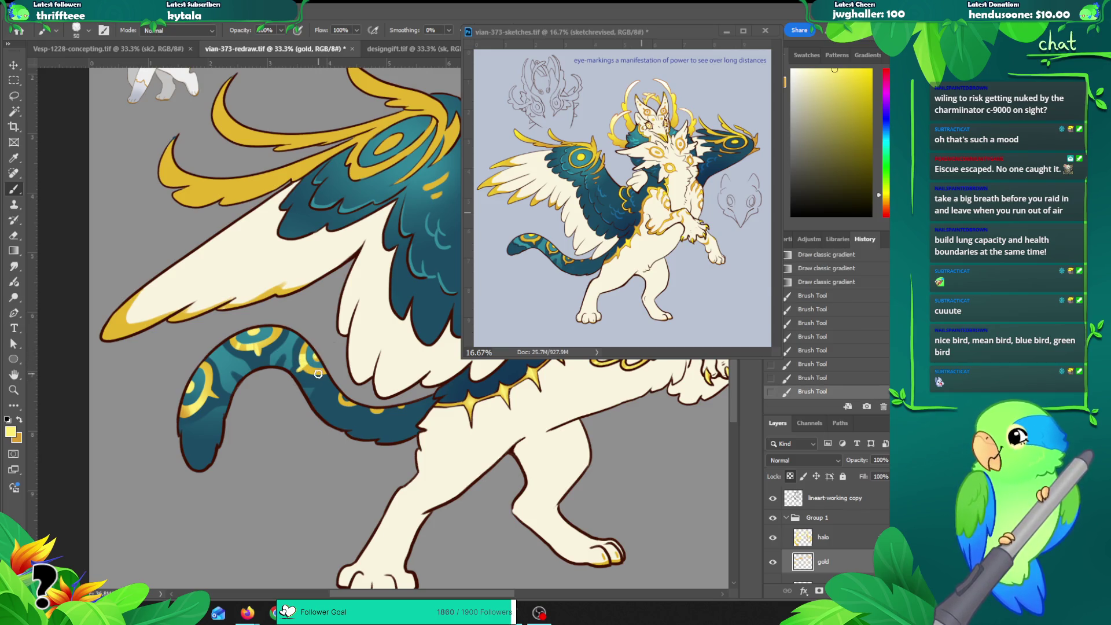
left_click(312, 365)
left_click(346, 394)
key("g")
mouse_move(340, 399)
left_mouse_down()
mouse_move(376, 412)
mouse_move(408, 405)
left_mouse_up()
key("z")
left_click(440, 397, "alt")
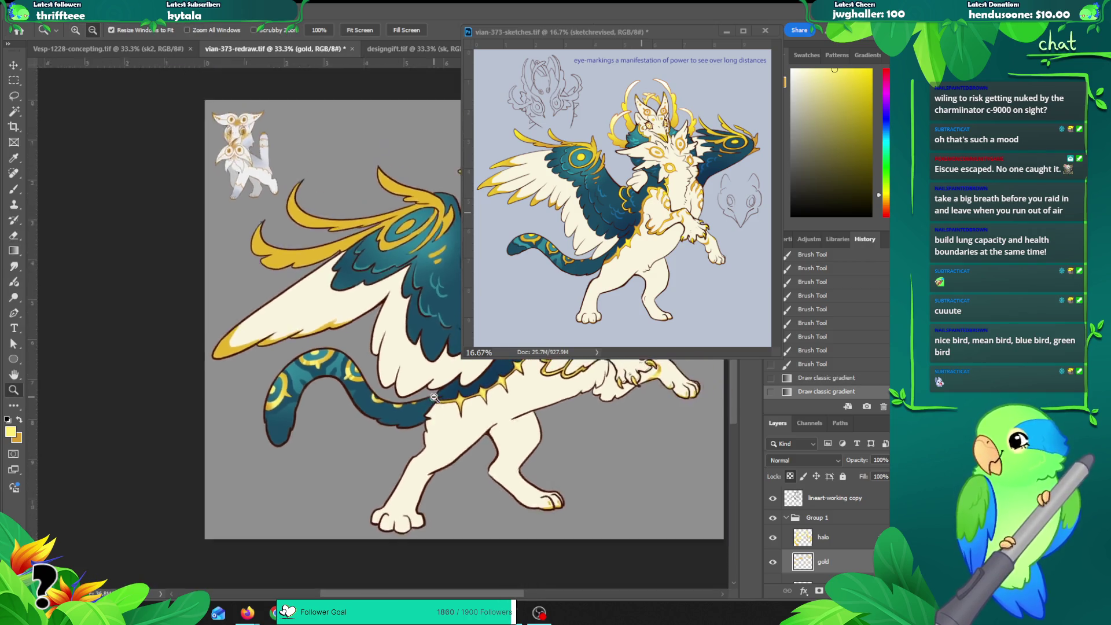
Step: Gradient-shade three gold feathers on the left wing
left_click_drag(169, 306, 186, 345)
mouse_move(222, 289)
left_mouse_down()
mouse_move(289, 284)
mouse_move(277, 263)
left_mouse_up()
mouse_move(302, 312)
left_mouse_down()
mouse_move(275, 301)
mouse_move(203, 335)
left_mouse_up()
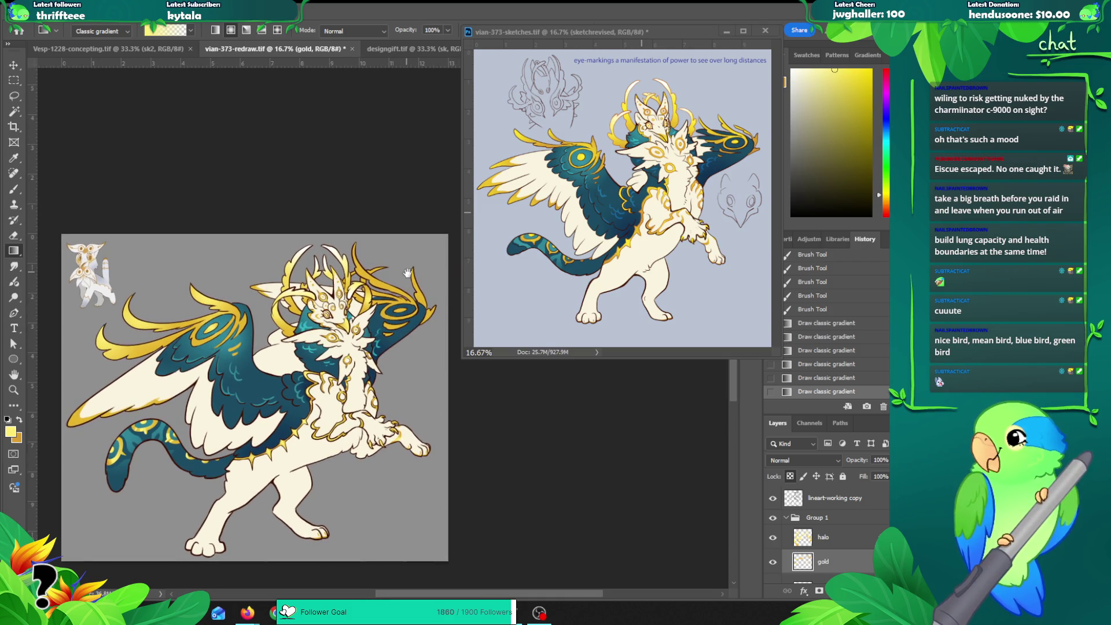
Step: Paint darker gold shading on the antlers with the brush, sampling the antler's gold
key("ctrl+plus")
key("b")
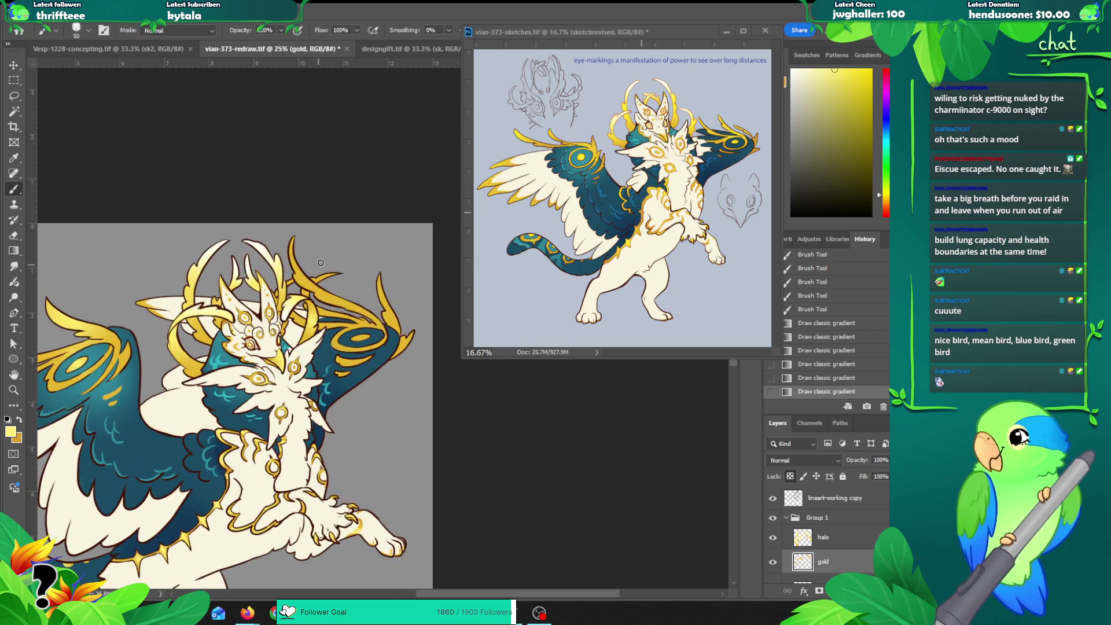
left_click(324, 272, "alt")
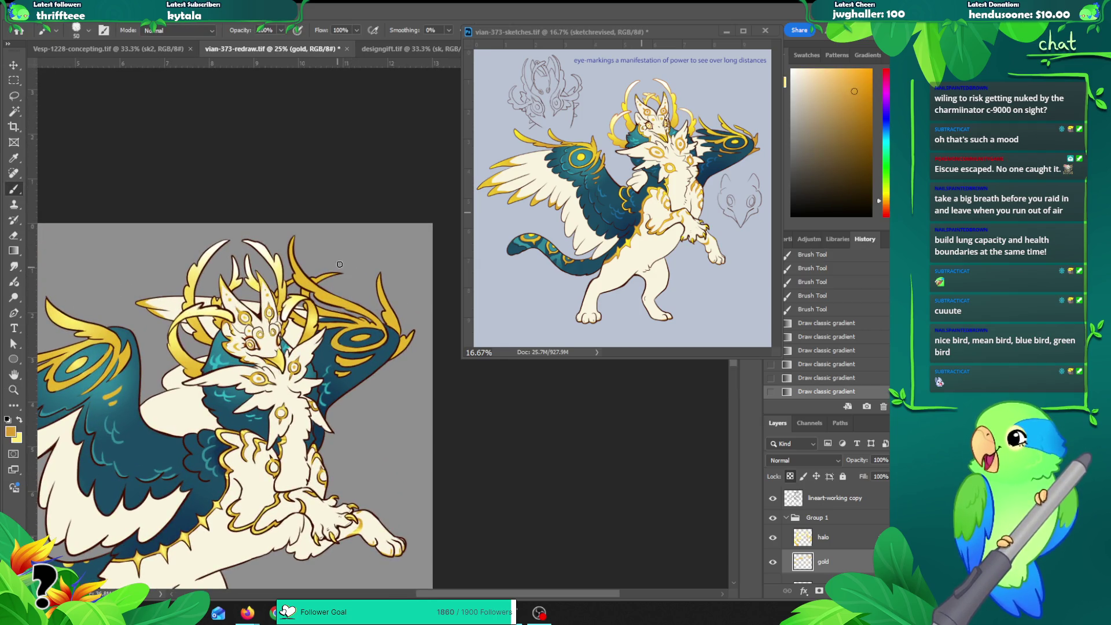
mouse_move(316, 277)
left_mouse_down()
mouse_move(305, 302)
mouse_move(346, 316)
left_mouse_up()
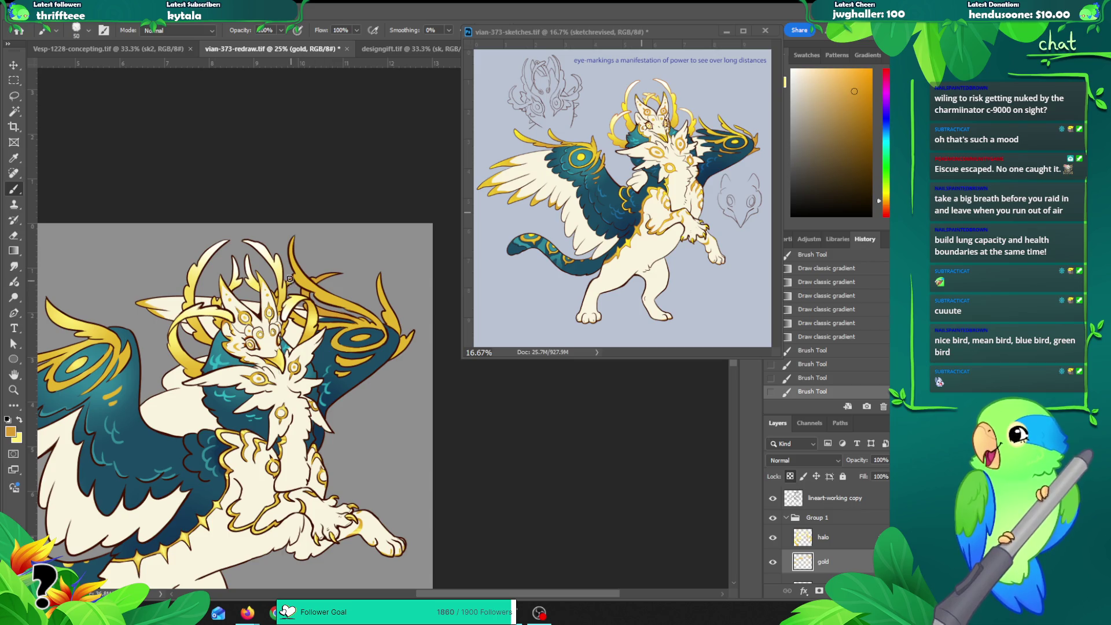
mouse_move(287, 278)
left_mouse_down()
mouse_move(304, 325)
mouse_move(370, 313)
left_mouse_up()
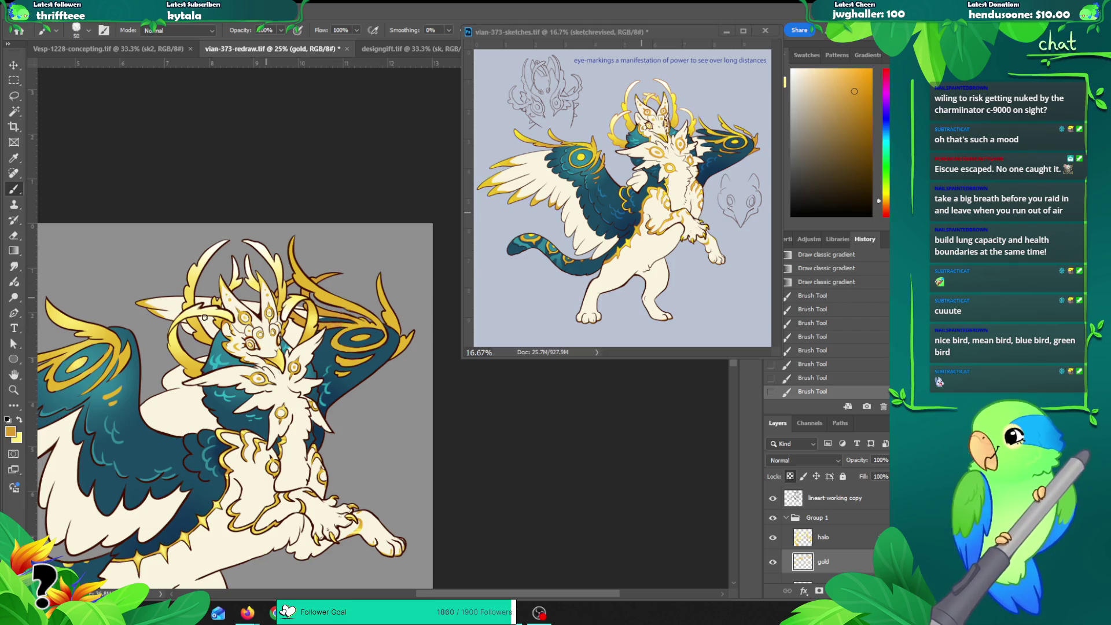
Step: Set the foreground colour to the darker orange-brown #b86311
left_click(11, 431)
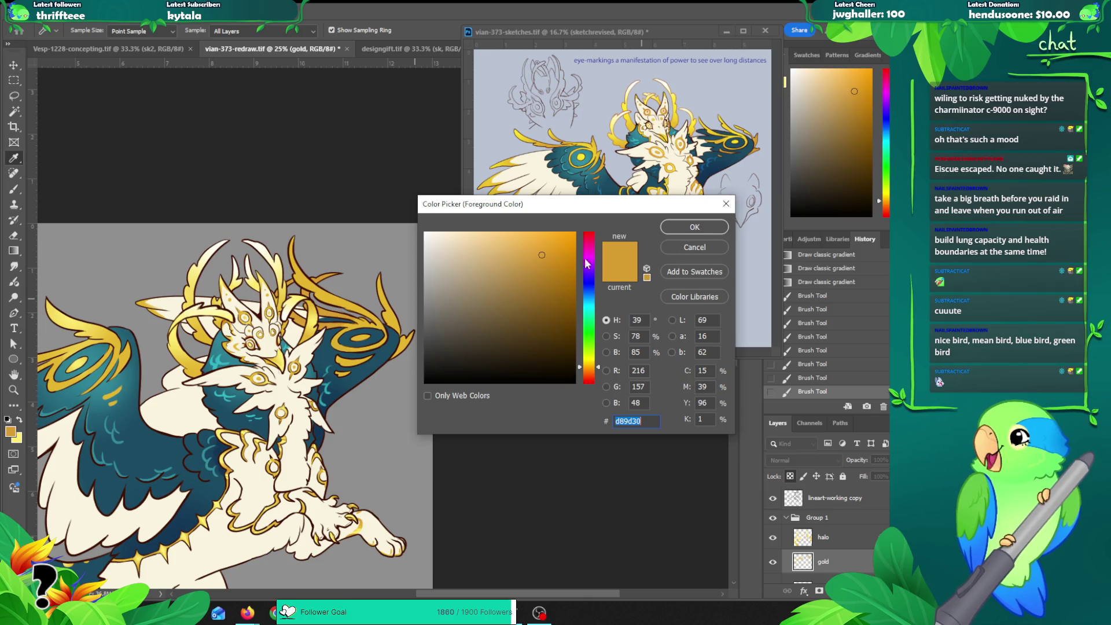
left_click(561, 274)
left_click_drag(589, 375, 589, 379)
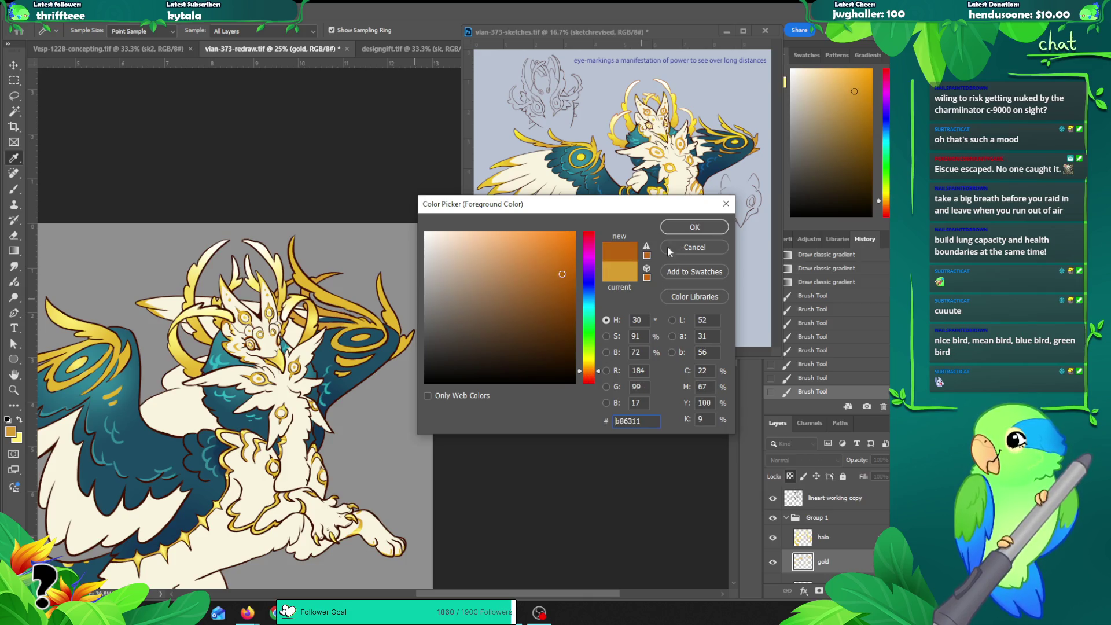
key("Return")
Step: Try and undo a gradient over the halo, then lasso the top of the halo
key("g")
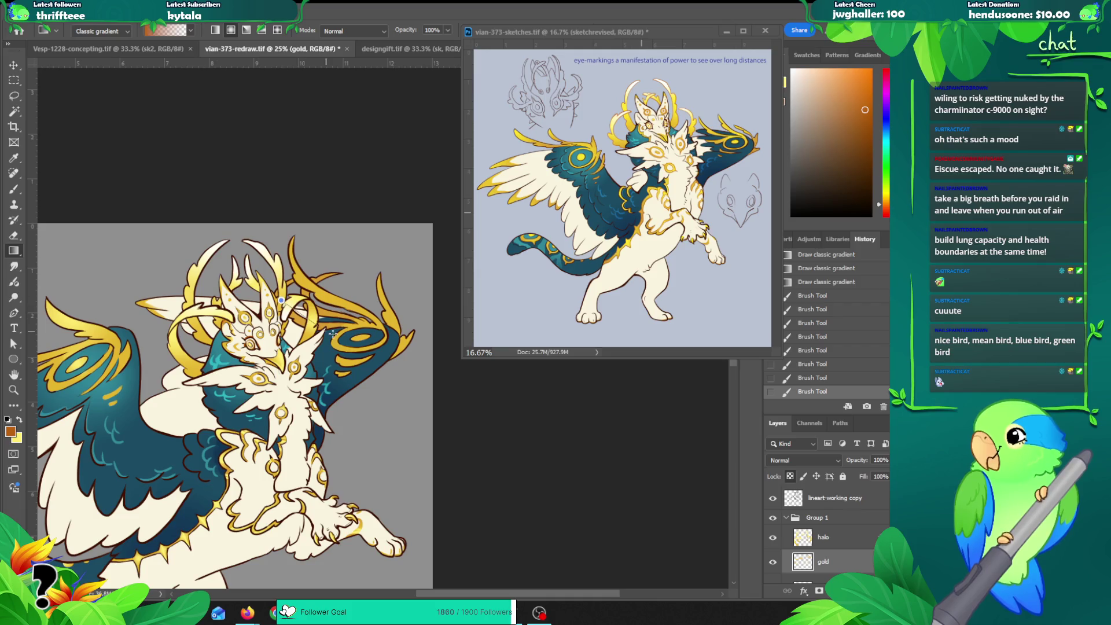
left_click_drag(292, 316, 301, 292)
key("ctrl+z")
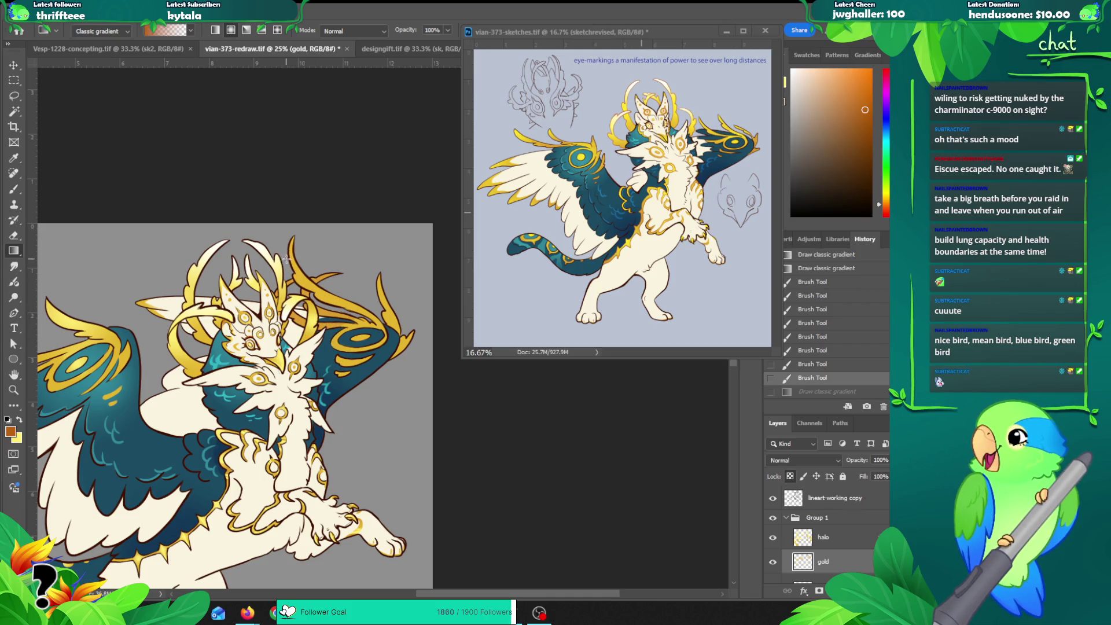
key("l")
mouse_move(298, 269)
left_mouse_down()
mouse_move(278, 255)
mouse_move(274, 288)
mouse_move(284, 318)
mouse_move(321, 350)
mouse_move(379, 298)
mouse_move(312, 251)
left_mouse_up()
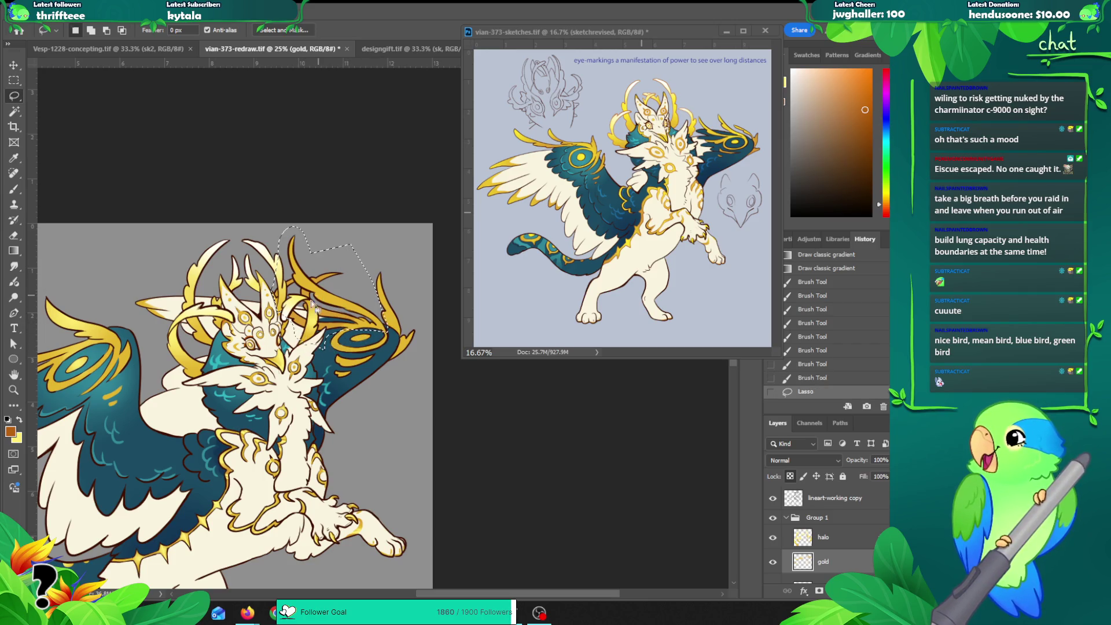